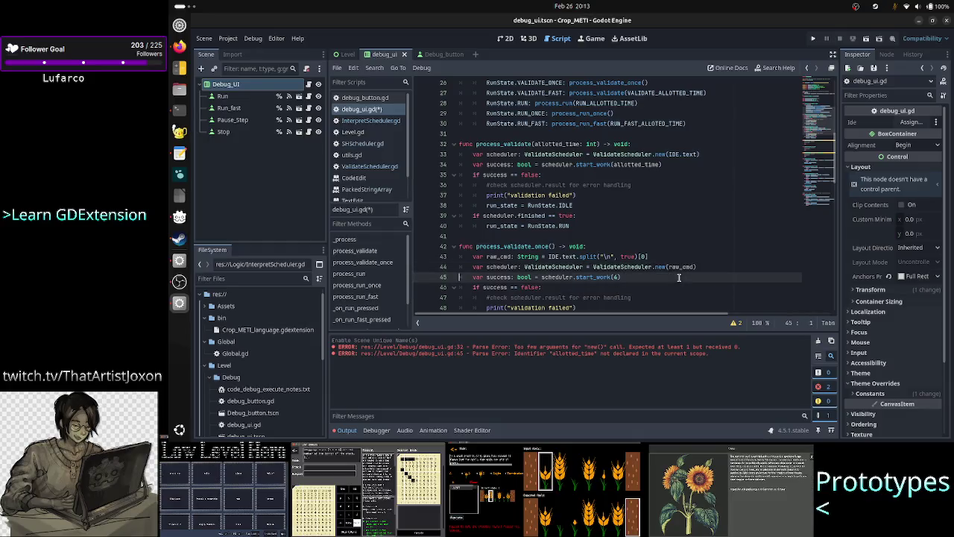
Insert '#TODO: once the scheduler is fixed to accept also 1 unit of work, update this!' above start_work(4) and save.
key(Return)
text(#TODO: once the )
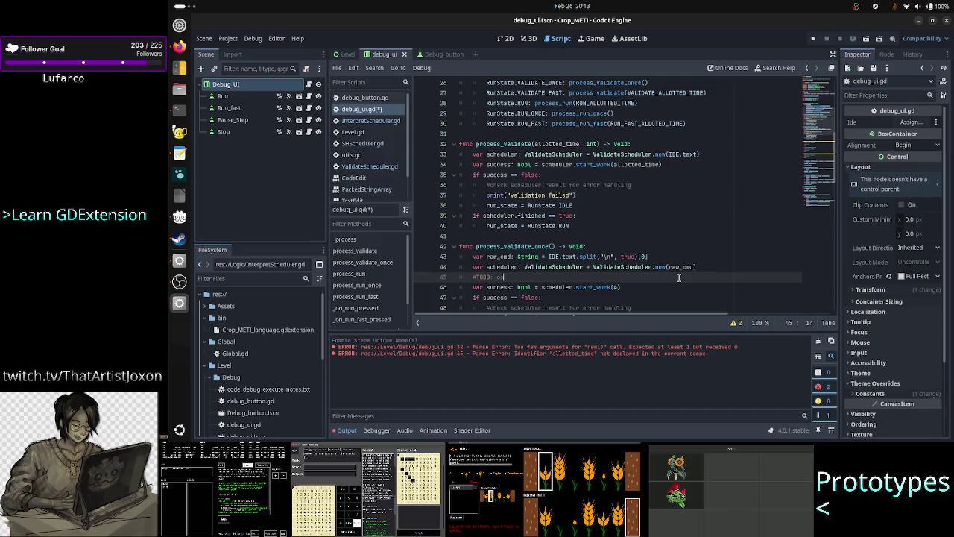
text(sche)
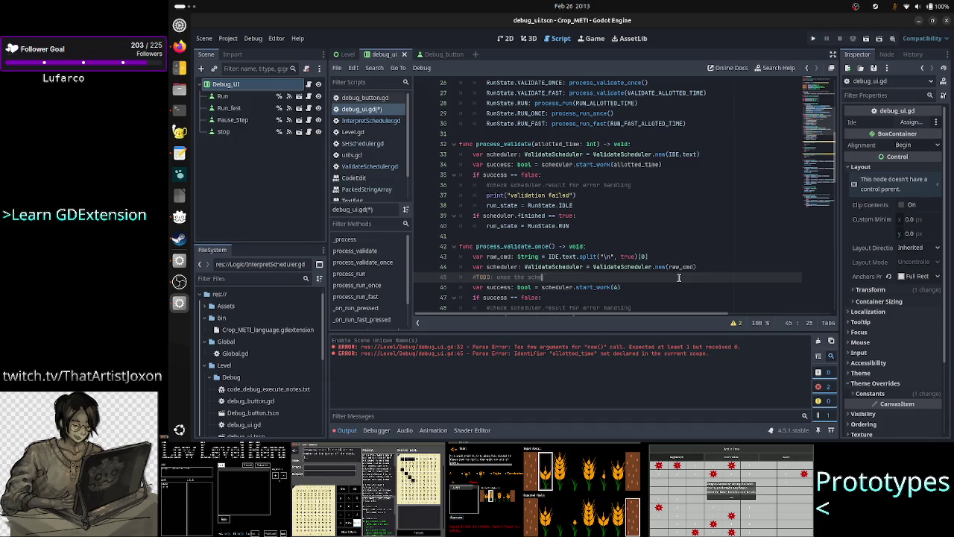
text(duler is fixed )
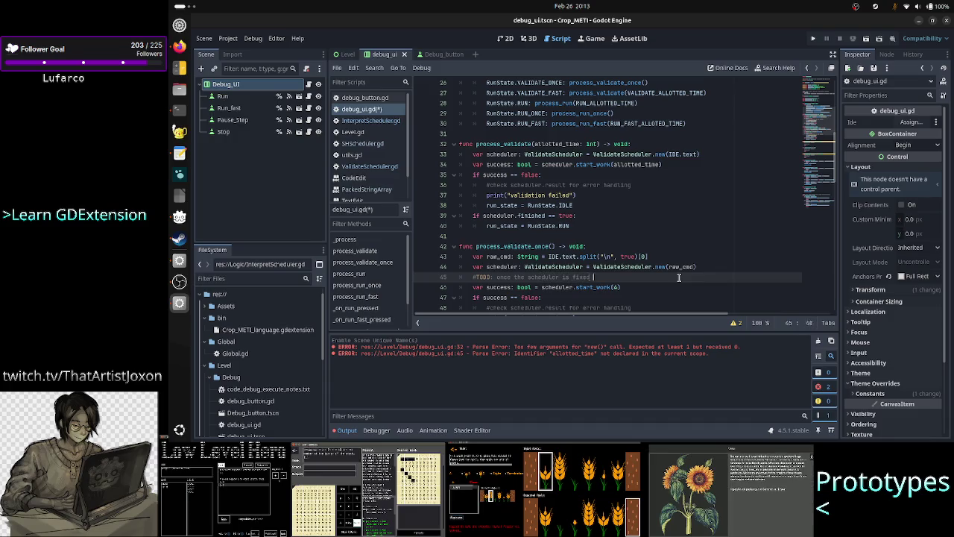
text(to accept)
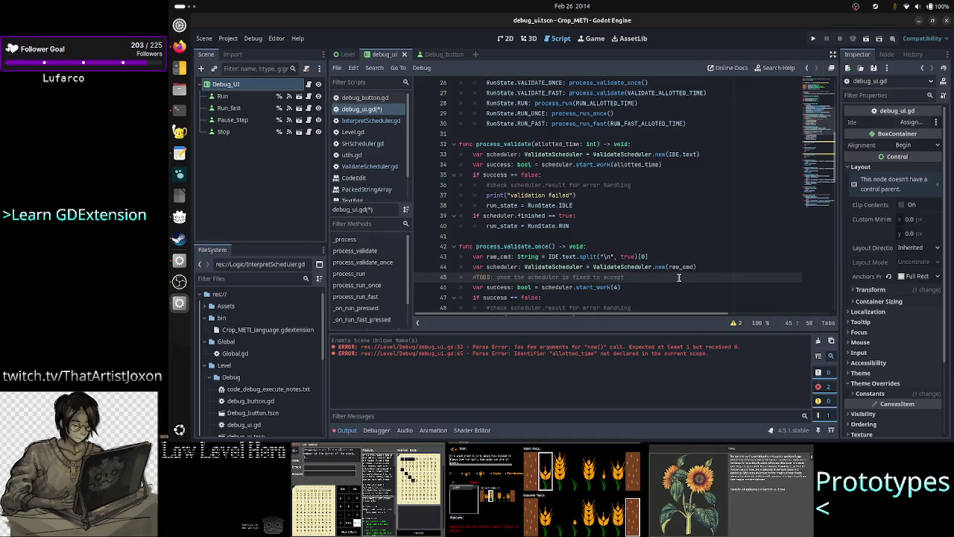
text( only)
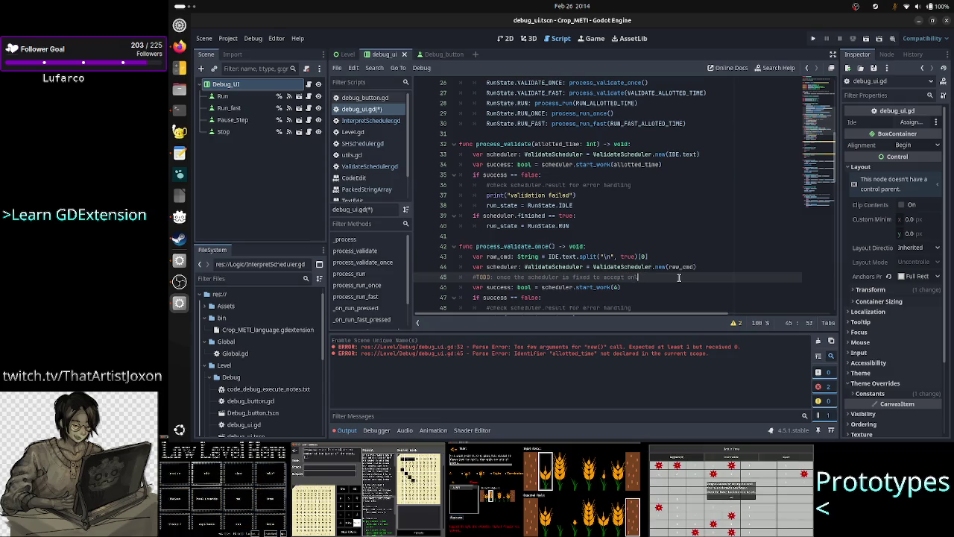
key(BackSpace)
key(BackSpace)
key(BackSpace)
text(also 1 a)
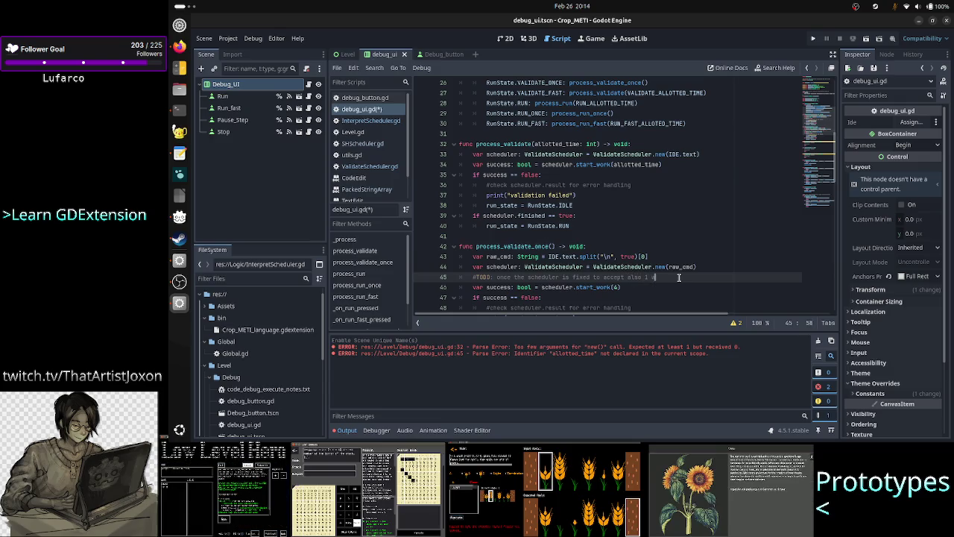
key(BackSpace)
key(BackSpace)
text(t of work, de)
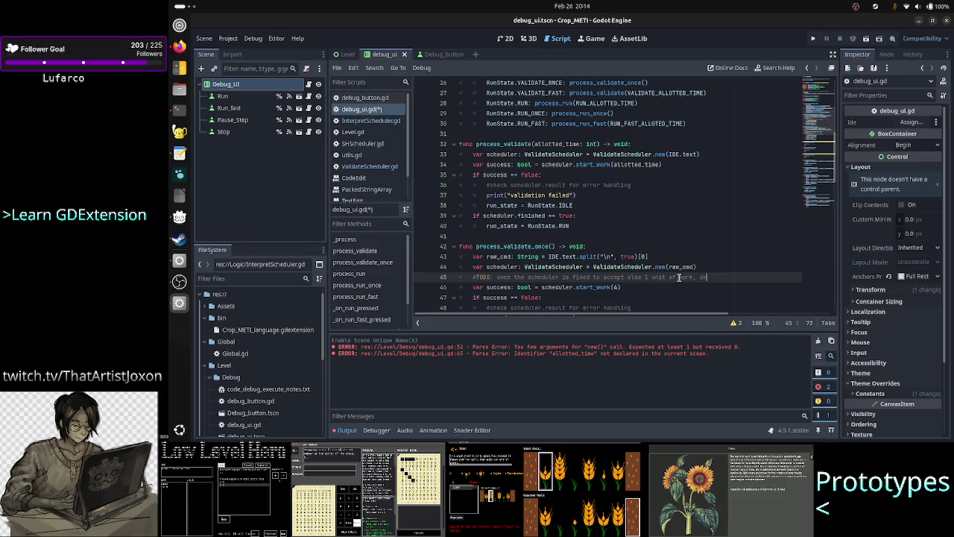
key(BackSpace)
text(update this)
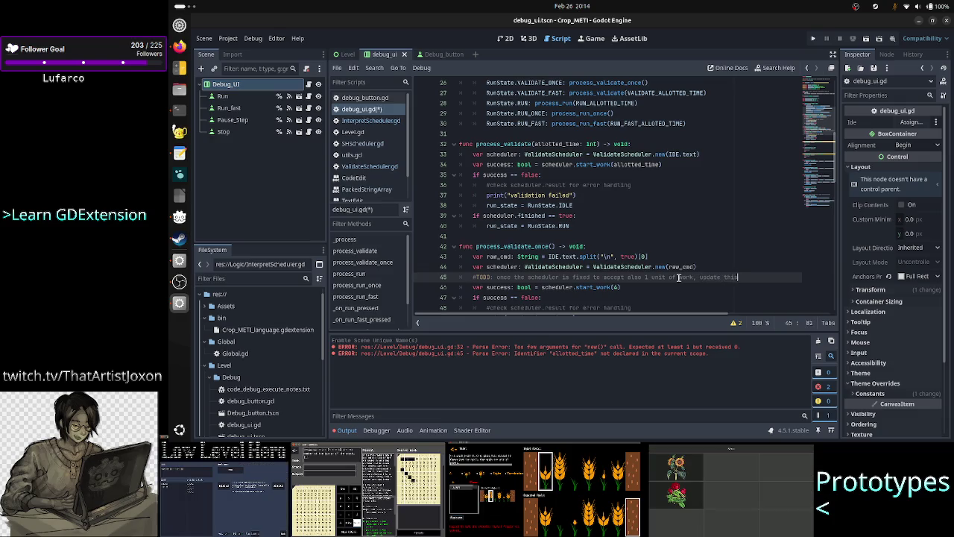
text(!)
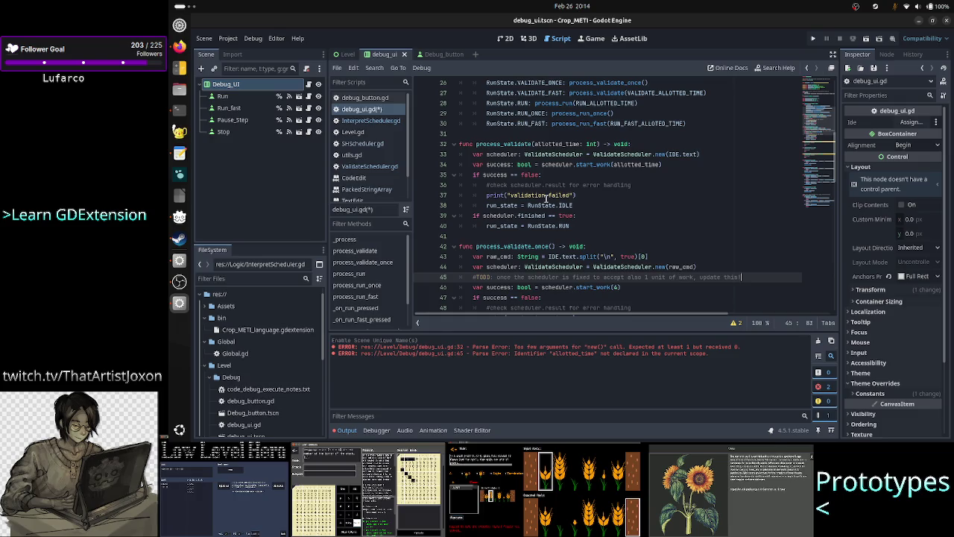
key(ctrl+s)
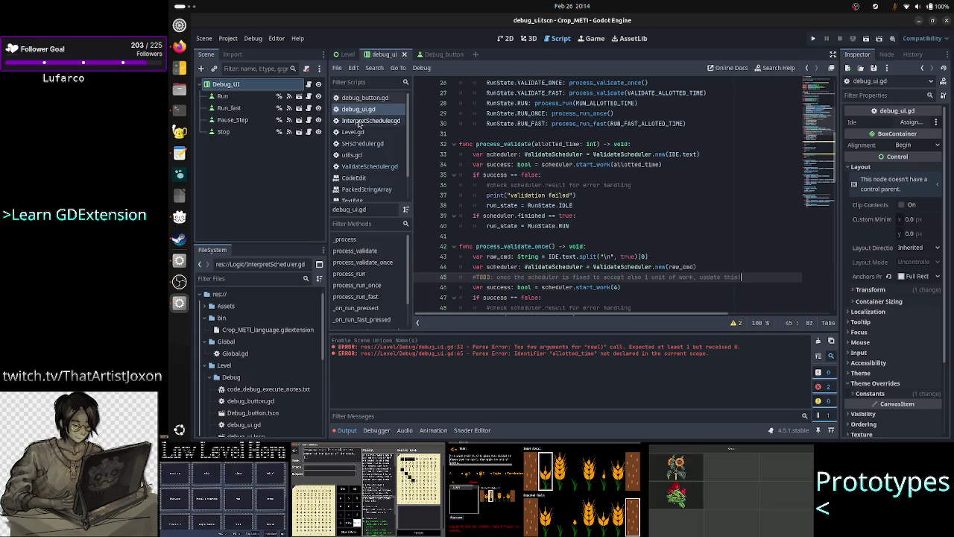
Change the line 1 #TODO in InterpretScheduler.gd to #TODO/FIX.
click(359, 122)
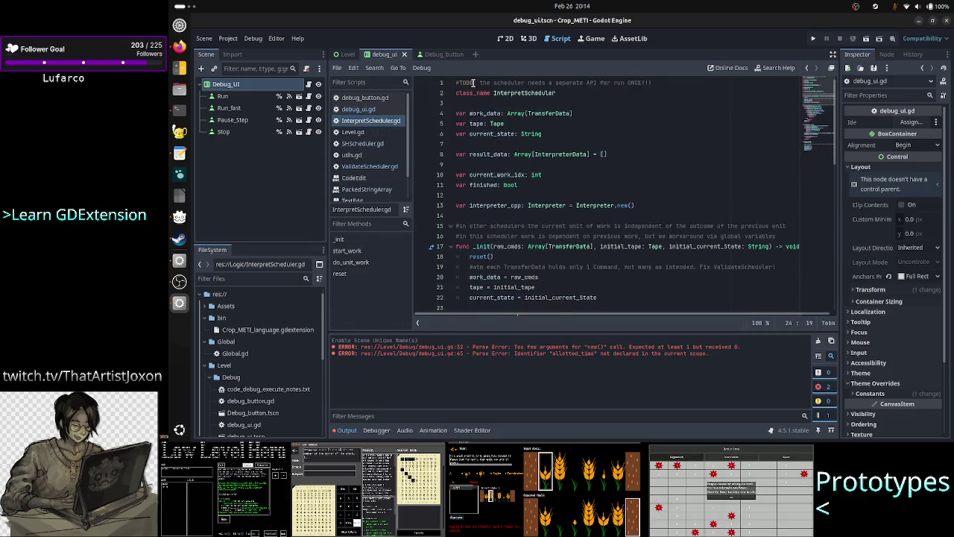
click(476, 82)
text(/FI)
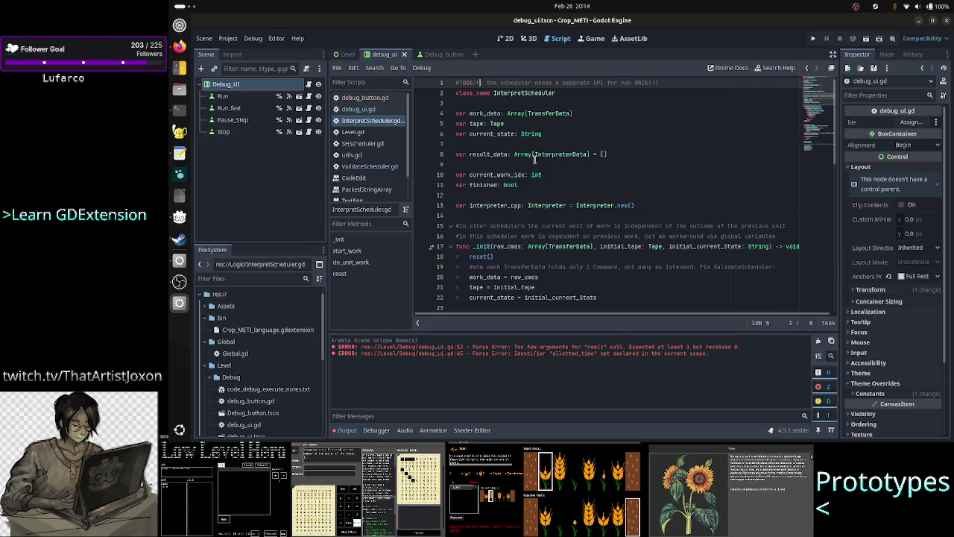
text(X)
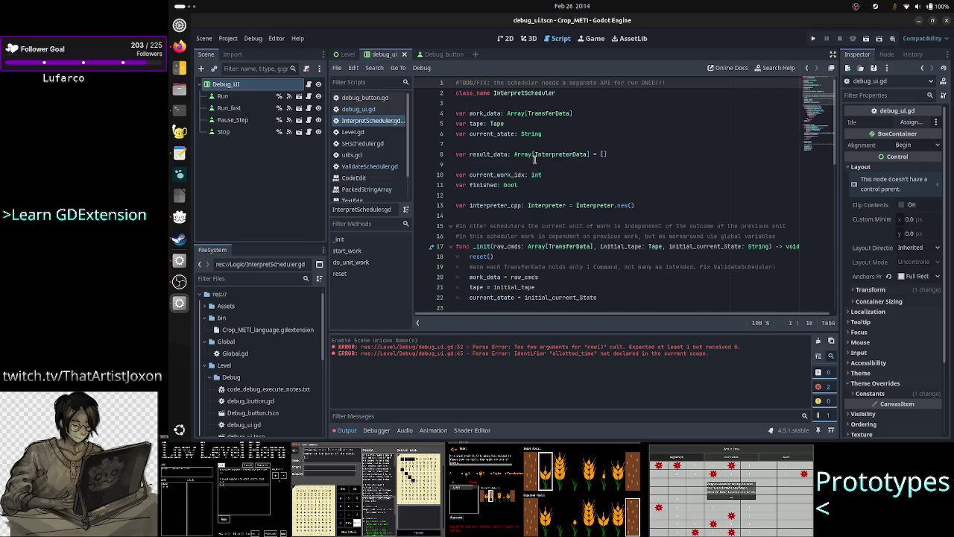
key(shift+Left)
key(shift+Left)
key(shift+Left)
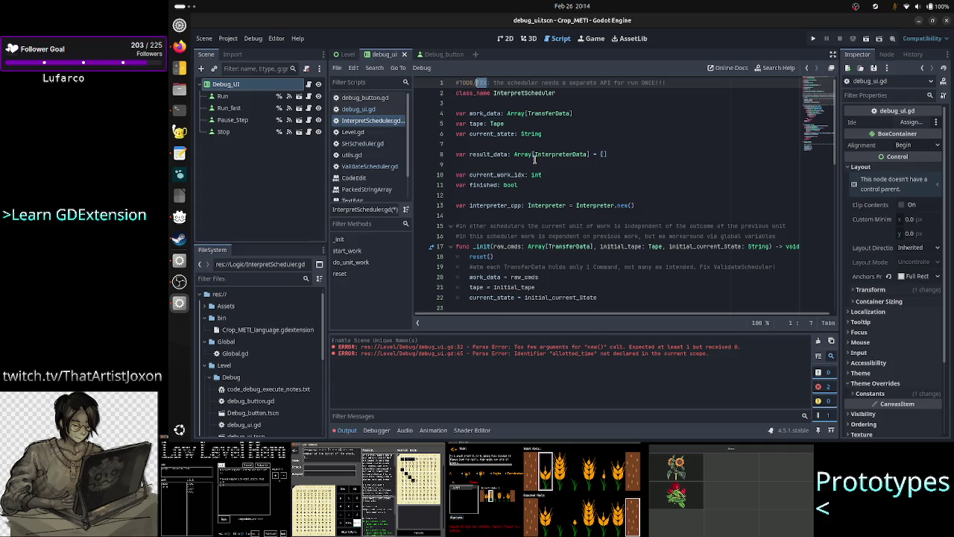
key(Right)
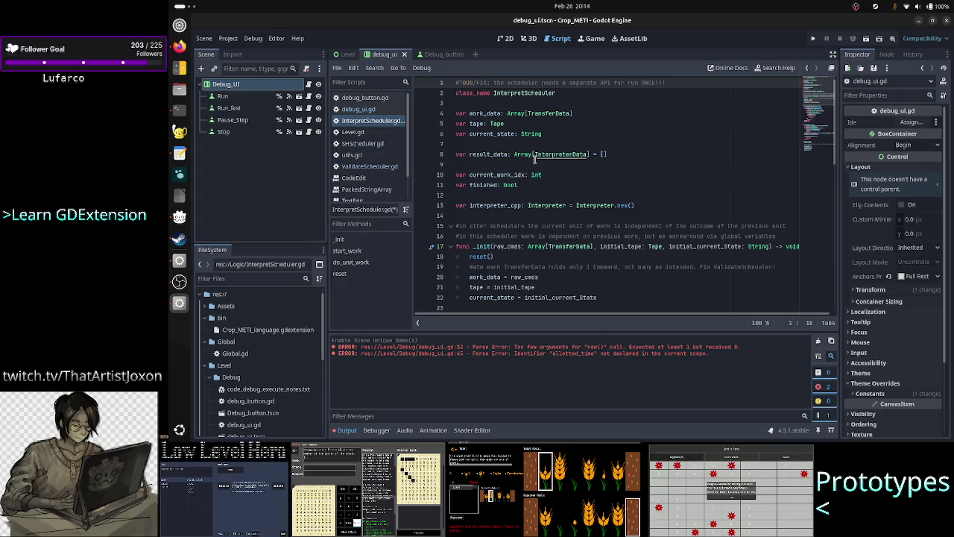
Mark the line 3 TODO in ValidateScheduler.gd as #TODO/FIX and save it.
click(374, 172)
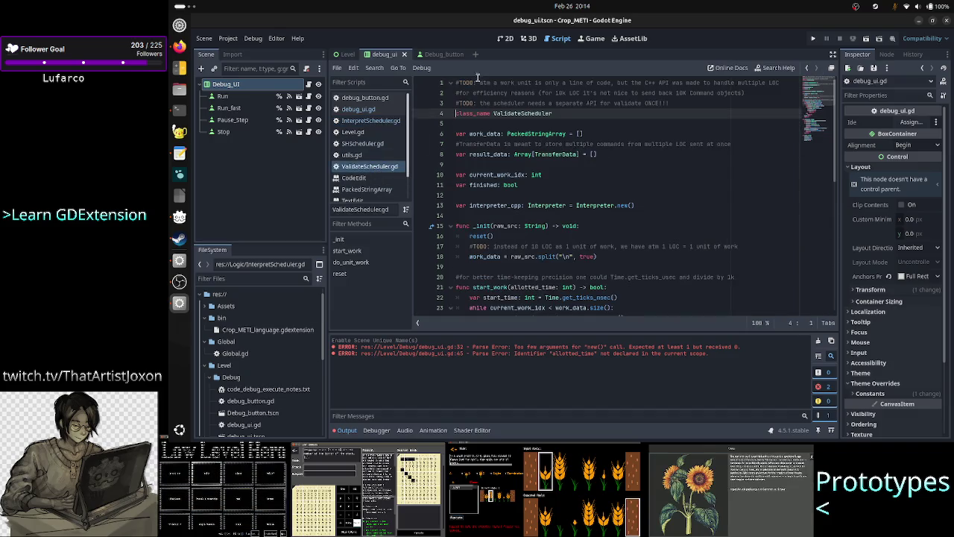
click(473, 103)
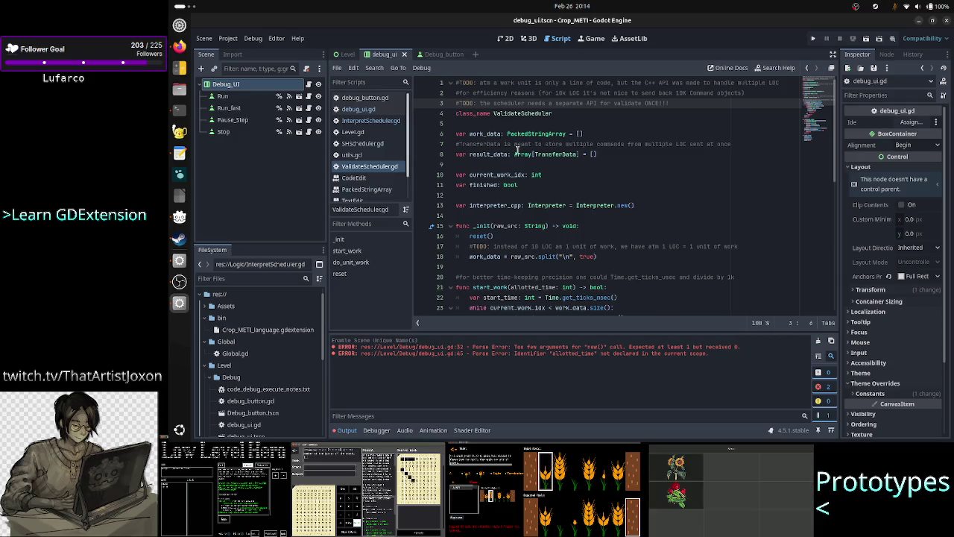
text(/FIX)
key(ctrl+s)
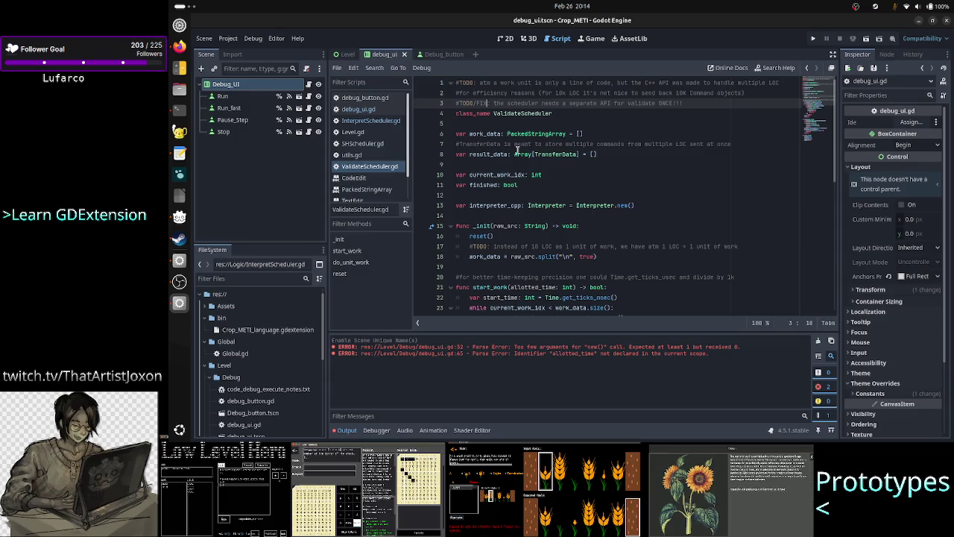
Recheck InterpretScheduler.gd, then go back to debug_ui.gd.
click(374, 121)
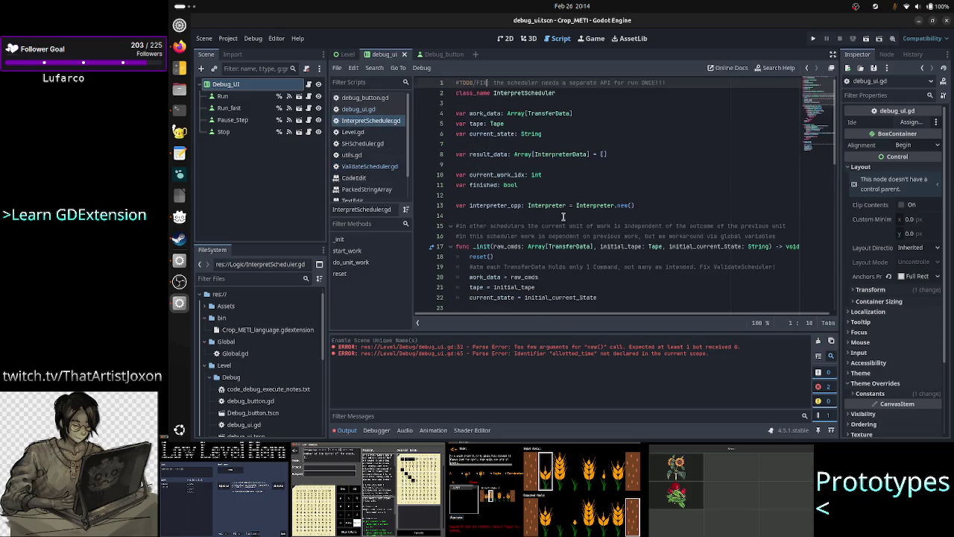
scroll(562, 215, down, 5)
key(alt+Left)
key(alt+Left)
key(alt+Left)
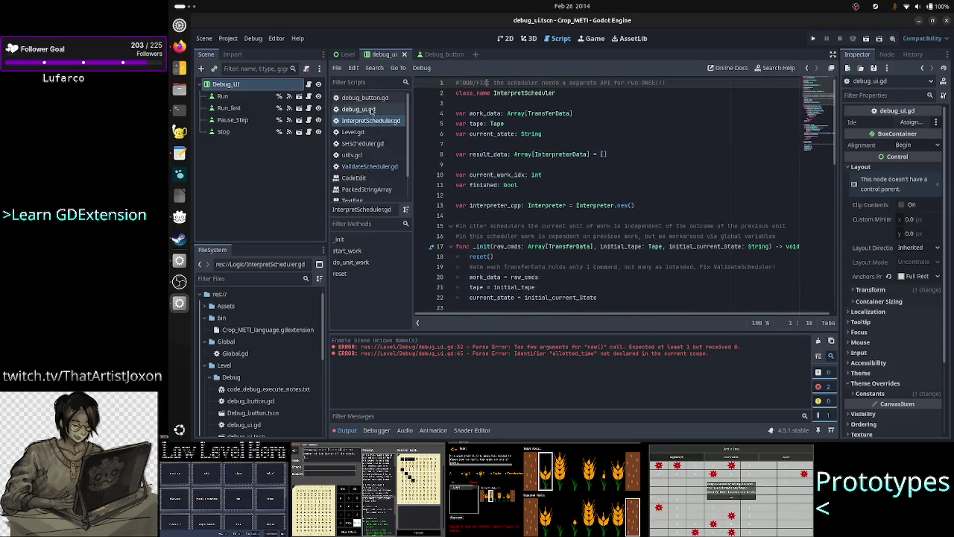
scroll(550, 196, down, 1)
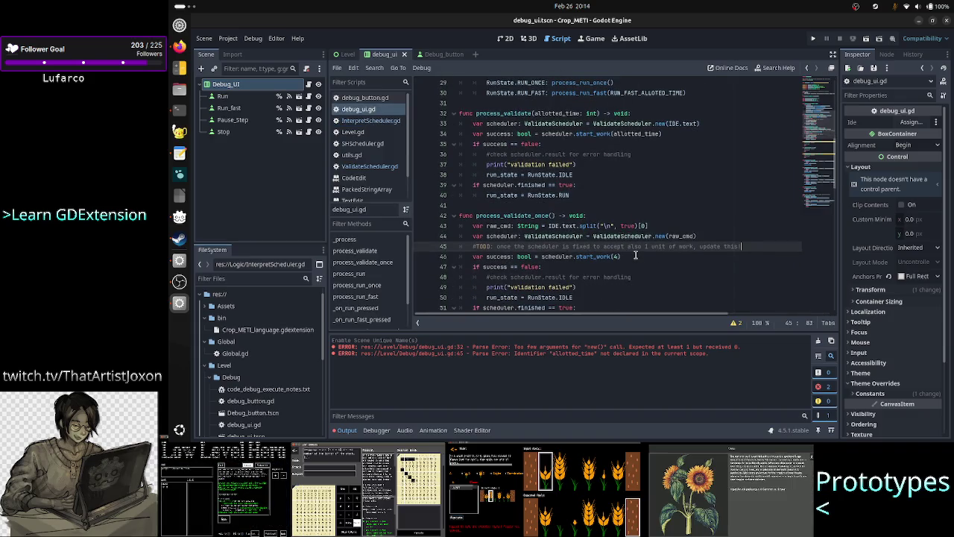
Add a '#TODO: LOC should be passed by Level' line at the top of process_validate_once.
click(636, 256)
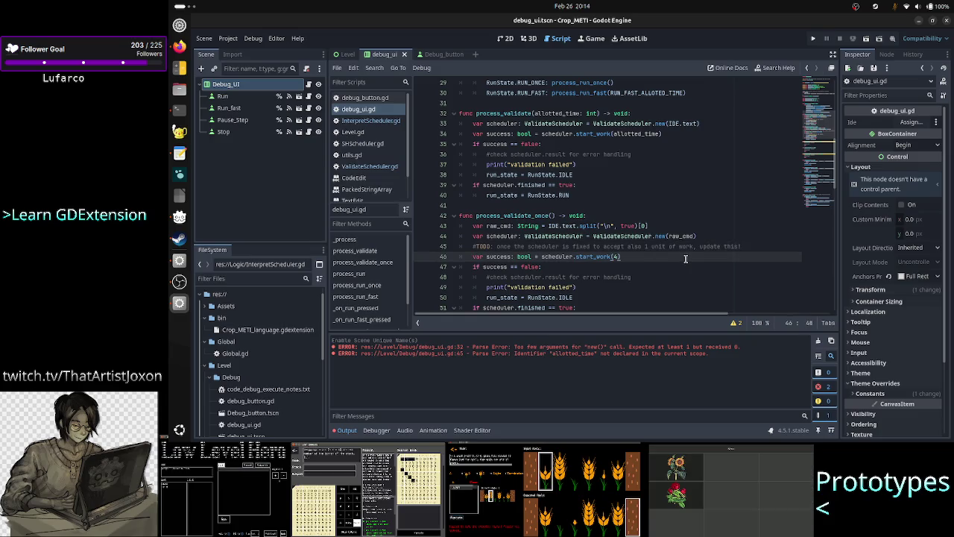
click(665, 225)
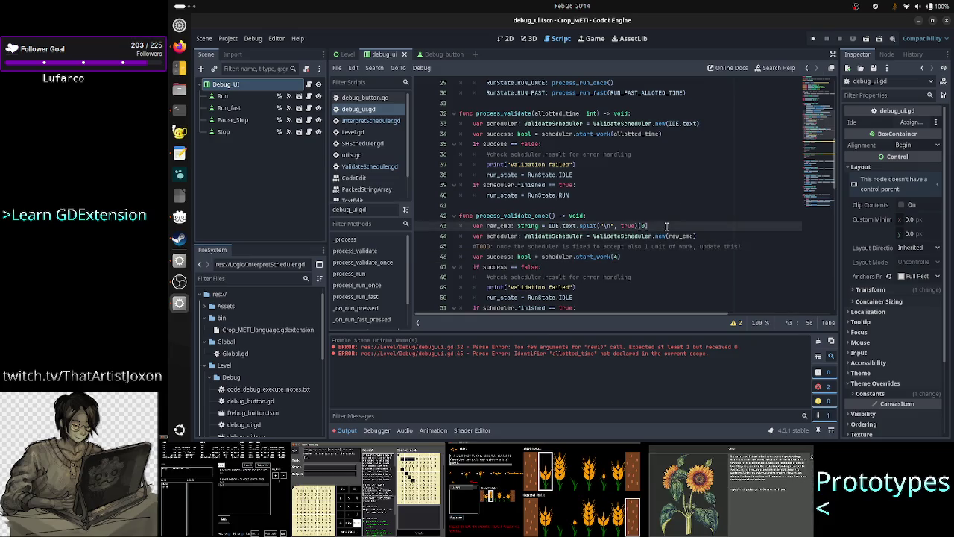
key(Up)
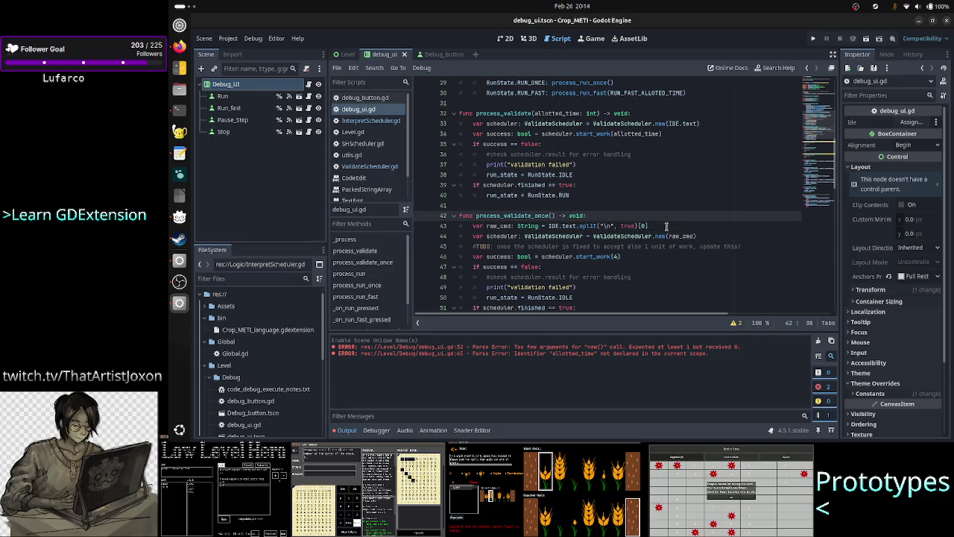
scroll(666, 225, up, 10)
scroll(666, 225, down, 12)
scroll(666, 225, down, 3)
scroll(666, 225, up, 3)
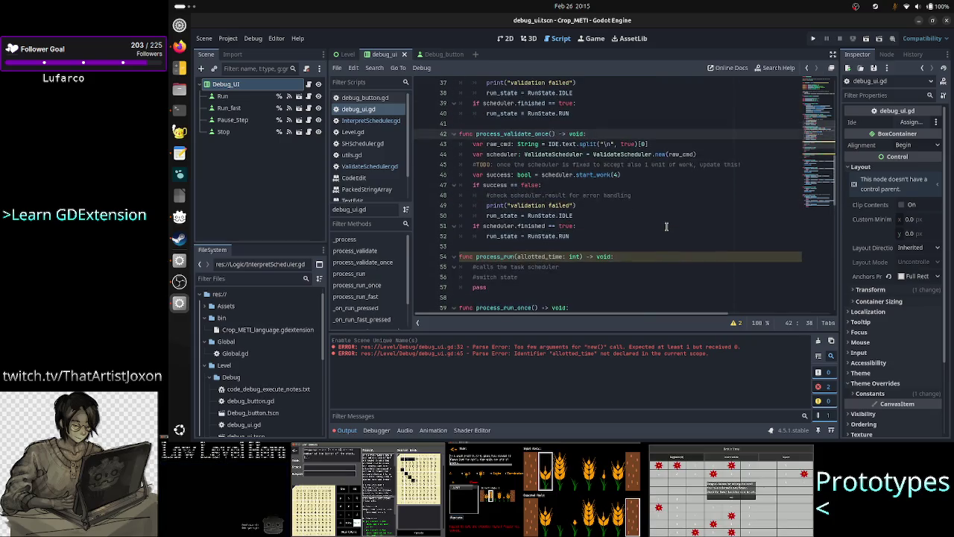
key(Return)
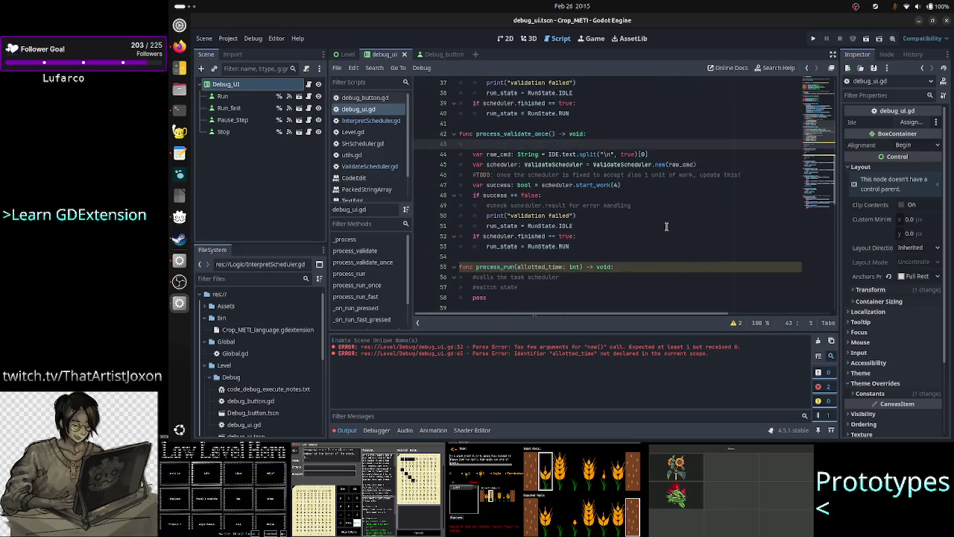
text(#TODO:)
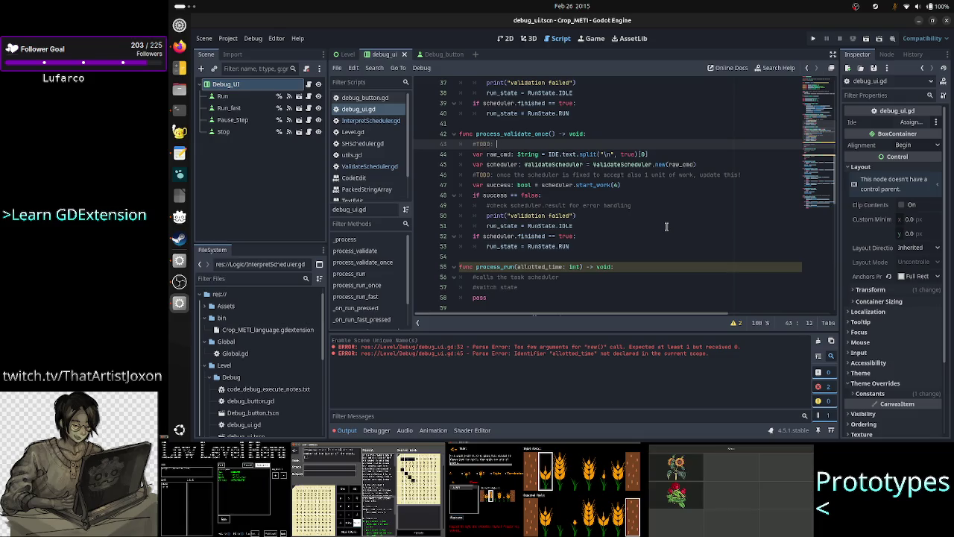
scroll(674, 175, up, 3)
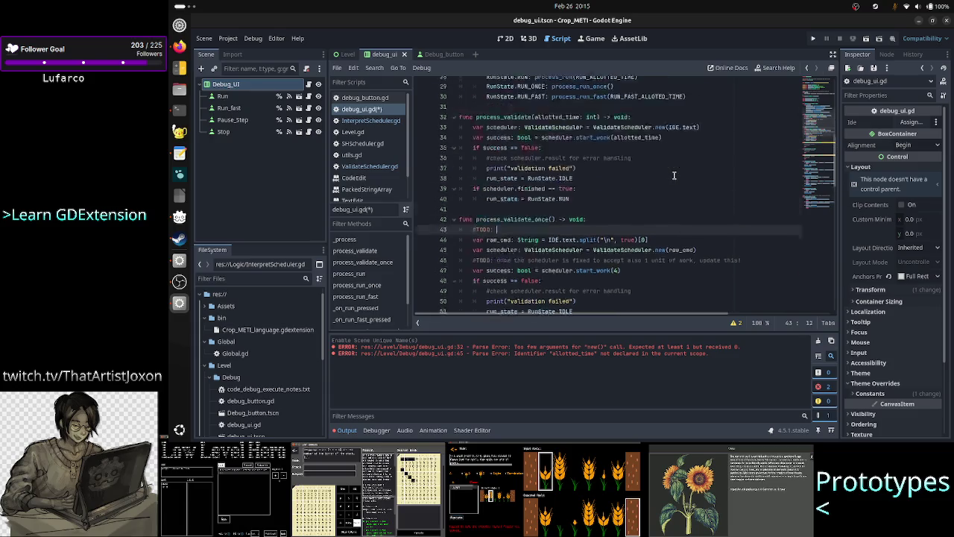
scroll(673, 175, up, 10)
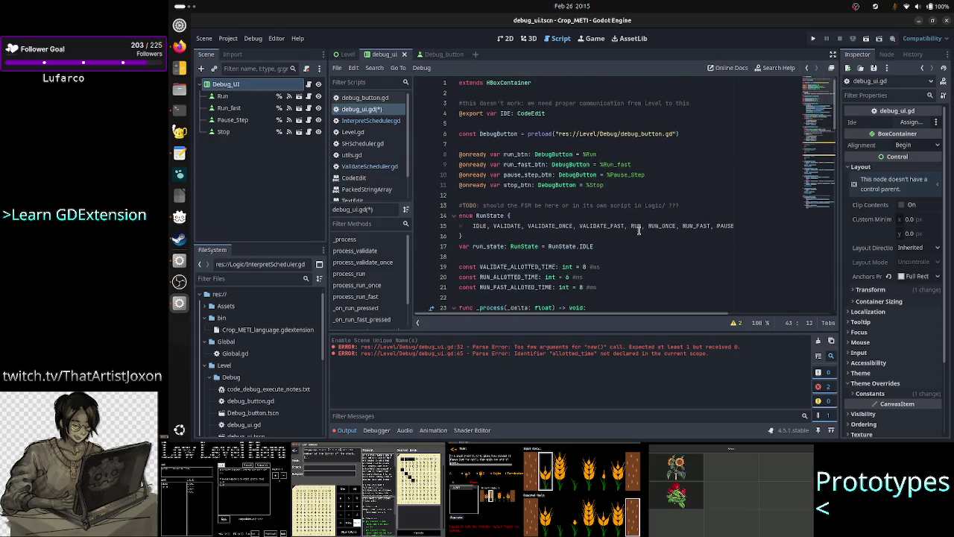
scroll(639, 231, down, 12)
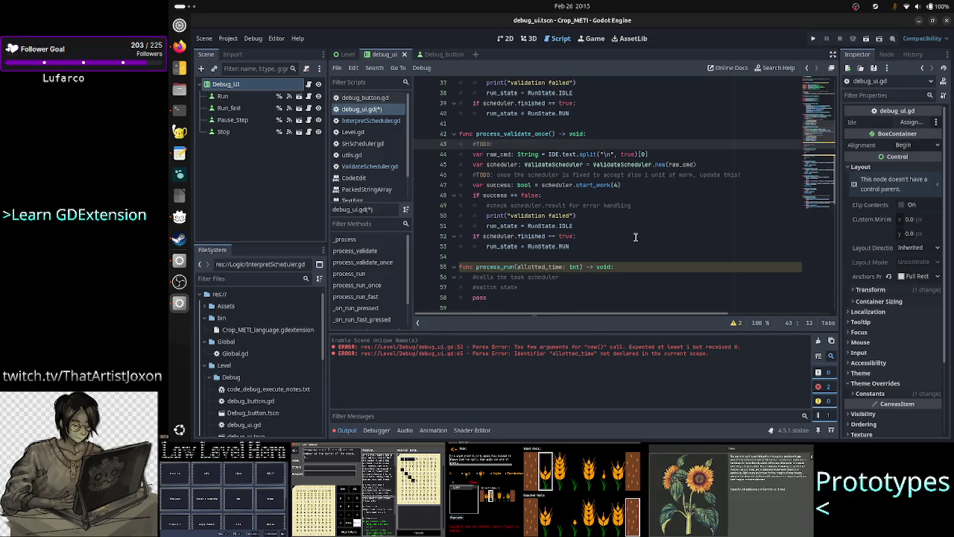
text( th)
text(e log)
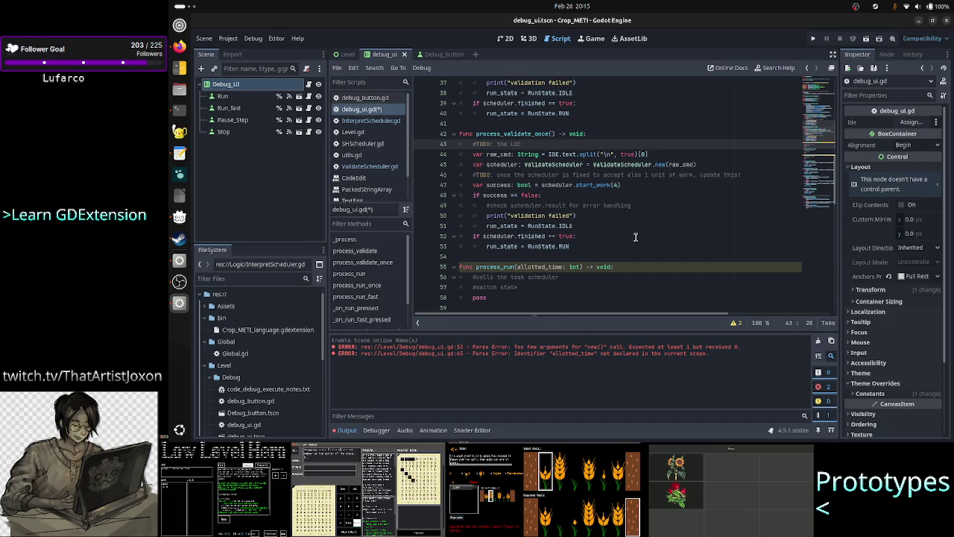
text(should be passed by i)
text(LevelUI)
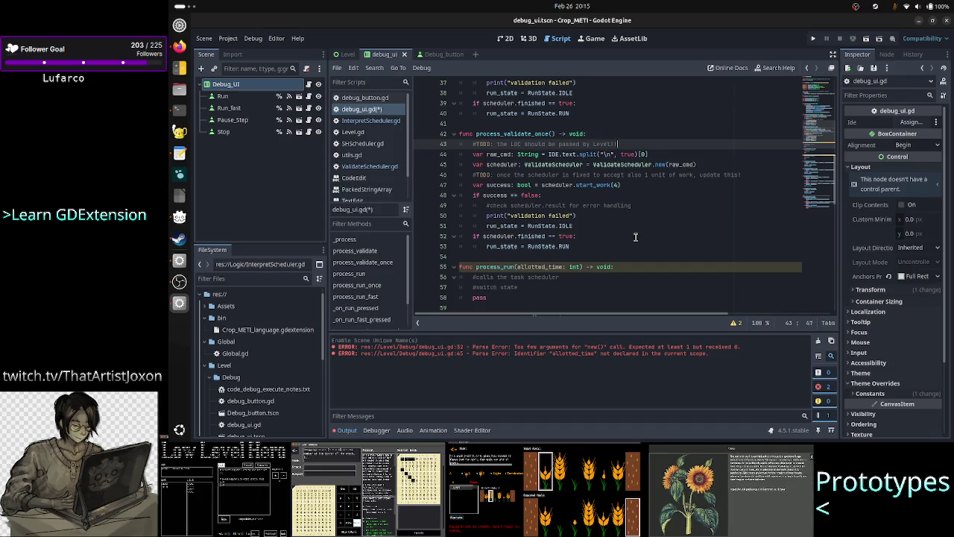
Extend that TODO with 'using the 1st line for now'.
key(Down)
key(Home)
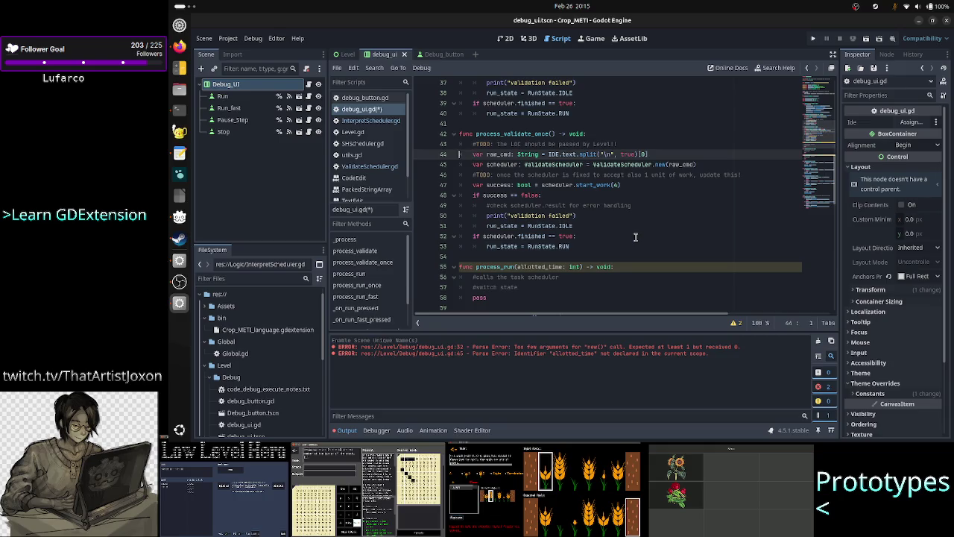
key(Up)
key(End)
text(use)
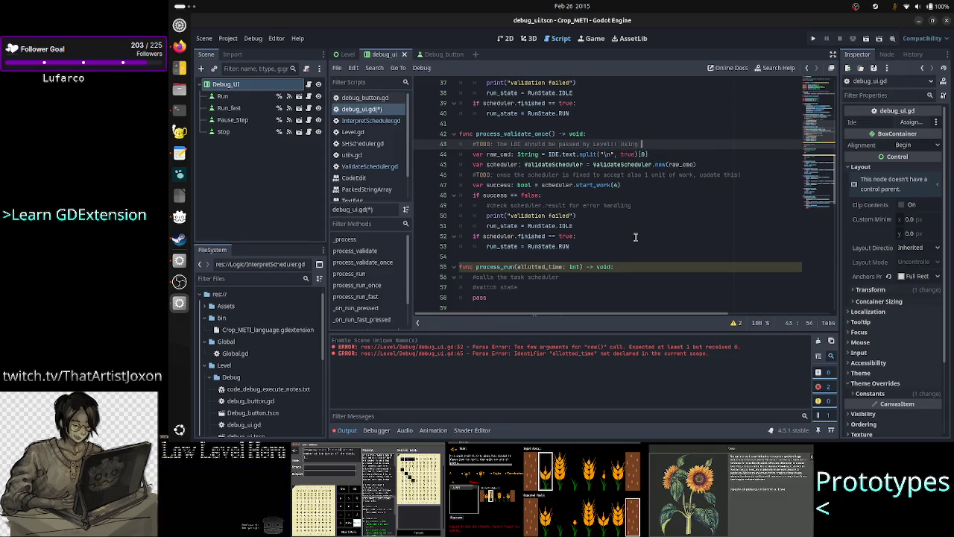
text(a )
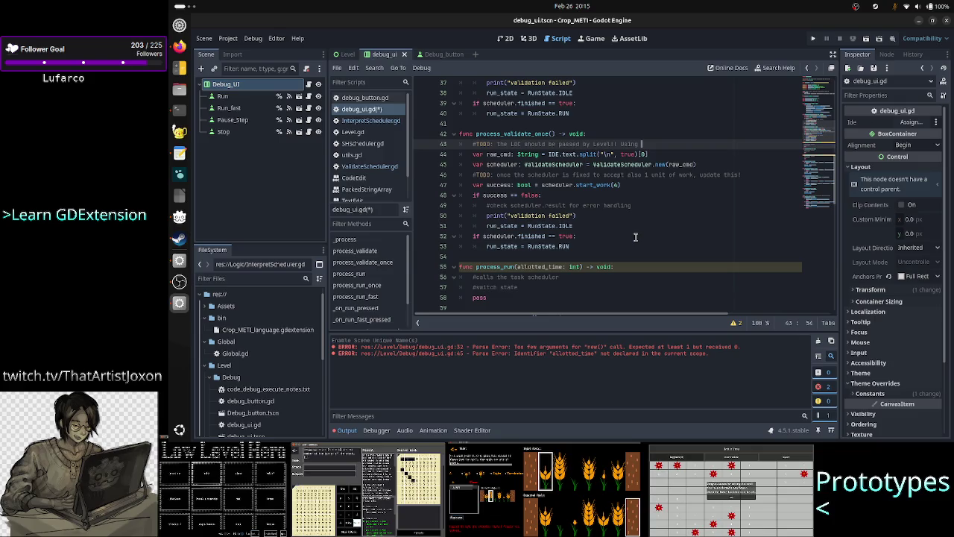
text(the 1st line )
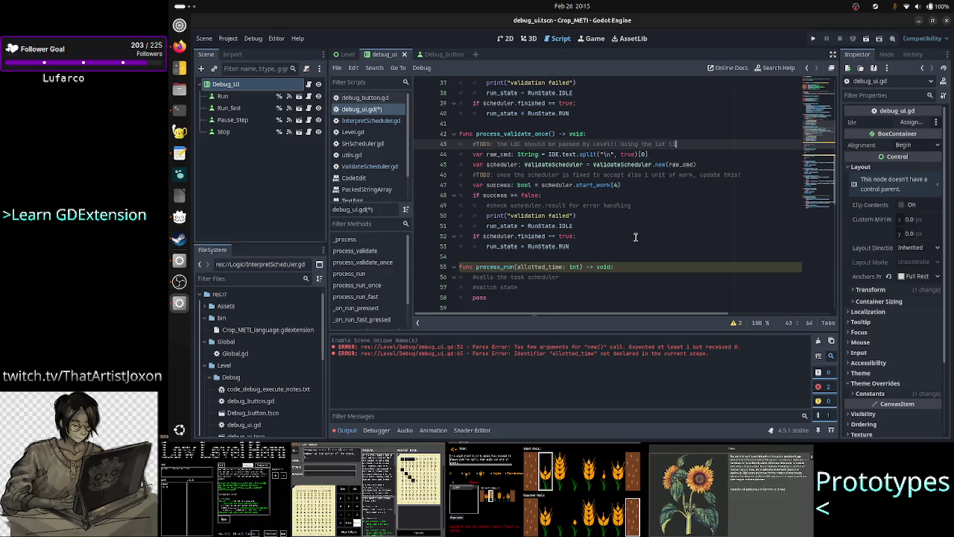
text(for no)
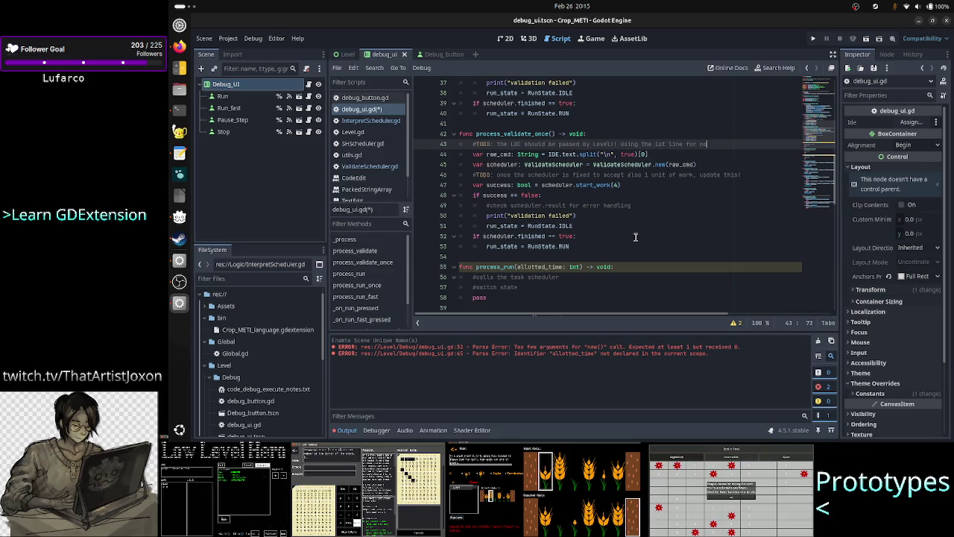
text(w.)
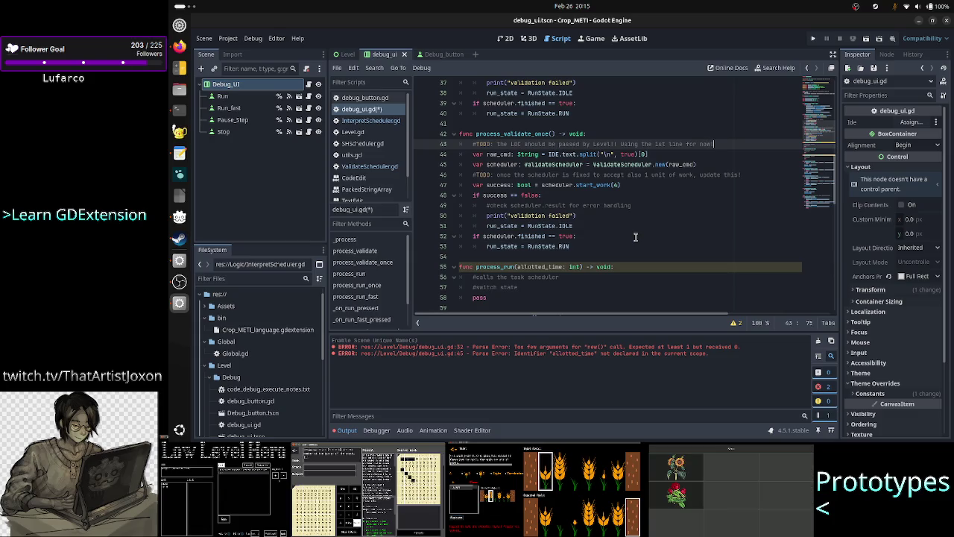
key(BackSpace)
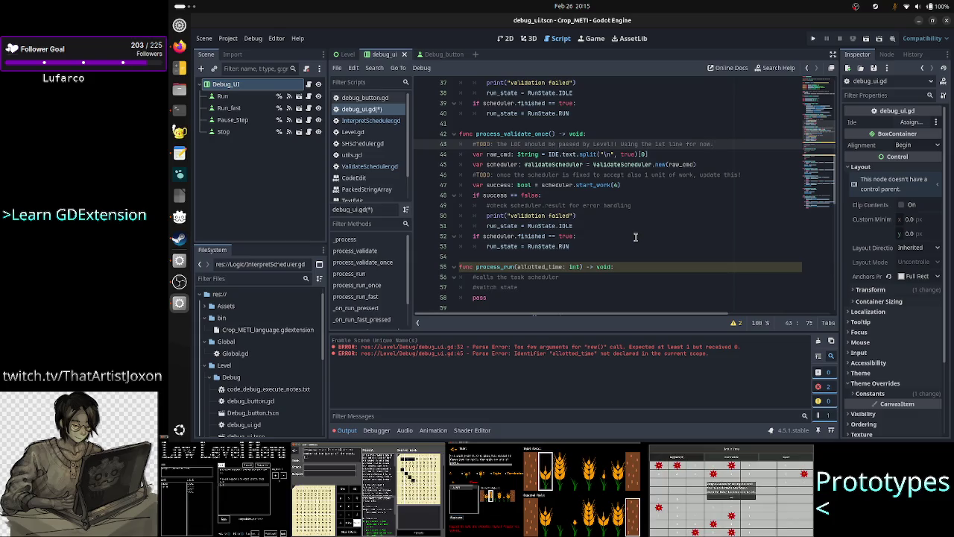
key(Right)
key(Down)
key(Down)
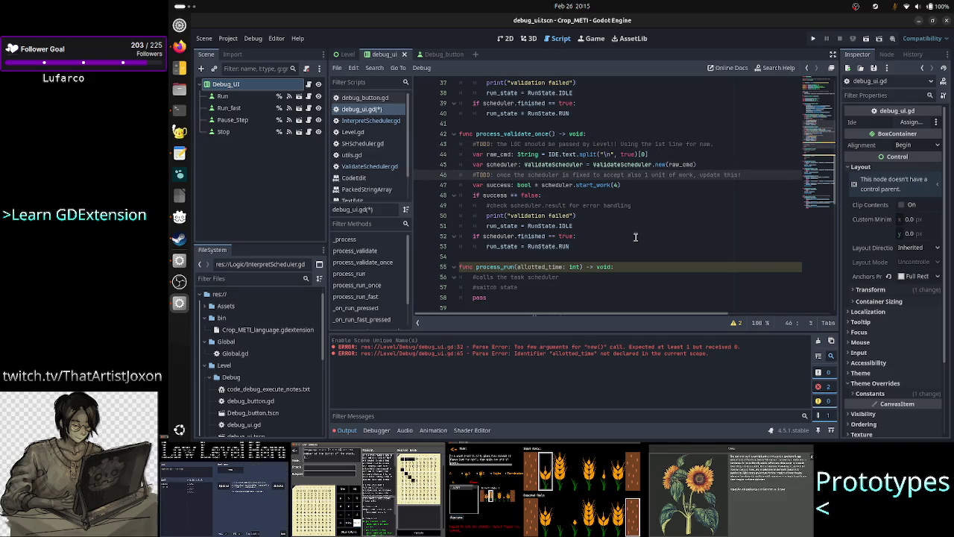
Change the print message to 'validation once failed'.
key(Down)
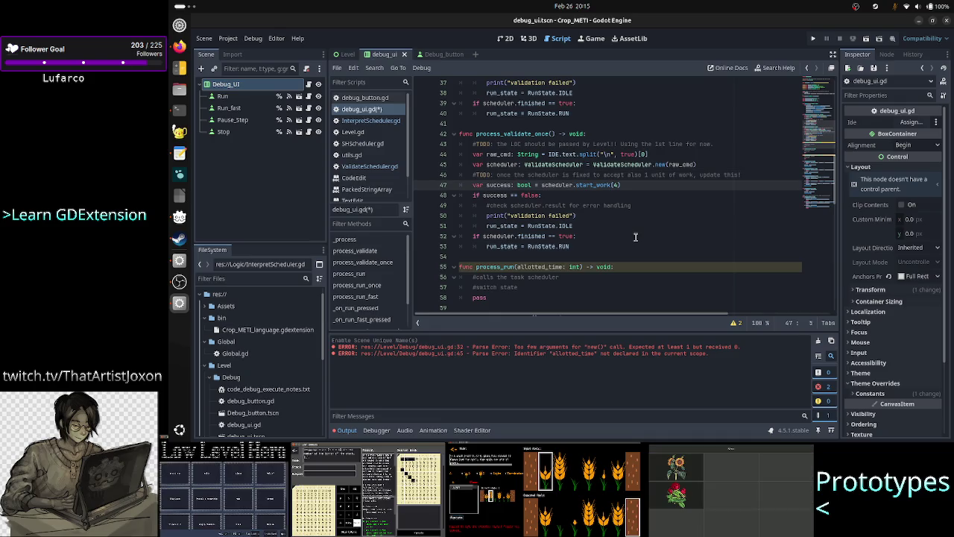
key(Down)
key(Down)
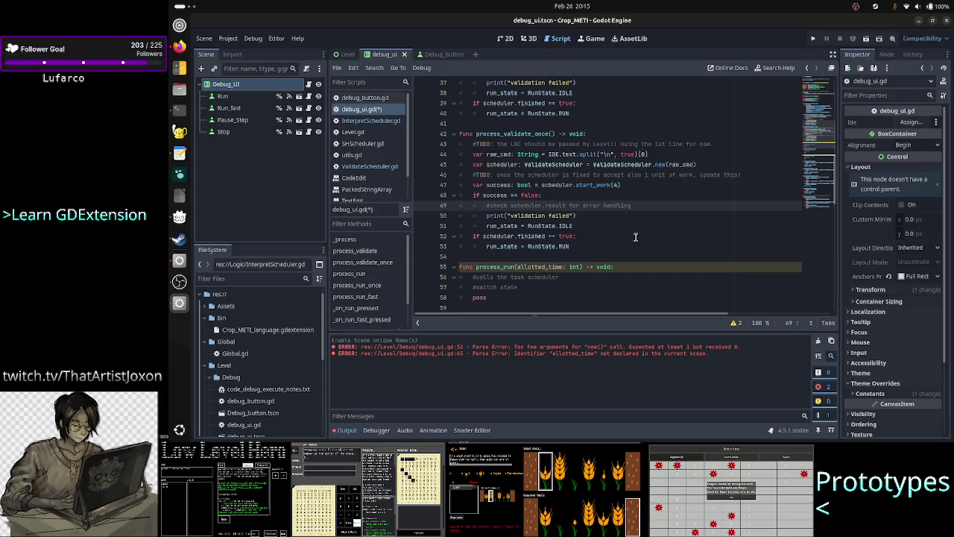
key(Right)
key(Right)
key(Right)
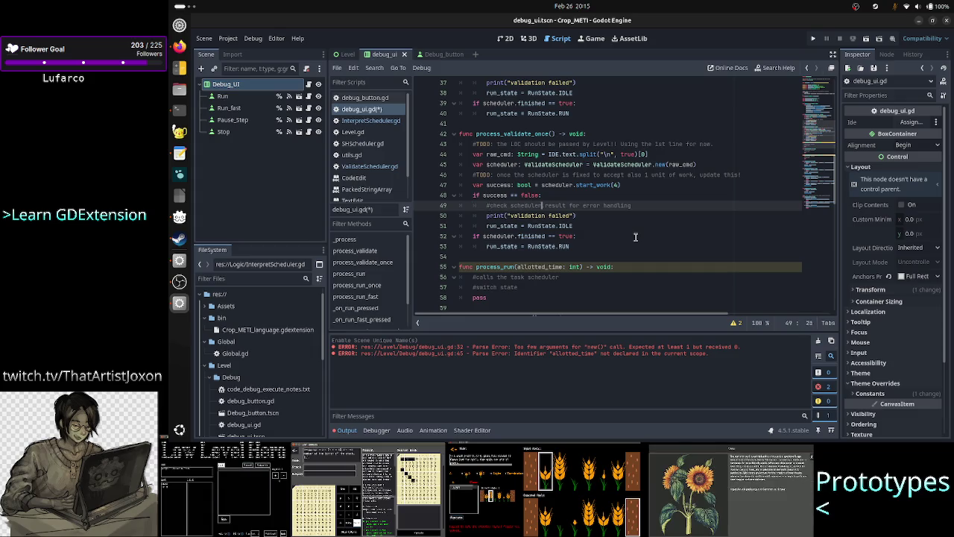
key(Right)
key(Right)
key(Right)
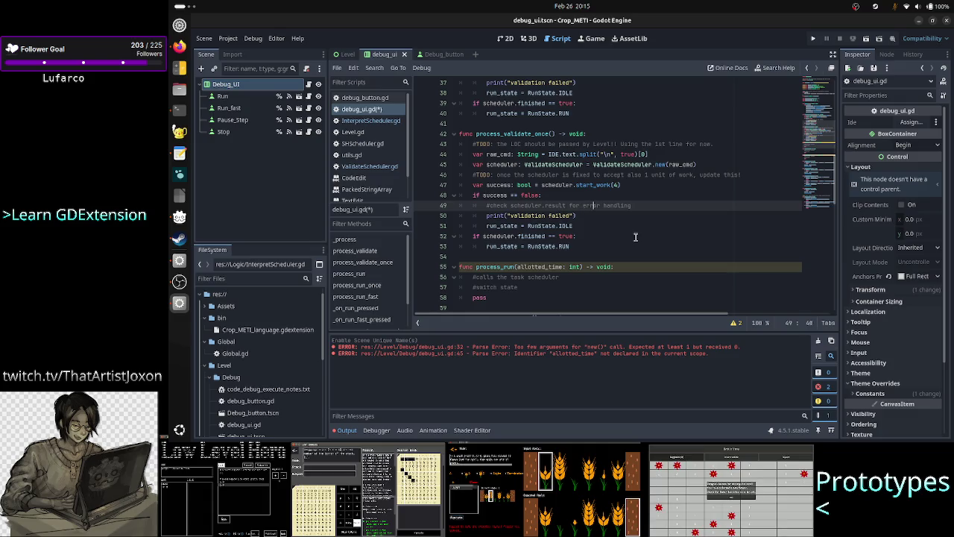
key(Down)
key(Left)
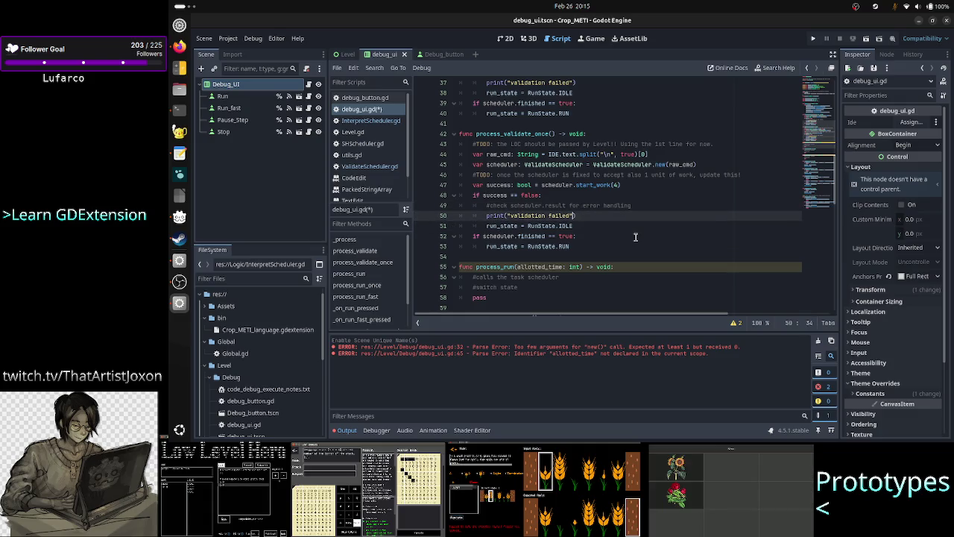
key(Left)
key(Left)
key(Left)
key(Right)
key(Right)
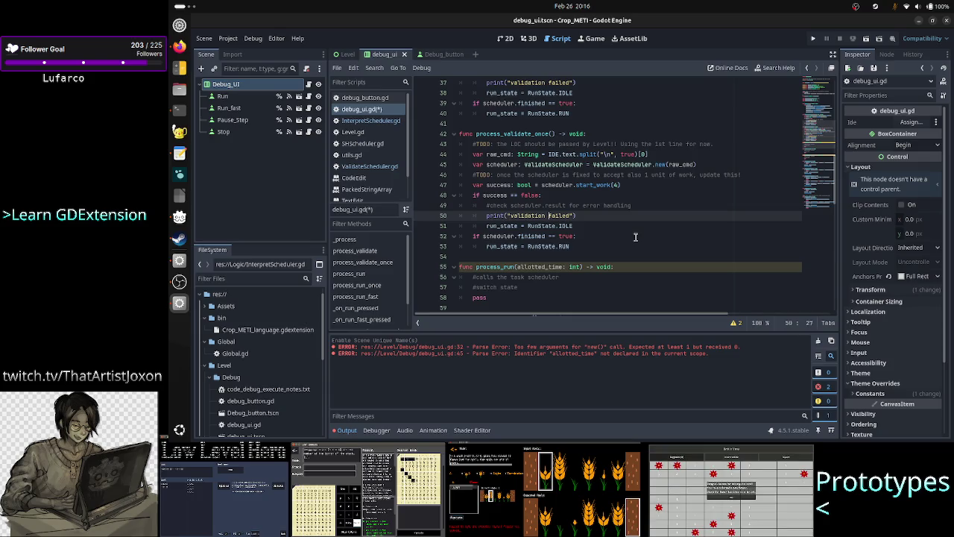
text(once)
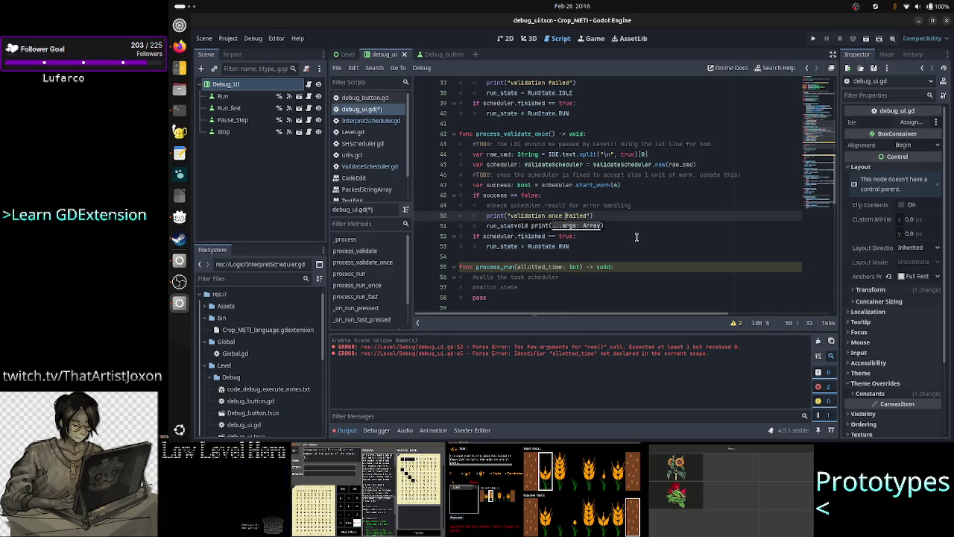
Change the finished-scheduler assignment from RunState.RUN to RunState.RUN_ONCE.
key(Down)
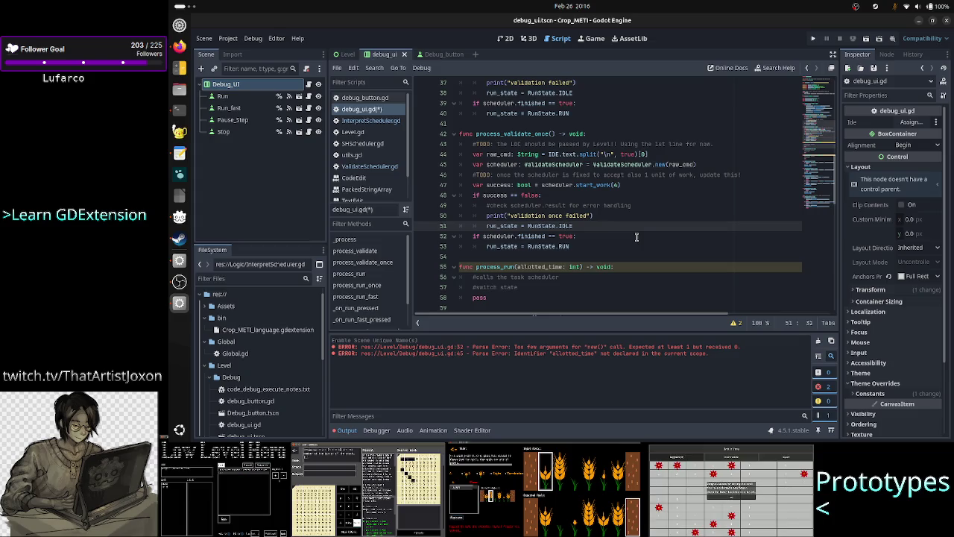
key(Up)
key(Down)
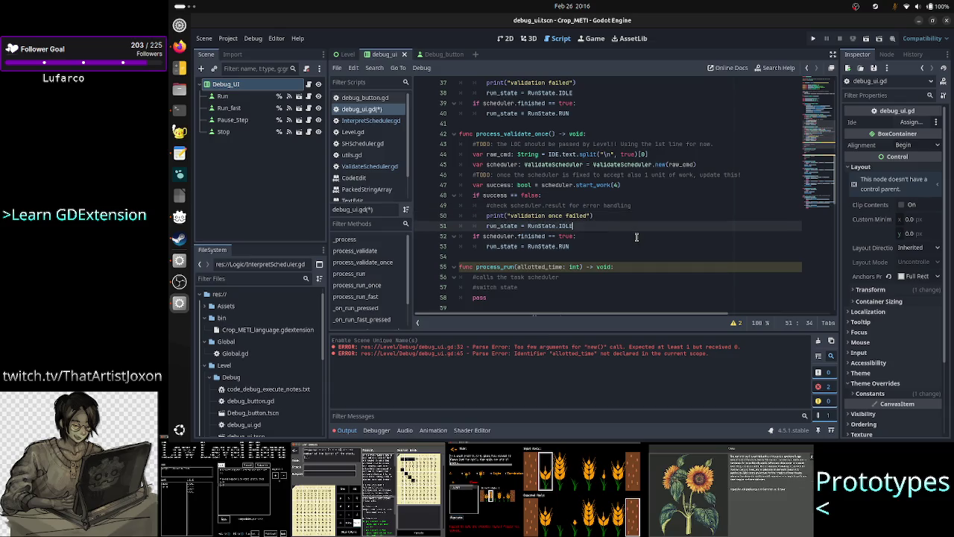
key(Up)
key(Up)
key(Up)
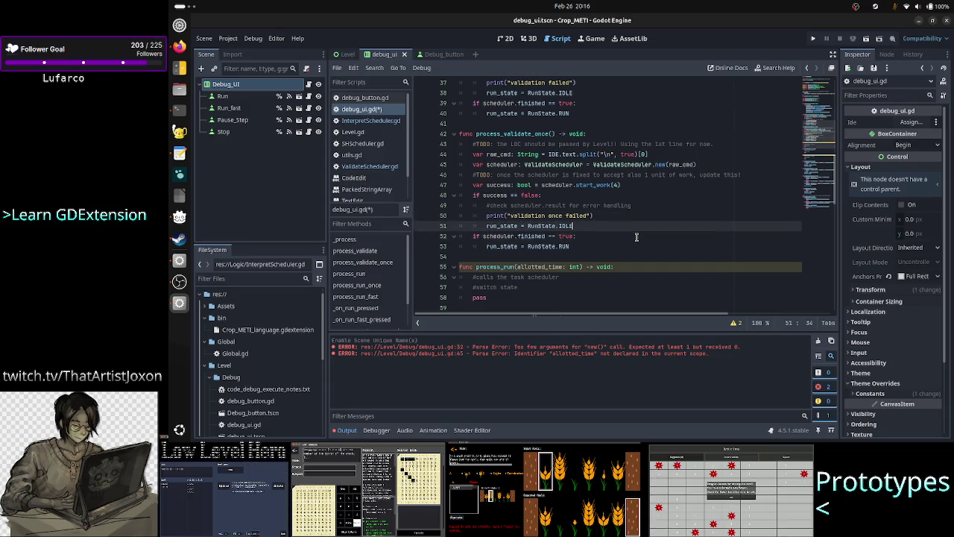
key(Down)
key(Down)
key(Down)
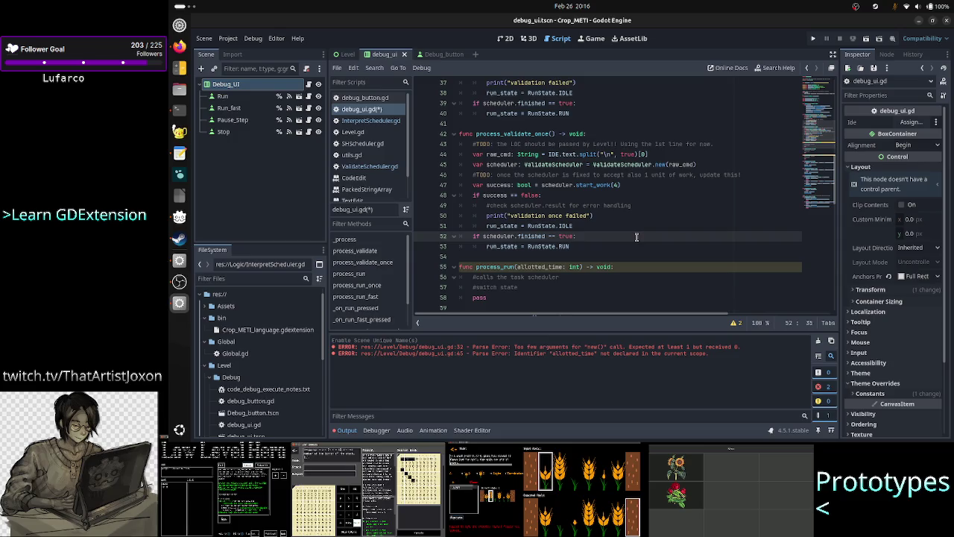
key(Down)
key(Down)
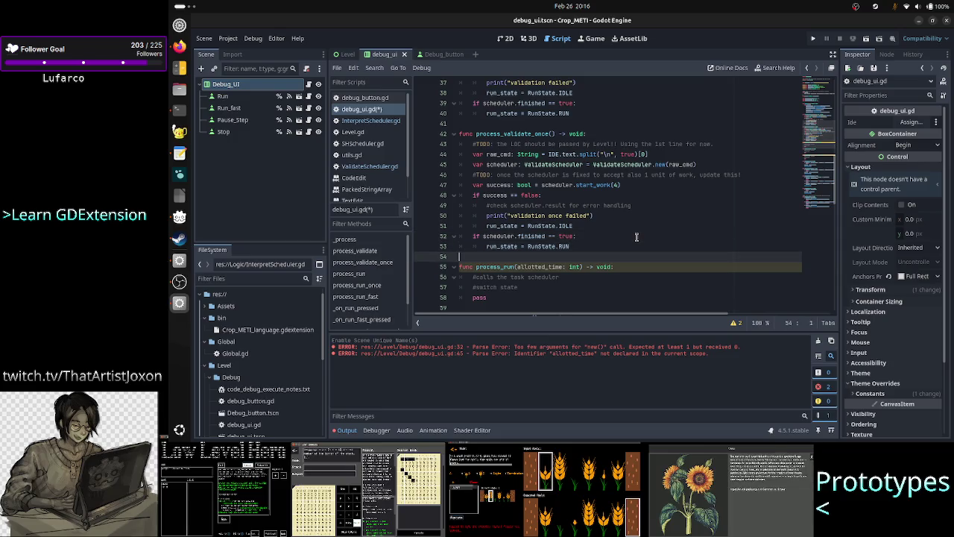
key(Up)
text(_)
key(Return)
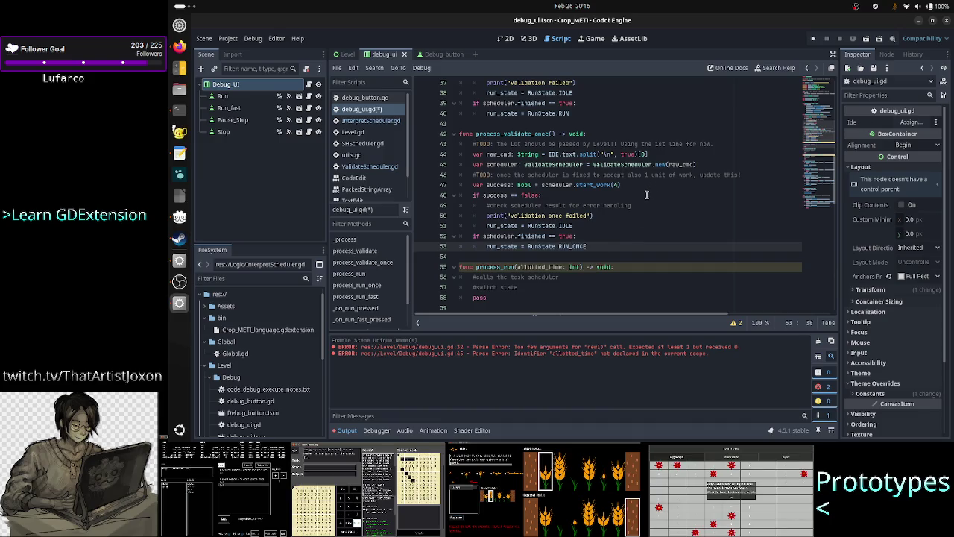
scroll(646, 195, up, 9)
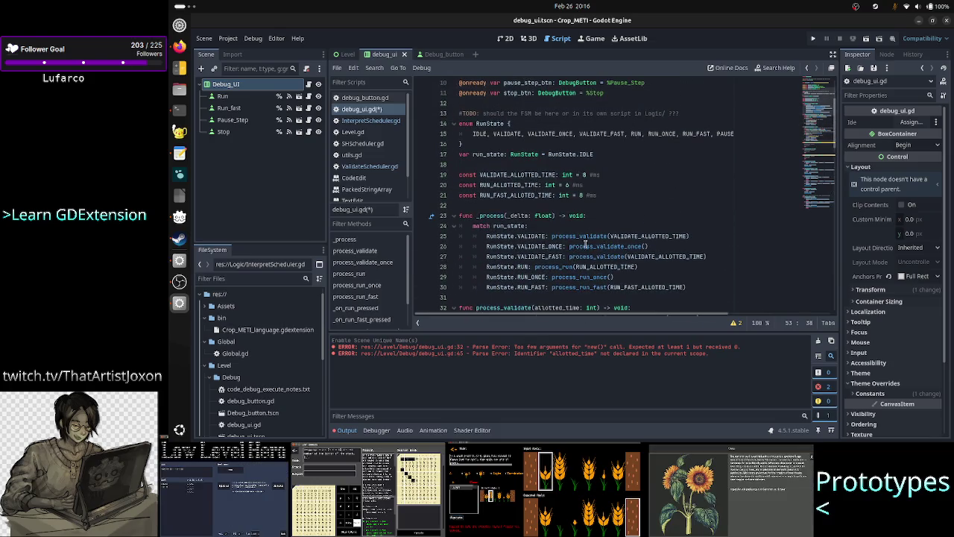
Review the process_validate, process_validate_once and process_run calls, then jump to process_run's definition.
double_click(589, 236)
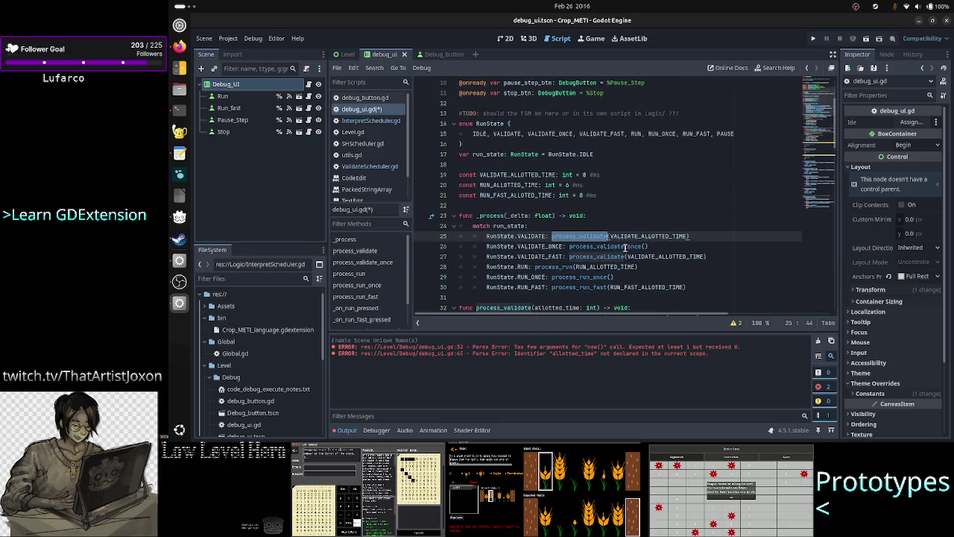
double_click(625, 246)
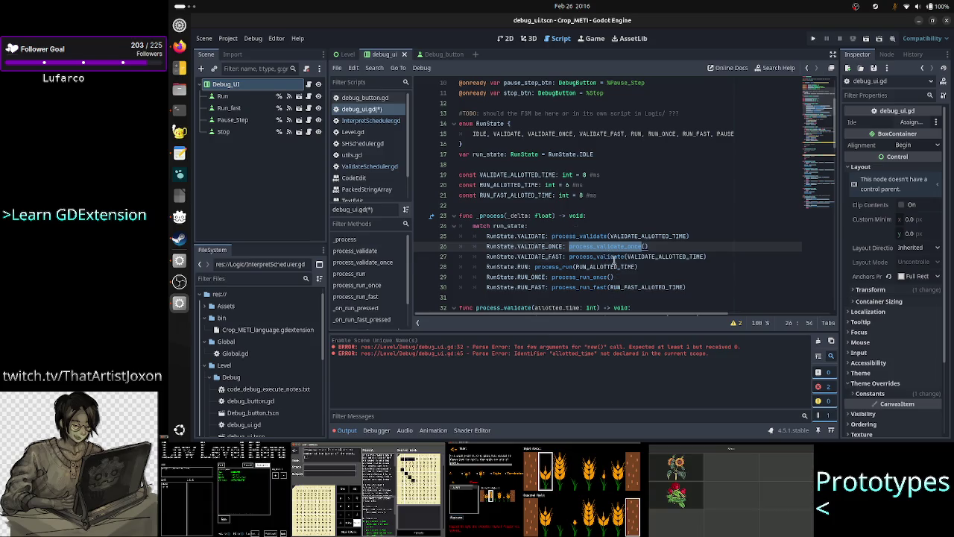
double_click(613, 257)
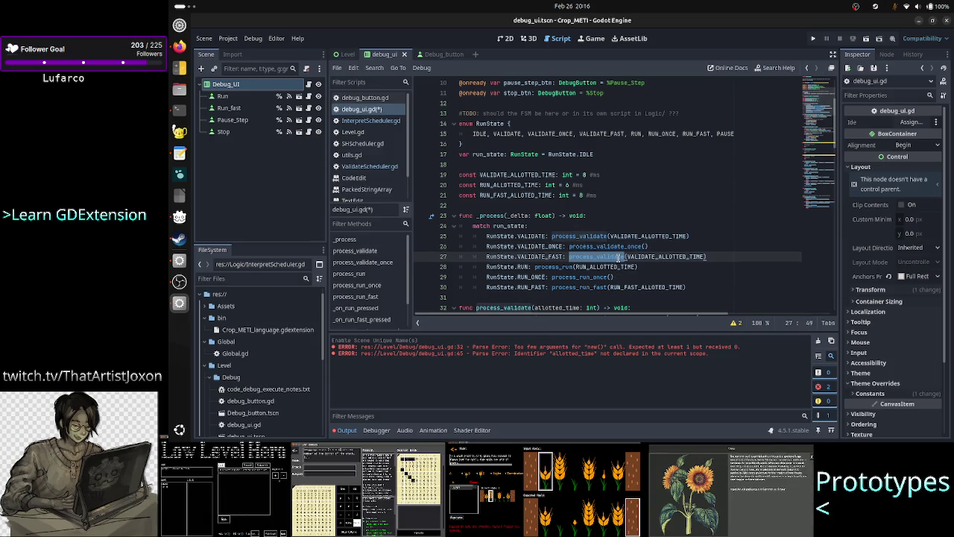
double_click(553, 266)
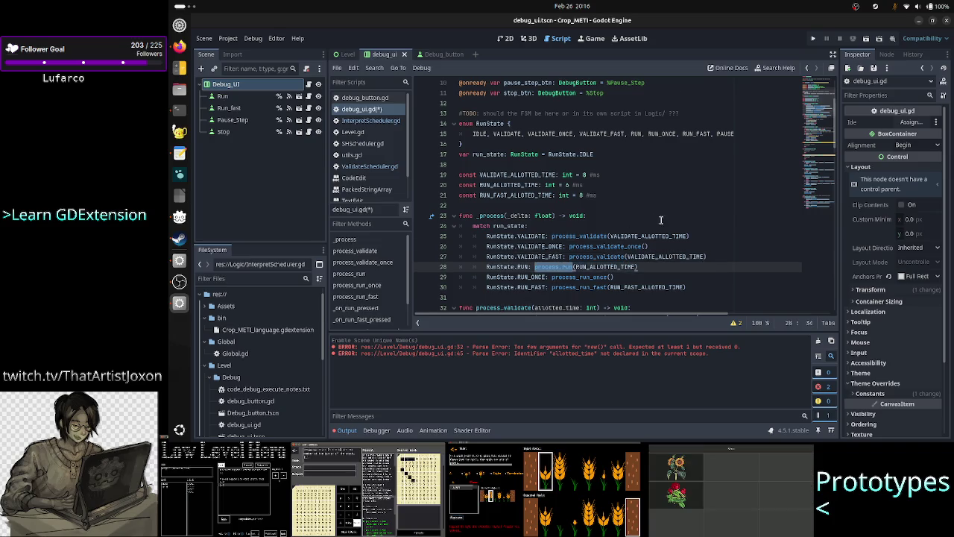
scroll(660, 220, down, 4)
scroll(660, 220, down, 7)
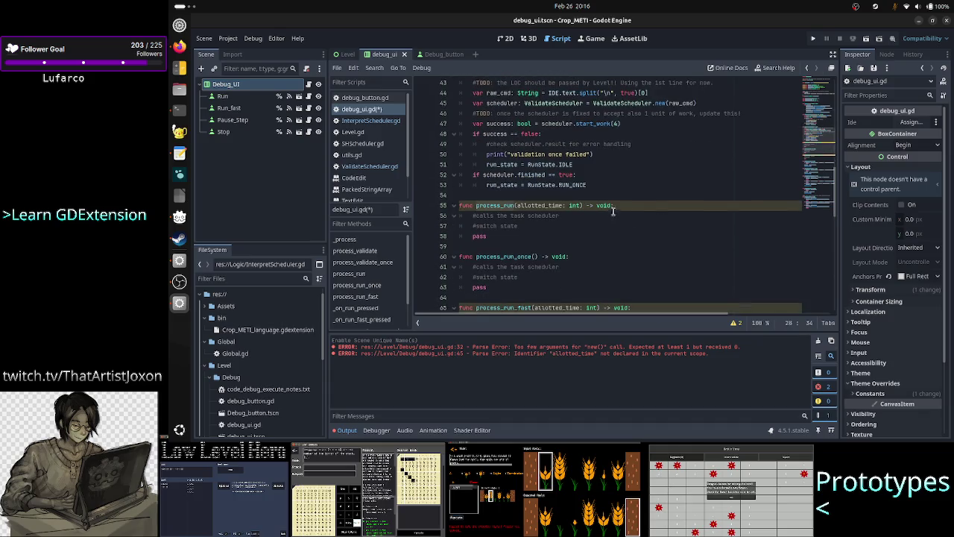
click(635, 205)
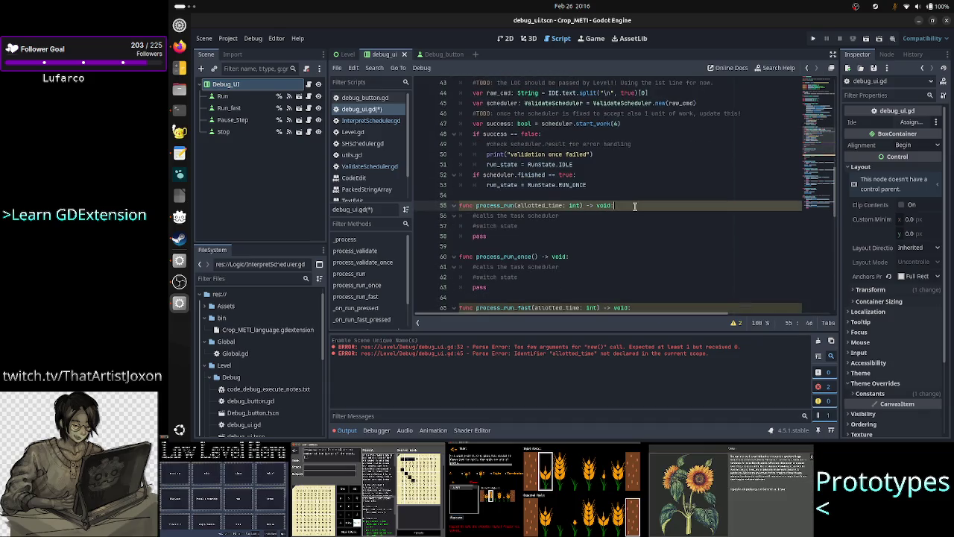
scroll(634, 205, up, 2)
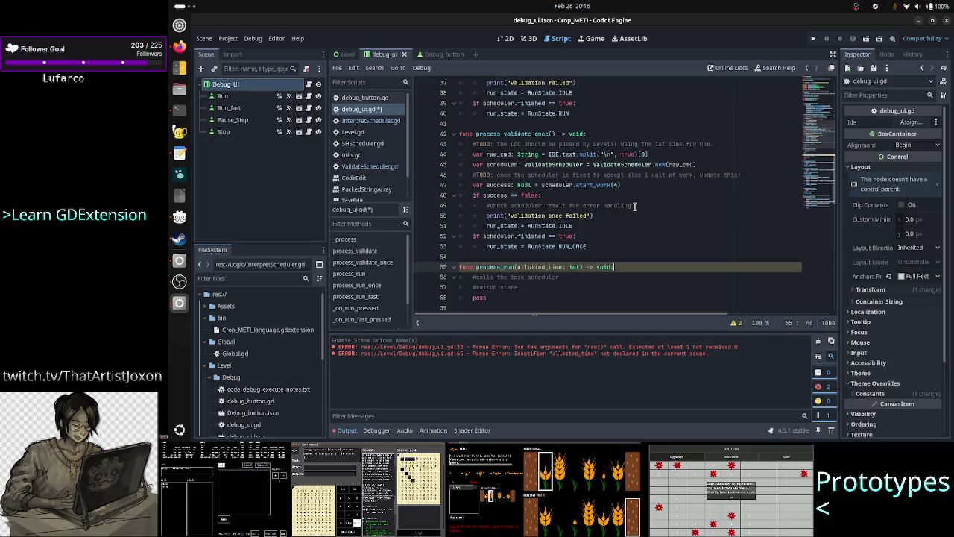
Save debug_ui.gd and clear the old parse errors from the output.
key(ctrl+s)
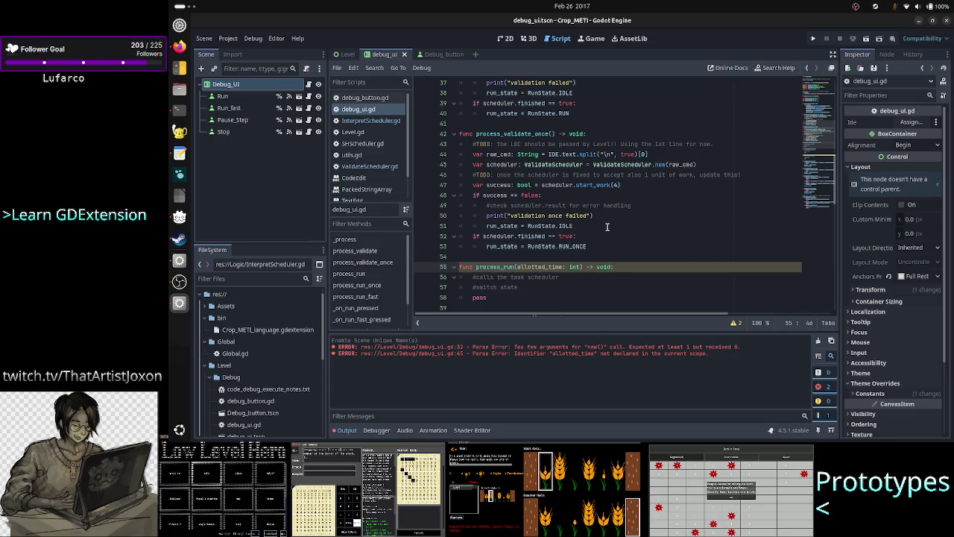
scroll(607, 226, up, 5)
scroll(607, 227, down, 3)
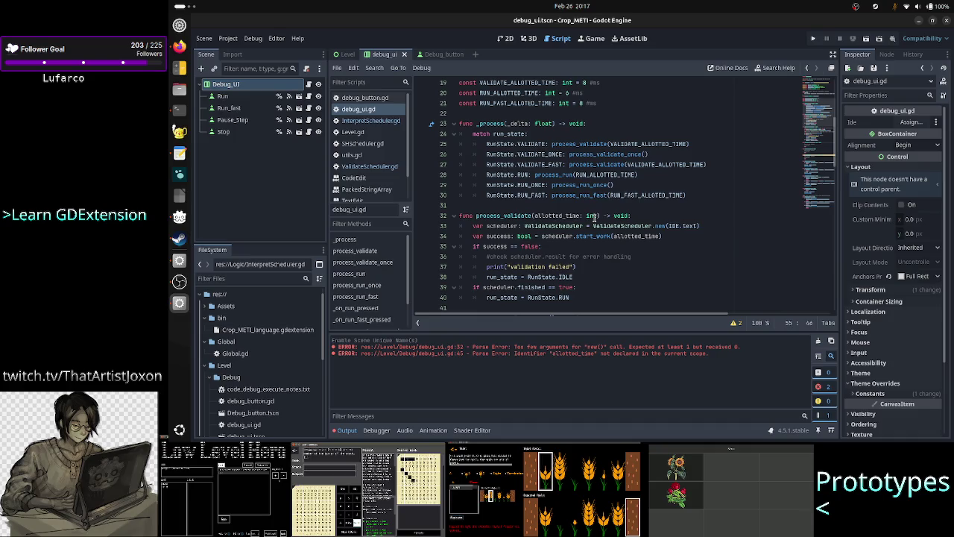
mouse_move(595, 216)
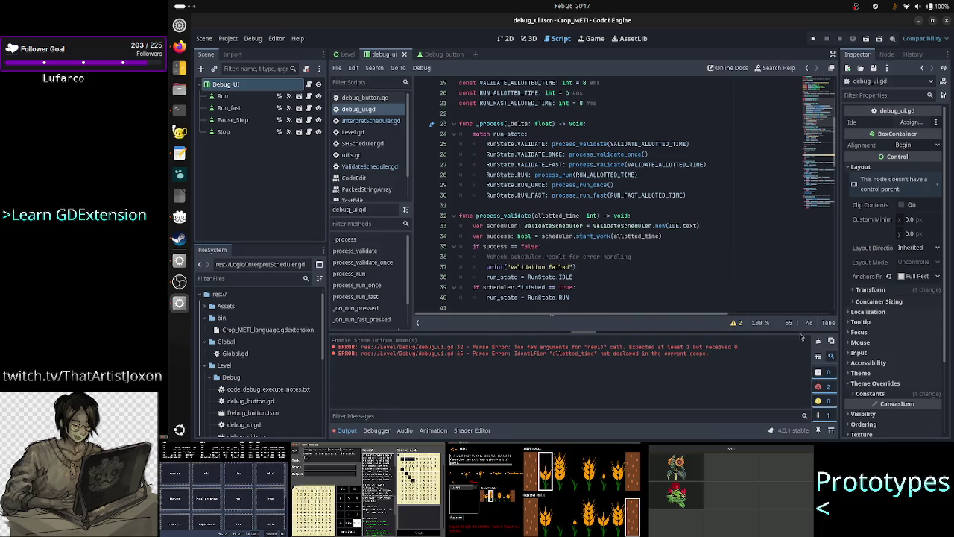
click(817, 340)
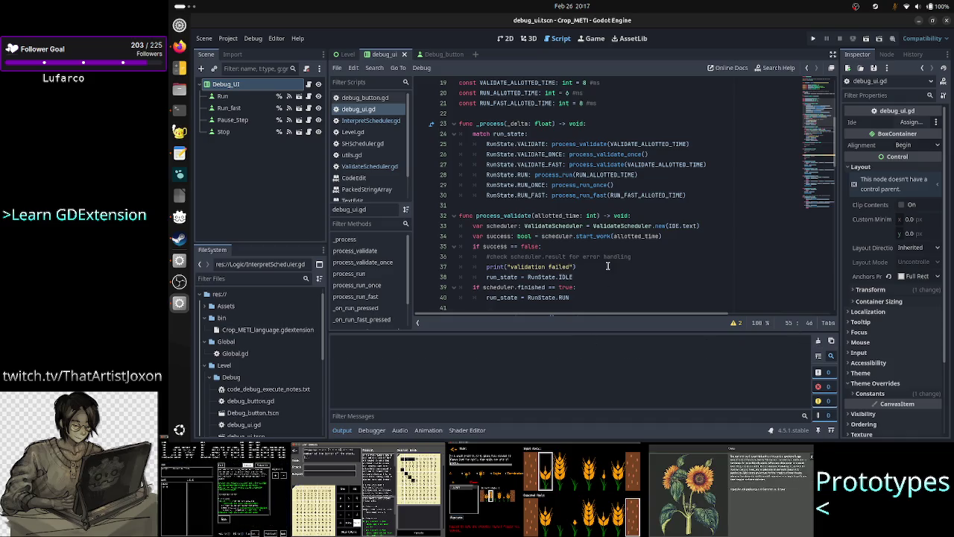
Run the project and close the game, then run it again and close it to stop debugging.
click(815, 41)
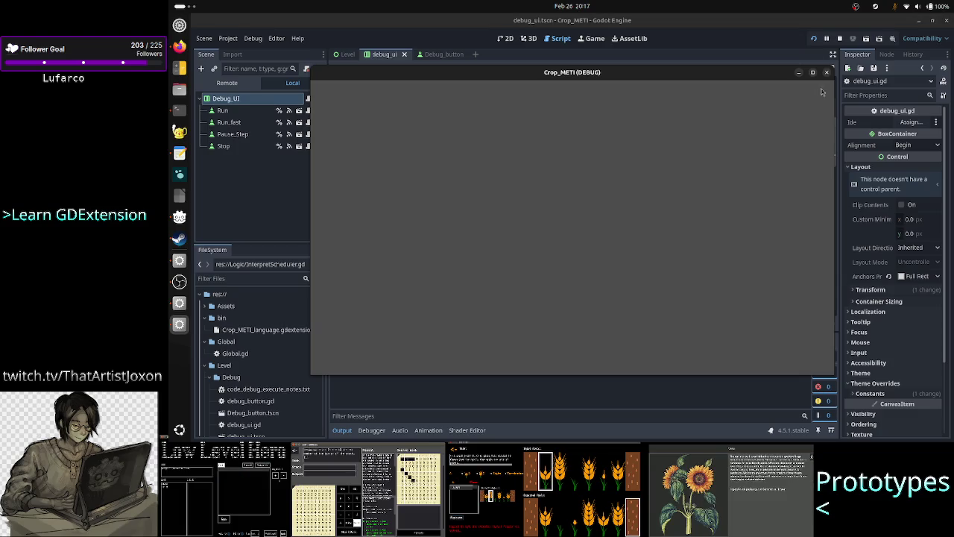
click(826, 73)
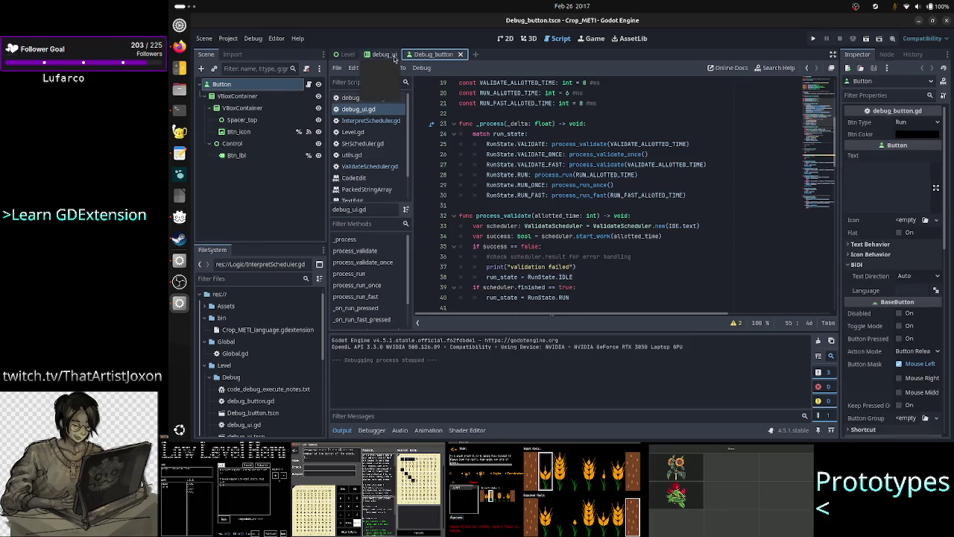
click(866, 40)
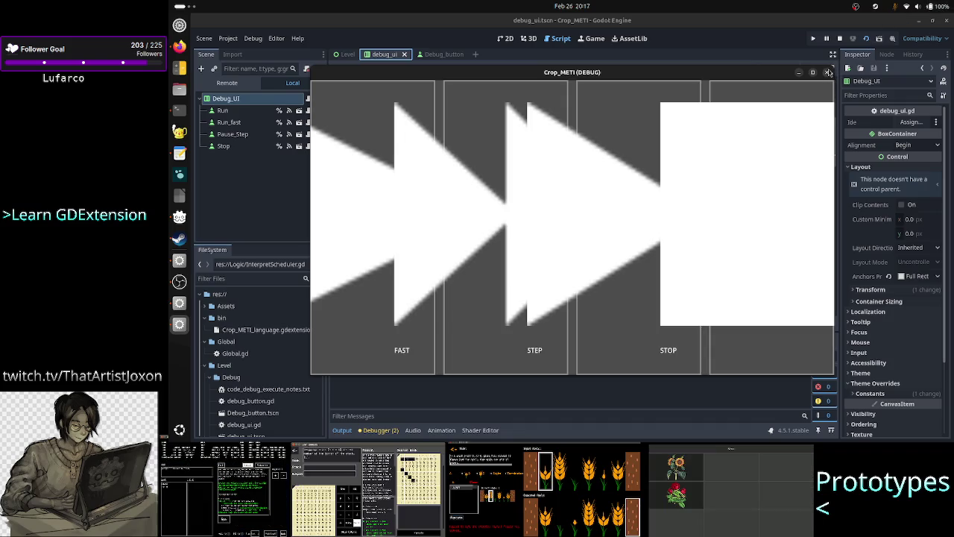
click(827, 71)
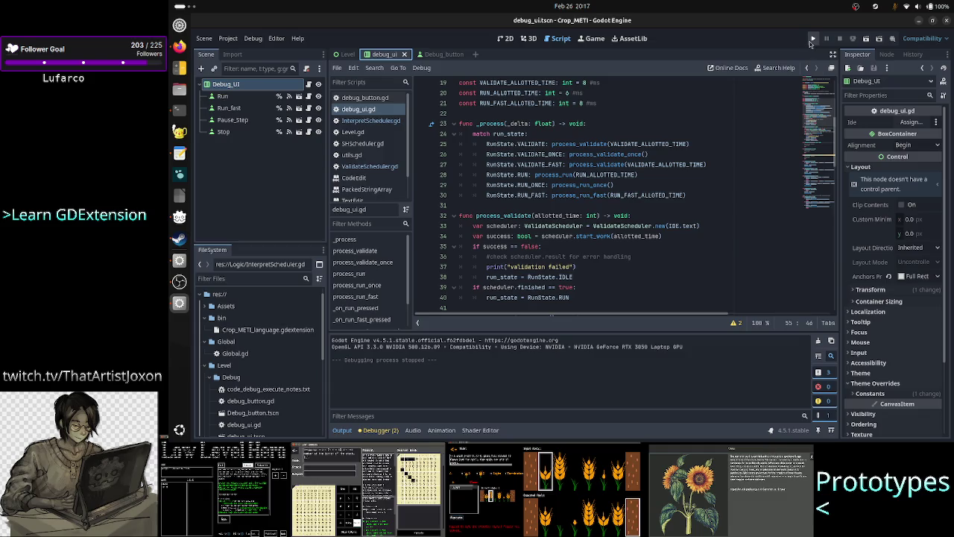
Check the Btn Type of the Run, Run_fast, Pause_Step and Stop button nodes.
click(235, 99)
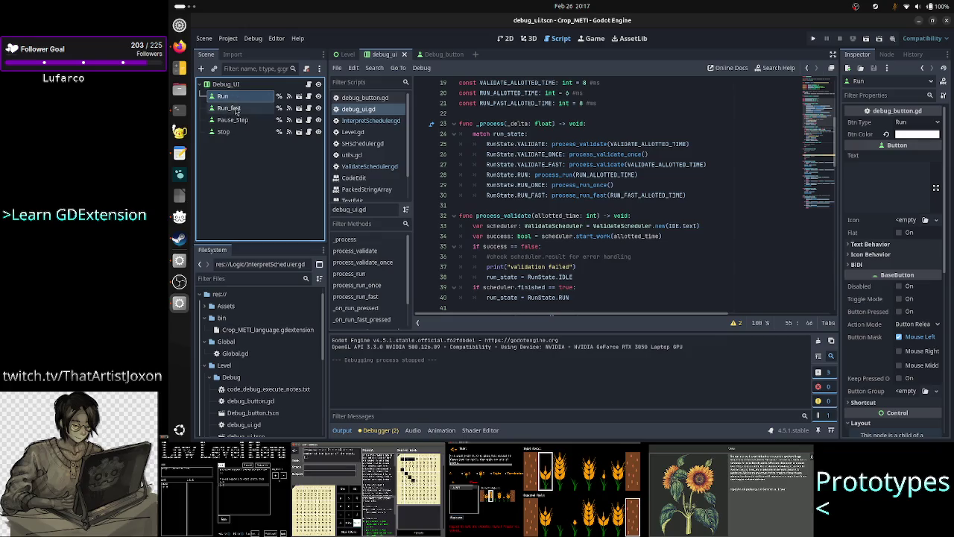
click(236, 108)
click(233, 120)
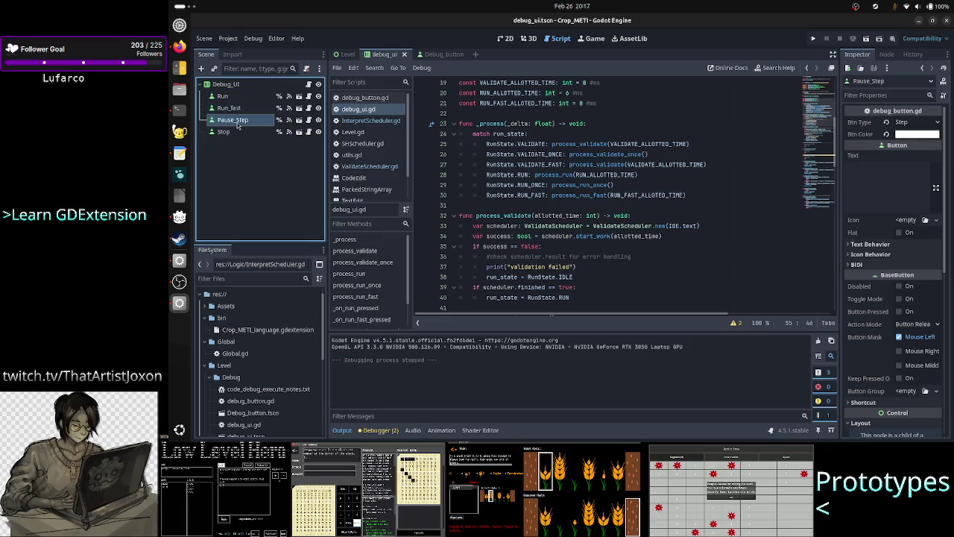
click(231, 132)
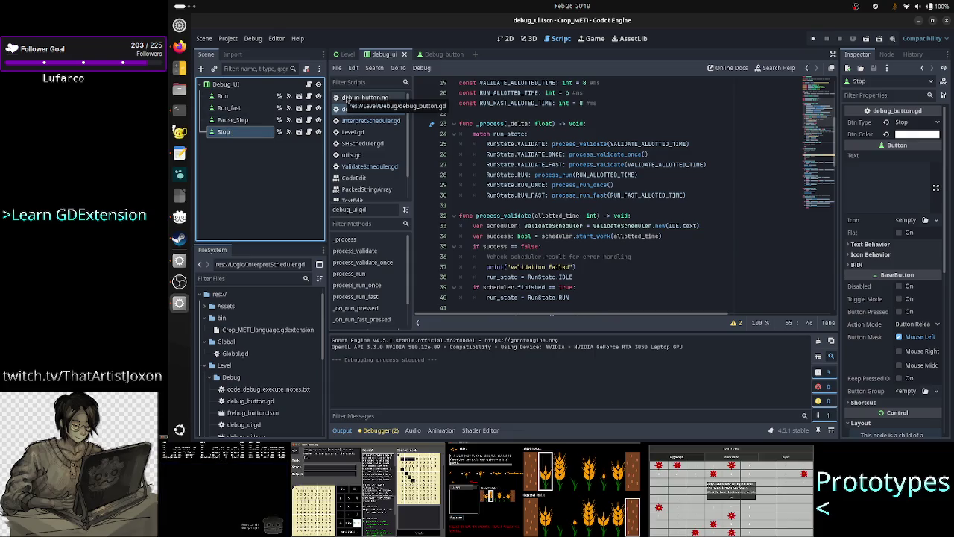
Run the current scene, close it, and scroll down to update_debug_UI.
click(866, 41)
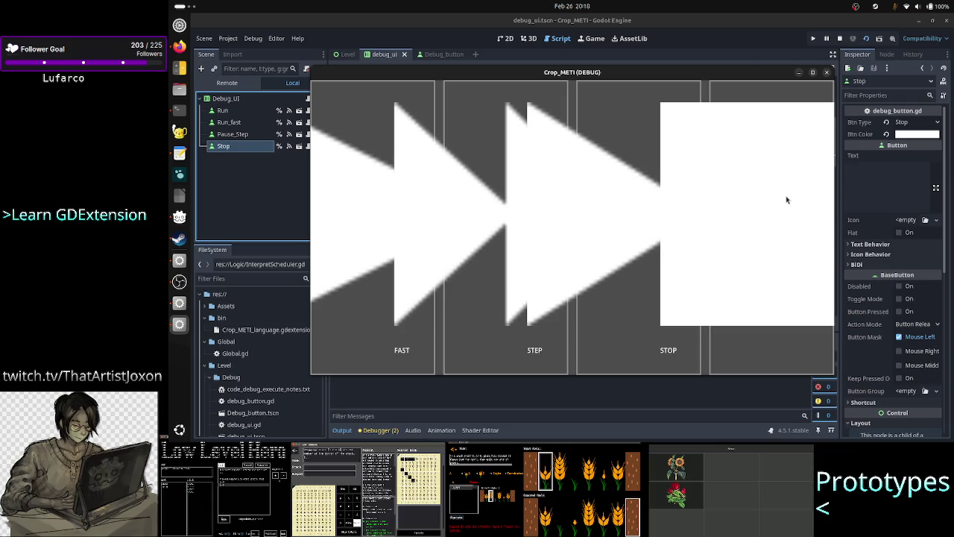
click(824, 72)
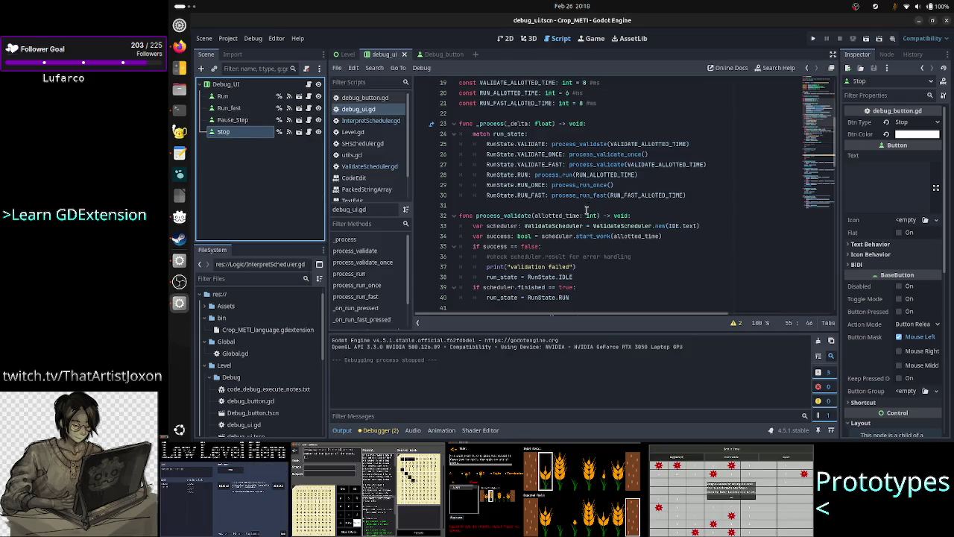
scroll(586, 211, down, 20)
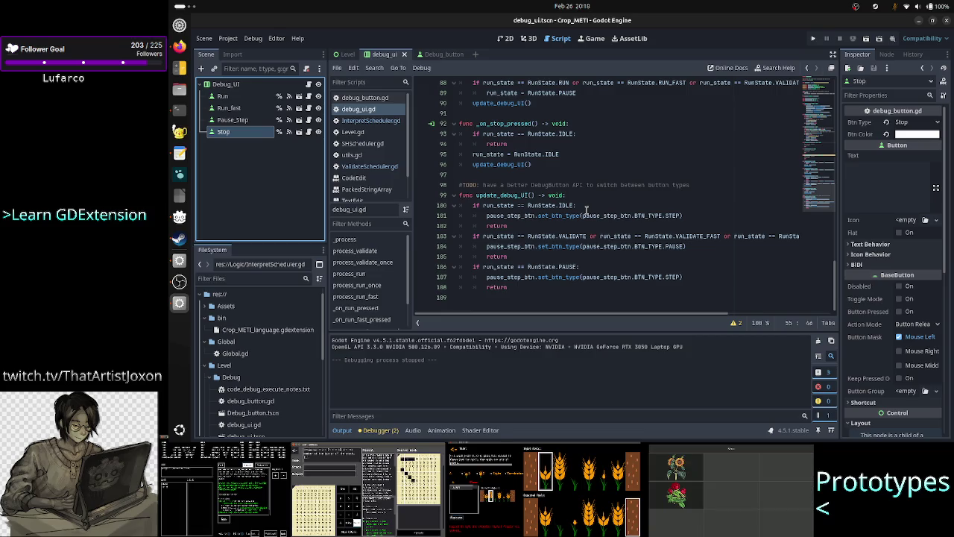
Open debug_button.gd and select the icon_texr identifier on line 37.
scroll(587, 211, up, 20)
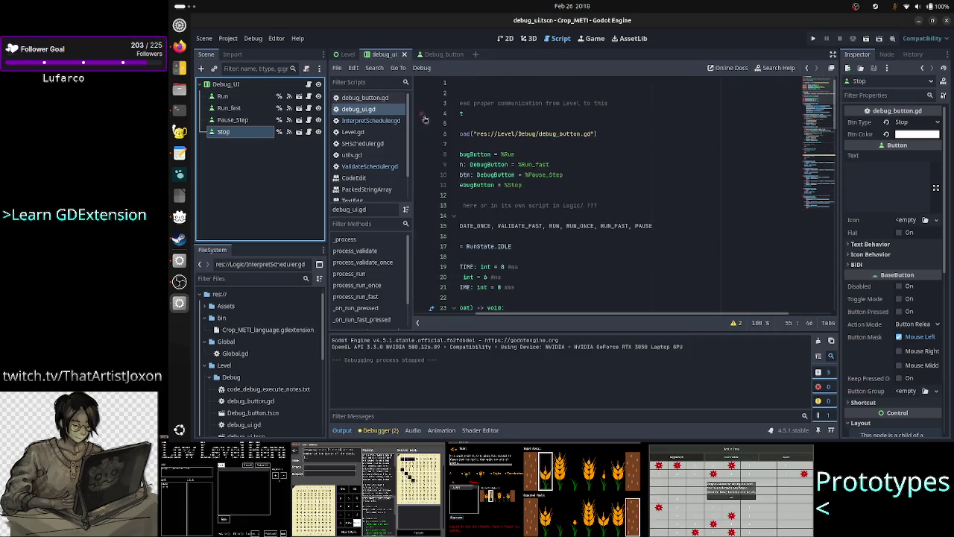
click(364, 98)
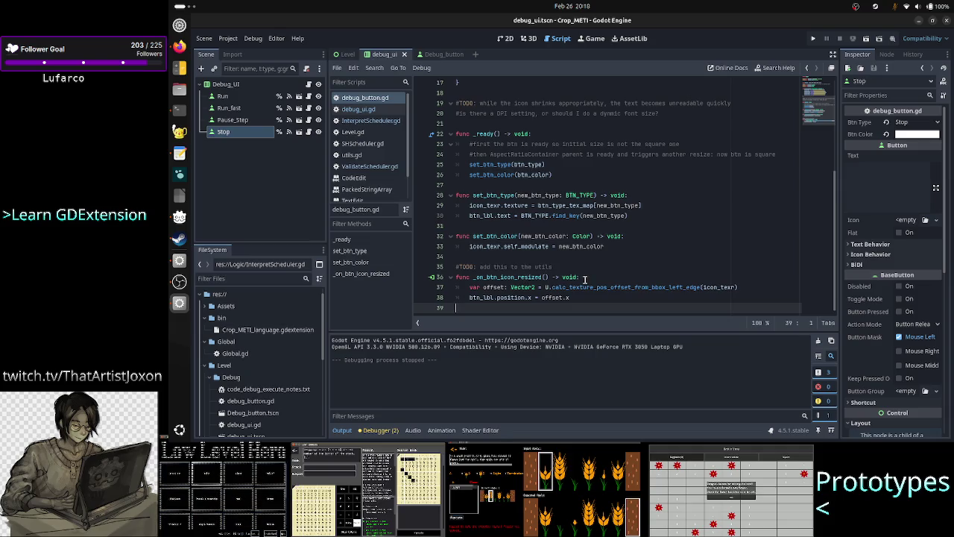
double_click(726, 287)
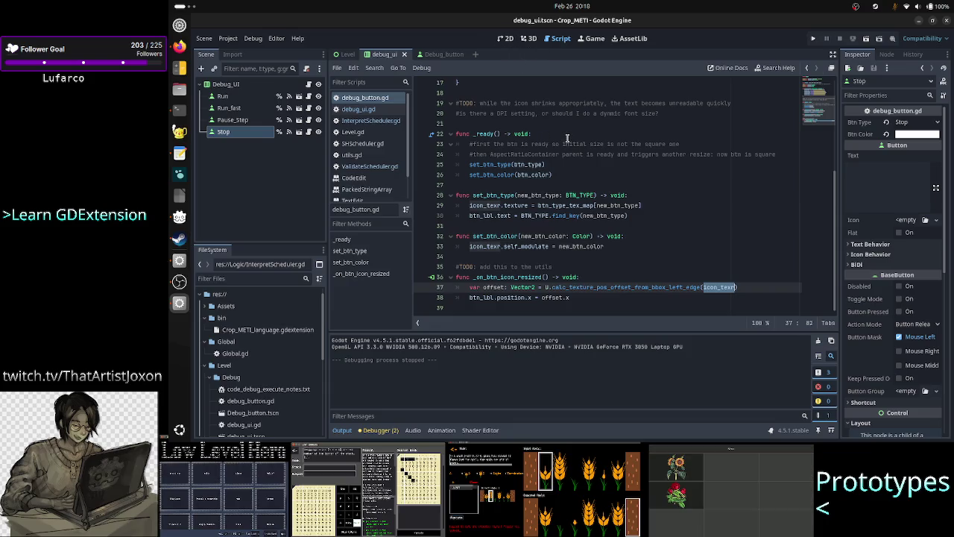
click(497, 307)
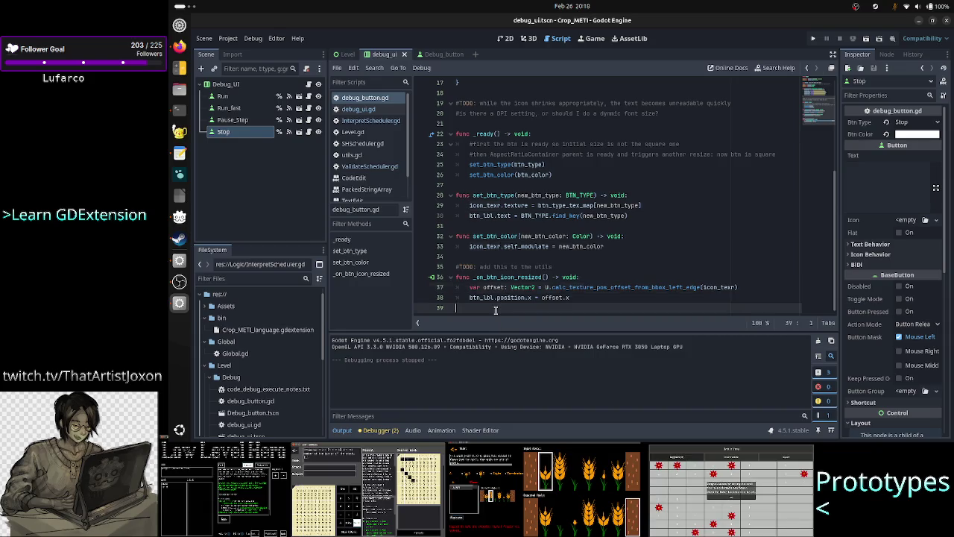
In the 2D view, inspect Debug_button's Btn_icon and debug_ui's Run node, then open Level.
click(505, 40)
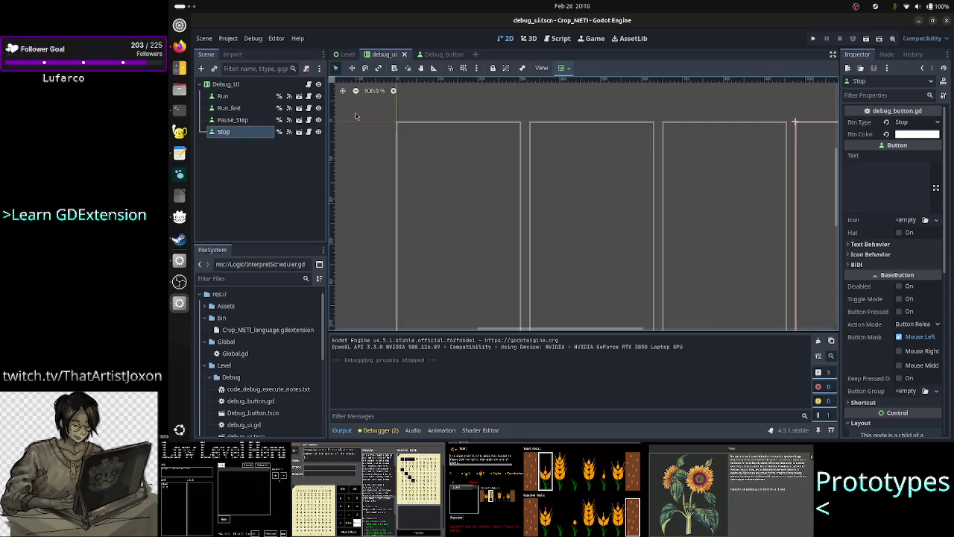
click(440, 54)
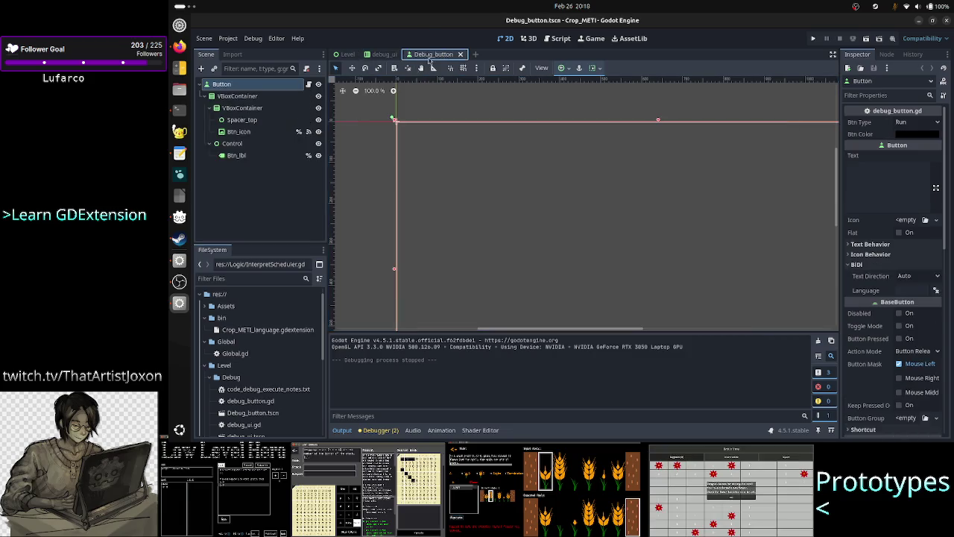
click(248, 132)
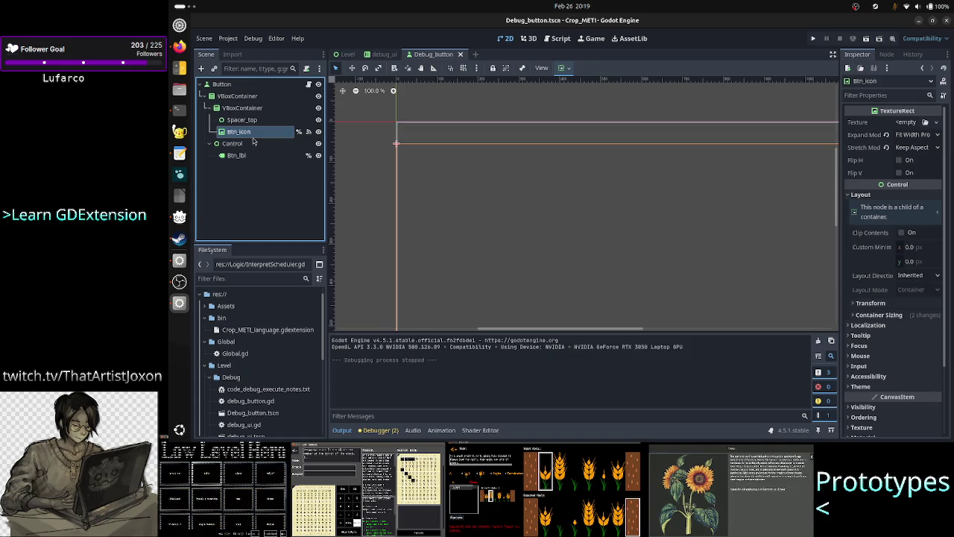
click(380, 56)
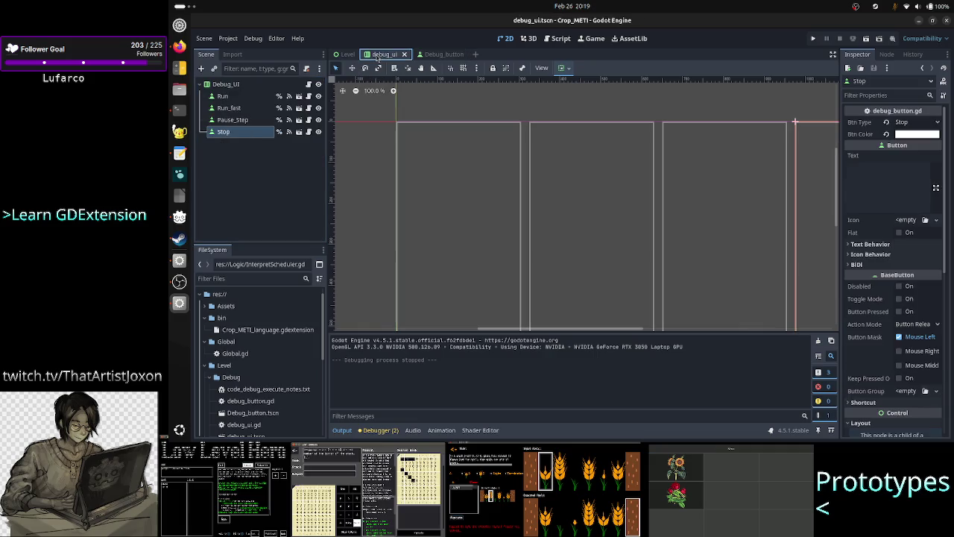
click(222, 96)
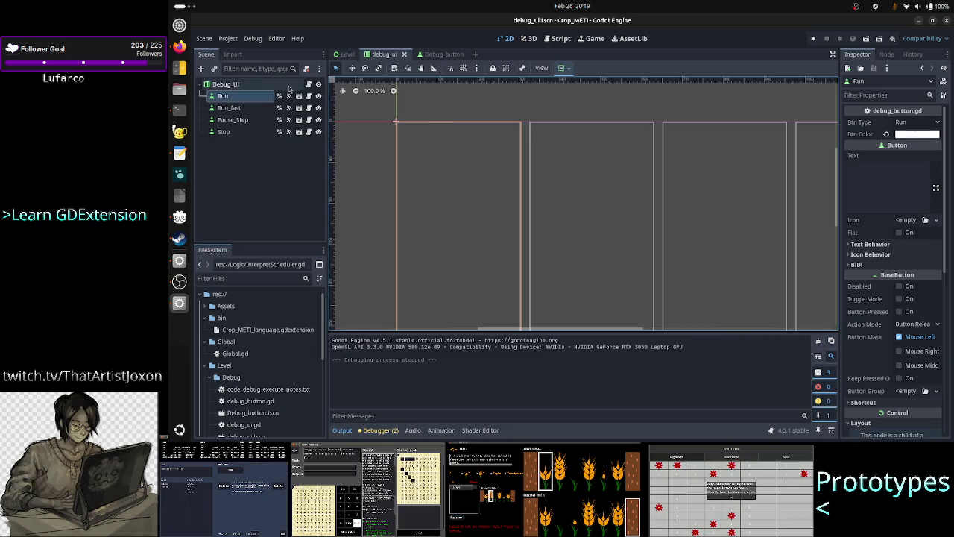
click(348, 57)
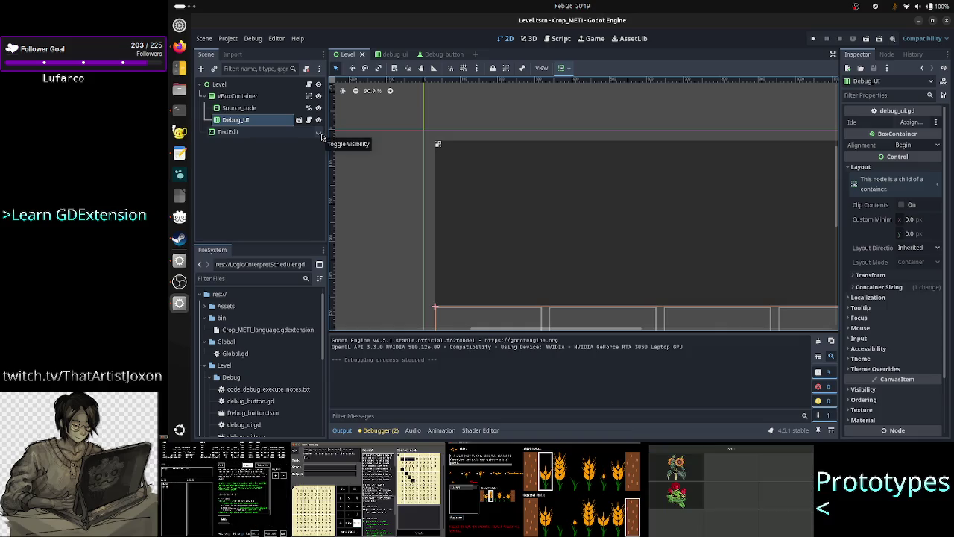
Run the Level scene, move its game window to the top right, and press STEP.
click(814, 39)
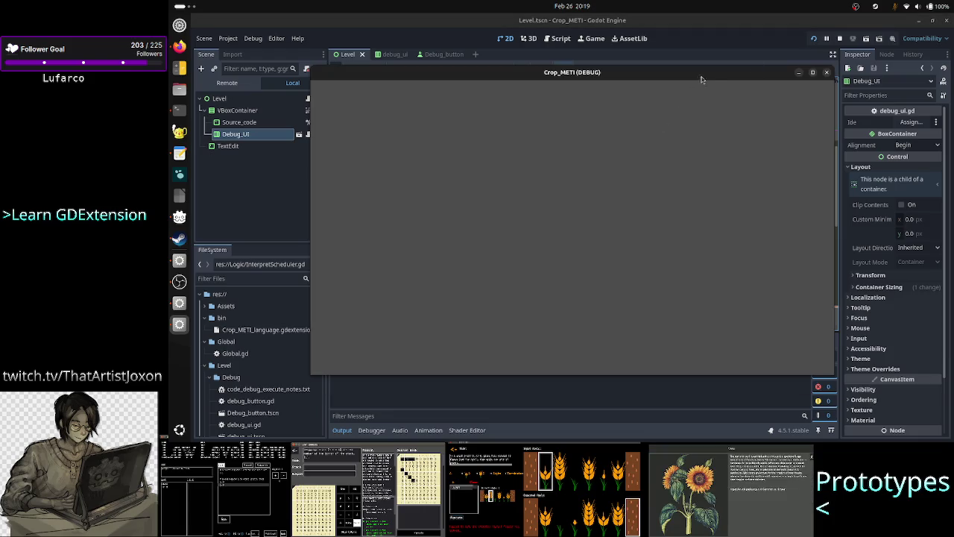
click(828, 80)
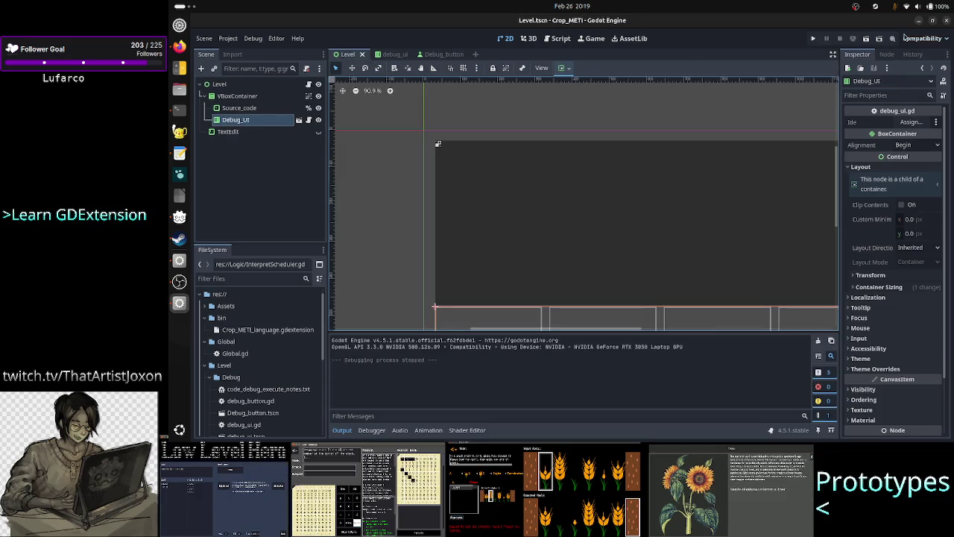
click(867, 43)
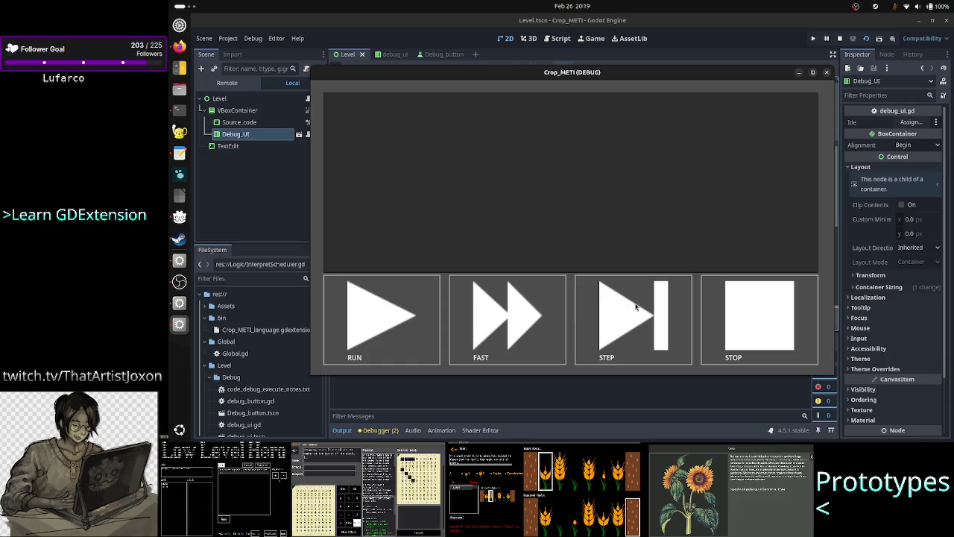
mouse_move(661, 72)
mouse_down()
mouse_move(713, 46)
mouse_move(734, 20)
mouse_up()
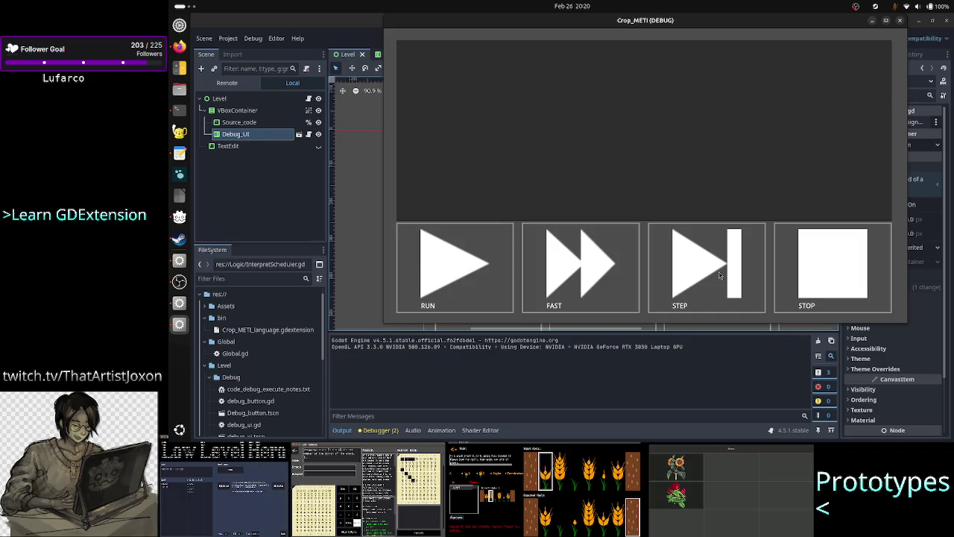
click(721, 282)
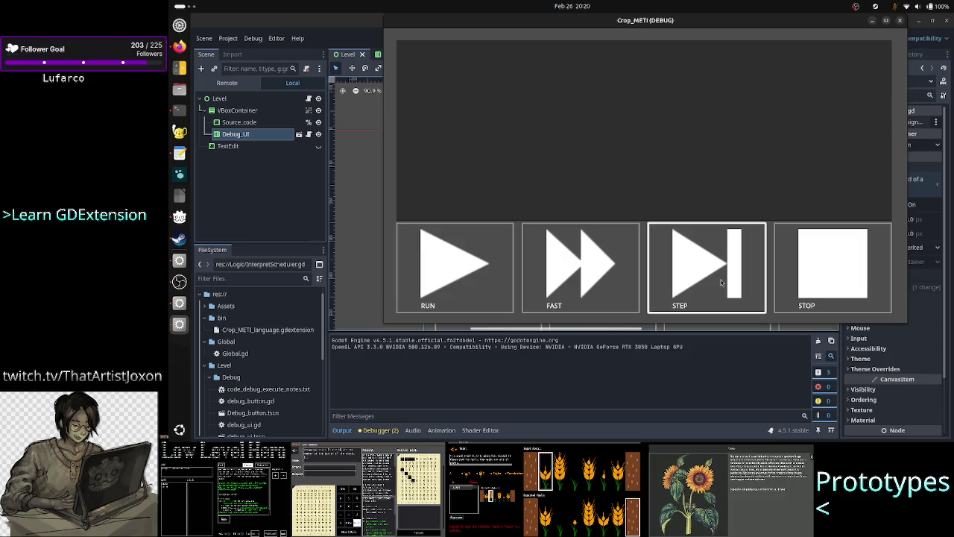
Enter A23RT in the running game's text box and step validation three times.
click(583, 107)
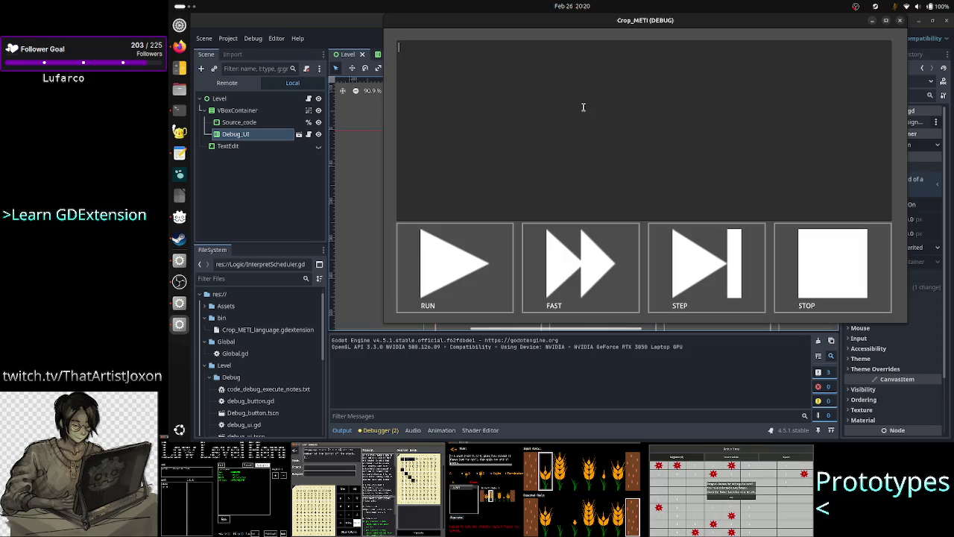
text(A2)
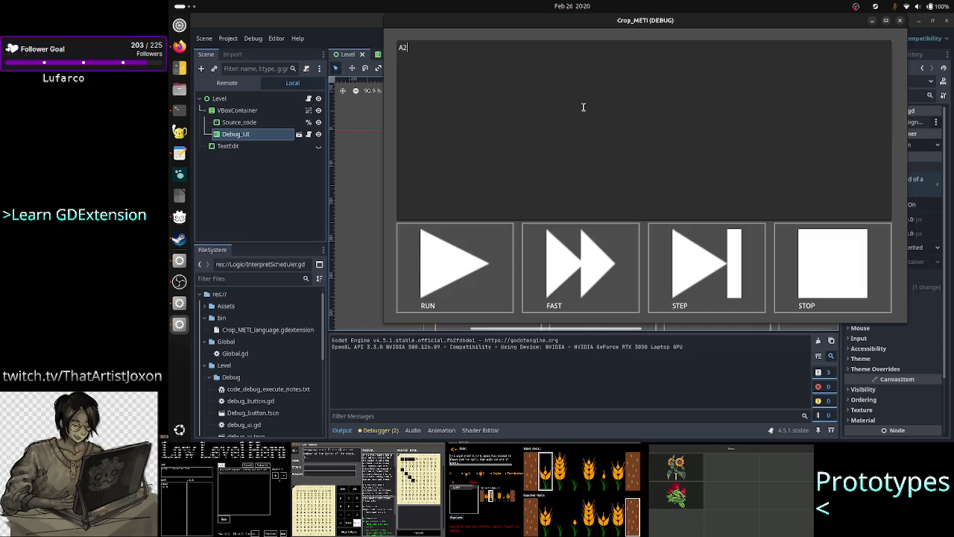
text(3RT)
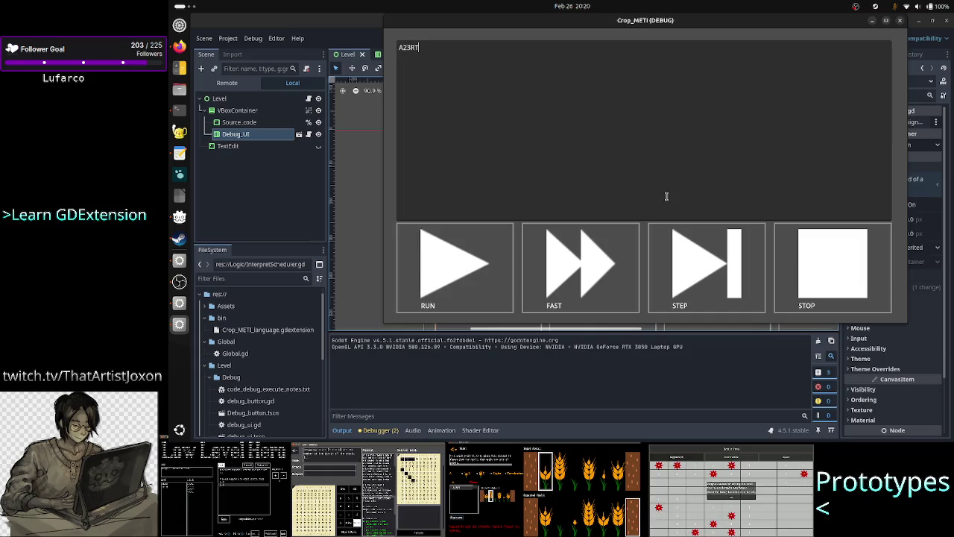
click(696, 247)
click(695, 247)
click(696, 246)
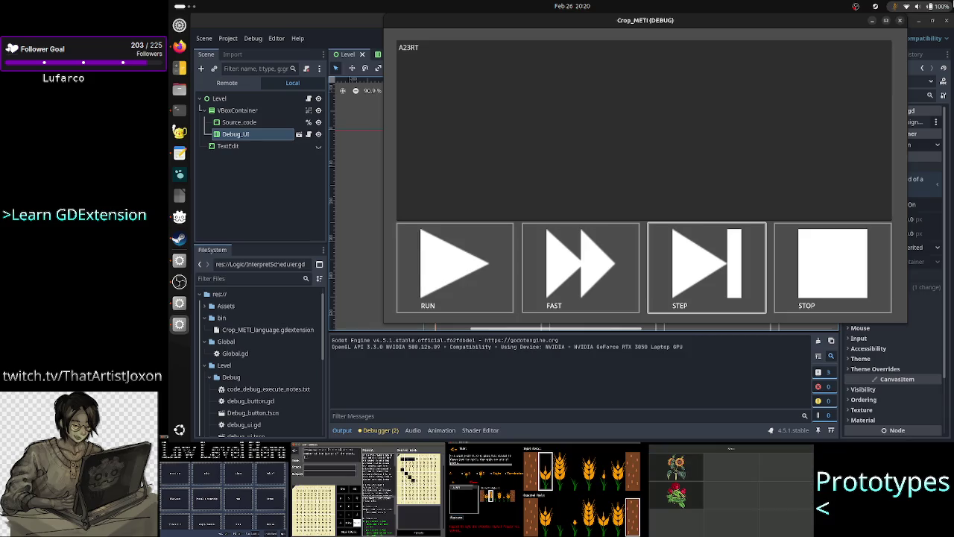
Close the game and choose Source_code as the node for Debug_UI's property.
click(901, 21)
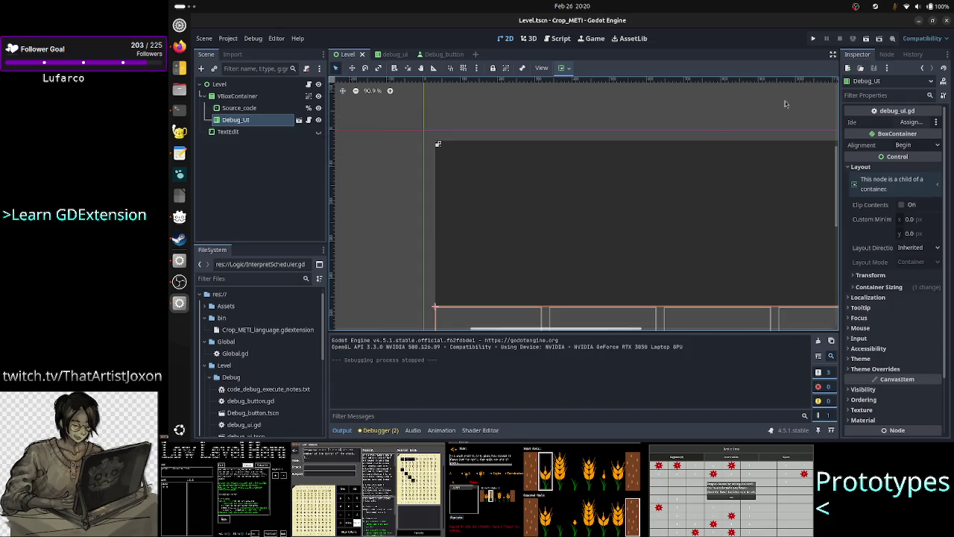
click(921, 122)
click(537, 142)
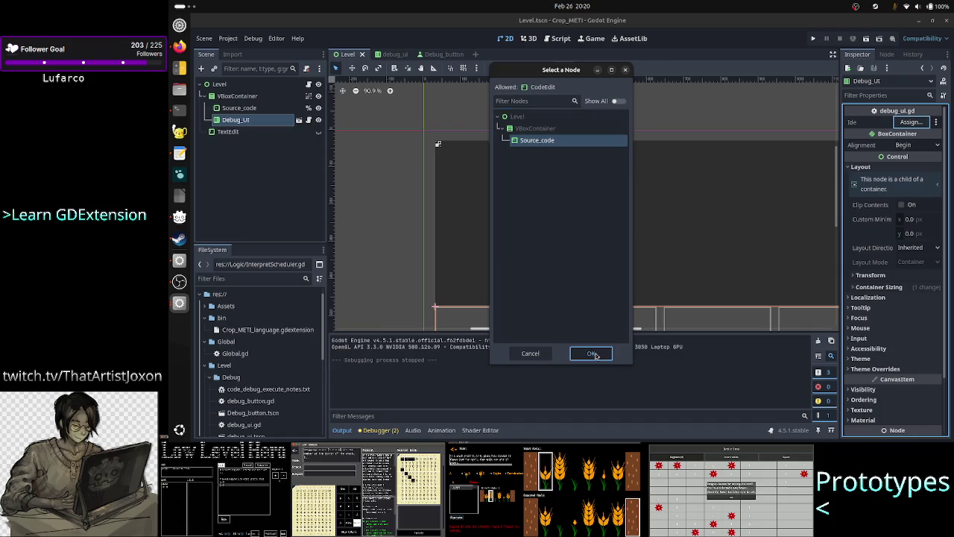
Confirm Source_code as Debug_UI's Ide node, then briefly run and stop the project.
click(588, 352)
click(812, 40)
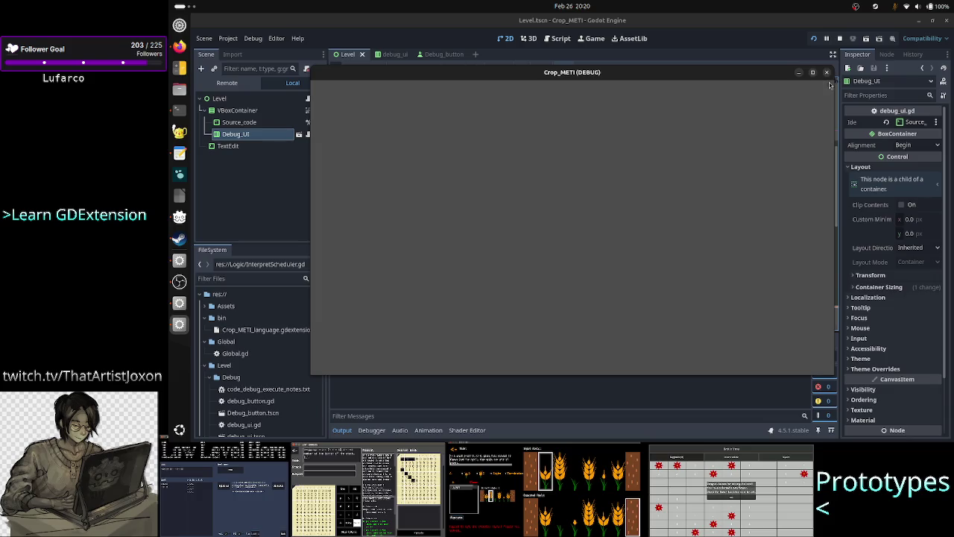
click(826, 72)
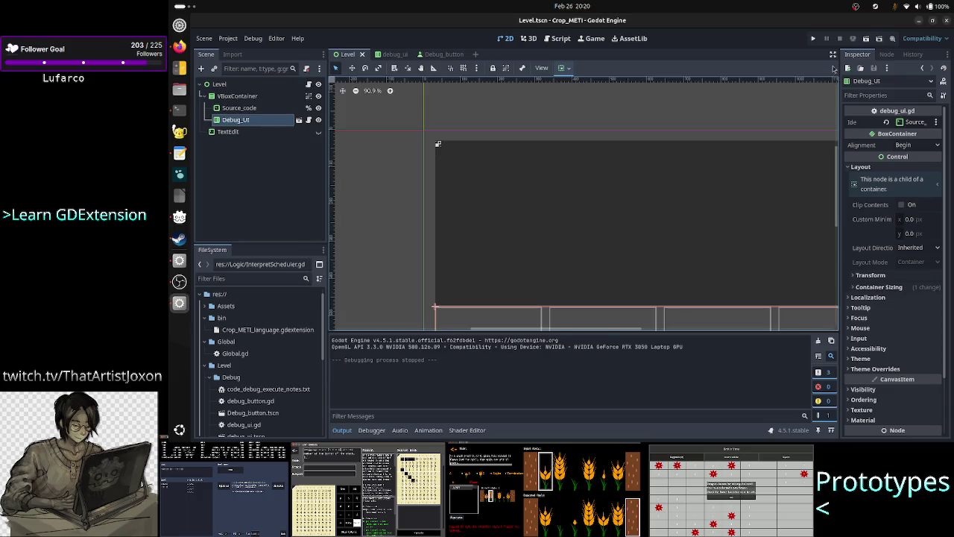
click(866, 42)
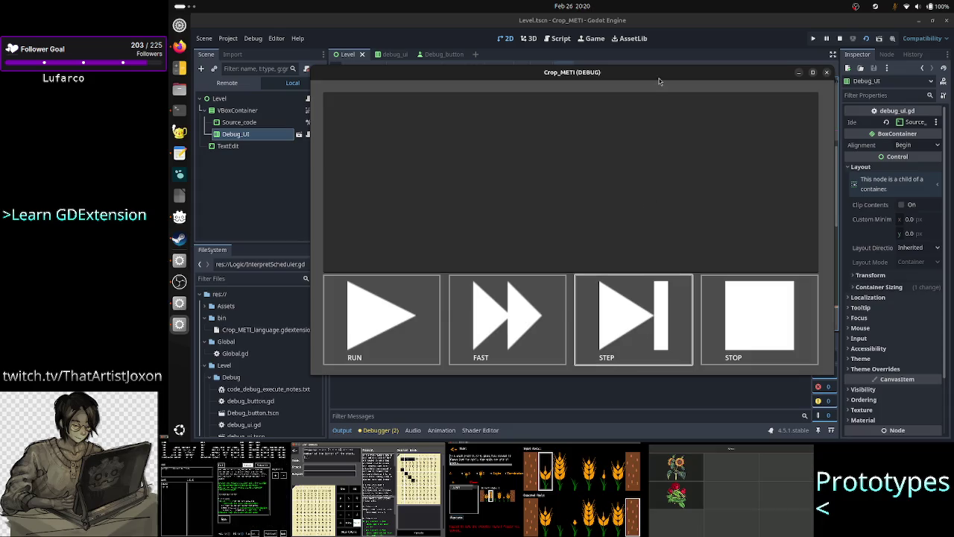
drag(658, 81, 752, 70)
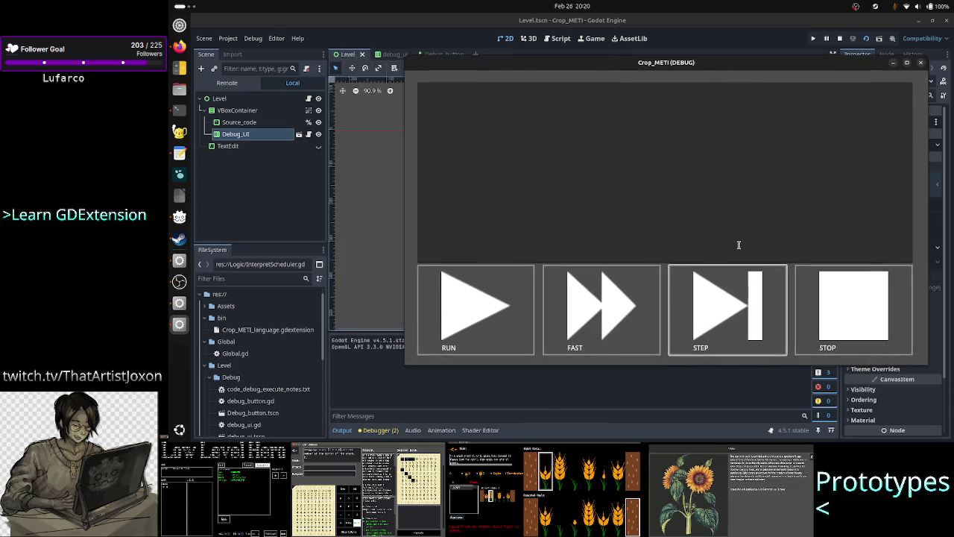
click(650, 151)
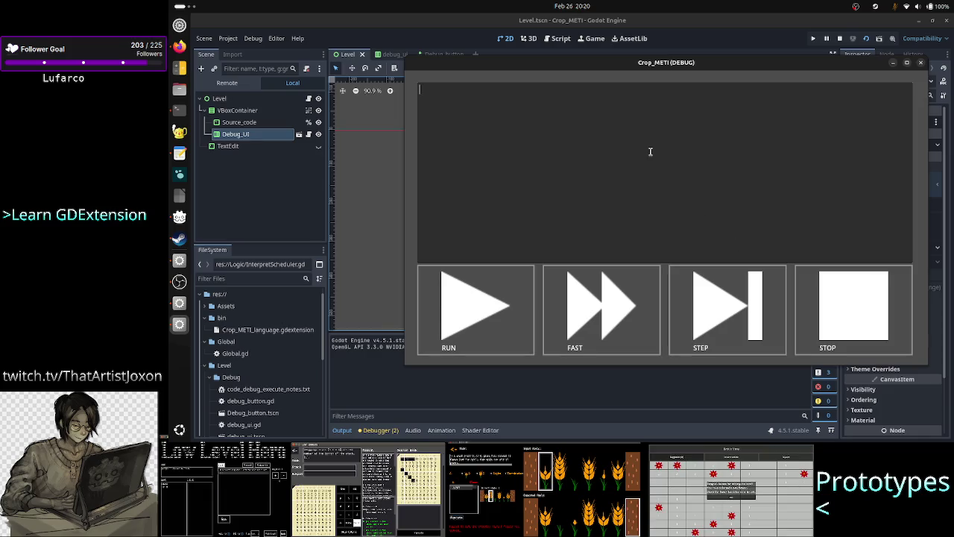
text(A23RT)
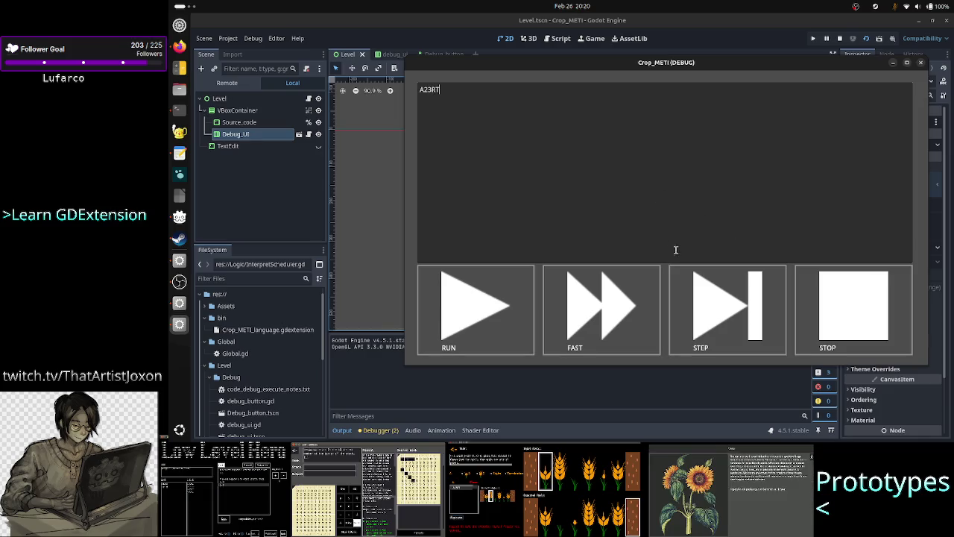
click(707, 299)
click(707, 299)
click(707, 299)
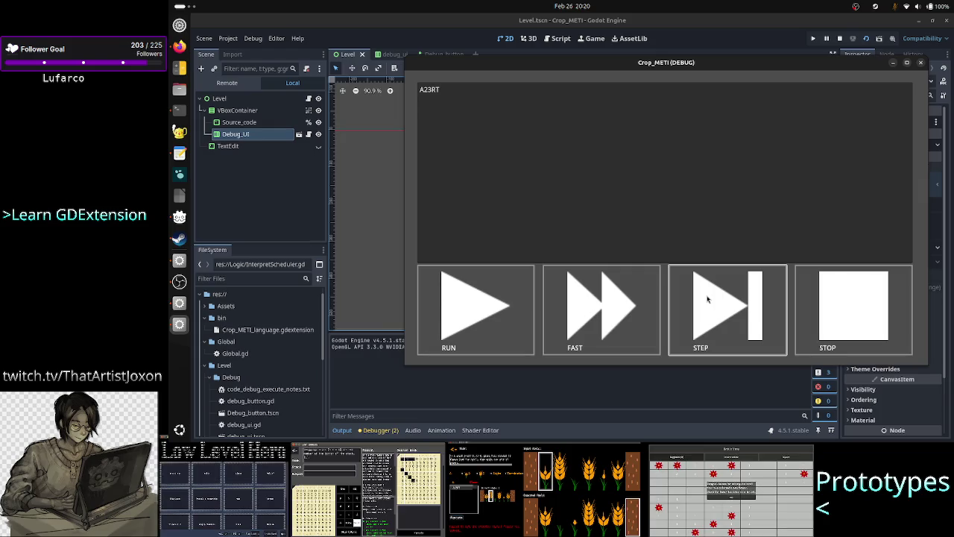
click(922, 64)
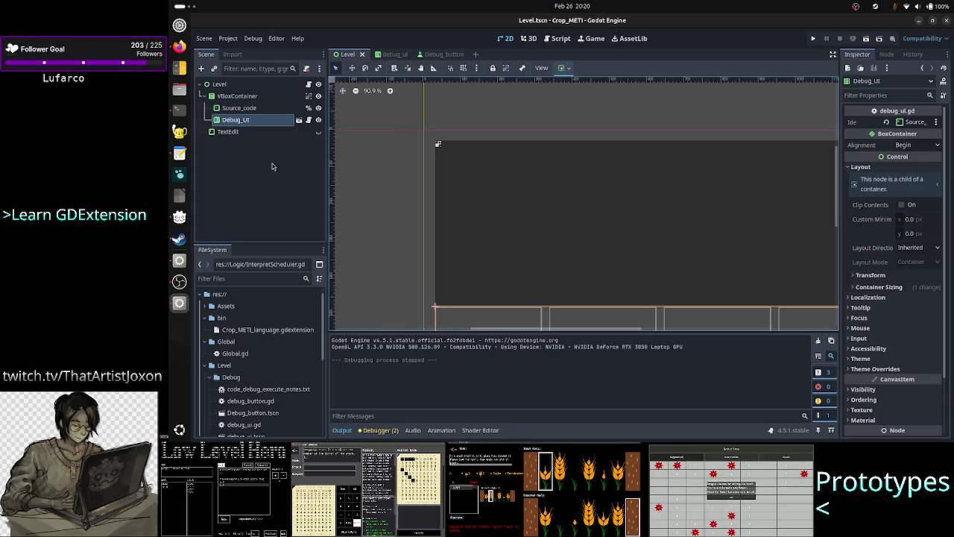
Open debug_ui.gd from the Debug_UI node and scroll down to _on_pause_step_pressed.
click(395, 56)
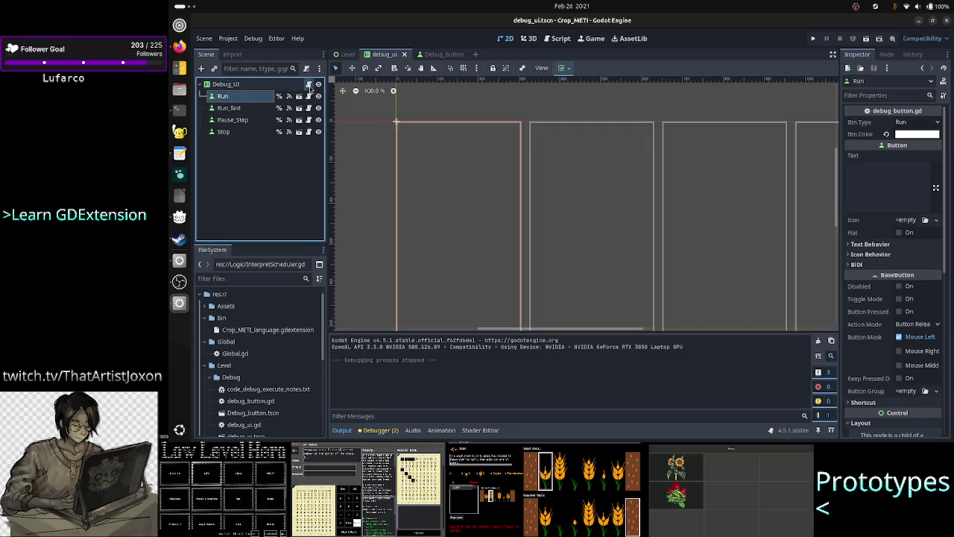
click(309, 85)
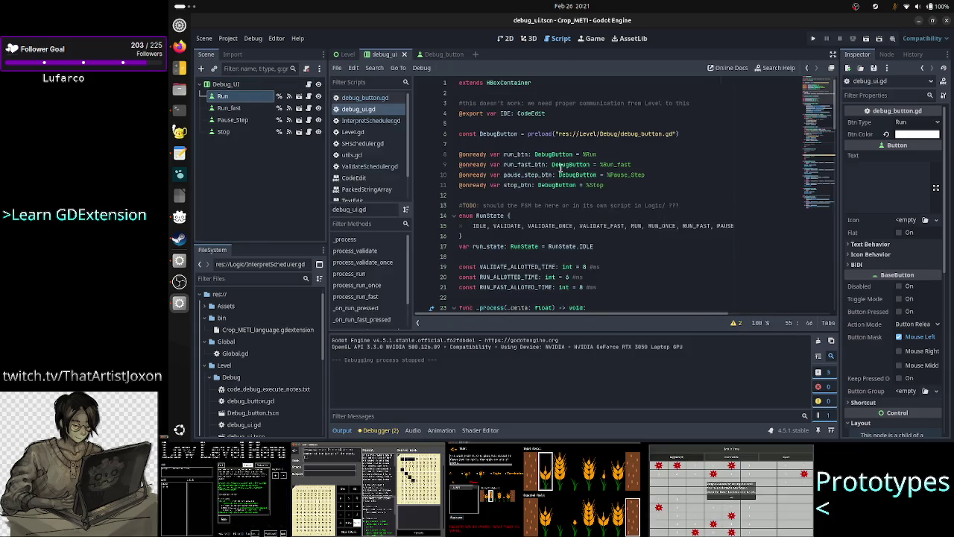
scroll(586, 157, down, 4)
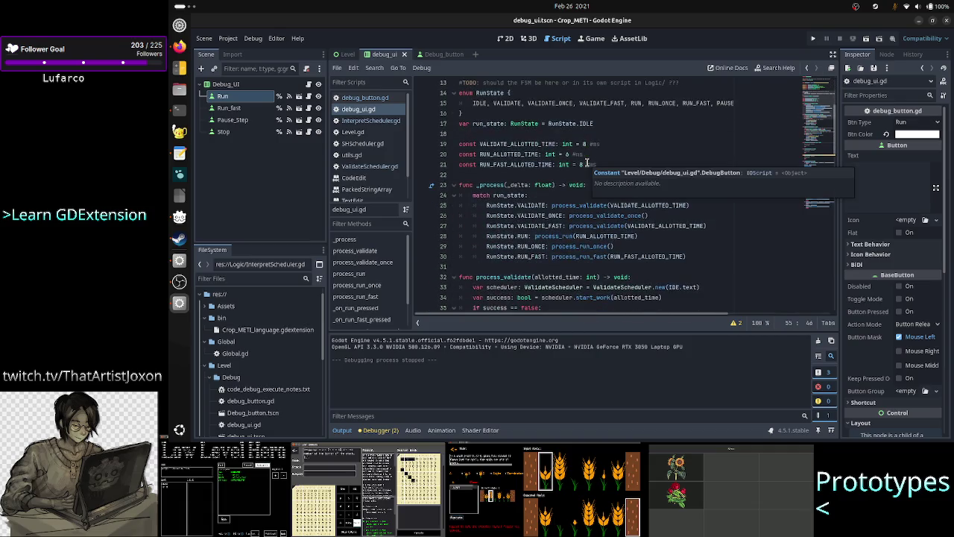
scroll(586, 162, down, 1)
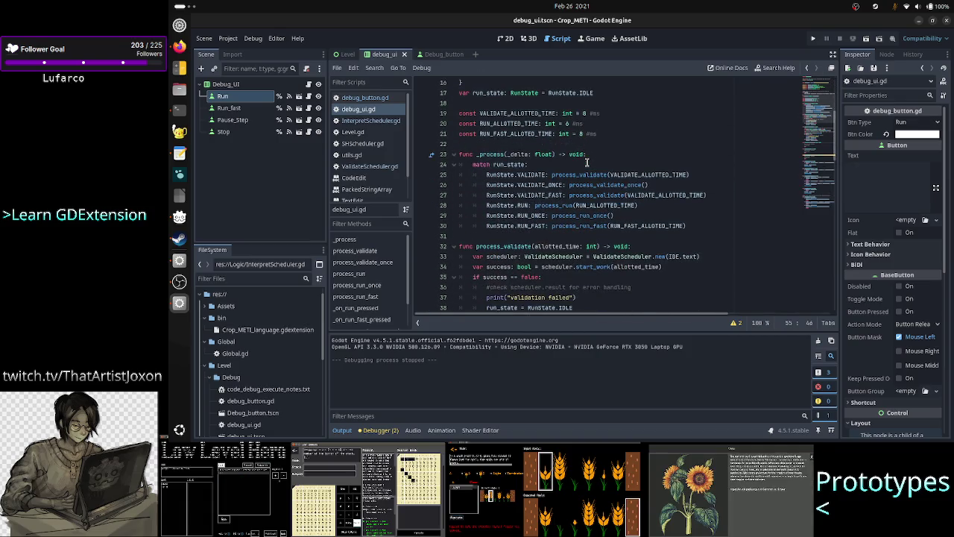
scroll(586, 162, down, 6)
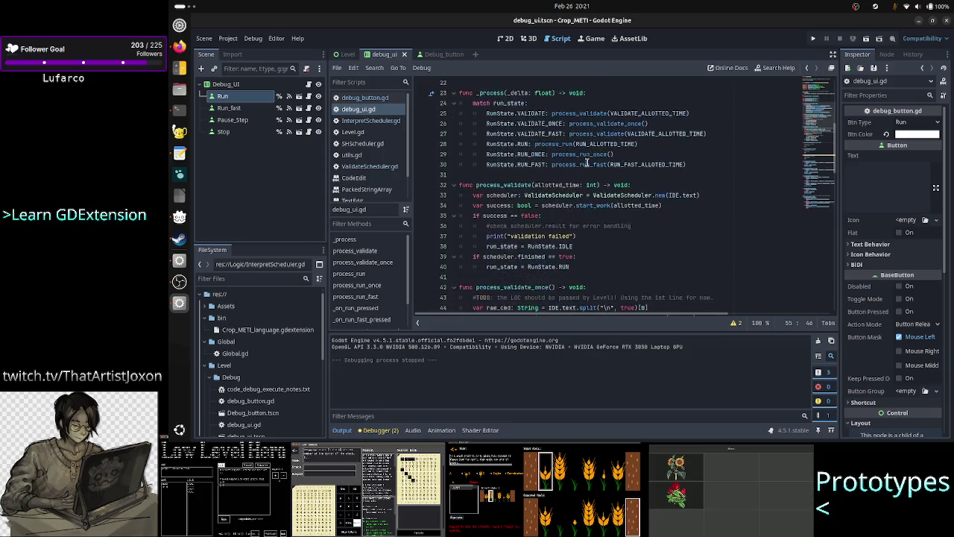
scroll(587, 162, down, 4)
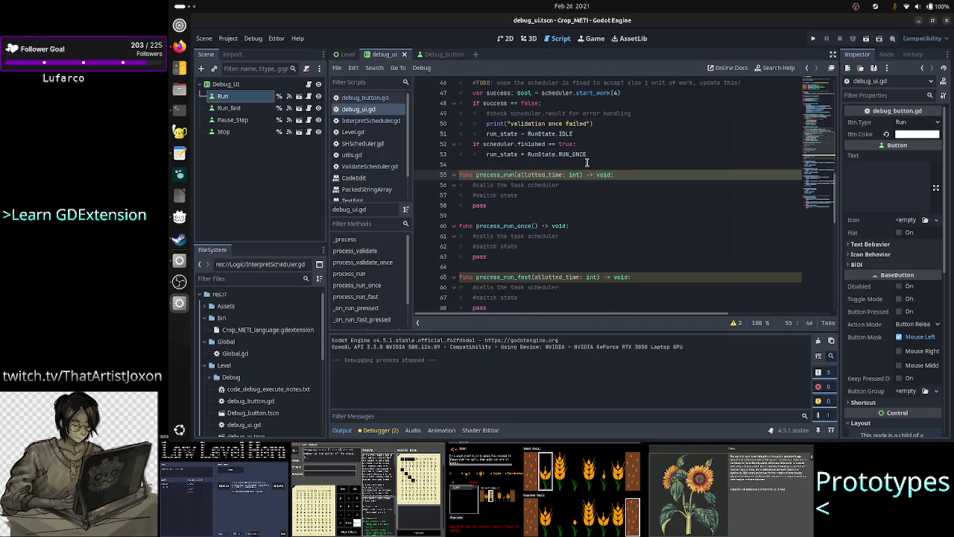
scroll(587, 162, down, 3)
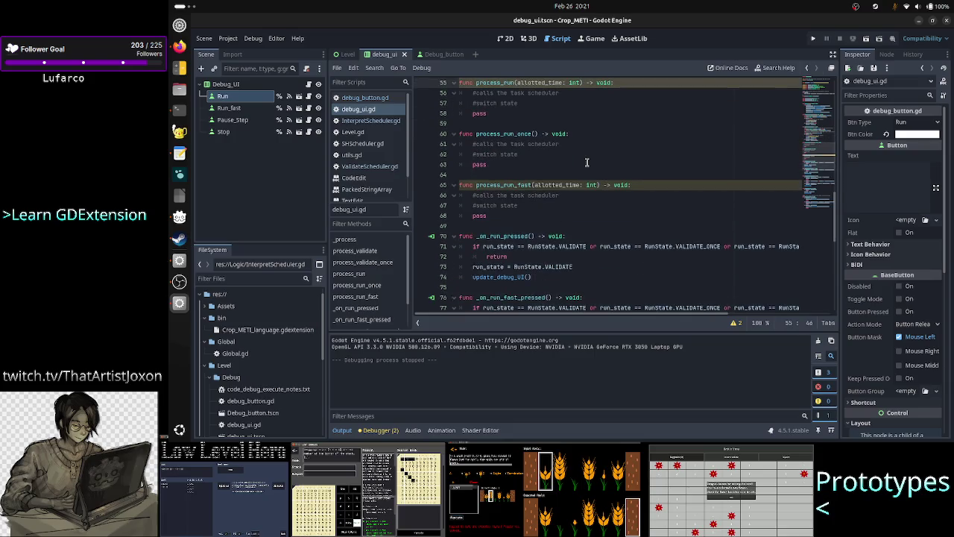
scroll(587, 162, down, 2)
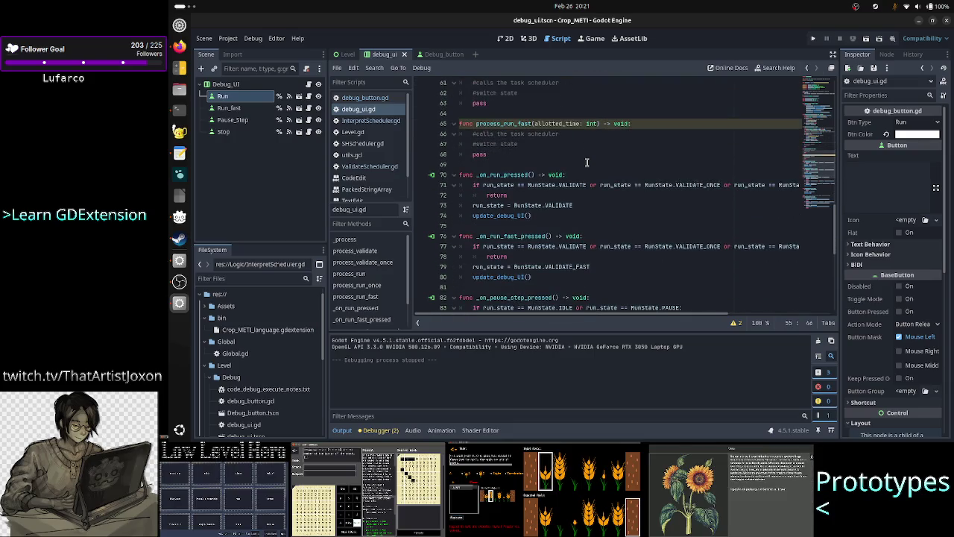
scroll(587, 162, down, 5)
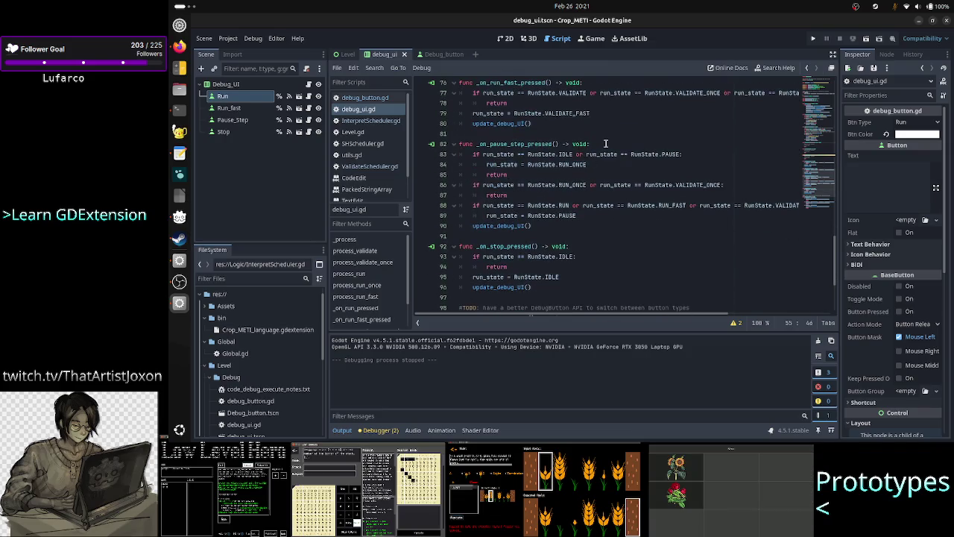
click(605, 143)
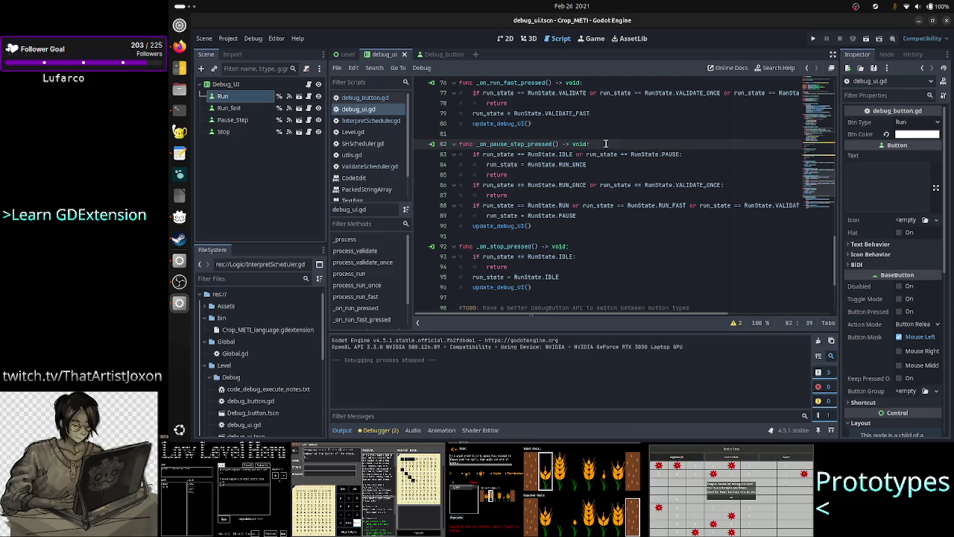
key(Down)
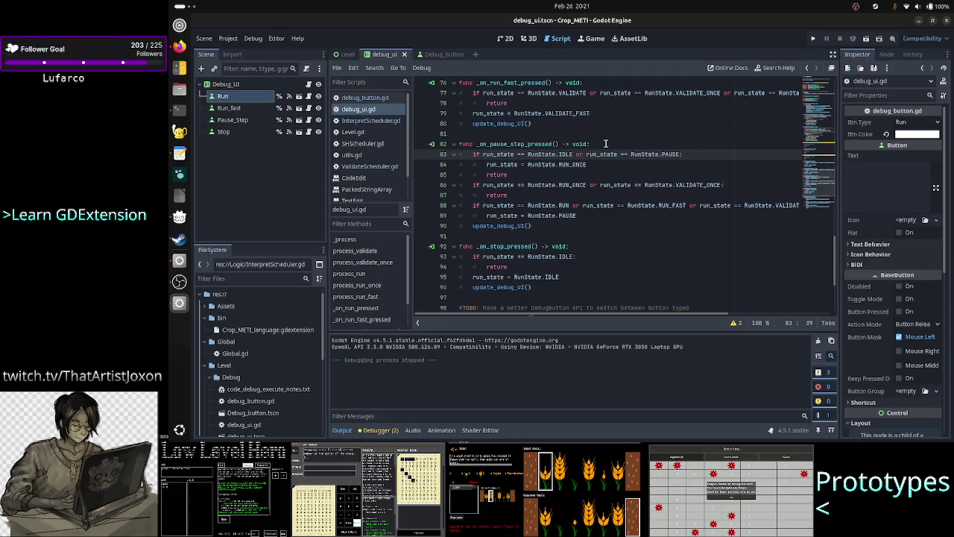
key(Left)
key(Left)
key(Left)
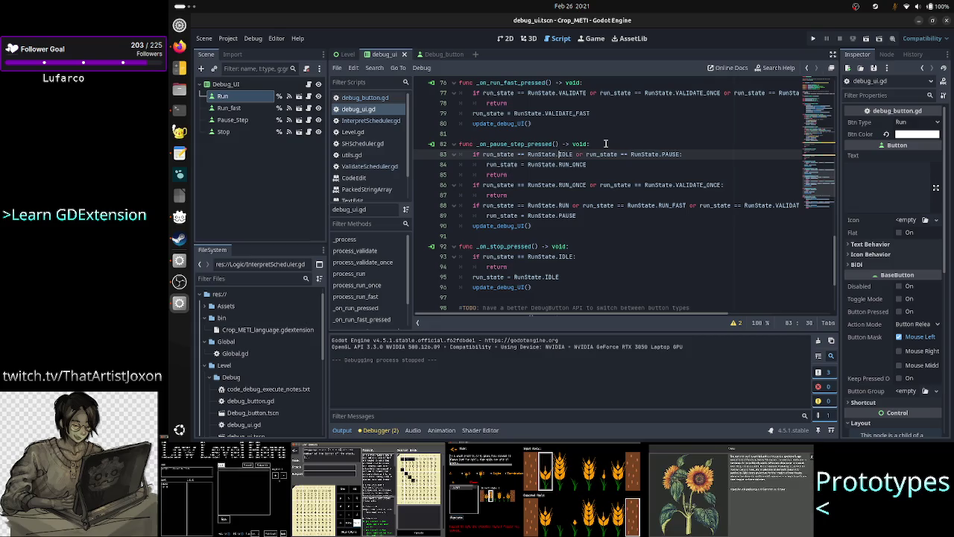
key(Down)
key(shift+Right)
key(shift+Right)
key(shift+Right)
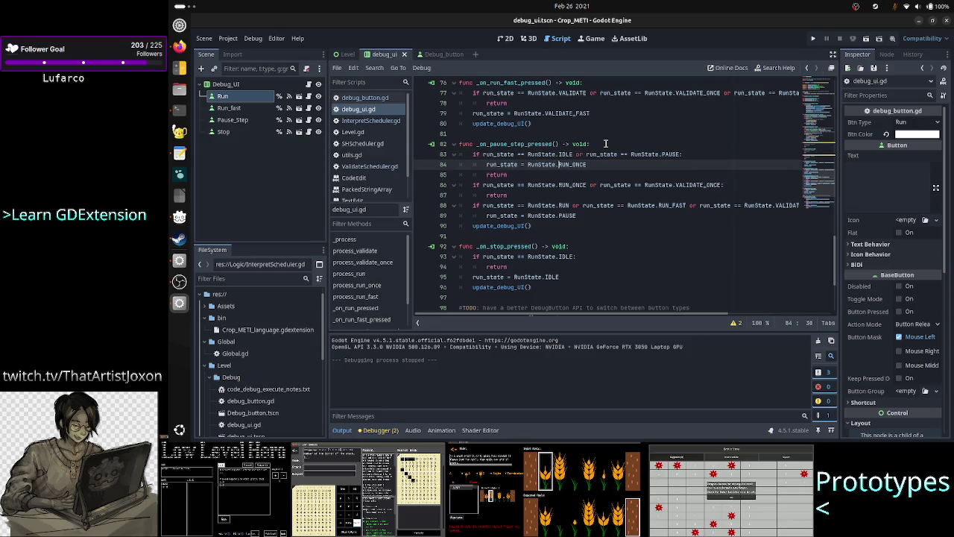
key(shift+Right)
key(shift+Right)
key(shift+Right)
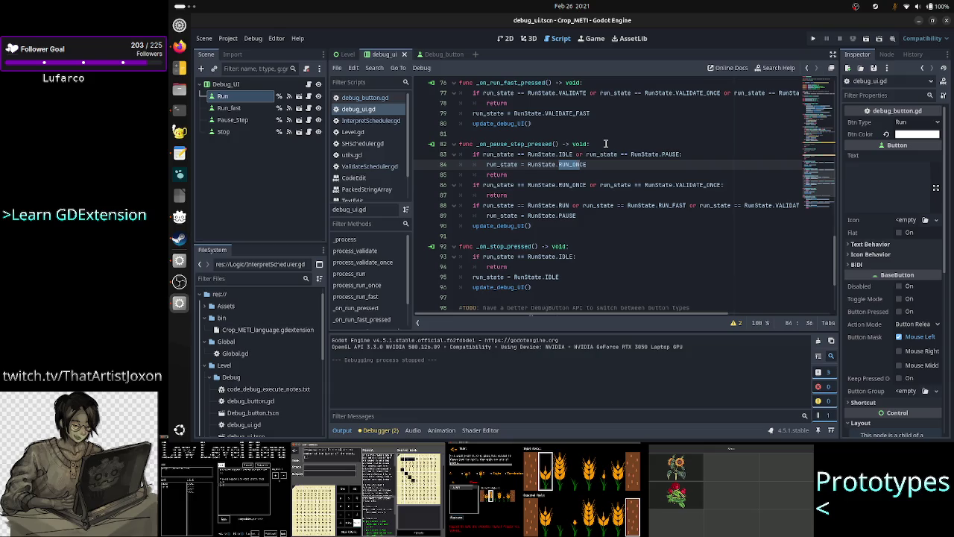
key(Right)
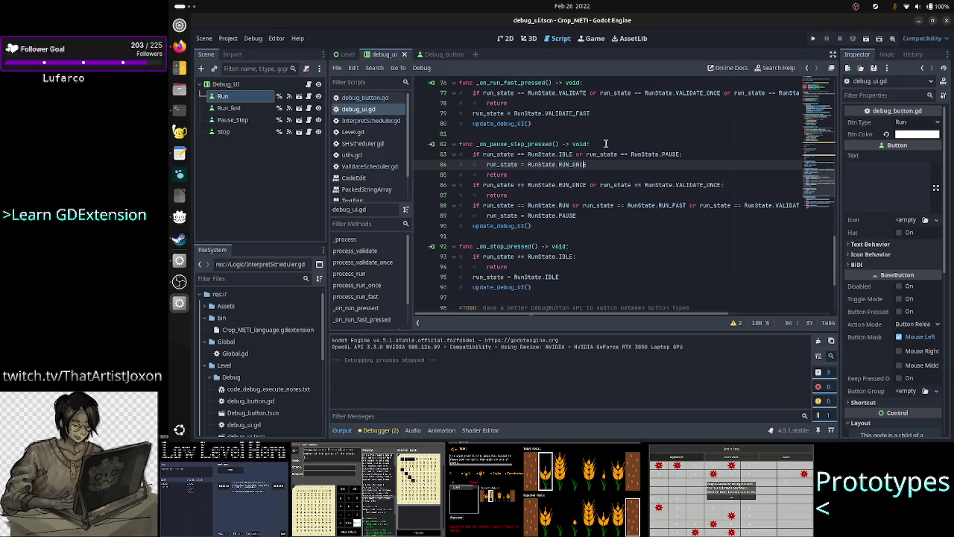
key(Up)
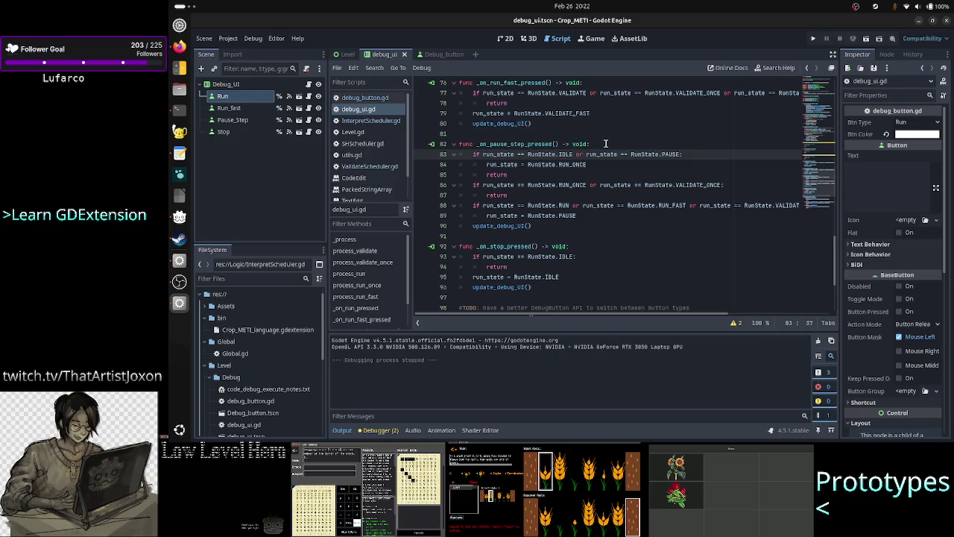
key(Left)
key(Left)
key(Left)
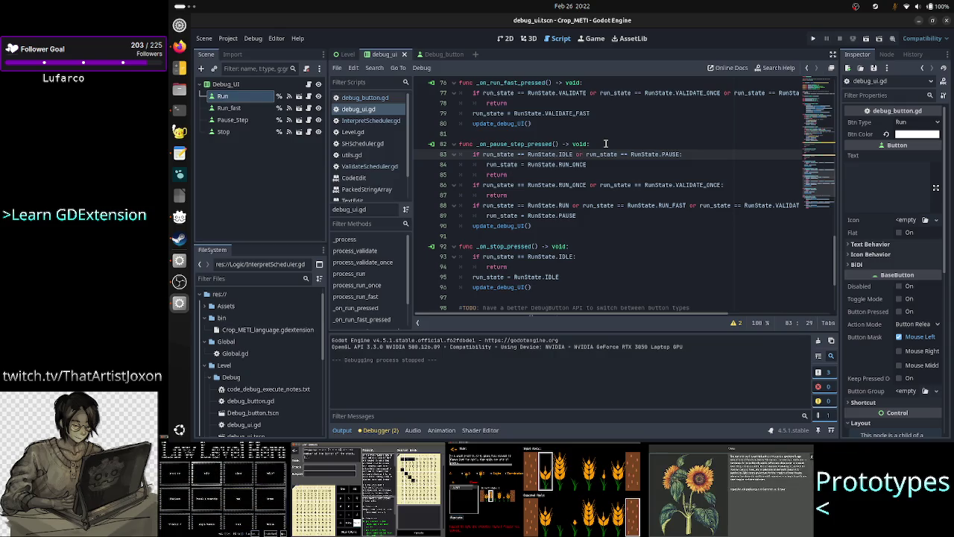
key(Right)
key(Right)
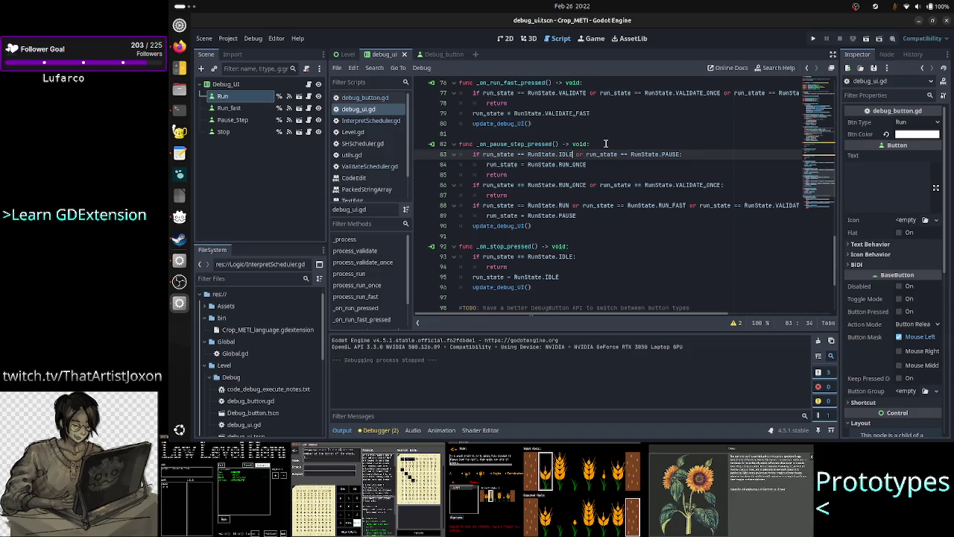
key(Right)
key(Right)
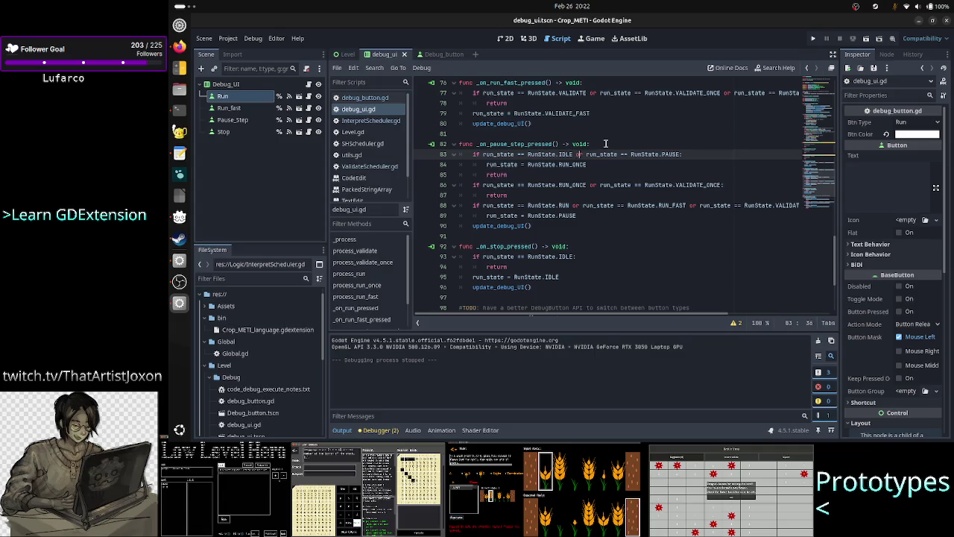
key(ctrl+Right)
key(ctrl+Right)
key(ctrl+Right)
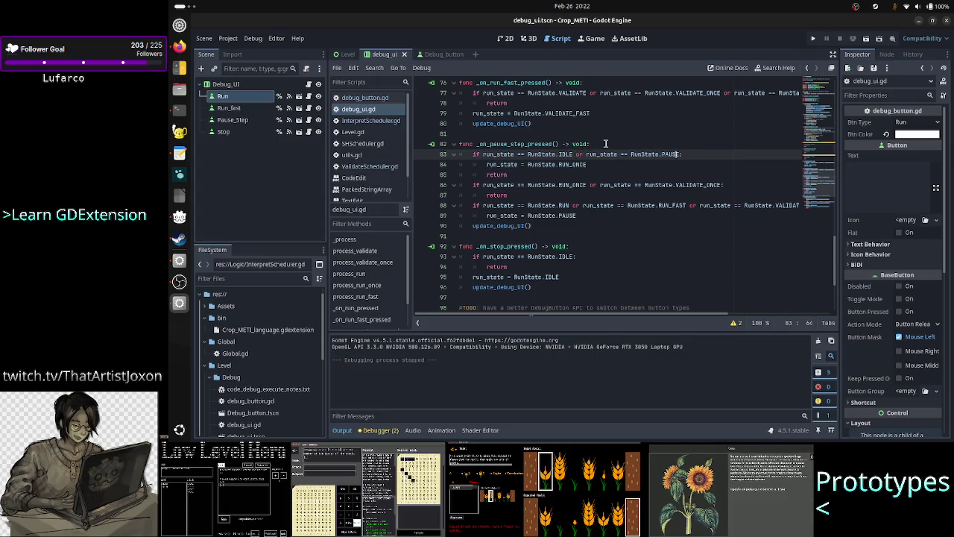
key(Left)
key(Down)
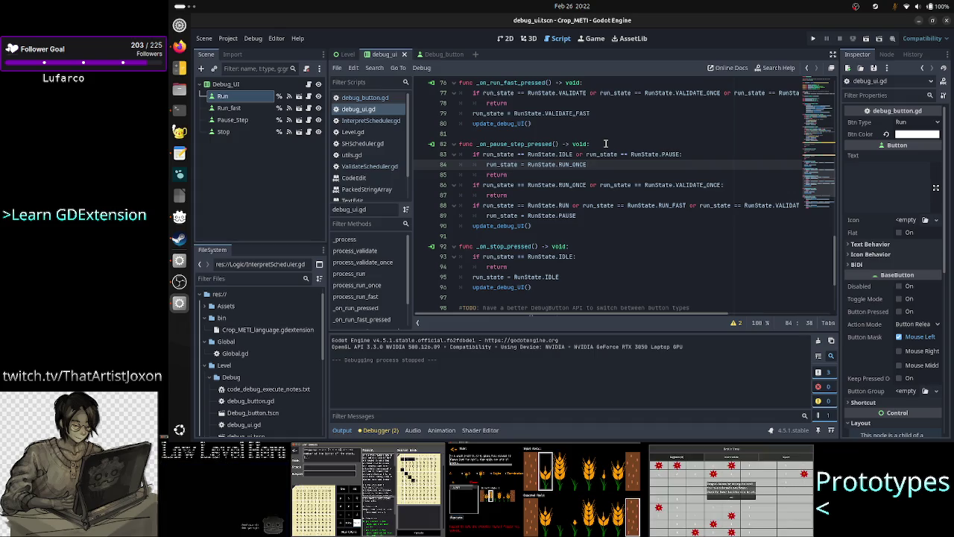
key(Home)
key(Home)
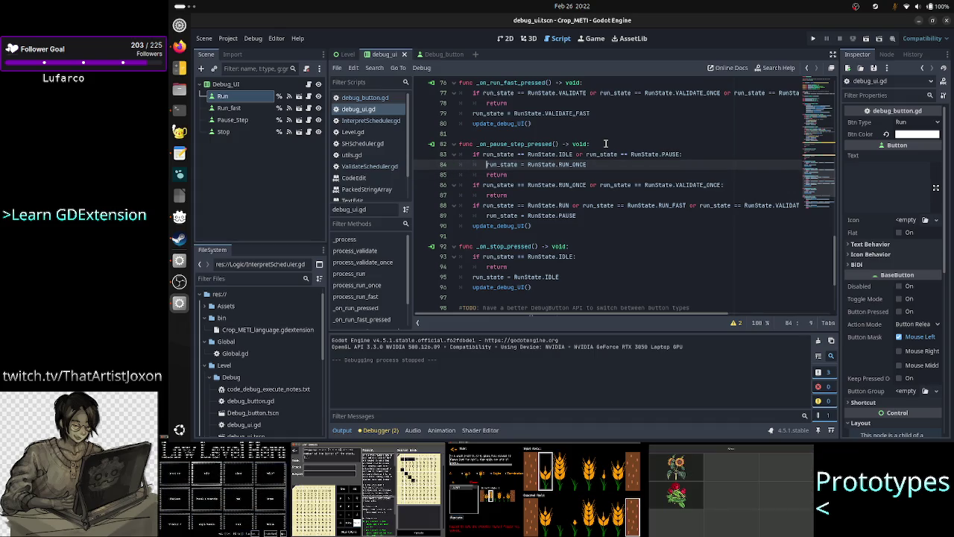
Comment out the RUN_ONCE line and add 'run_state = RunState.VALIDATE_ONCE' below it.
text(#)
key(End)
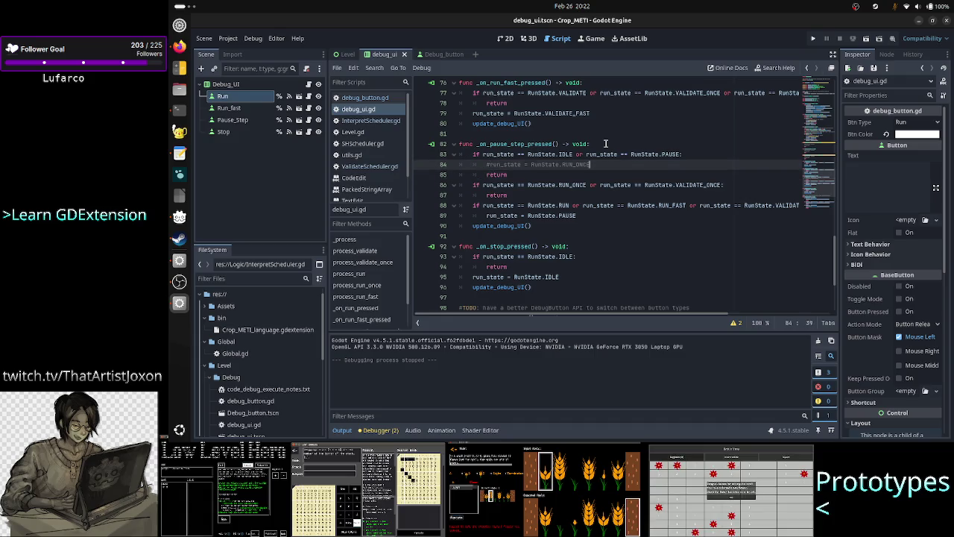
key(Return)
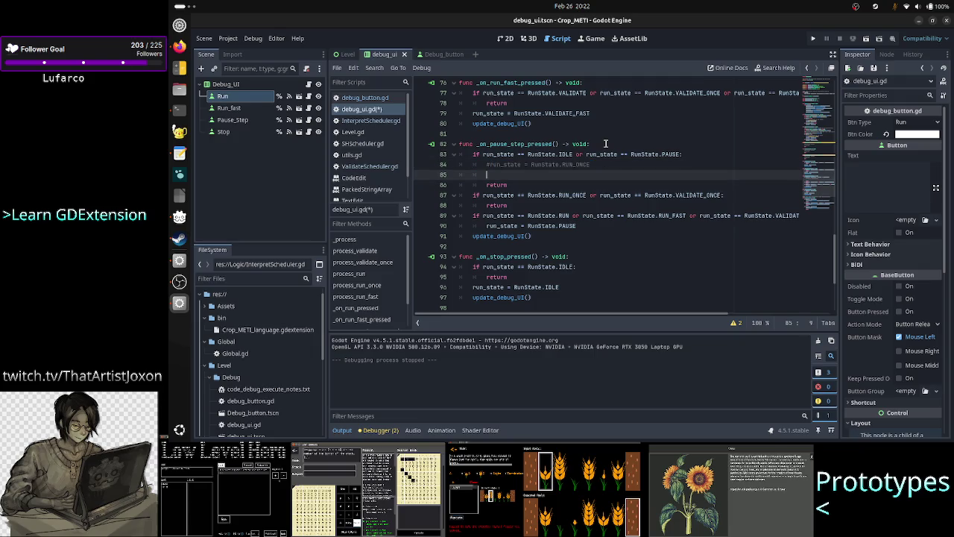
text(run_state = RunState.RUN_ONCE)
key(BackSpace)
key(BackSpace)
key(BackSpace)
text(VAL)
key(Down)
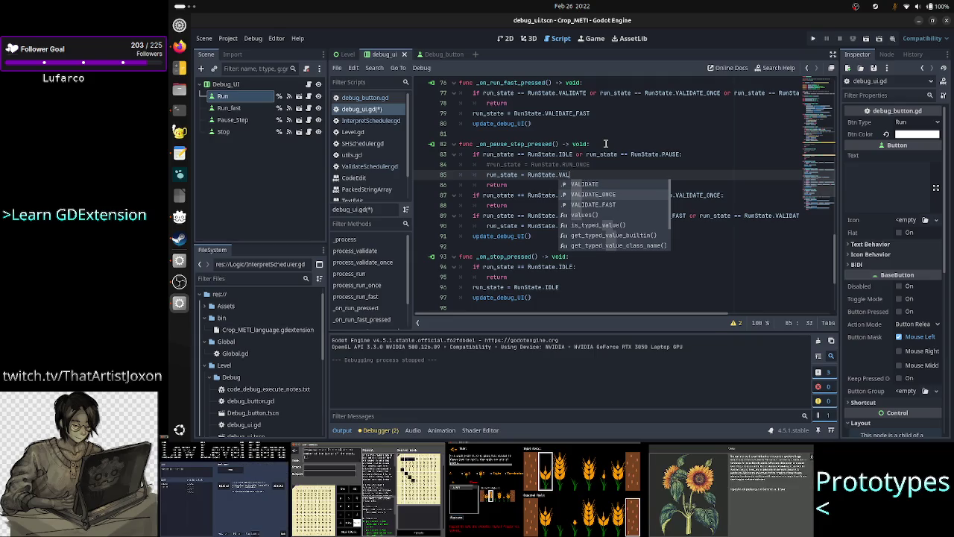
key(Return)
Draft a 'TODO/FIX: the entire FSM is wr' comment, then delete it and its empty line.
key(Up)
key(Return)
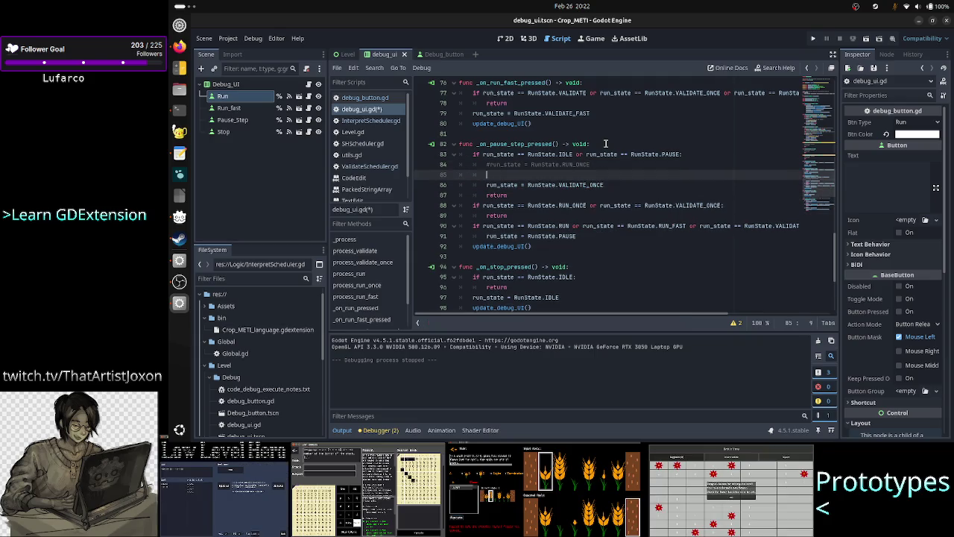
text(#FIX)
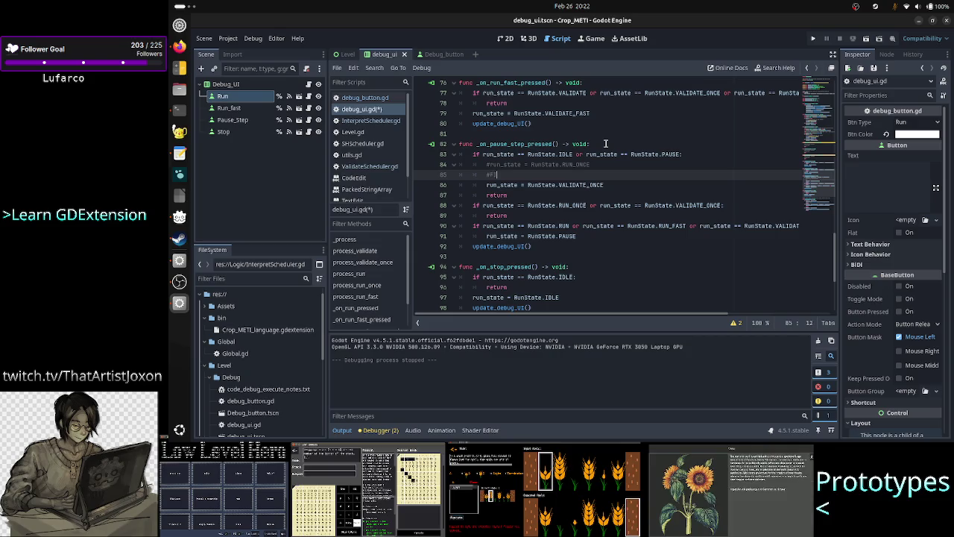
key(BackSpace)
key(BackSpace)
key(BackSpace)
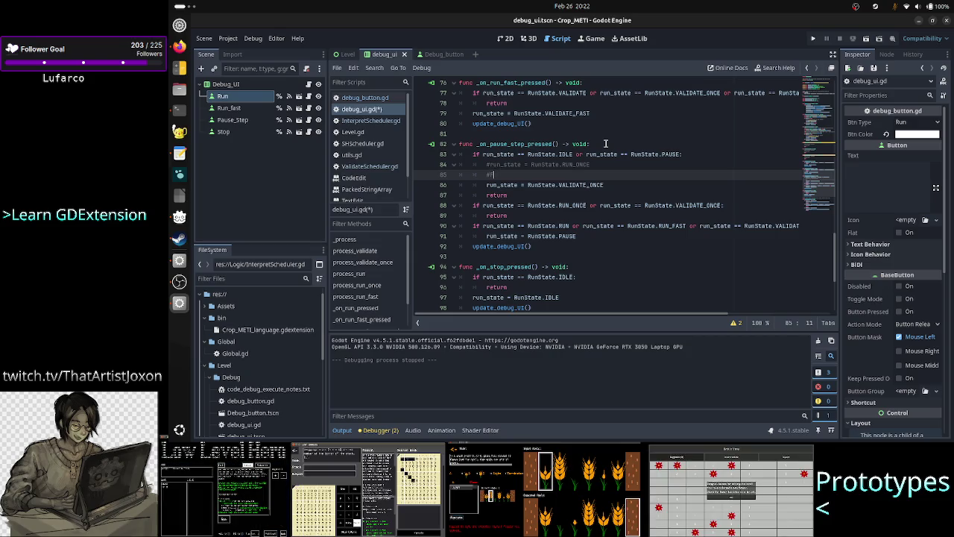
text(TODO)
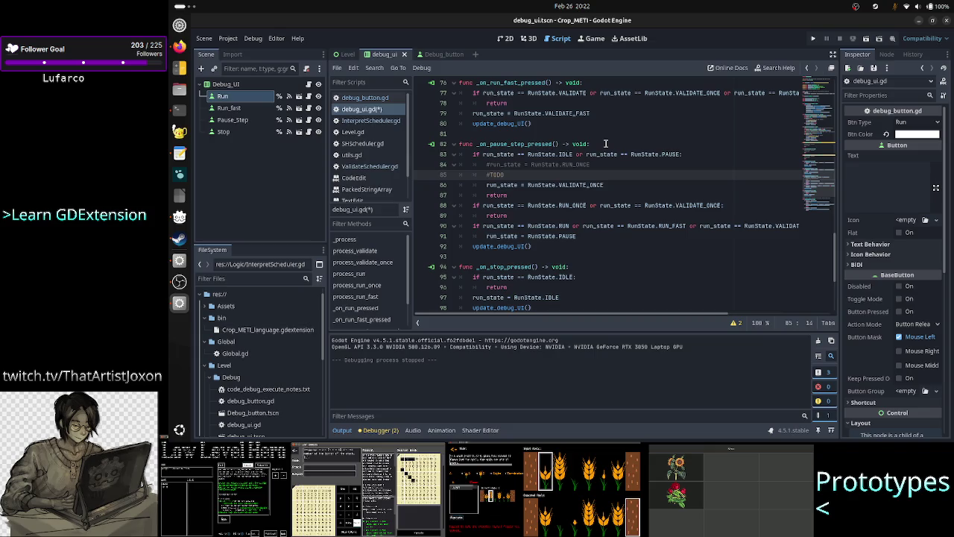
text(/FIX:)
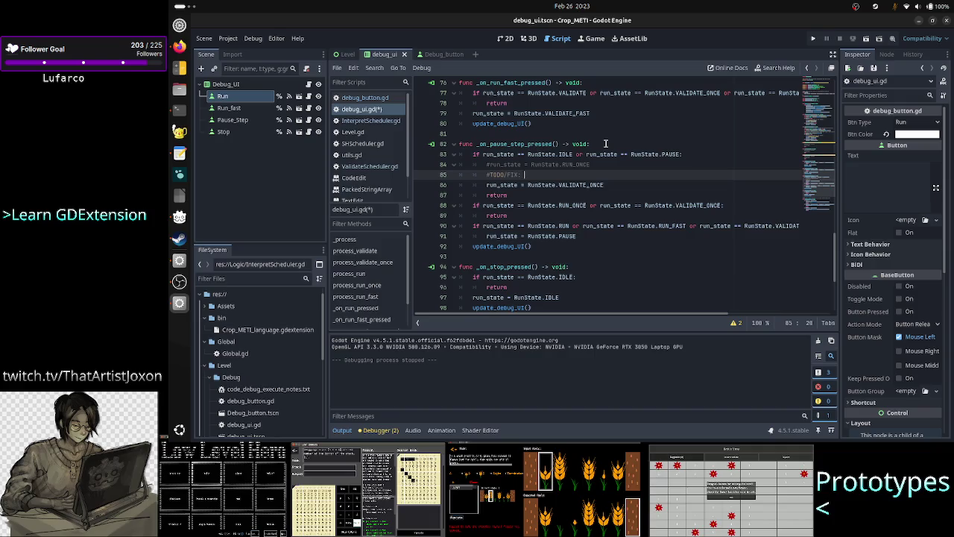
text(the entire FSM is wr)
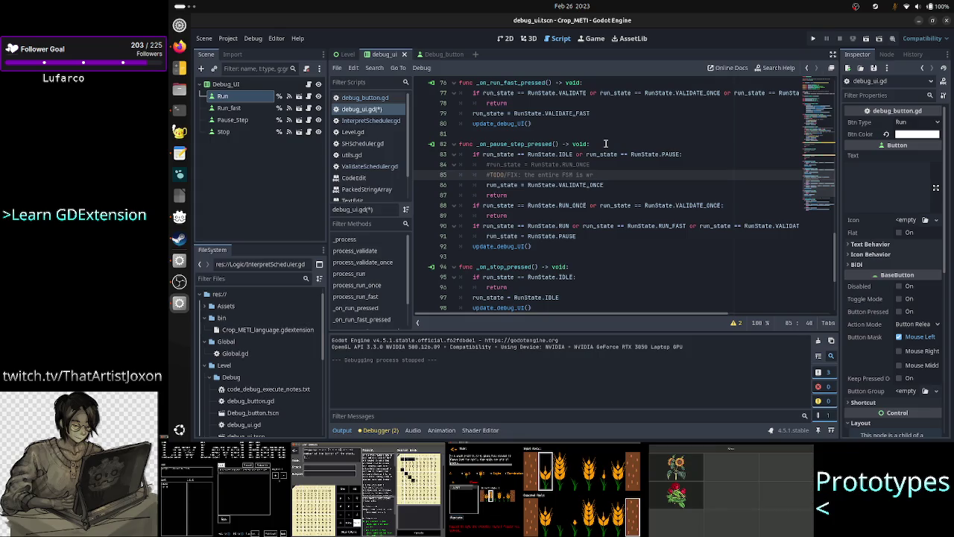
key(ctrl+BackSpace)
key(ctrl+BackSpace)
key(ctrl+BackSpace)
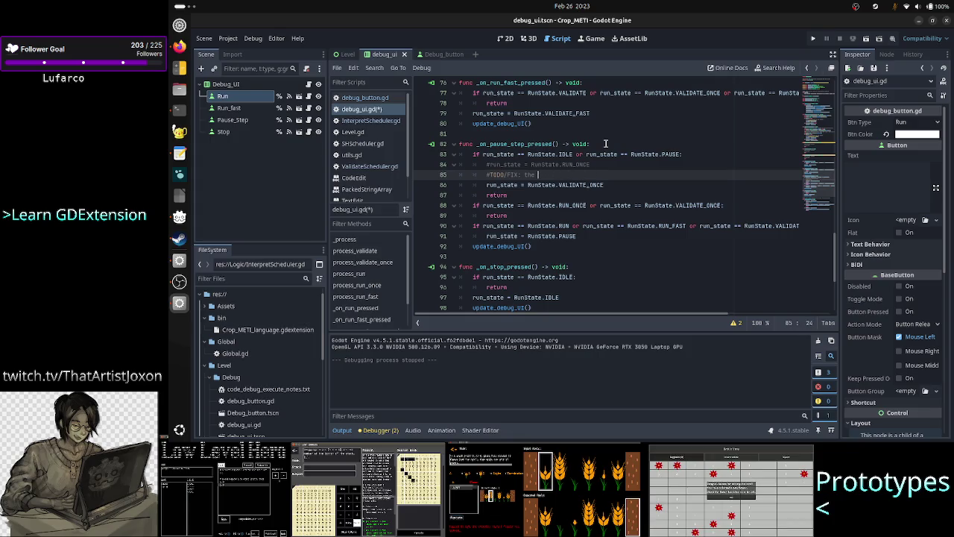
key(BackSpace)
key(BackSpace)
key(BackSpace)
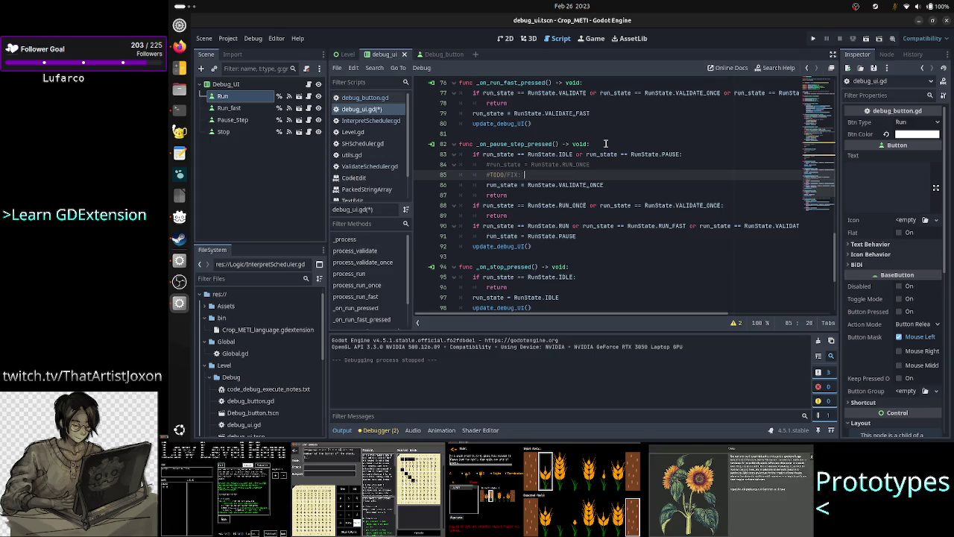
key(BackSpace)
key(BackSpace)
key(BackSpace)
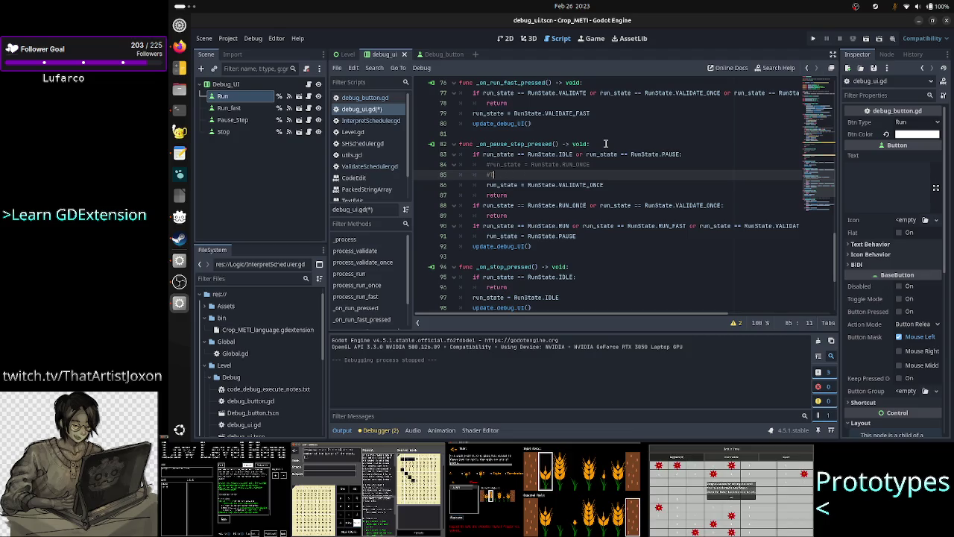
key(BackSpace)
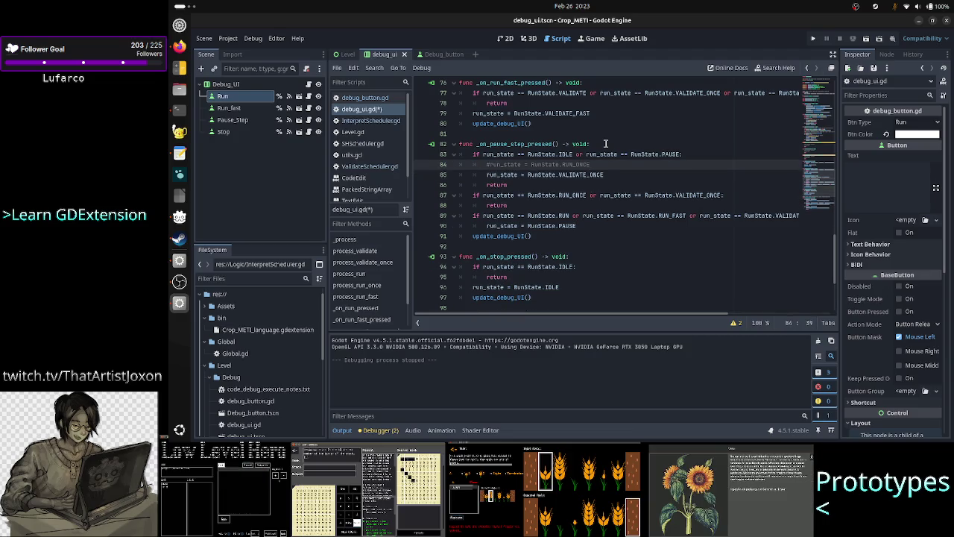
scroll(574, 134, up, 2)
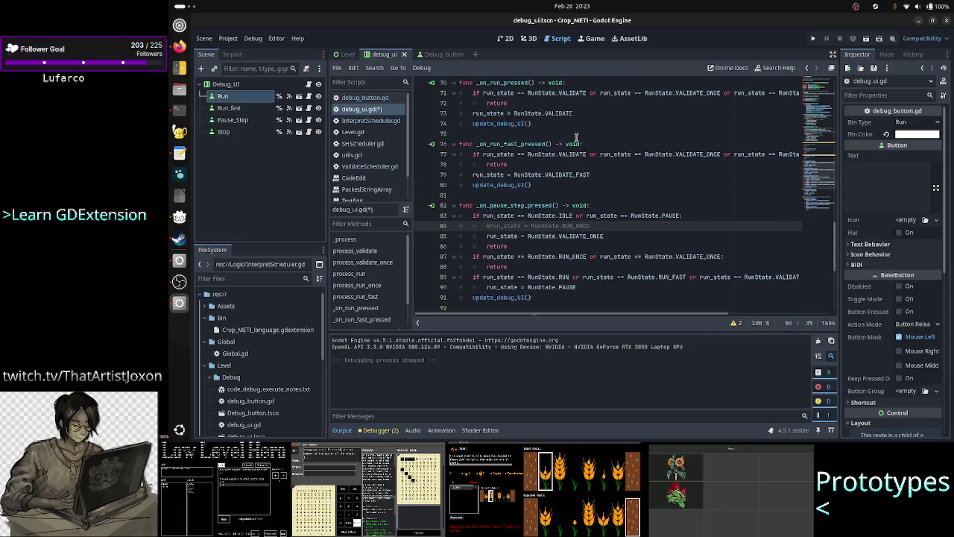
scroll(577, 136, down, 1)
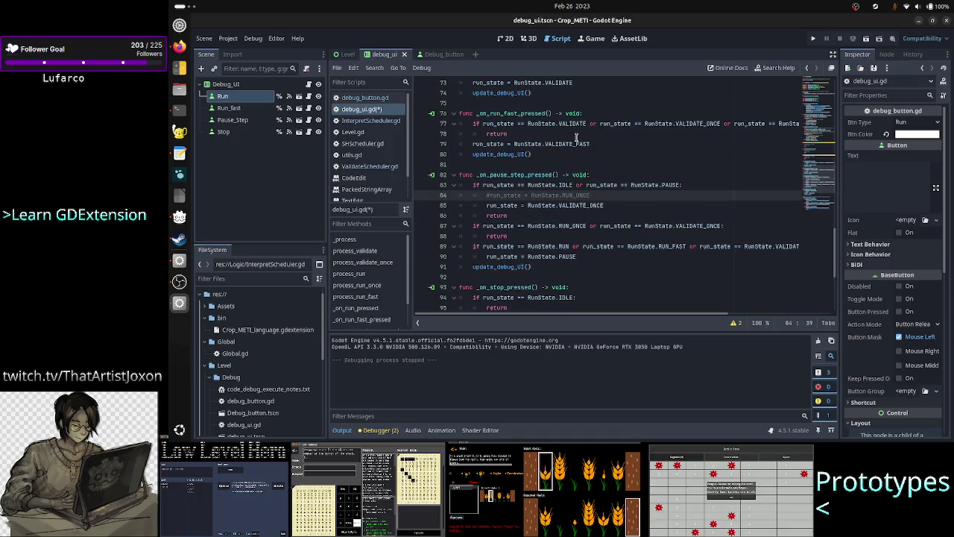
scroll(576, 137, up, 20)
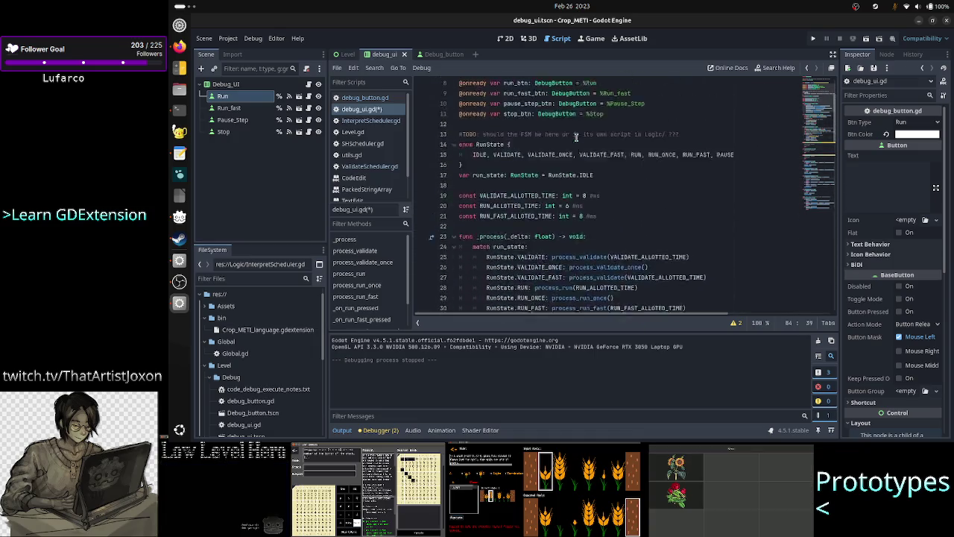
scroll(548, 210, down, 1)
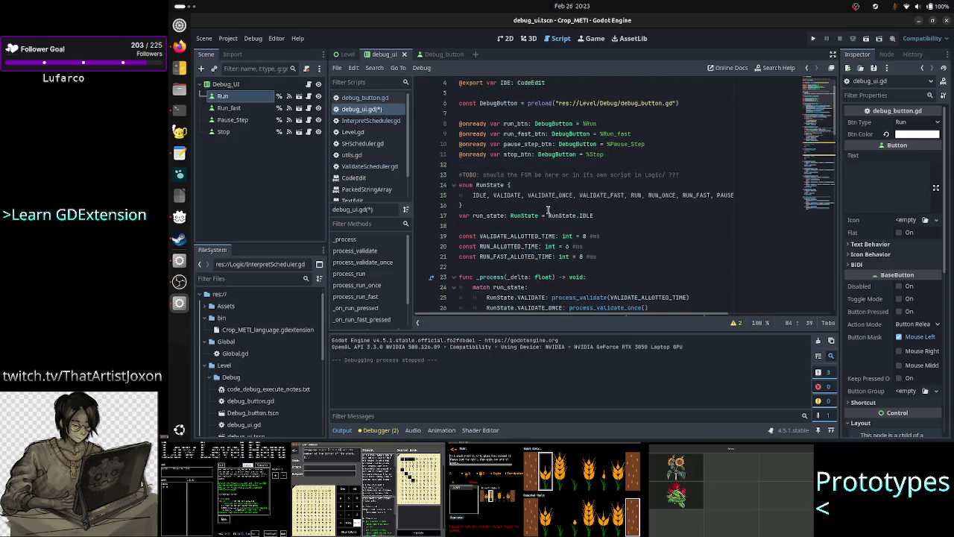
scroll(591, 164, down, 6)
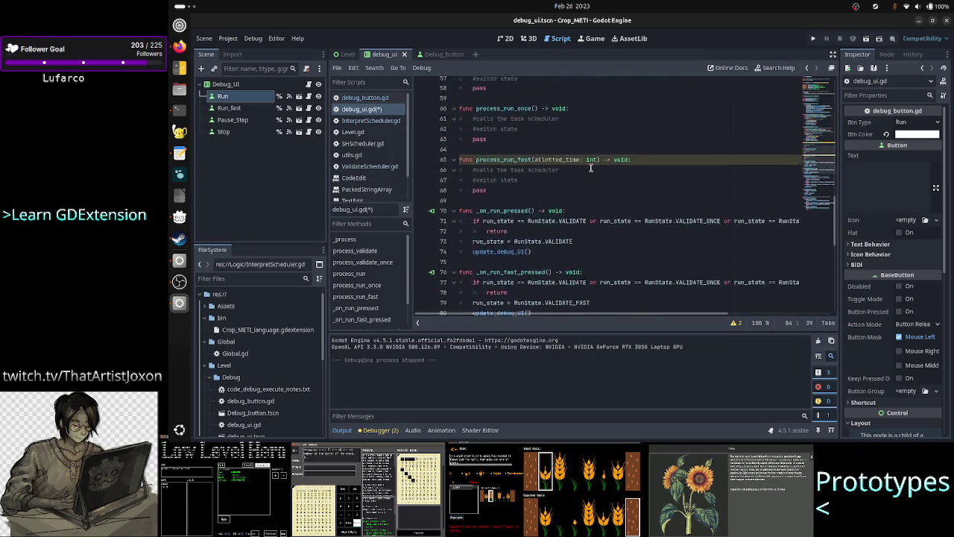
scroll(591, 165, down, 20)
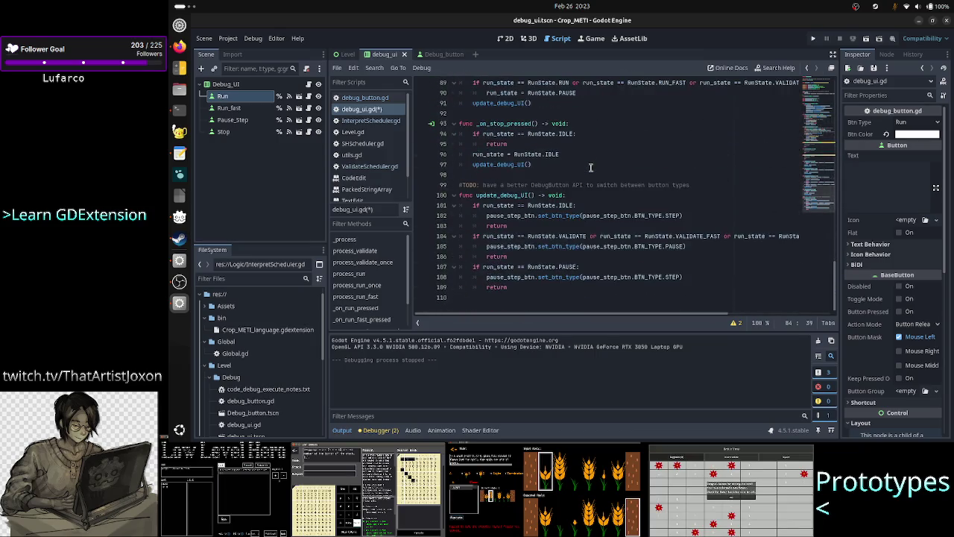
scroll(626, 168, up, 9)
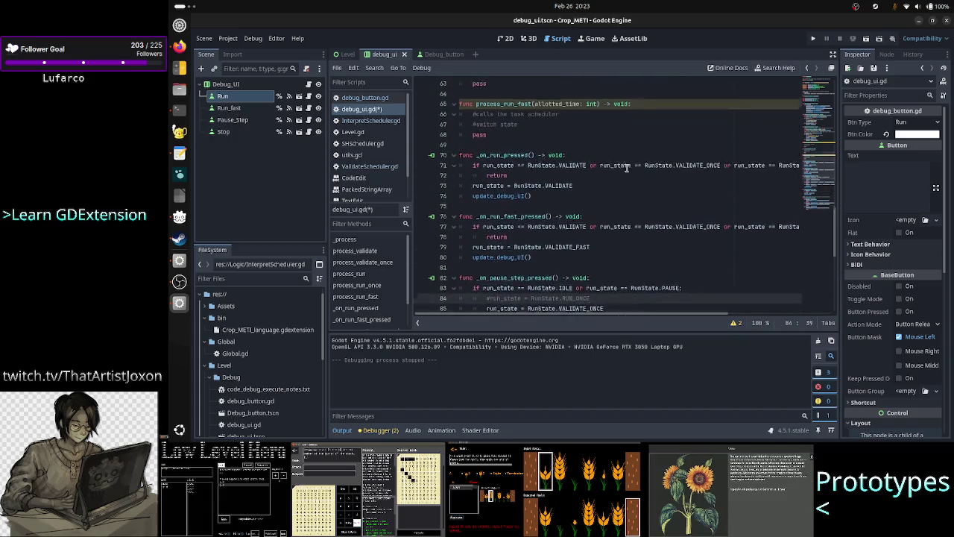
scroll(626, 168, down, 2)
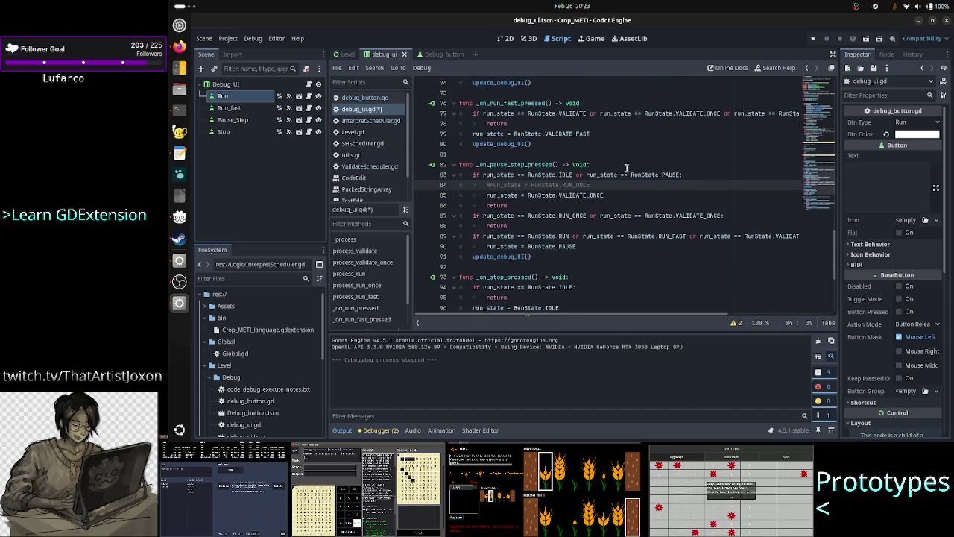
scroll(626, 167, up, 3)
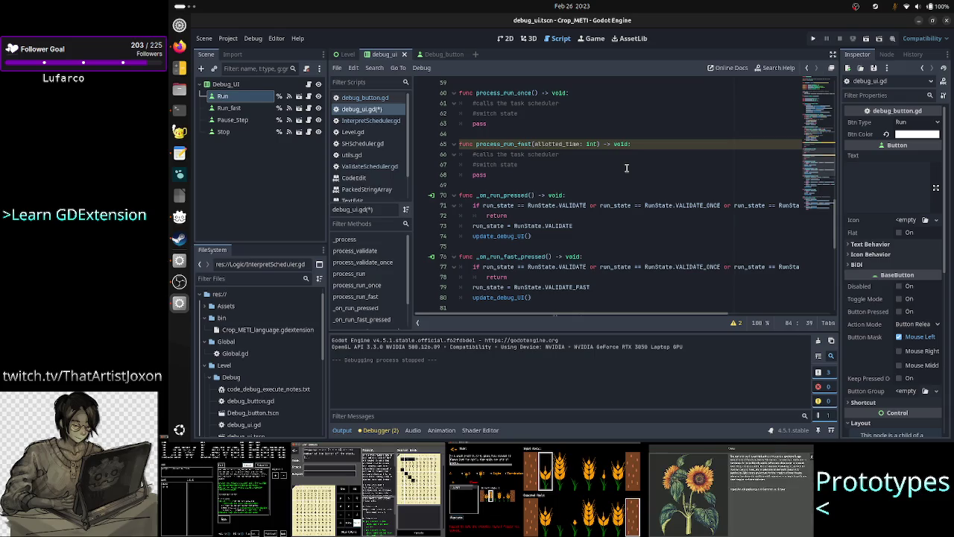
Insert a lone '#' comment line above _on_run_pressed on line 70.
click(585, 225)
key(Up)
key(Up)
key(Up)
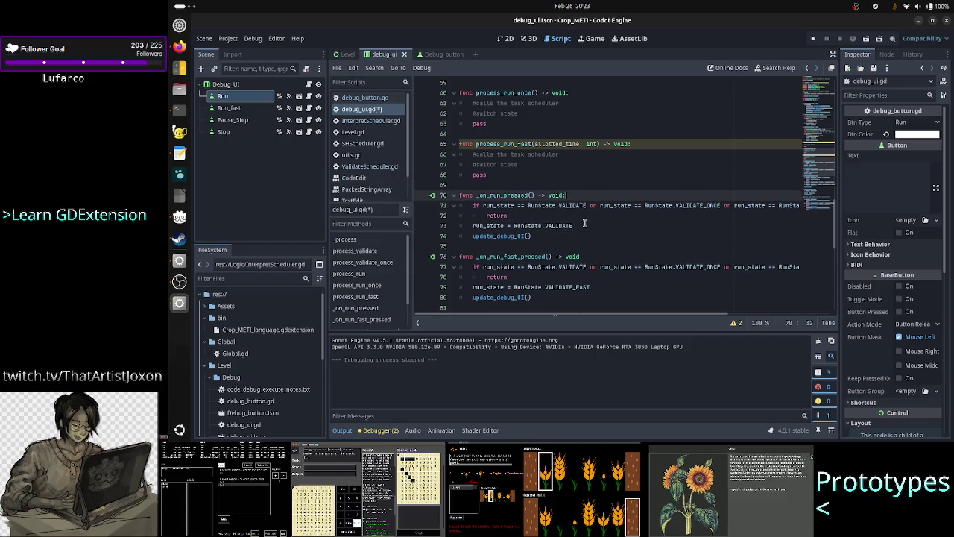
key(Return)
text(#)
click(584, 222)
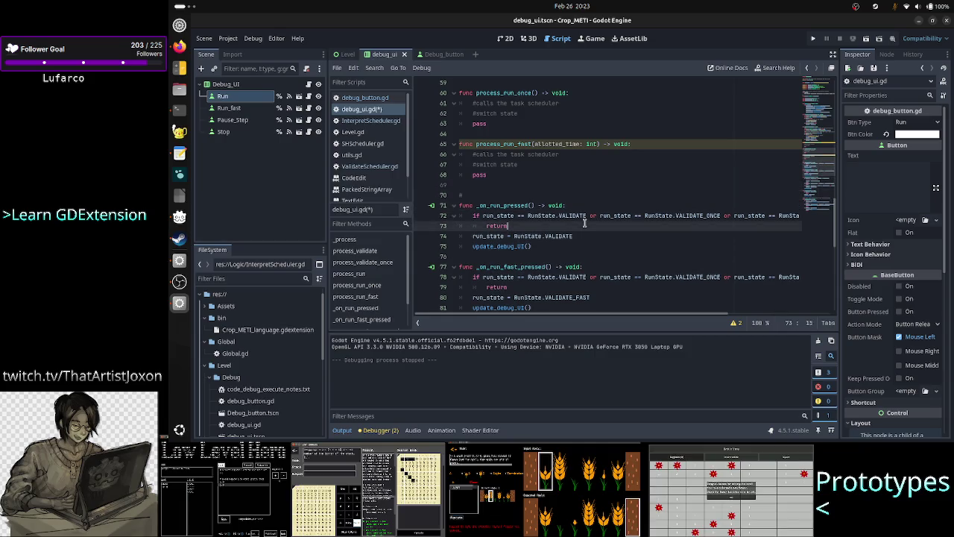
key(Up)
key(Up)
key(Up)
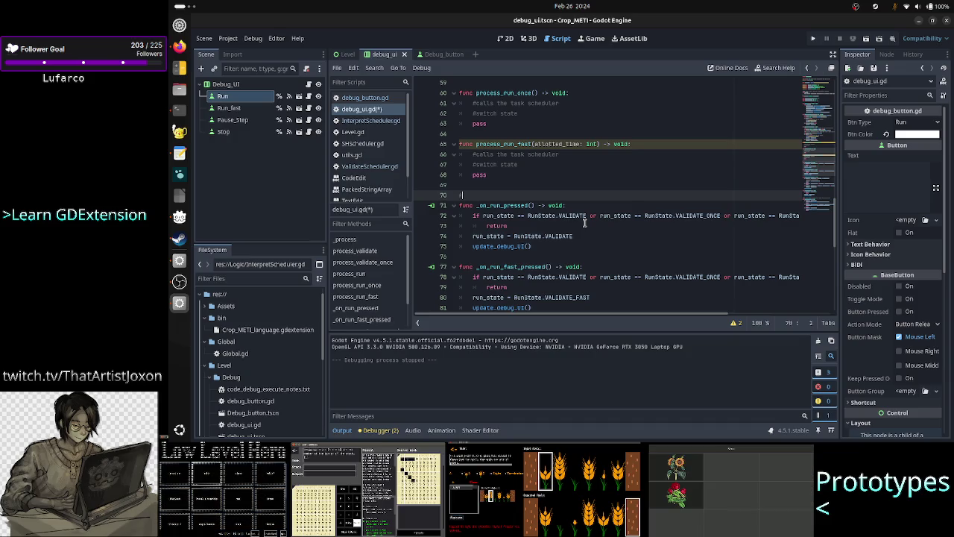
Inspect _on_run_pressed and select the word VALIDATE in the assignment on line 74.
key(Down)
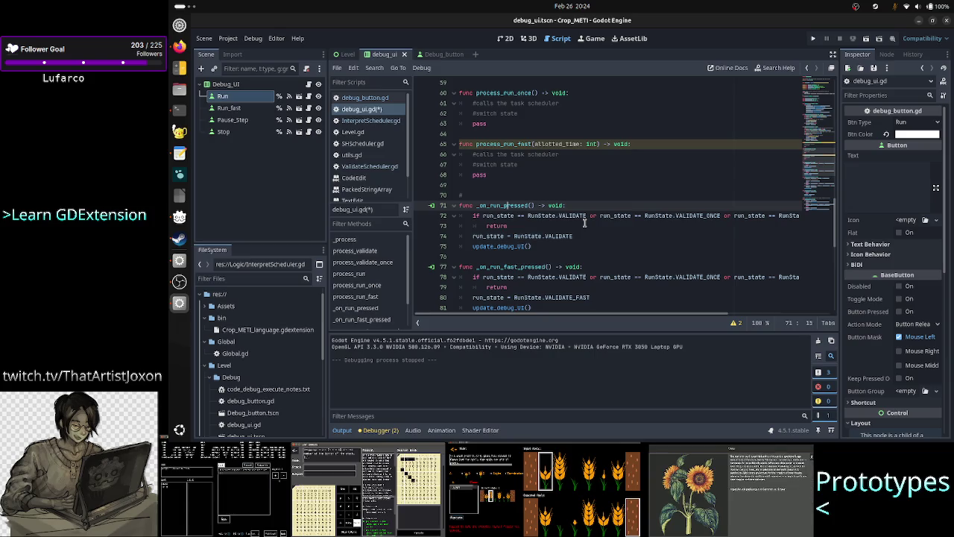
key(Left)
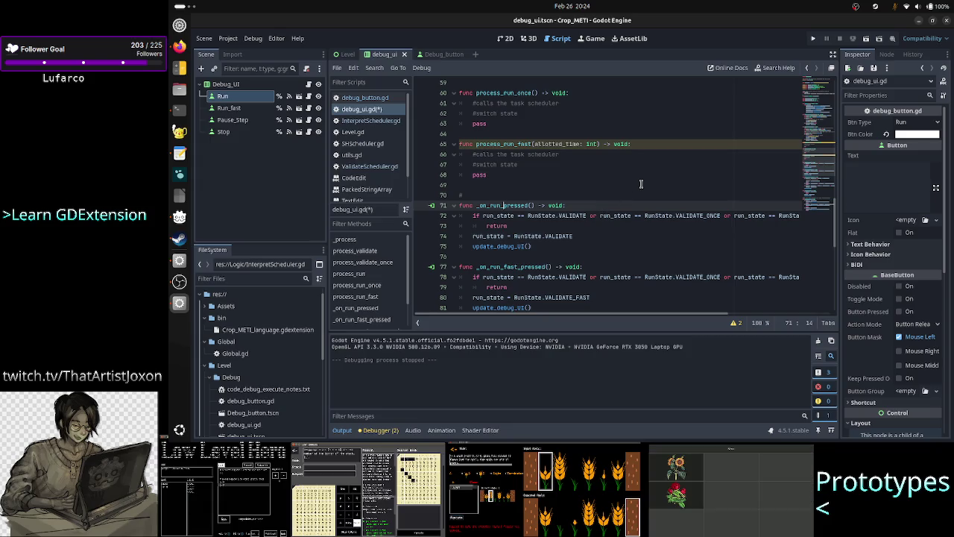
key(Right)
key(Right)
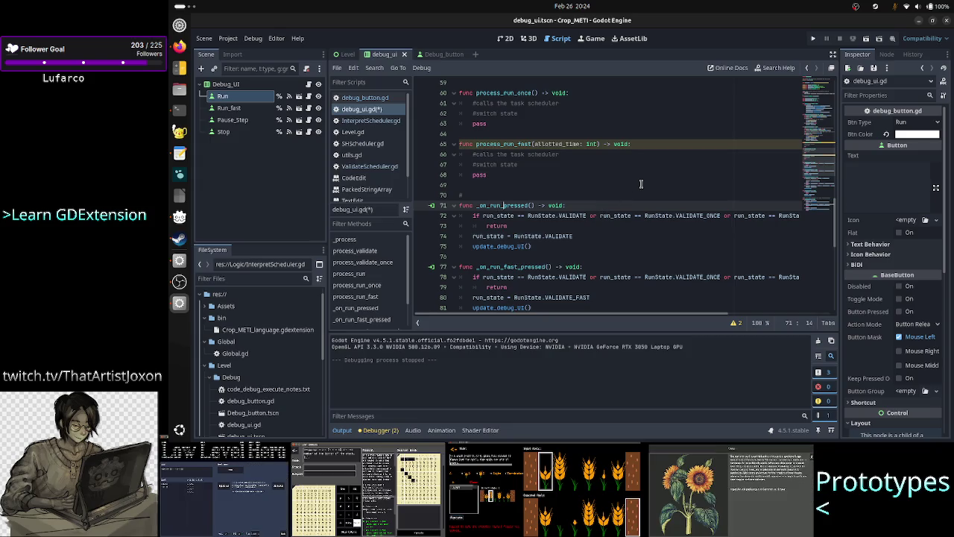
key(Down)
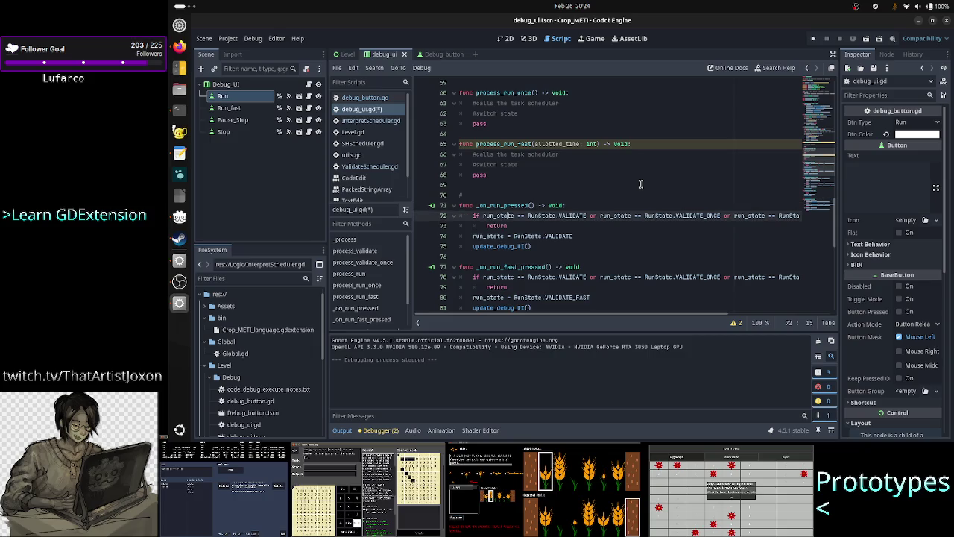
key(Down)
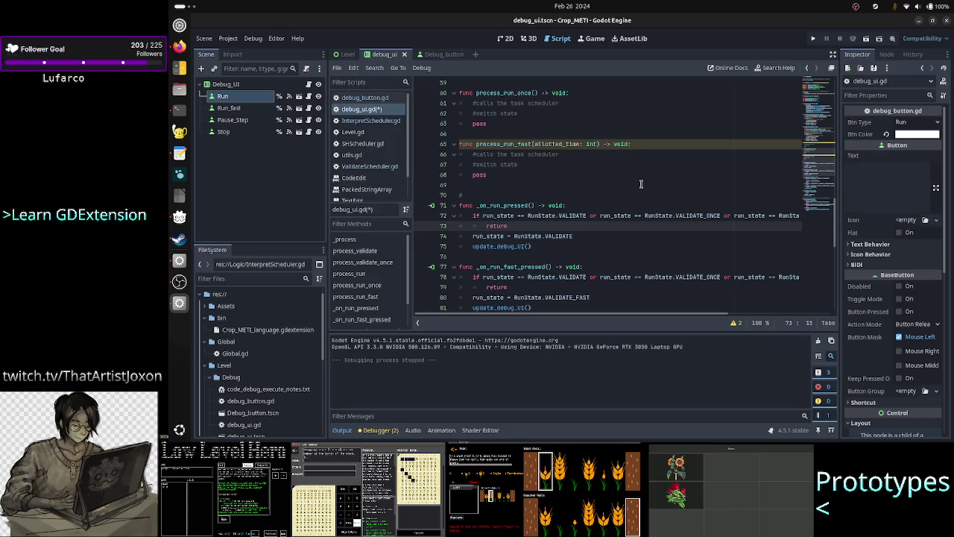
key(Down)
key(End)
key(Right)
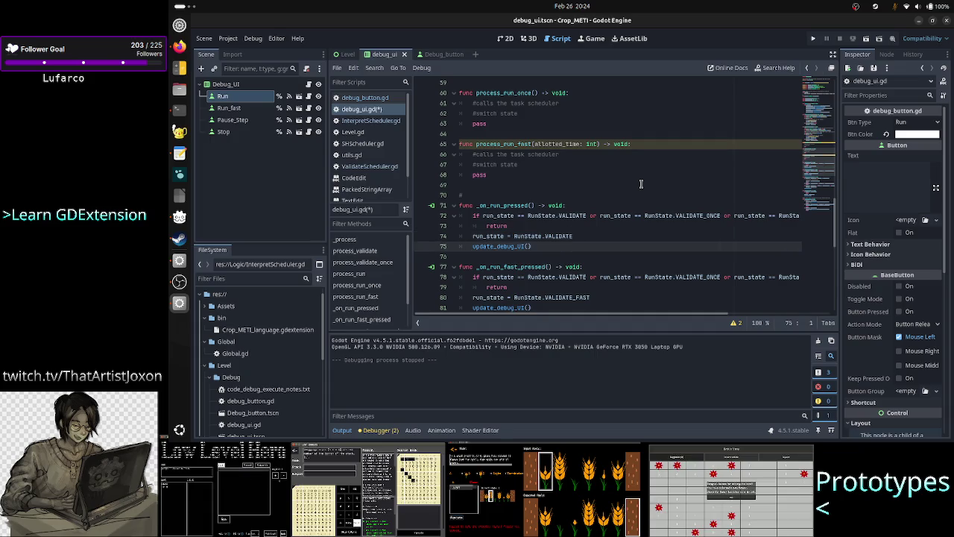
key(Left)
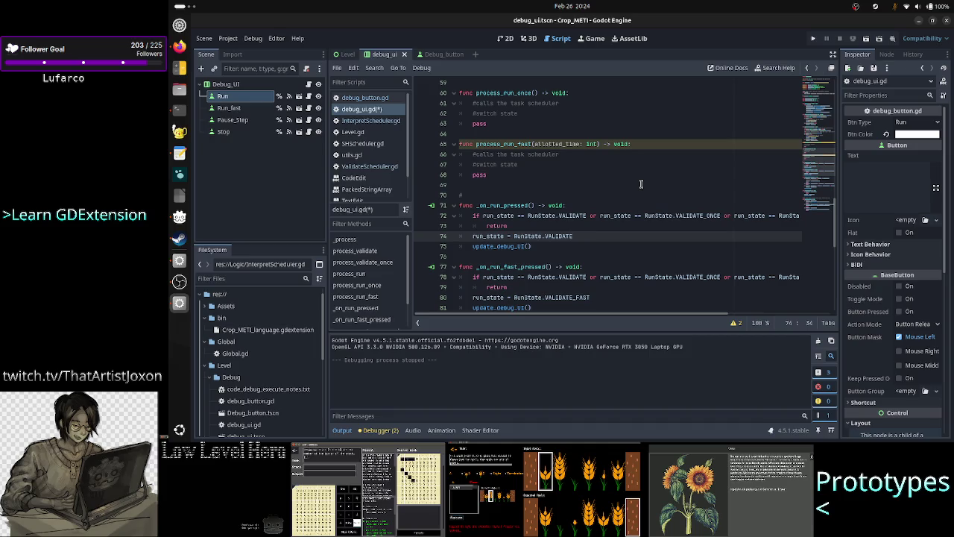
key(shift+Left)
key(shift+Left)
key(shift+Left)
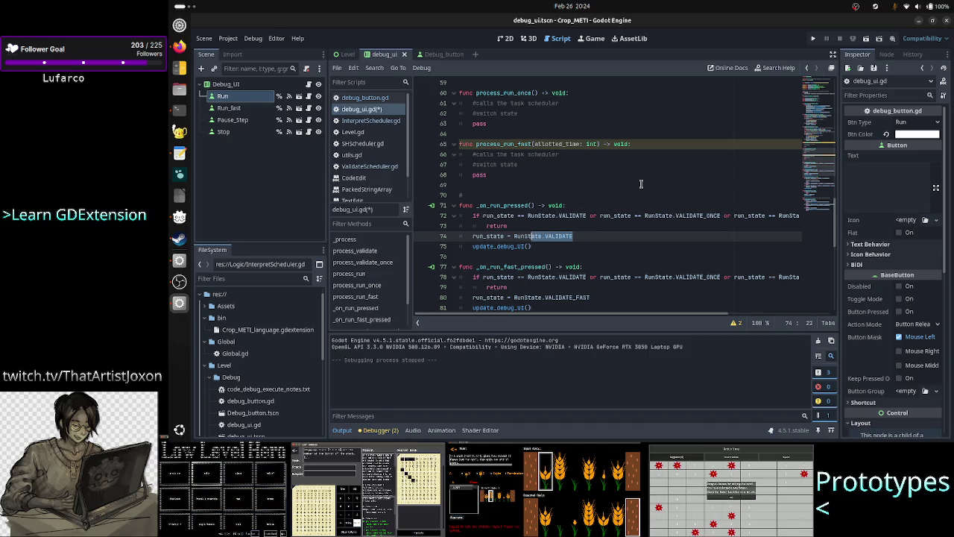
key(shift+Right)
key(shift+Right)
key(shift+Right)
key(Right)
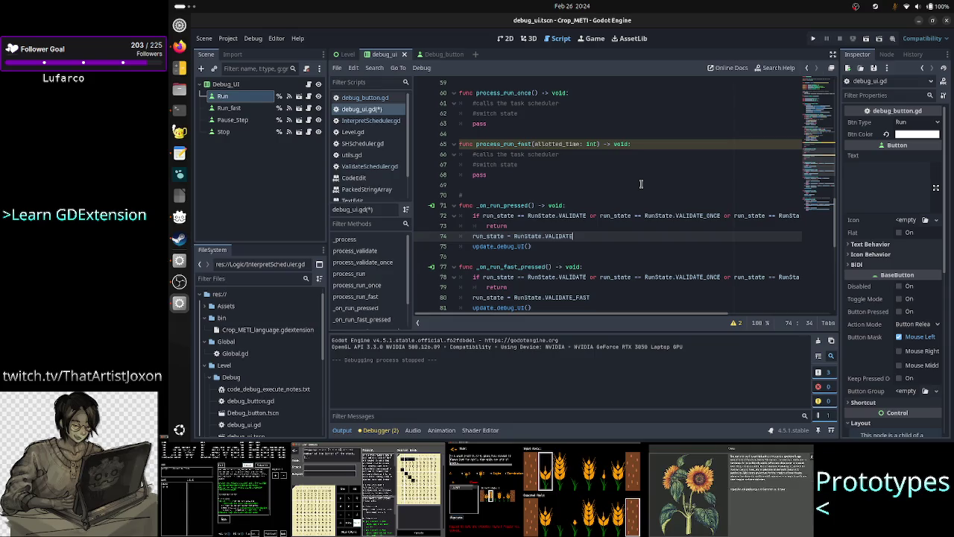
key(shift+Left)
key(shift+Left)
key(shift+Left)
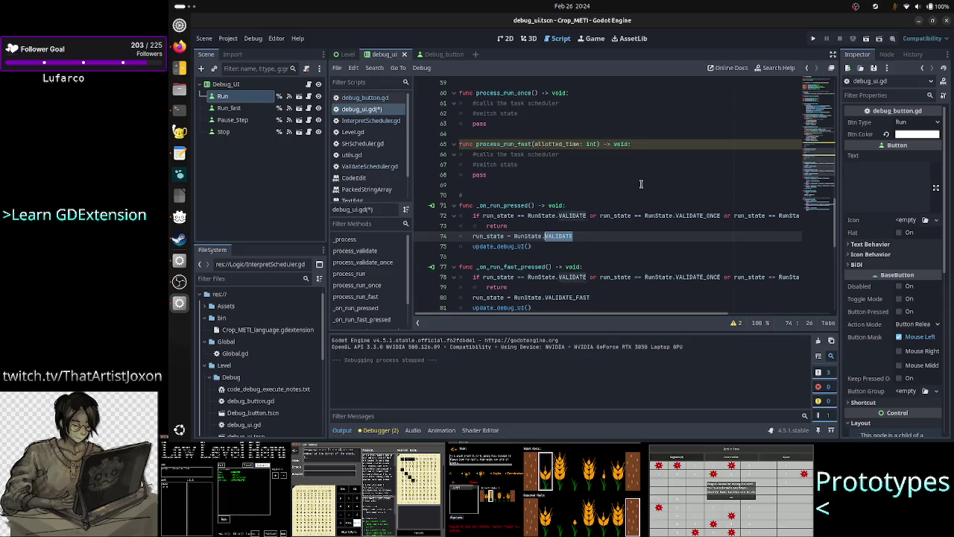
key(Right)
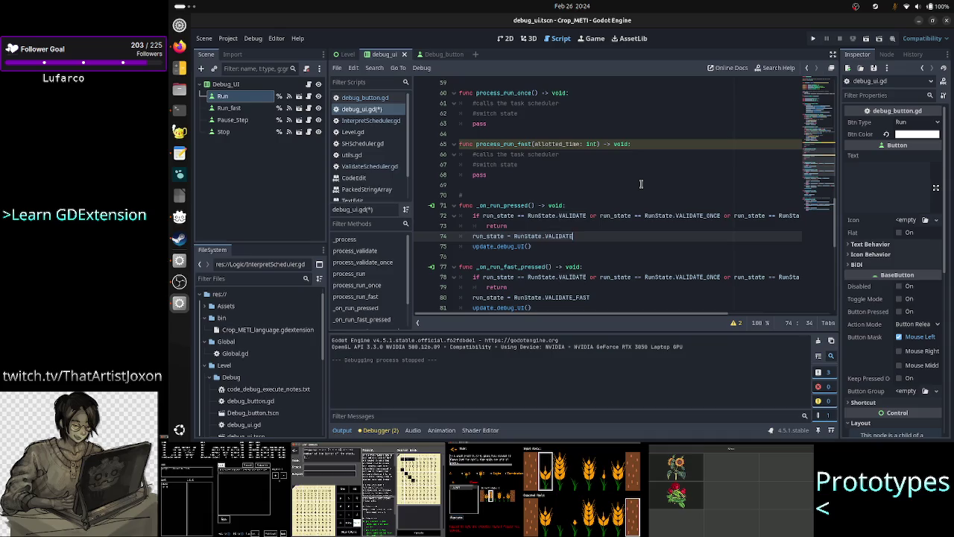
key(shift+Left)
key(shift+Left)
key(shift+Left)
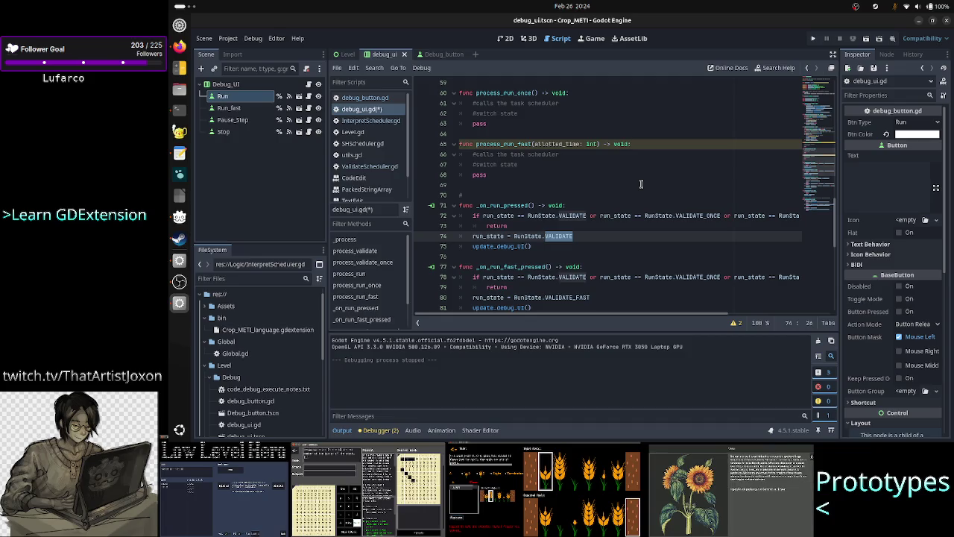
Delete the stray '#' comment line on line 70.
key(Up)
key(Up)
key(Up)
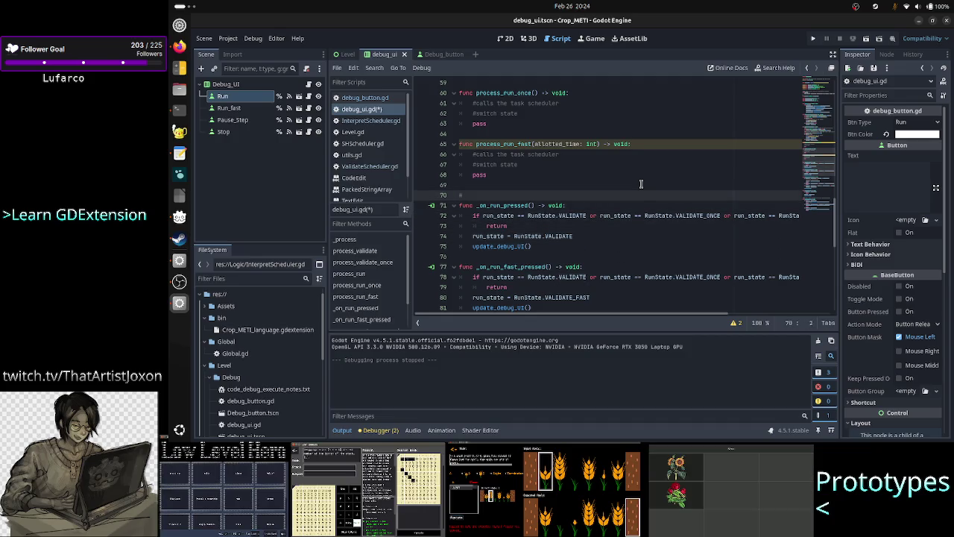
key(BackSpace)
key(BackSpace)
key(Down)
key(Down)
key(Down)
key(Down)
key(Up)
key(Up)
key(Up)
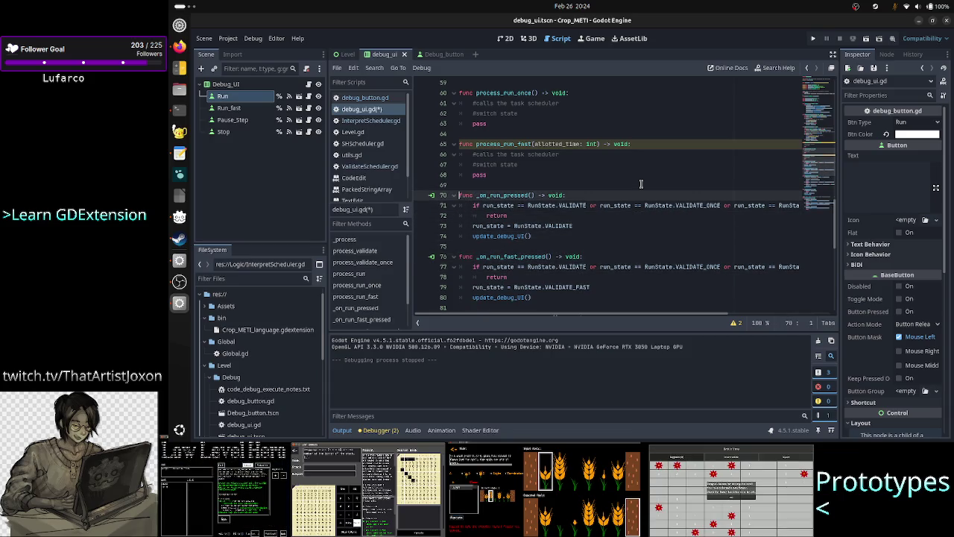
key(Down)
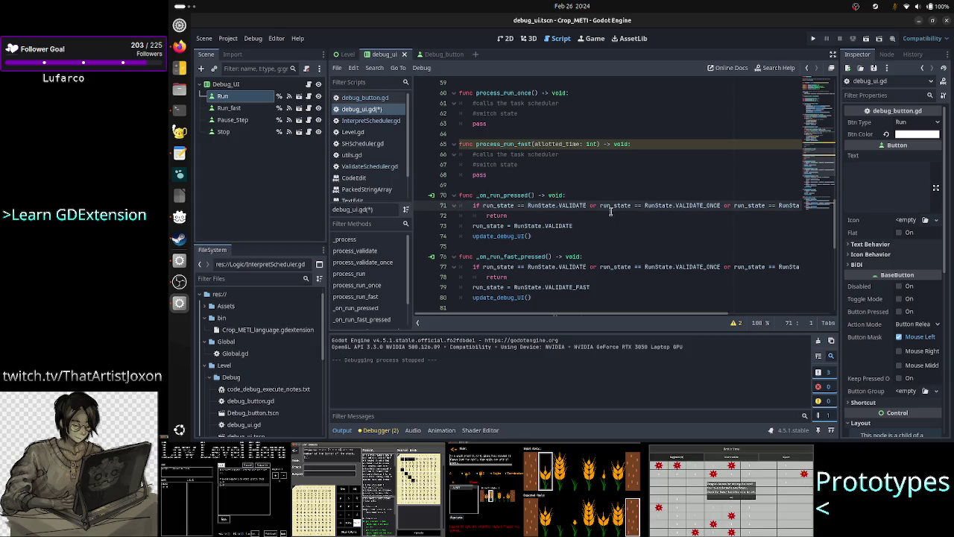
scroll(611, 211, right, 3)
scroll(610, 210, left, 3)
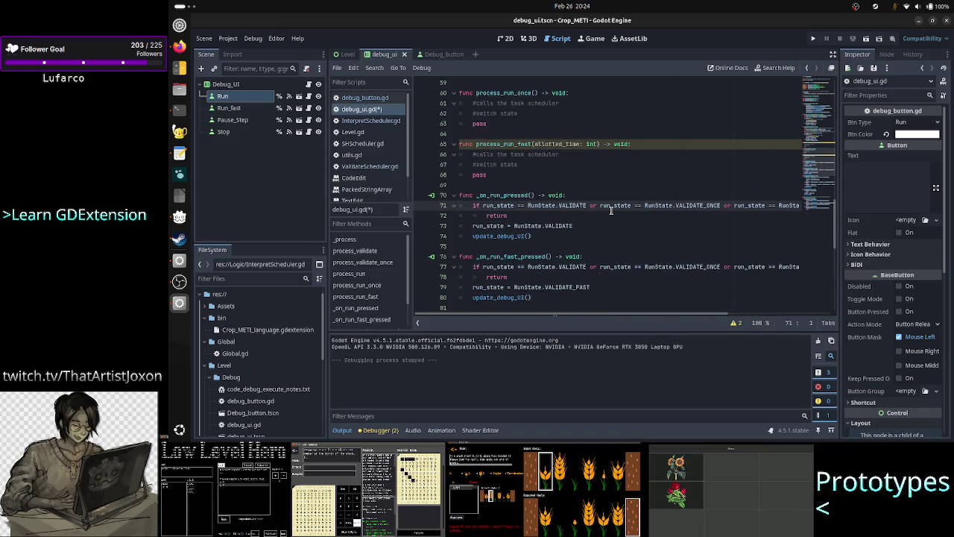
scroll(610, 210, right, 3)
scroll(611, 210, left, 3)
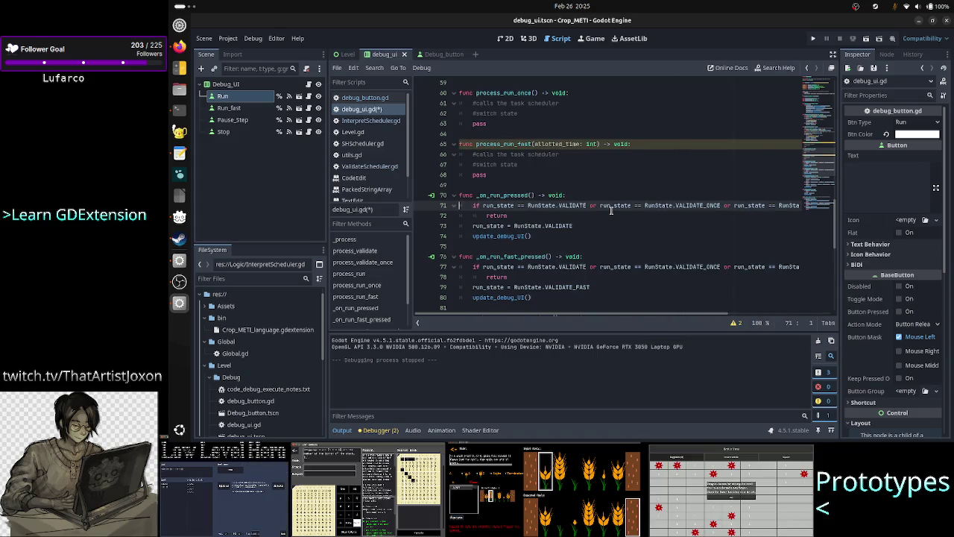
click(532, 213)
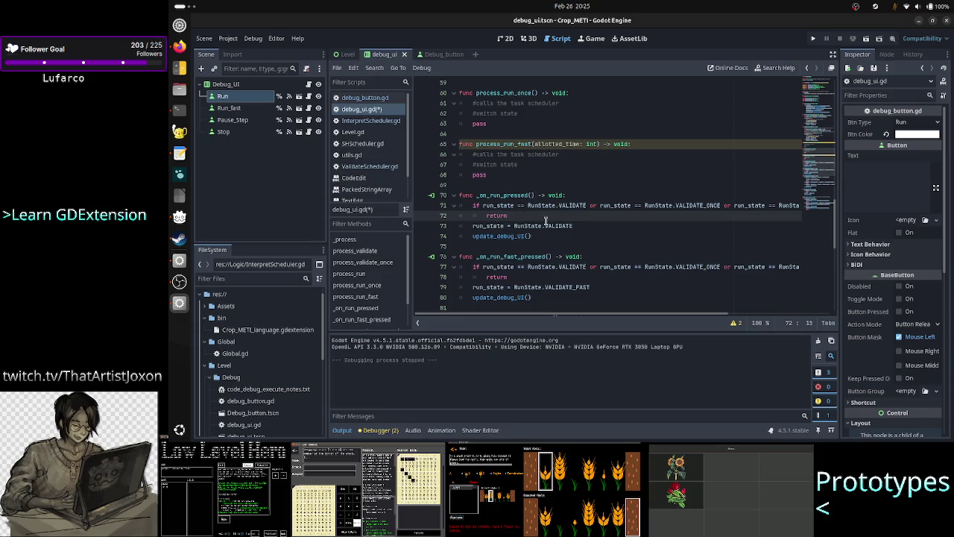
double_click(544, 225)
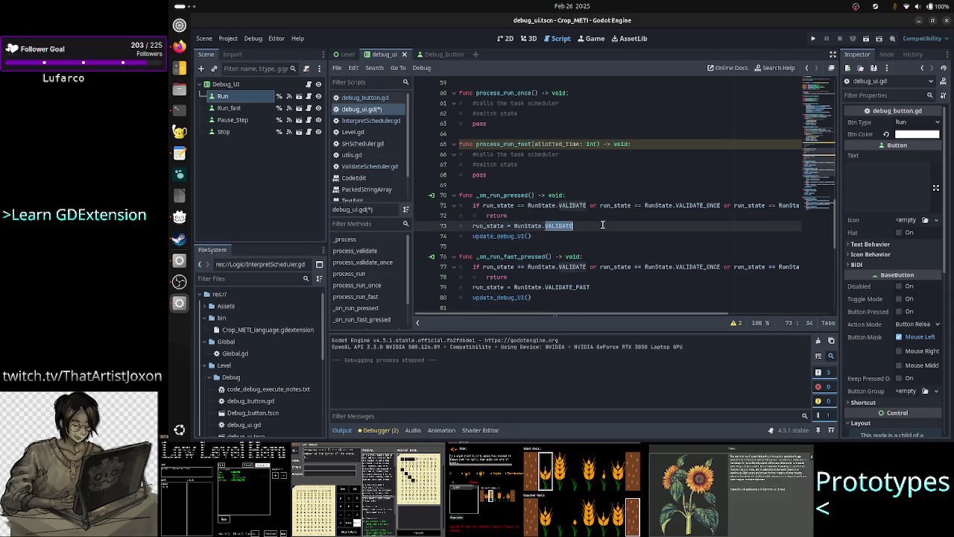
click(602, 225)
scroll(639, 232, down, 2)
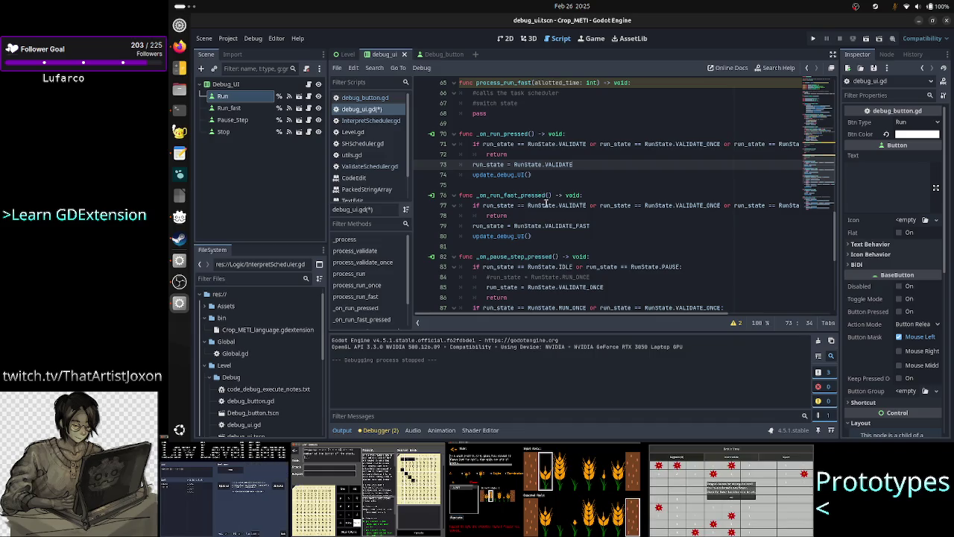
mouse_move(545, 203)
scroll(546, 204, down, 2)
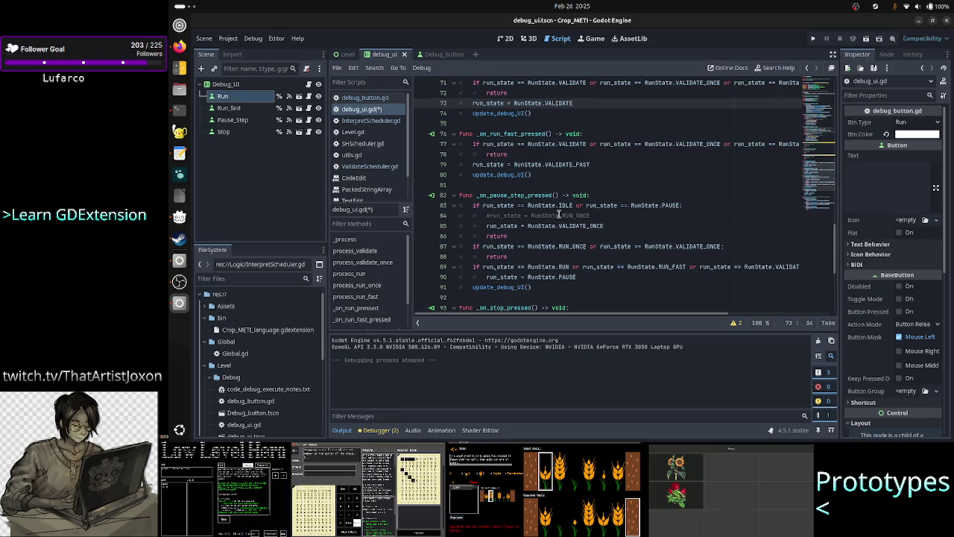
scroll(558, 214, up, 1)
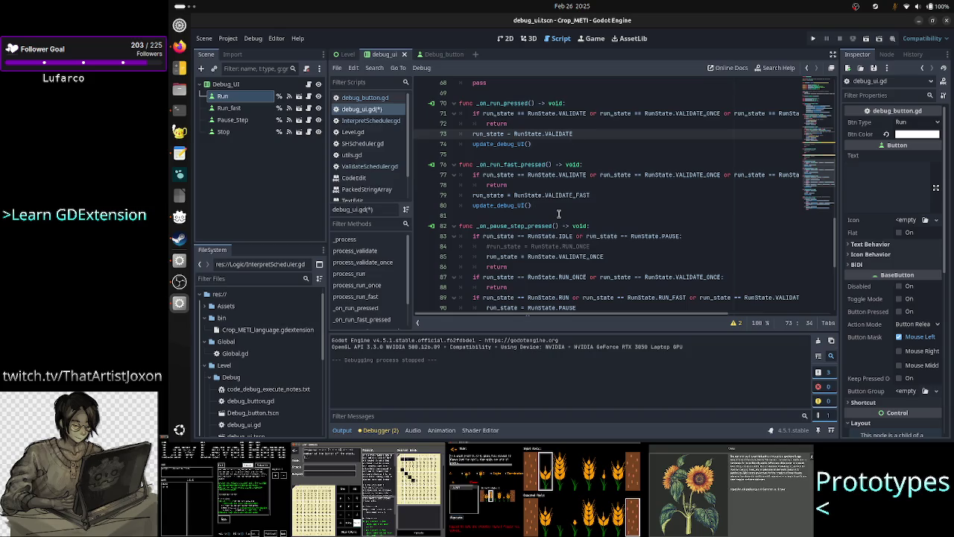
click(588, 245)
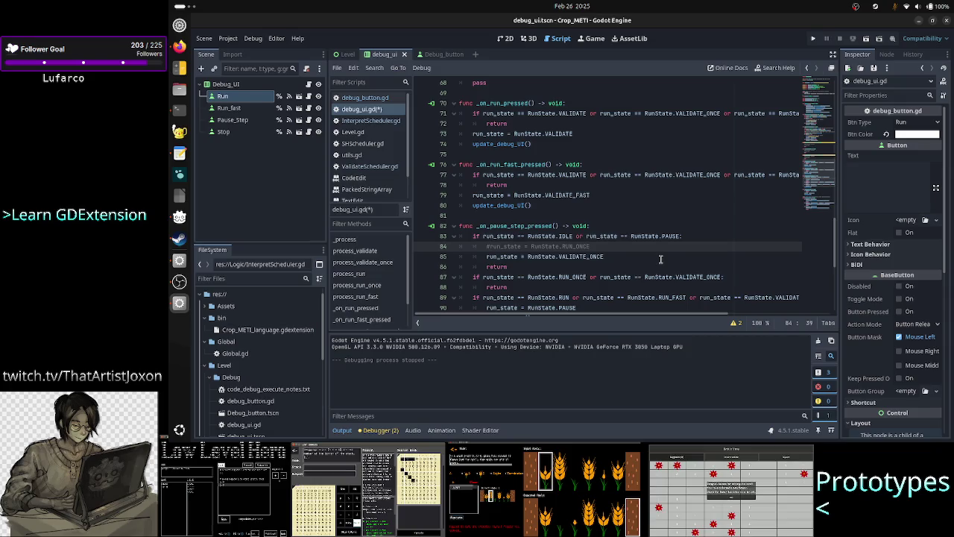
key(Up)
key(Up)
key(Up)
Above _on_pause_step_pressed, write '#TODO/FIX: when pressing step from idle, the new state should be VALIDATE_ONCE'.
key(Return)
text(f)
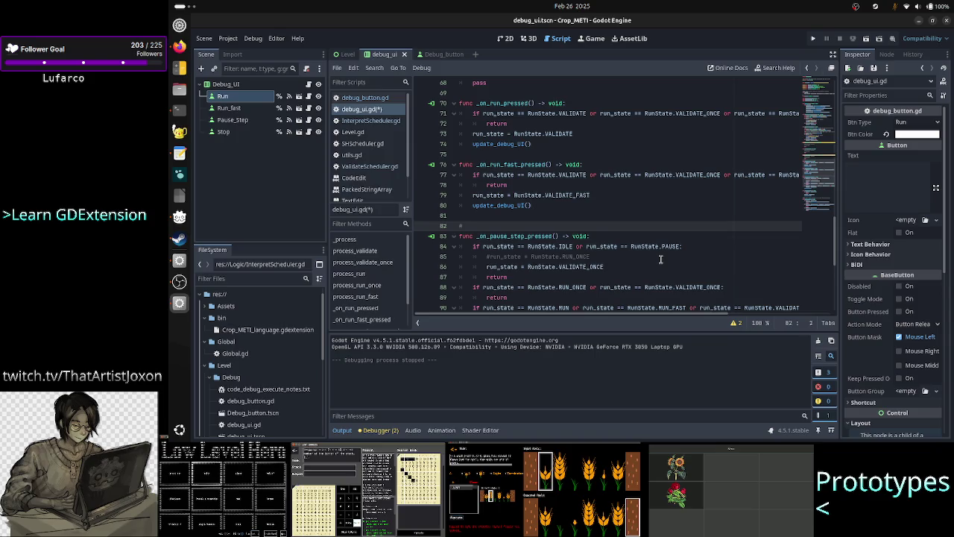
text(this is)
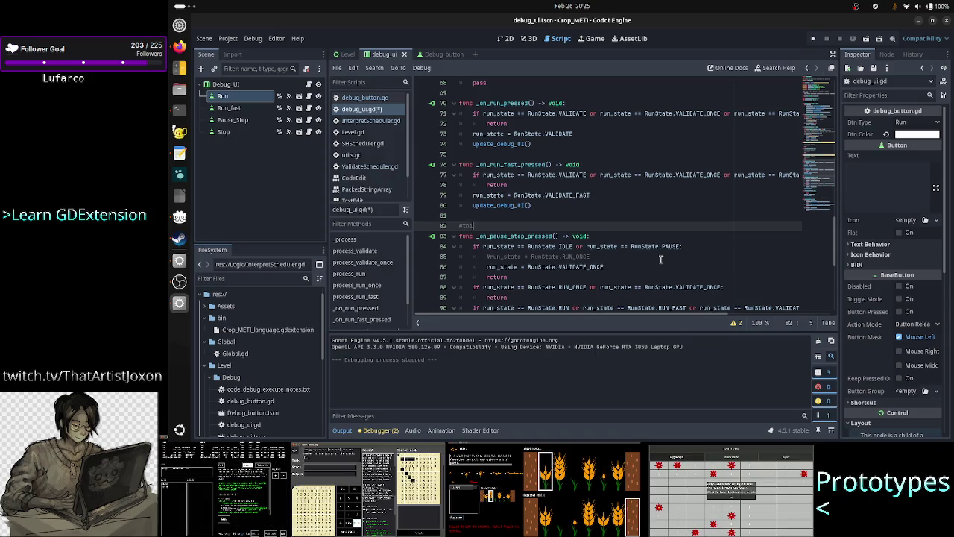
key(BackSpace)
key(BackSpace)
key(BackSpace)
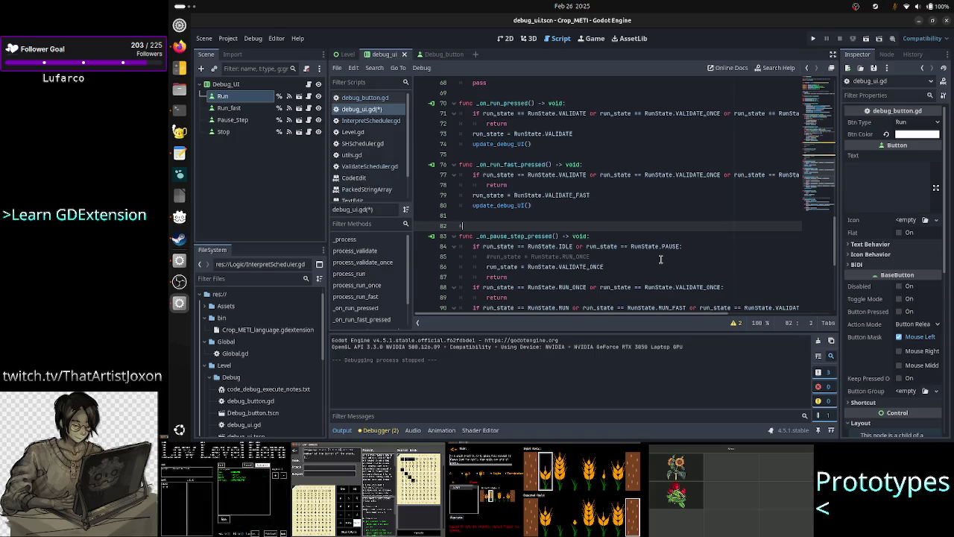
text(th)
key(BackSpace)
key(BackSpace)
text(TOD)
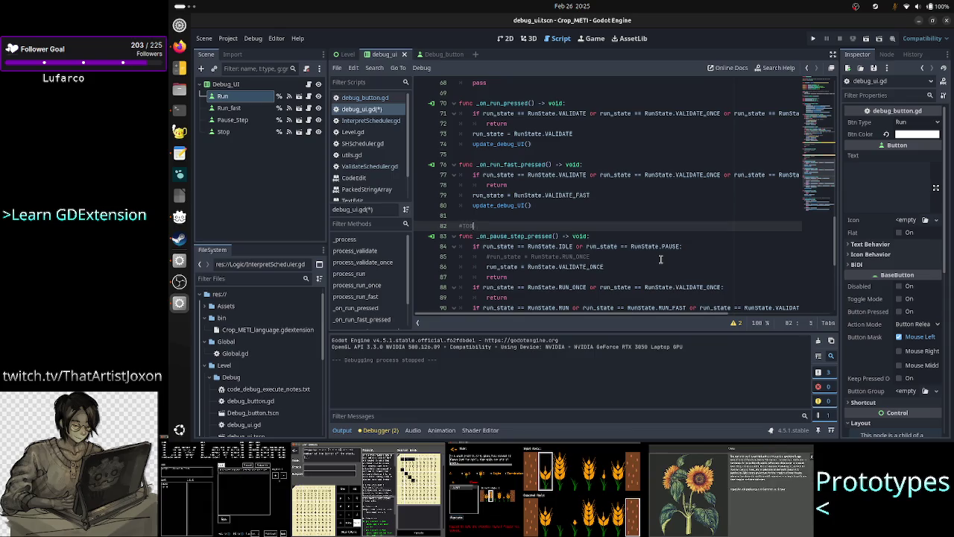
text(O/)
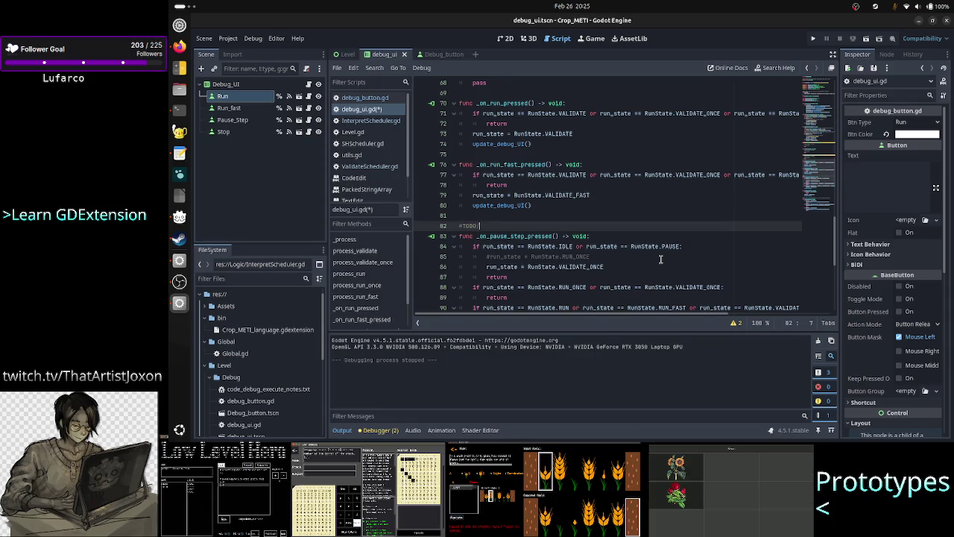
text(FIX: )
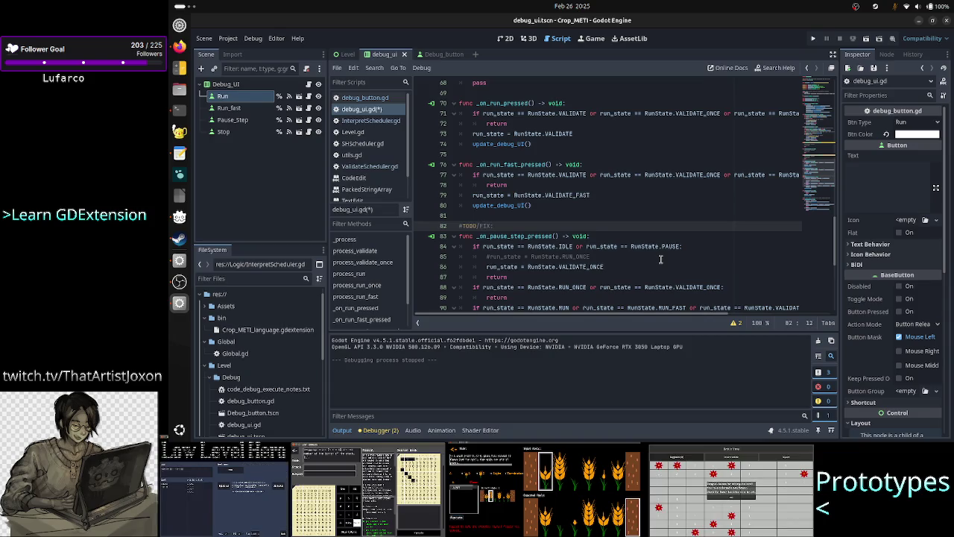
text(when)
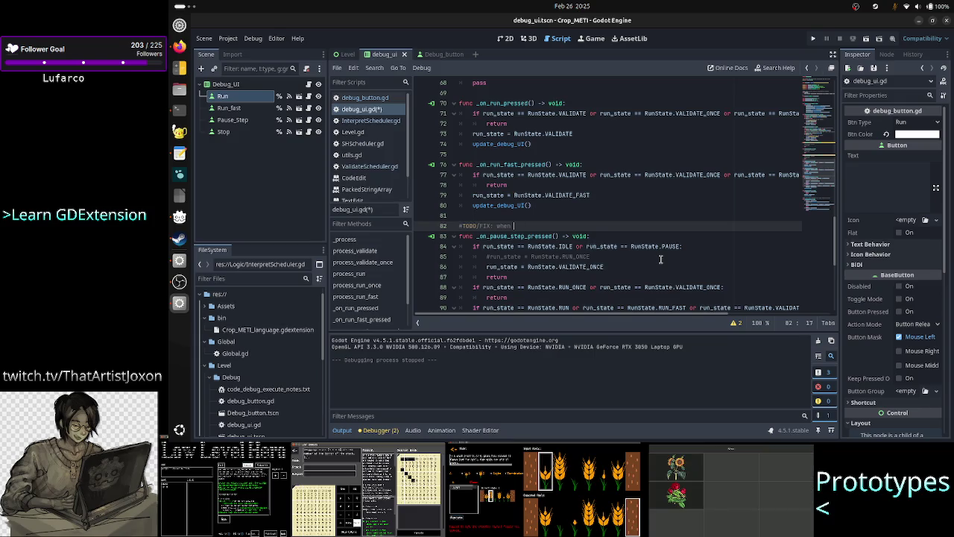
text(p)
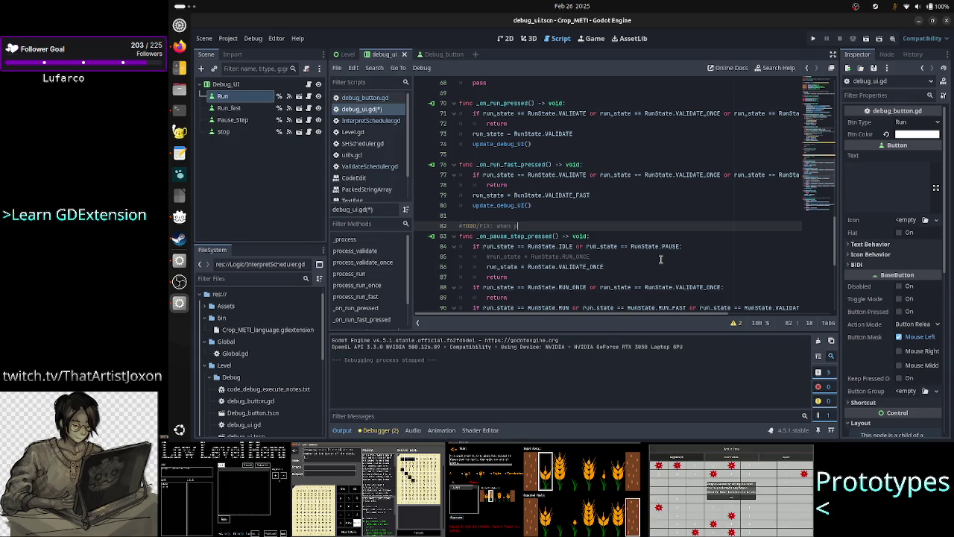
text(ressing step)
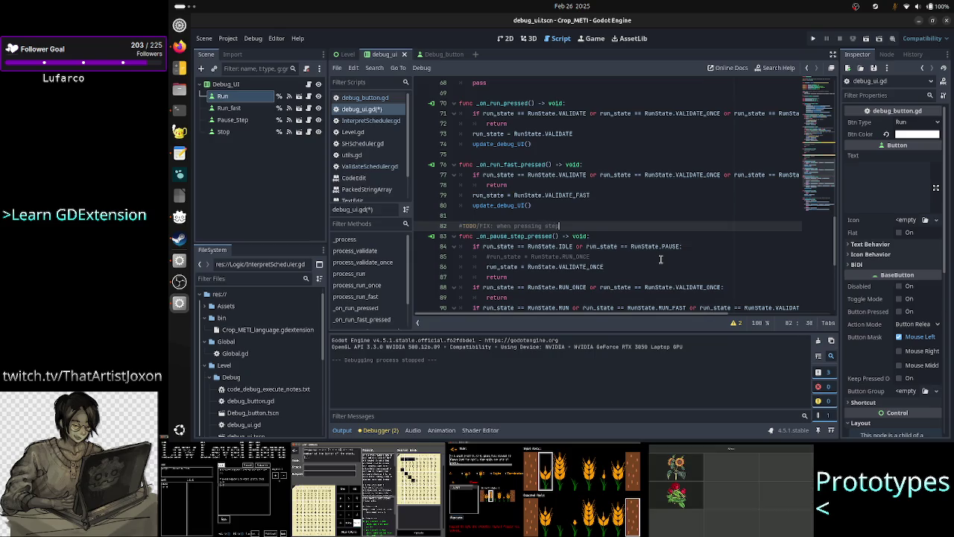
text( from idle, )
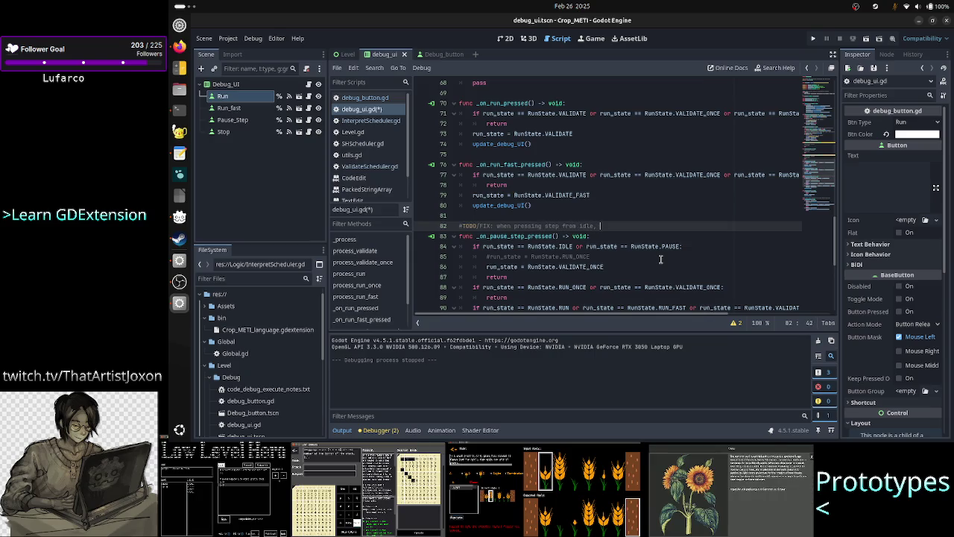
text(the )
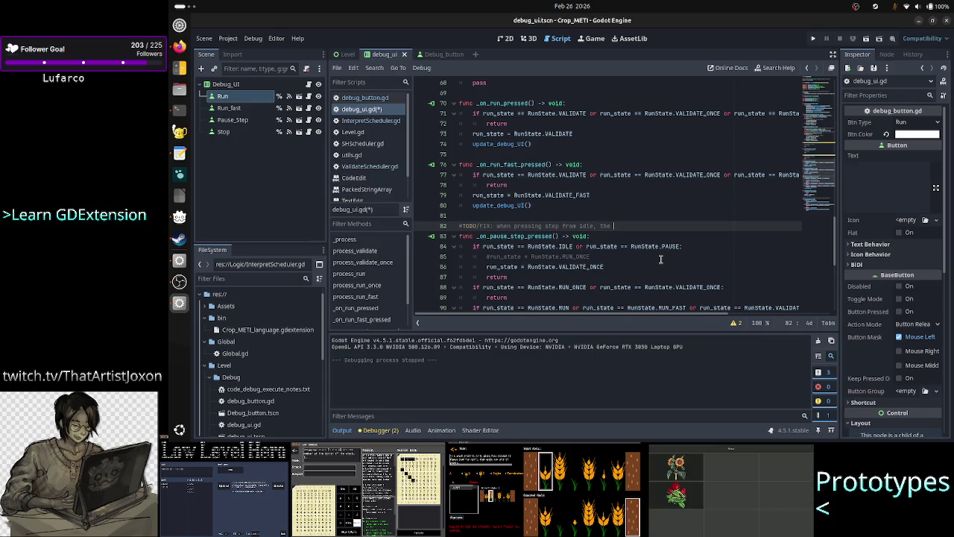
text(new state sho)
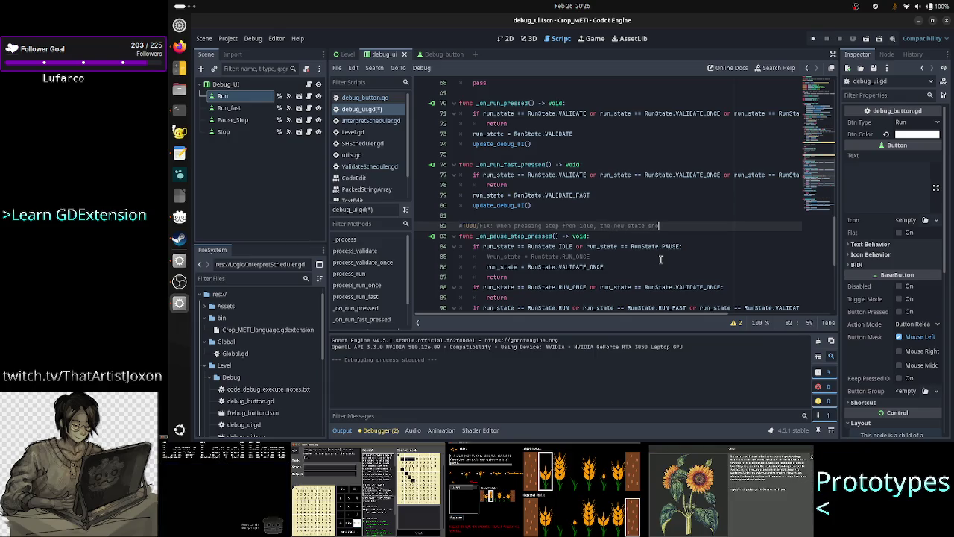
text(uld be )
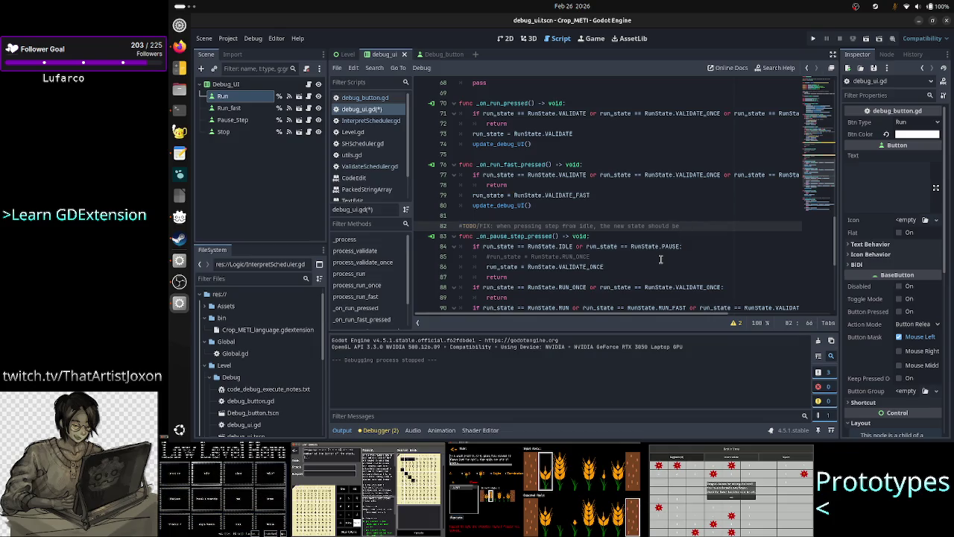
text(VALIDATE_ONCE)
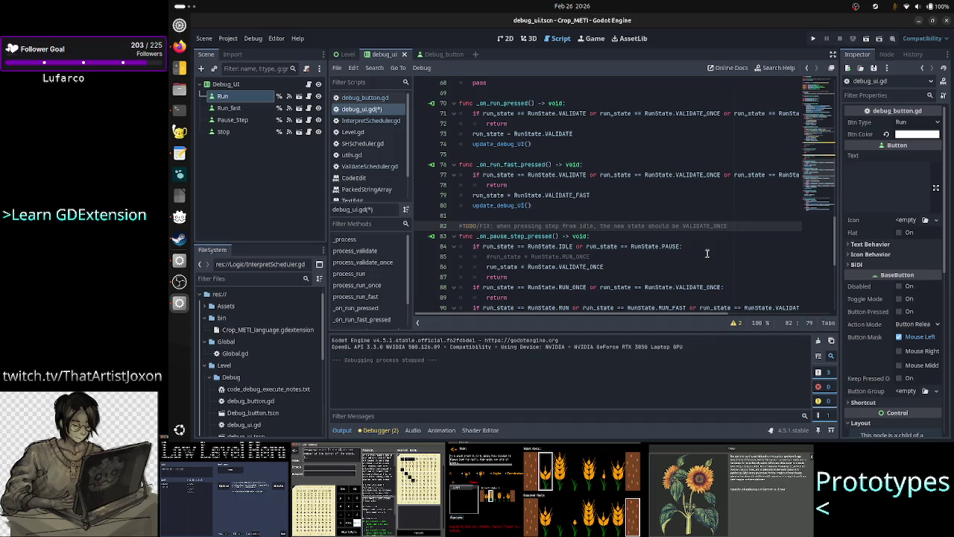
Remove the run_state == RunState.PAUSE condition from the check on line 84.
double_click(670, 246)
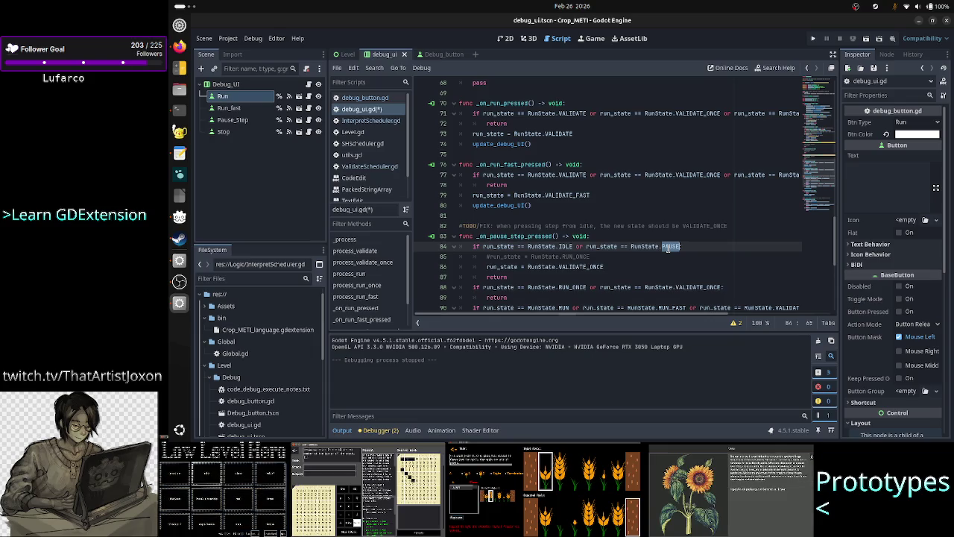
key(Left)
key(Left)
key(Left)
key(ctrl+Left)
key(ctrl+Left)
key(ctrl+Left)
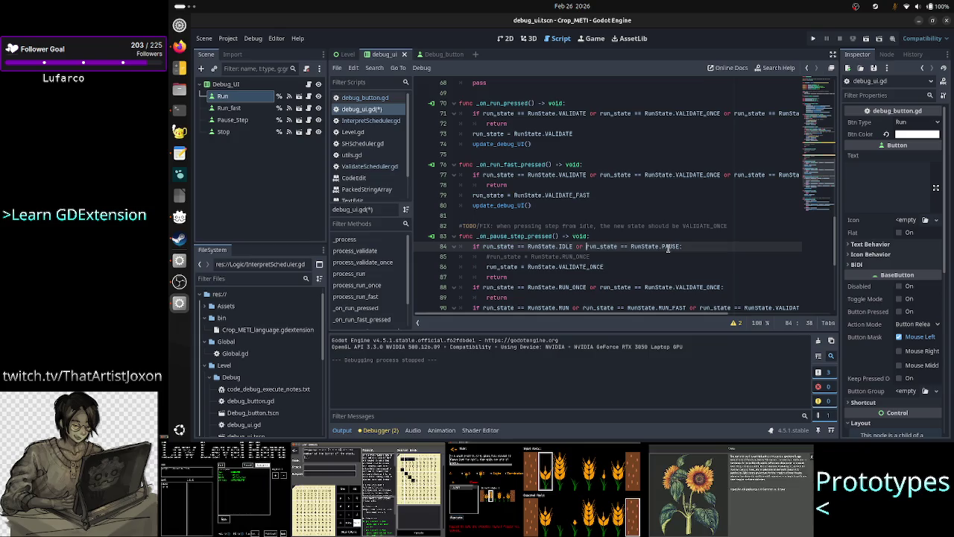
key(ctrl+shift+Right)
key(ctrl+shift+Right)
key(ctrl+shift+Right)
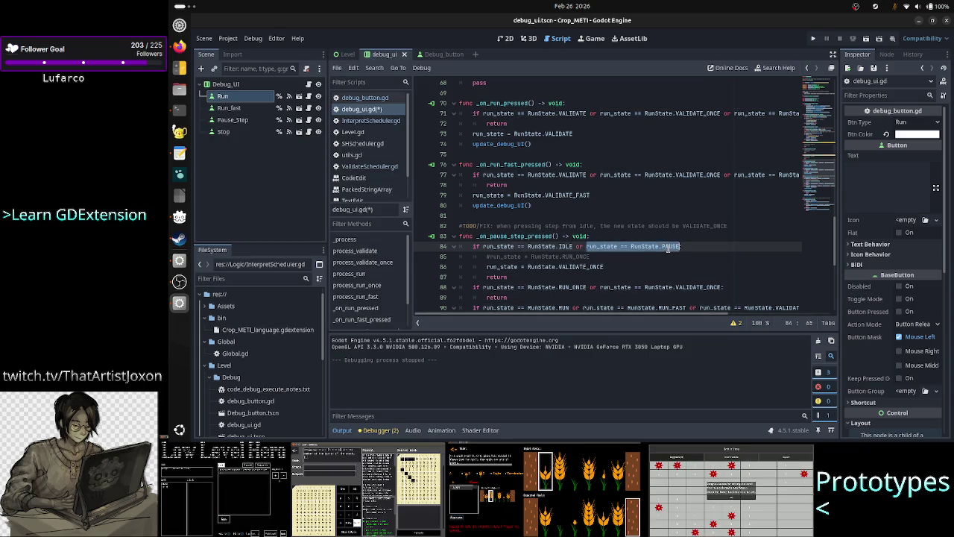
key(shift+End)
key(BackSpace)
key(BackSpace)
key(BackSpace)
key(BackSpace)
key(BackSpace)
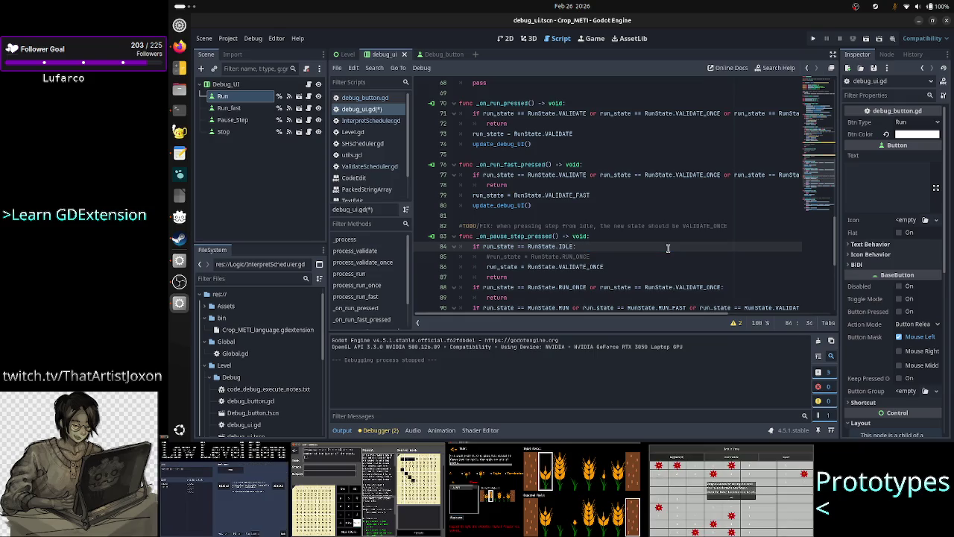
Add an 'if run_state == RunState.PAUSE:' branch after the IDLE branch's return.
key(Down)
key(Home)
key(Home)
key(Right)
key(Down)
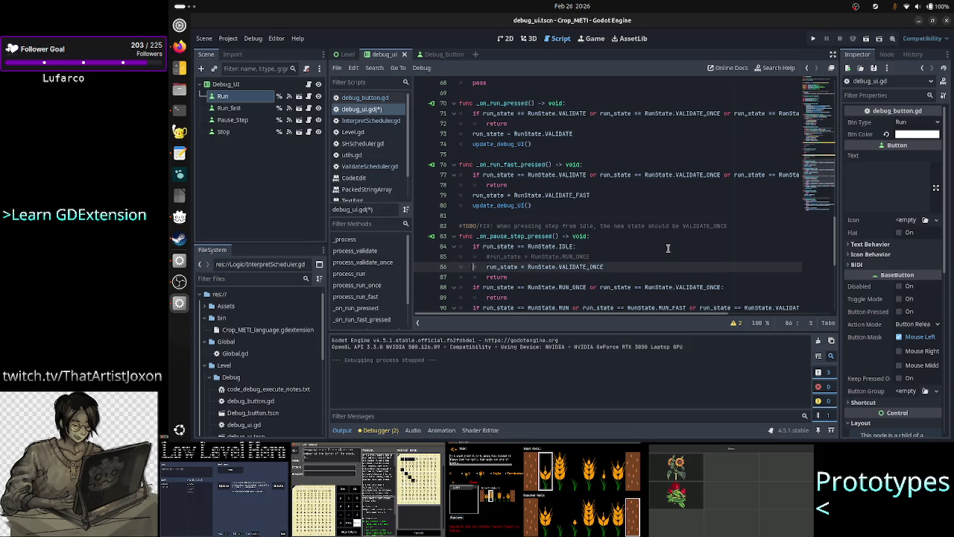
key(Down)
key(End)
key(Return)
text(run_state == RunState.PAUSE)
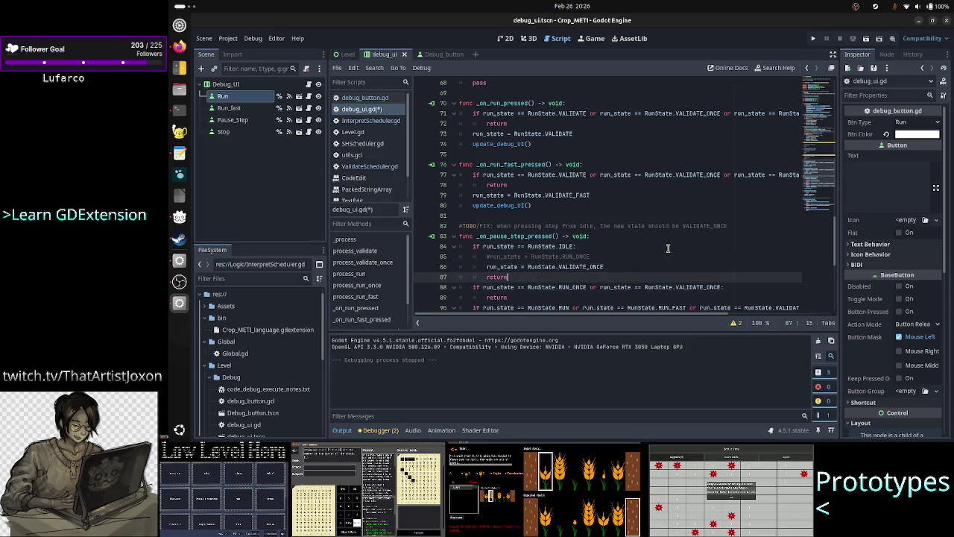
key(Home)
key(Home)
text(if)
key(ctrl+space)
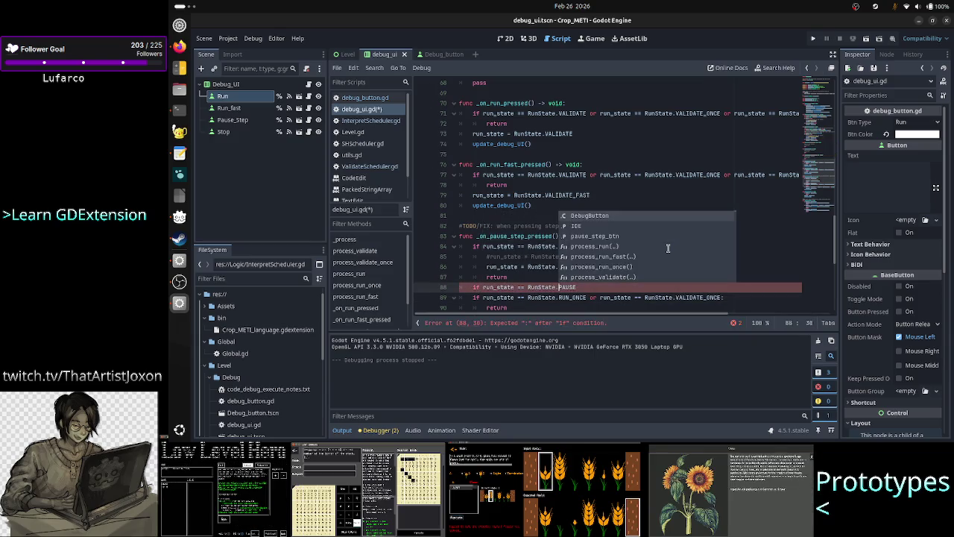
key(Right)
text(:)
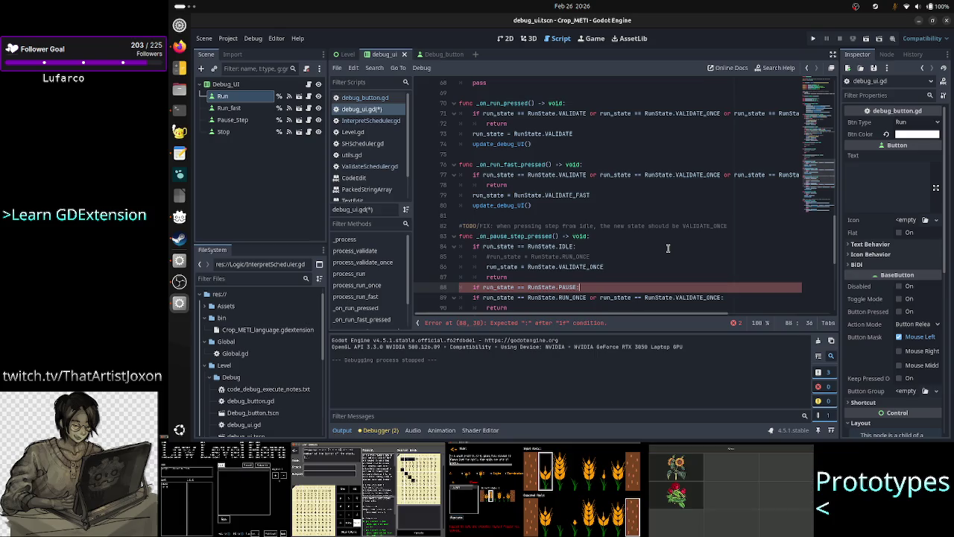
key(Return)
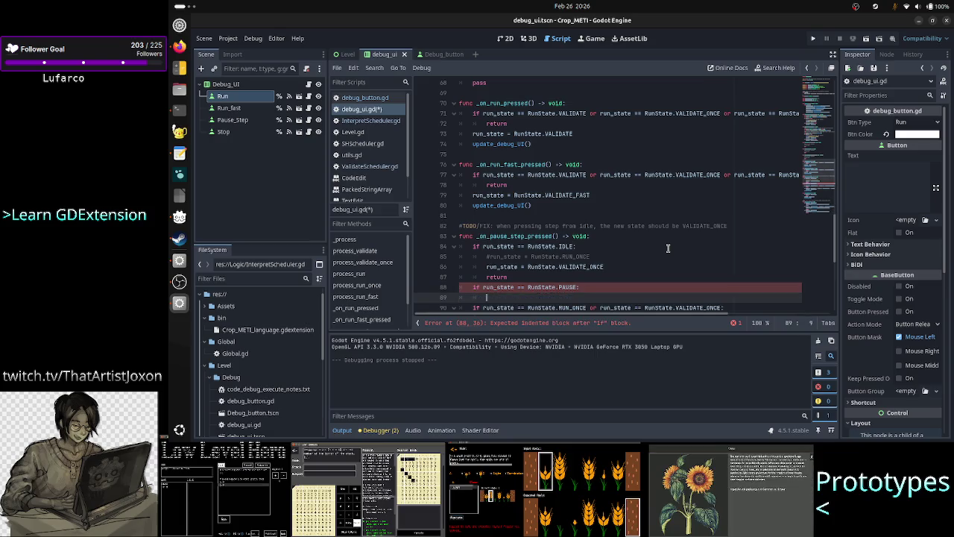
Move the RUN_ONCE assignment into the PAUSE branch, uncomment it, and add a return line.
key(Up)
key(Up)
key(Up)
key(shift+Down)
key(shift+Left)
key(shift+Left)
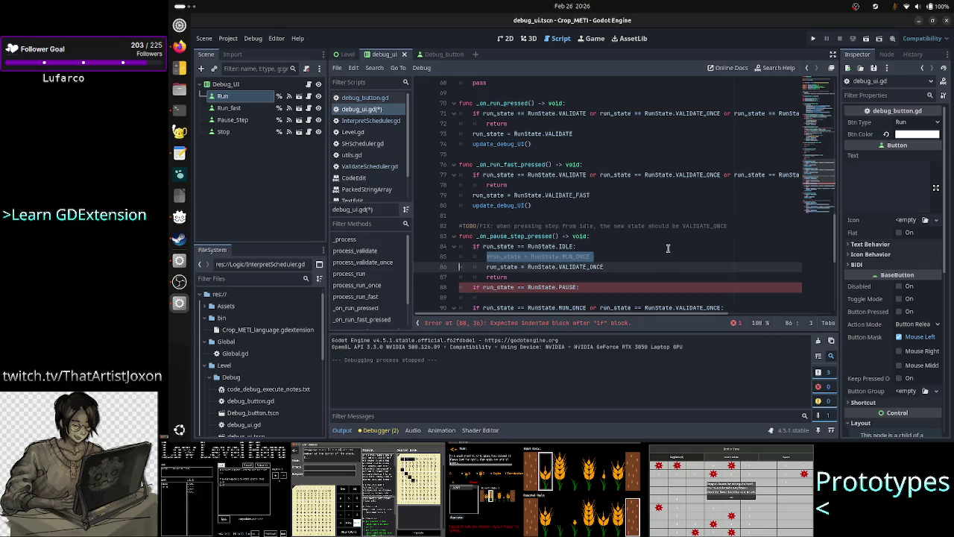
key(BackSpace)
key(BackSpace)
key(BackSpace)
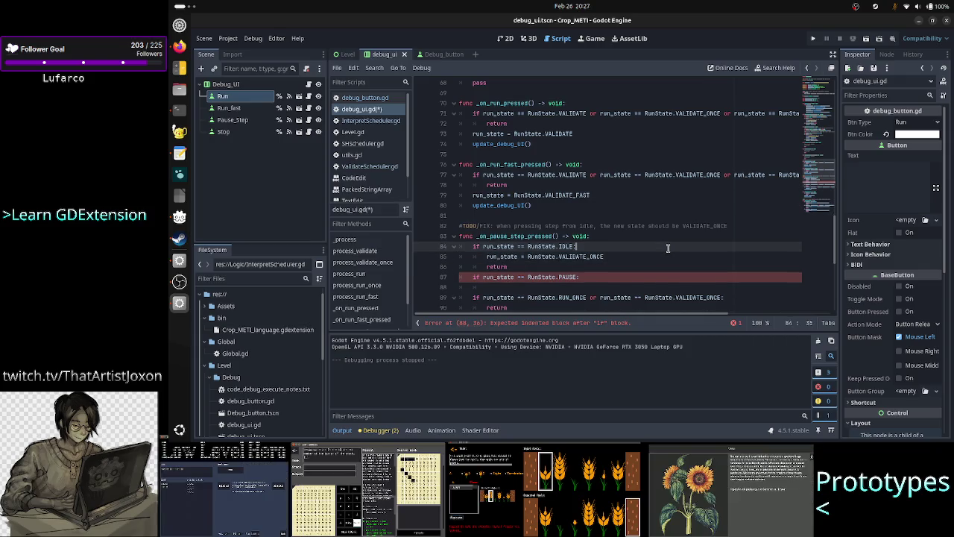
key(Down)
key(Down)
key(Down)
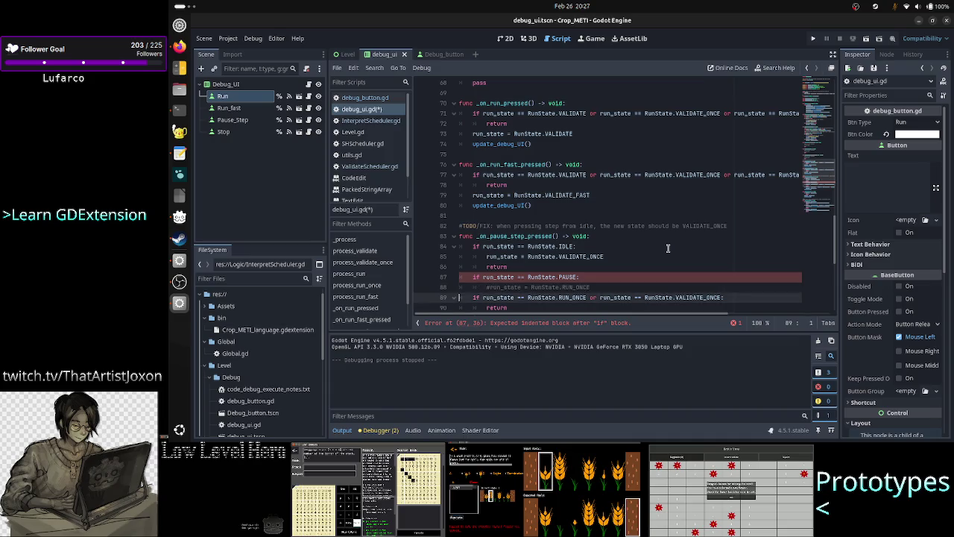
key(ctrl+k)
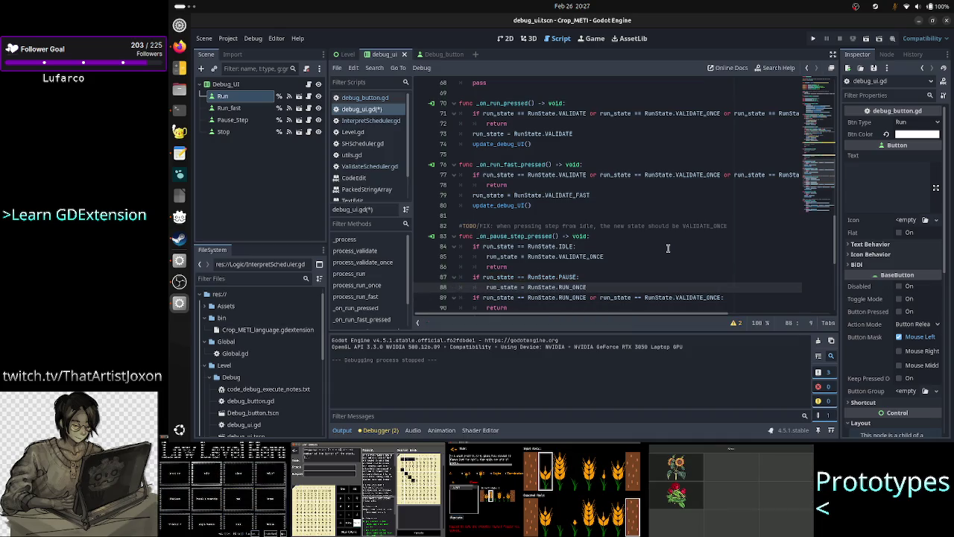
key(ctrl+Right)
key(ctrl+Right)
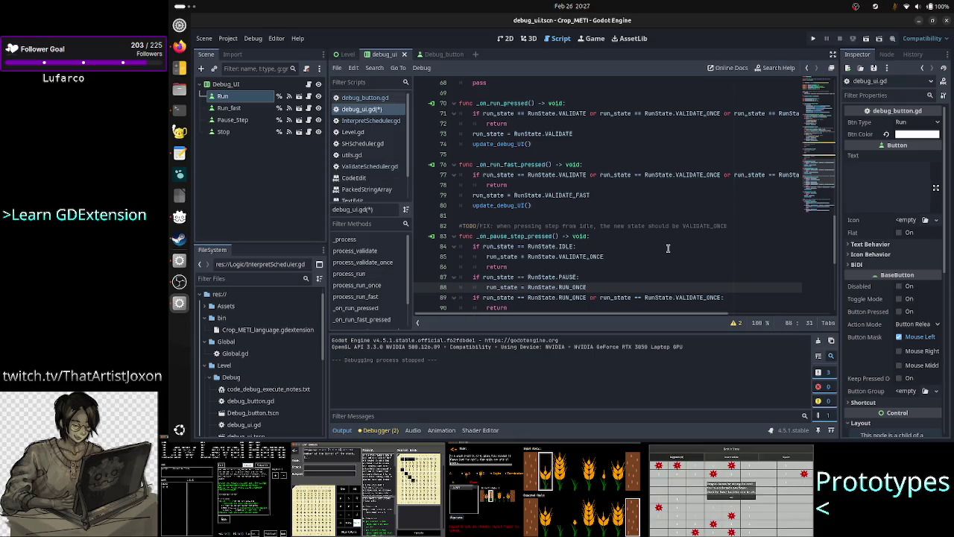
key(End)
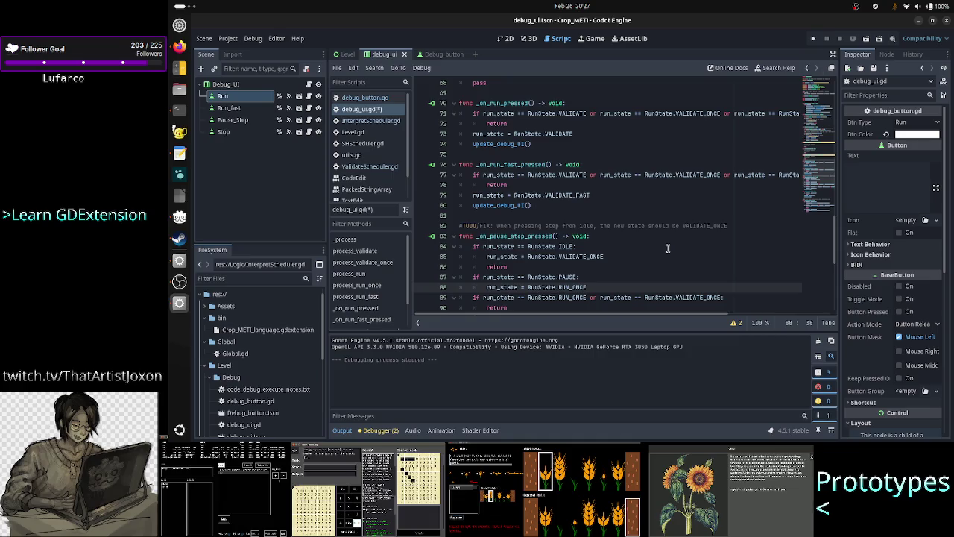
key(Up)
key(Up)
key(Down)
key(Down)
key(Return)
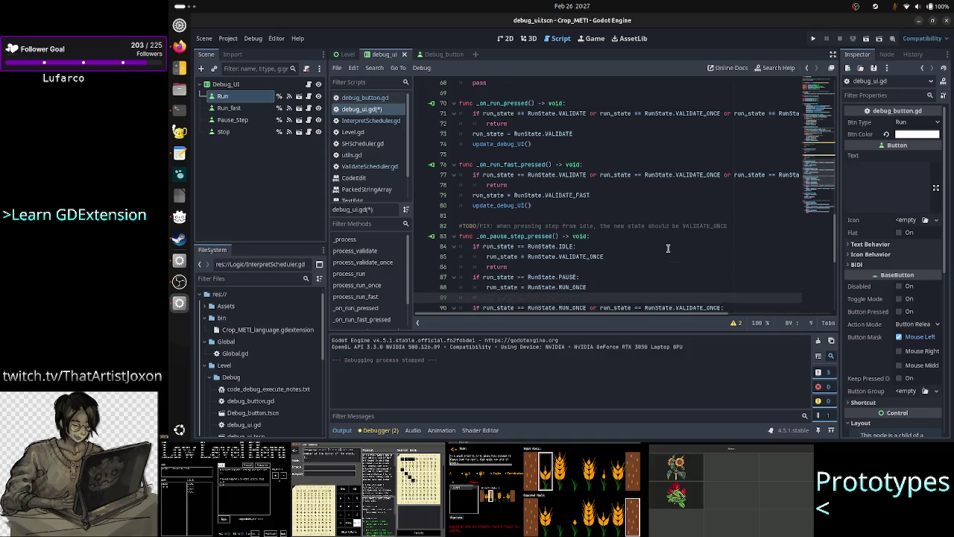
Delete the TODO/FIX comment line and save debug_ui.gd.
key(Up)
key(Up)
key(Up)
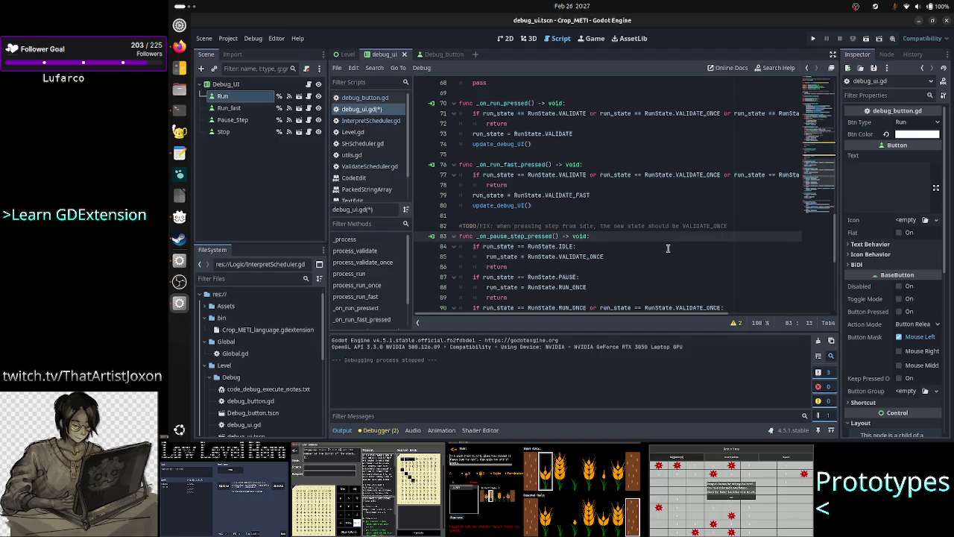
key(Down)
key(ctrl+Right)
key(ctrl+Right)
key(ctrl+Right)
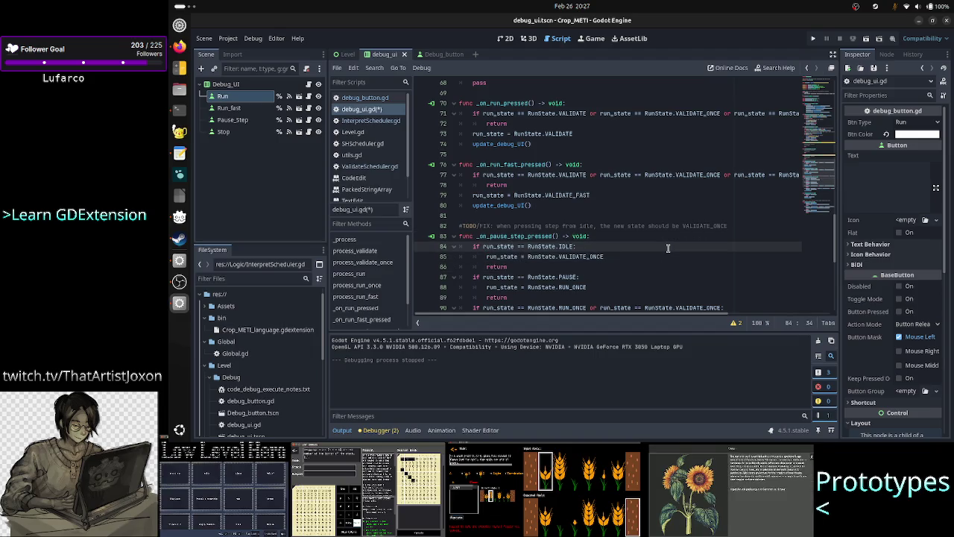
key(Down)
key(Right)
key(Right)
key(Right)
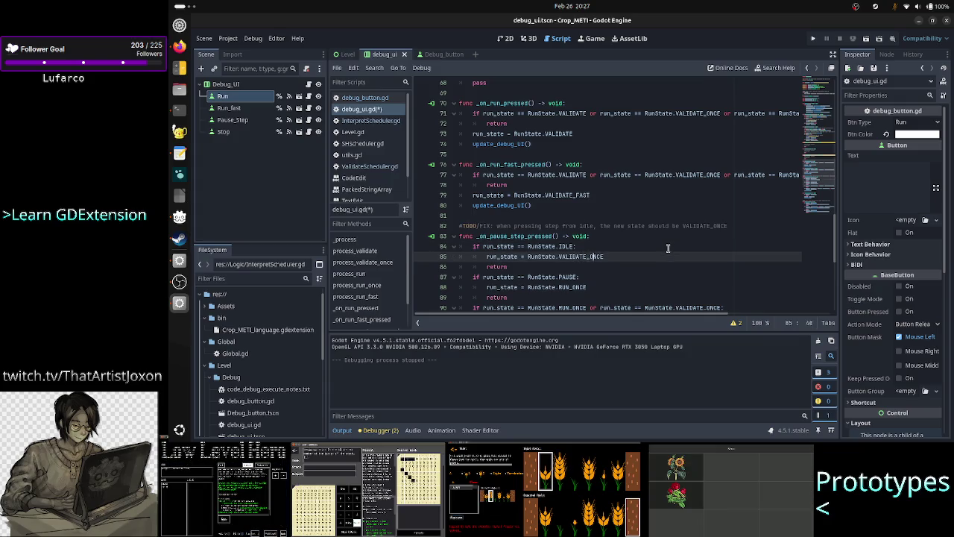
key(Down)
key(Down)
key(Down)
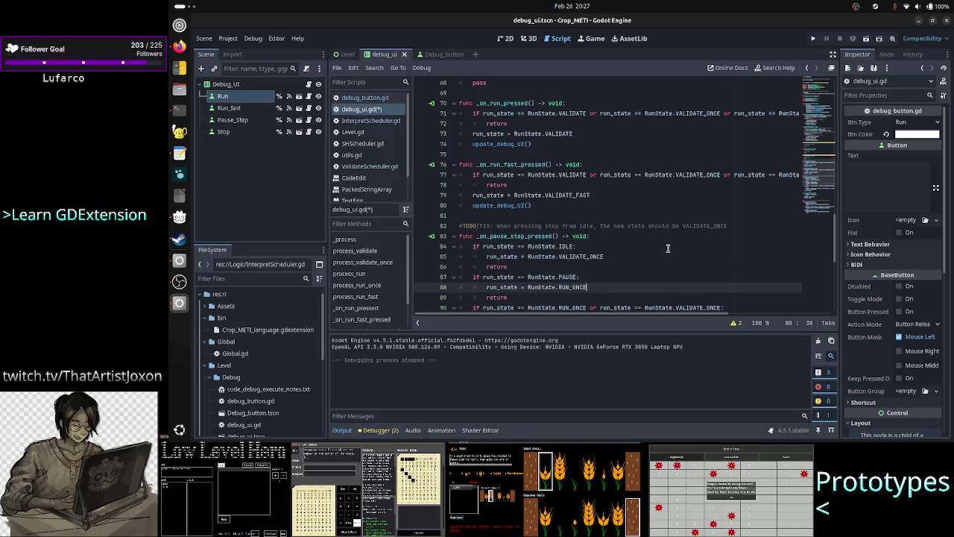
key(Up)
key(Up)
key(Up)
key(Down)
key(Down)
key(Up)
key(Up)
key(Up)
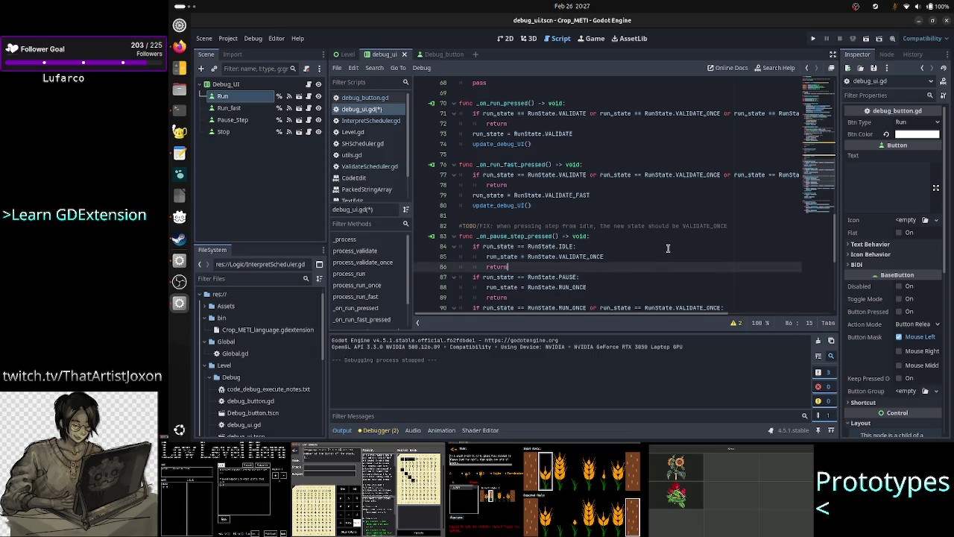
key(Down)
key(ctrl+shift+k)
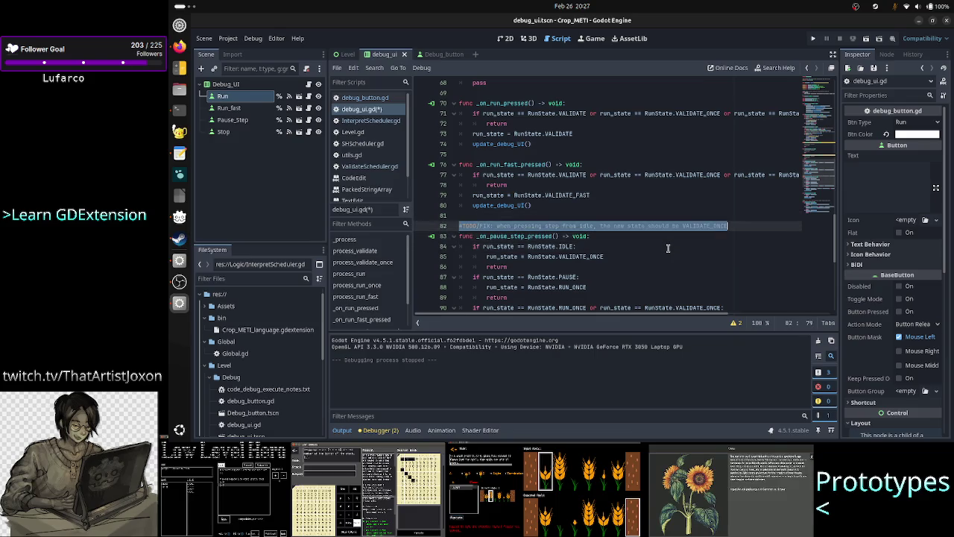
key(Up)
key(ctrl+s)
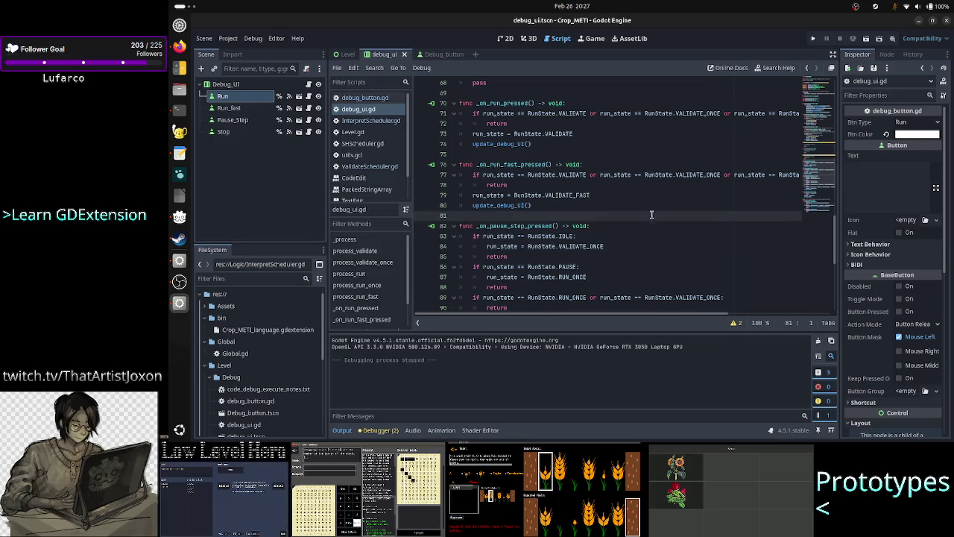
Make the VALIDATE_FAST case on line 27 call process_validate_fast.
scroll(650, 210, up, 6)
scroll(651, 211, up, 3)
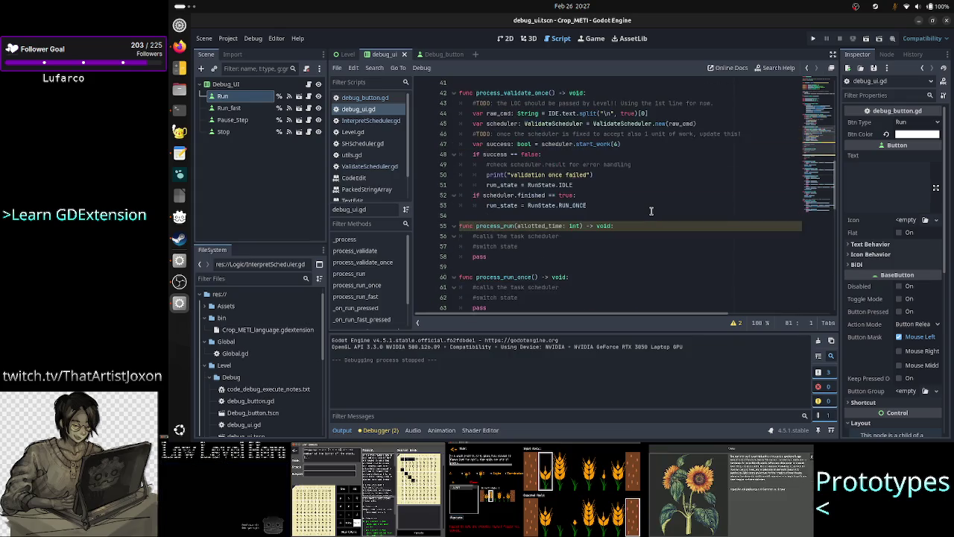
scroll(651, 211, up, 1)
double_click(574, 236)
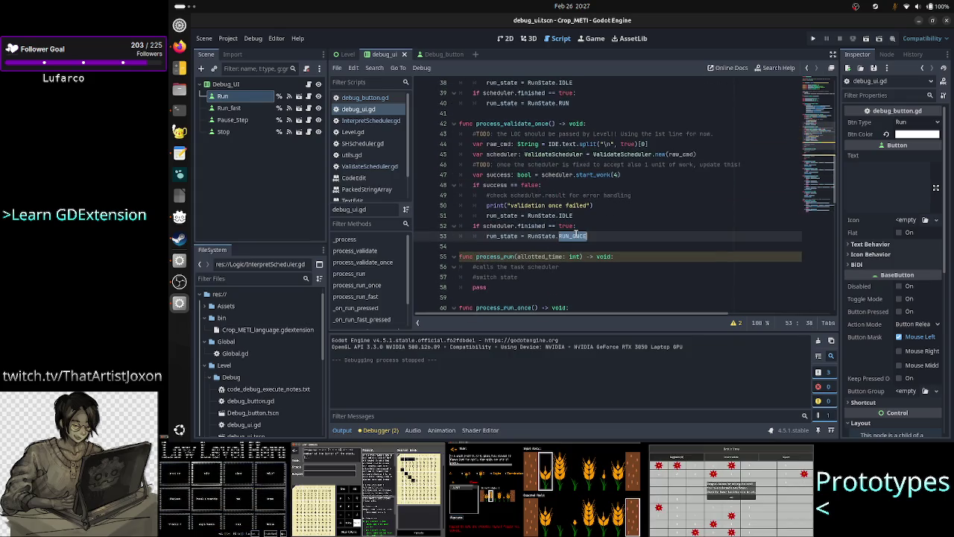
click(638, 228)
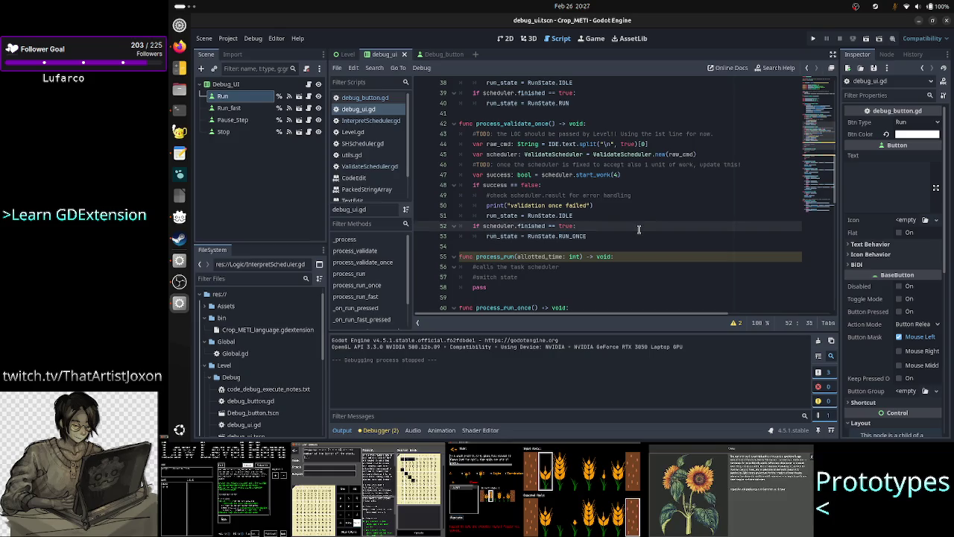
scroll(639, 229, up, 7)
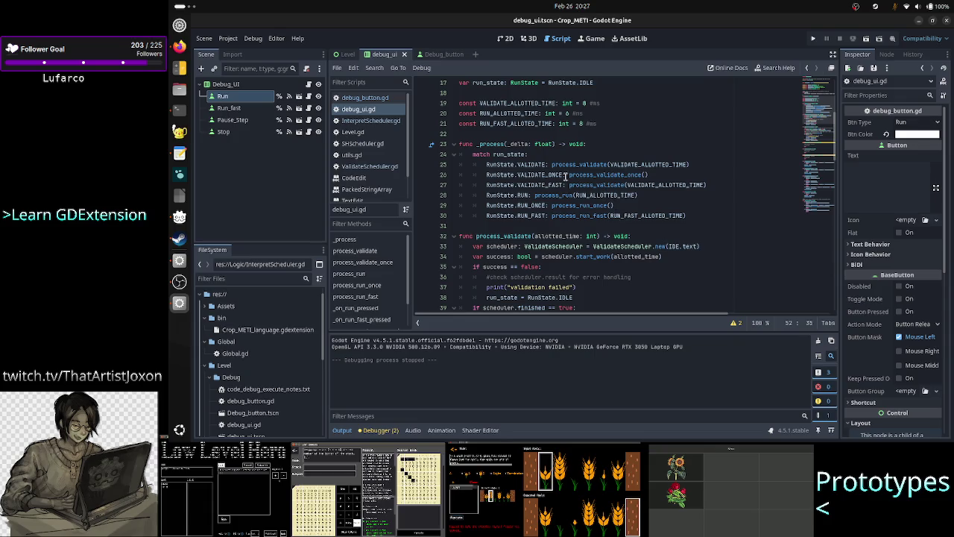
click(611, 185)
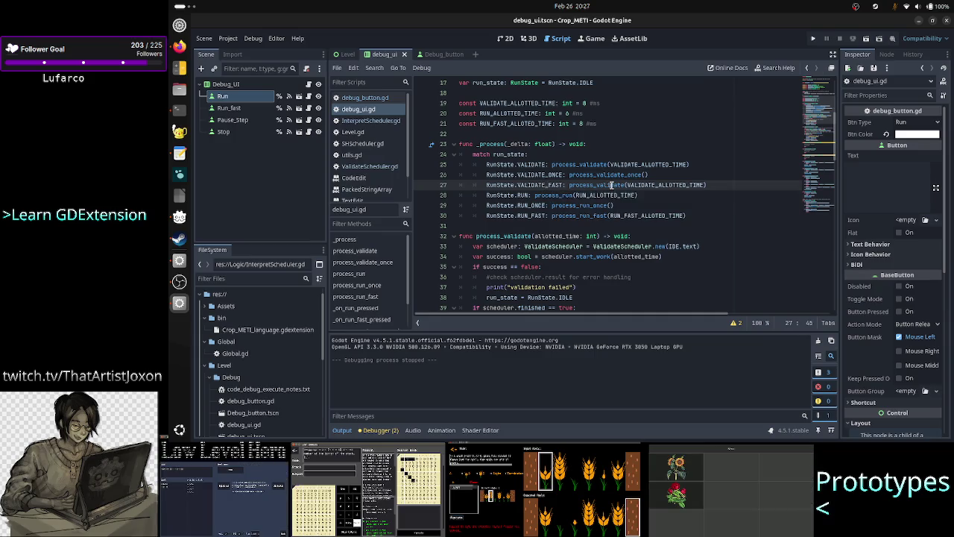
key(Right)
key(Right)
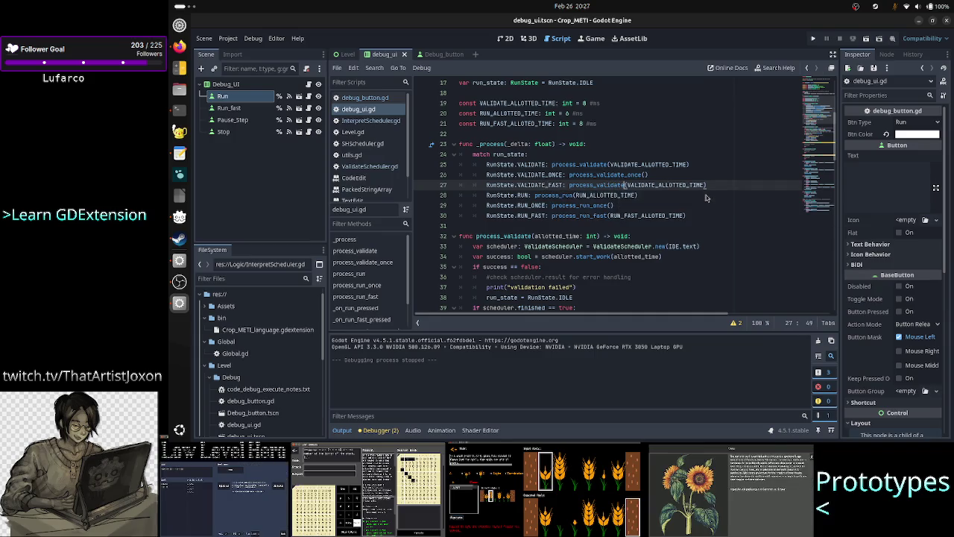
text(_fast)
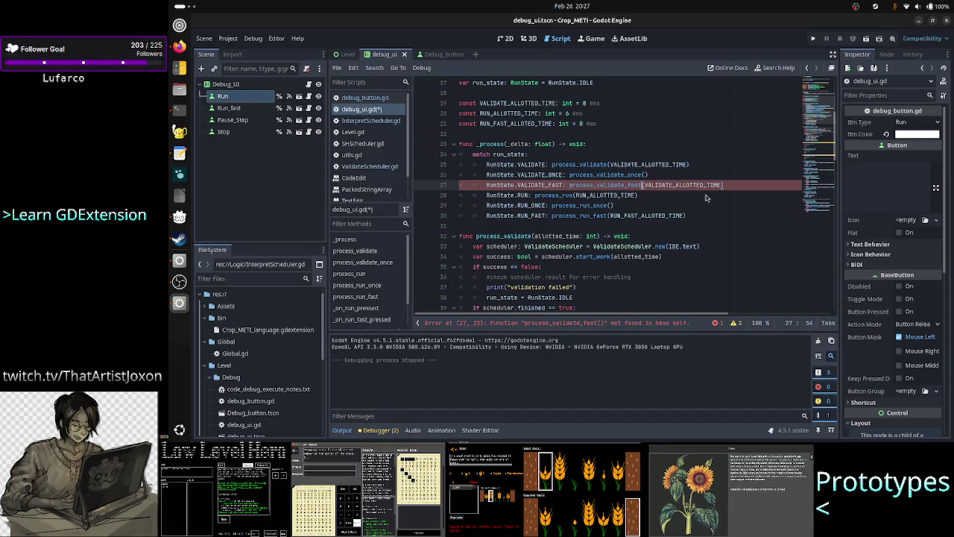
Copy the process_validate function and paste a duplicate below process_validate_once.
key(Down)
key(Down)
key(Down)
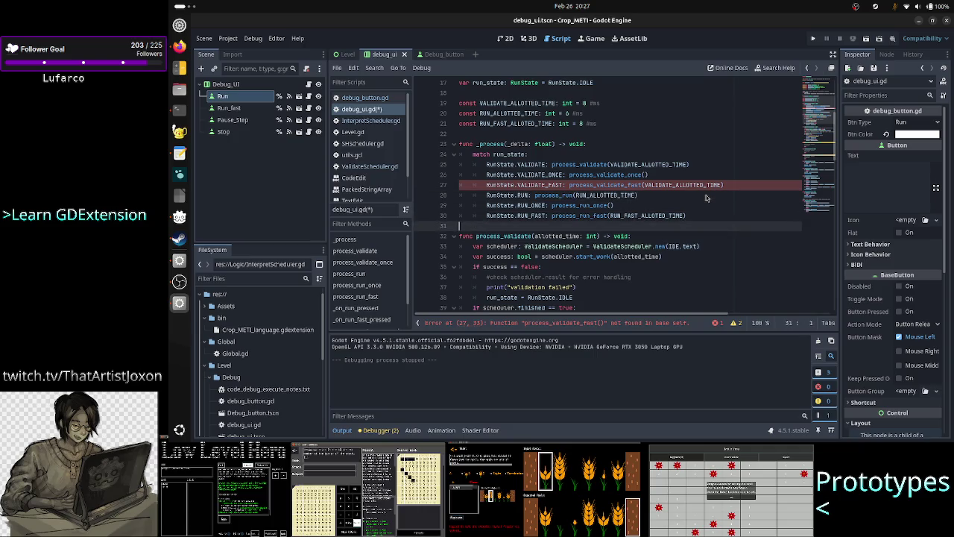
key(Home)
key(shift+Down)
key(shift+Down)
key(shift+Down)
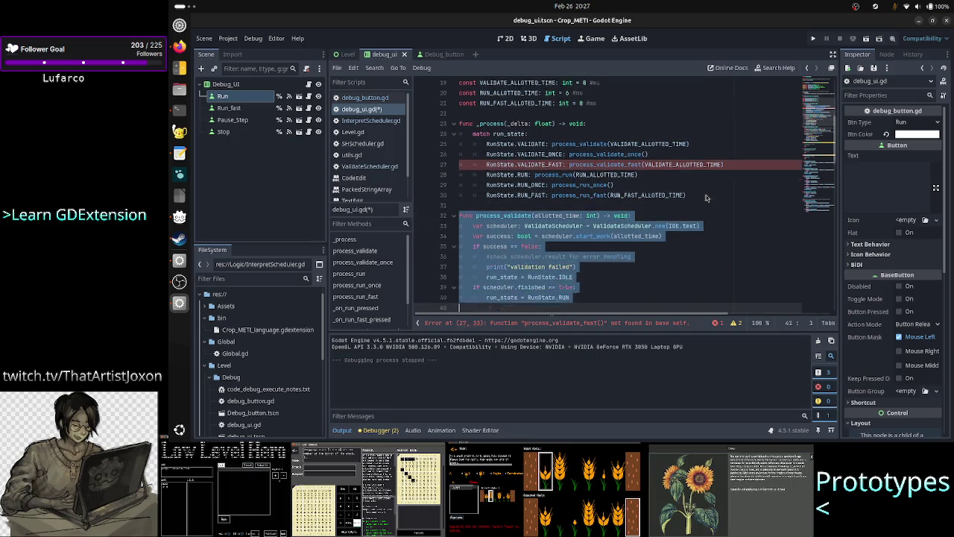
key(shift+Up)
key(shift+Up)
key(shift+Left)
key(ctrl+c)
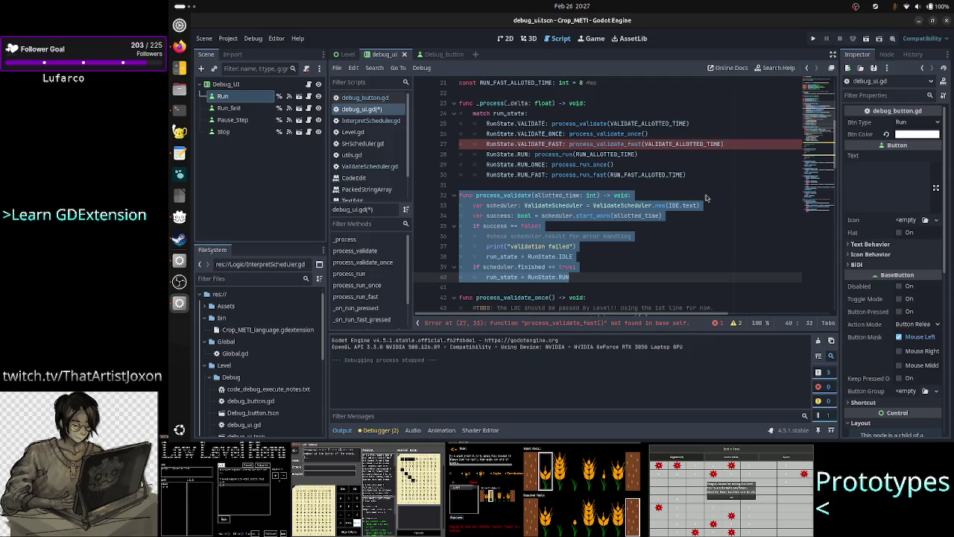
key(Down)
key(Down)
key(Down)
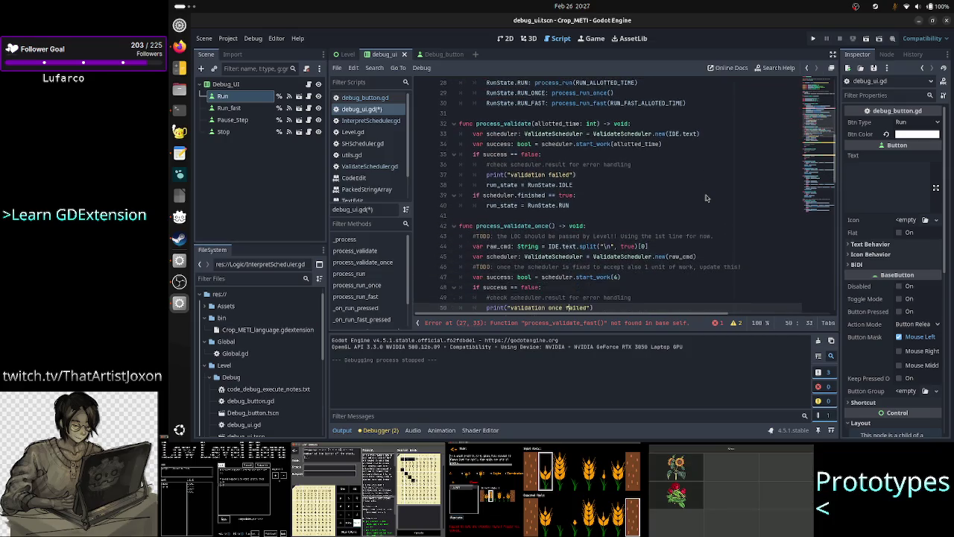
key(Down)
key(Down)
key(Down)
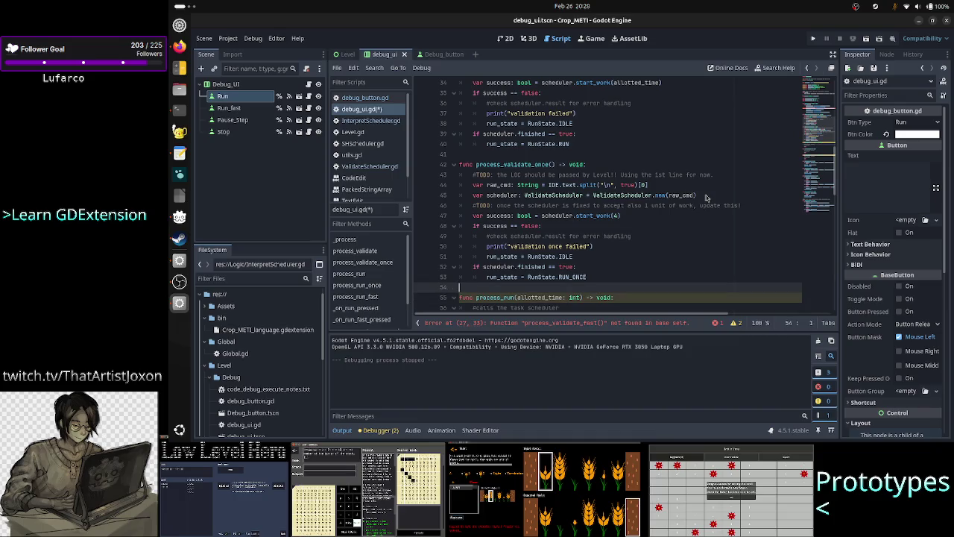
key(ctrl+v)
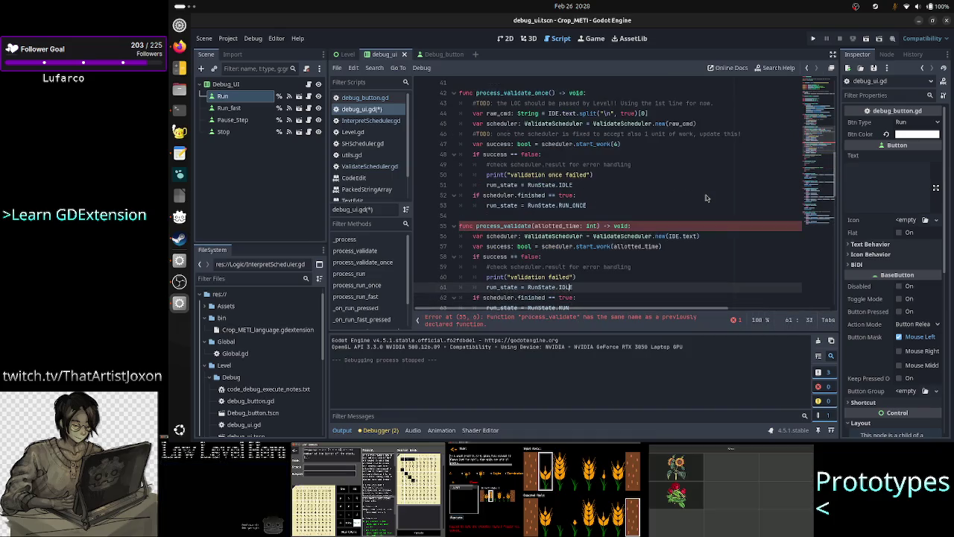
Rename the duplicate to process_validate_fast and make line 63 set RunState.RUN_FAST.
key(Up)
key(Up)
key(Up)
key(Left)
key(Left)
key(Left)
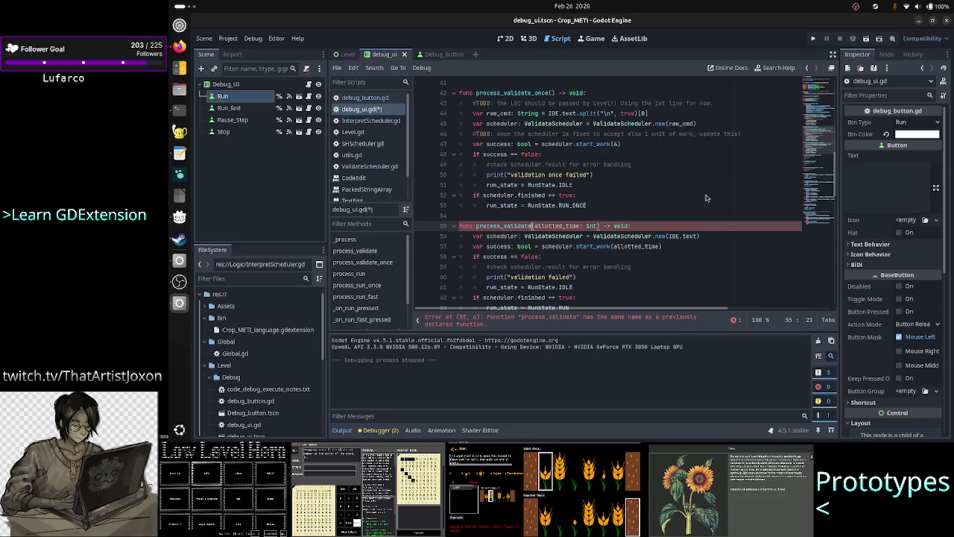
text(_fast)
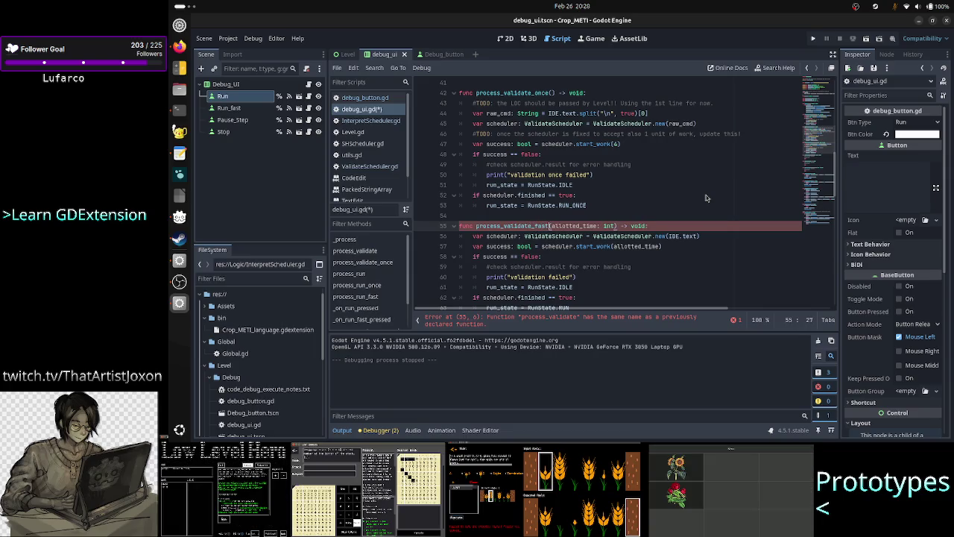
key(Down)
key(Down)
key(Down)
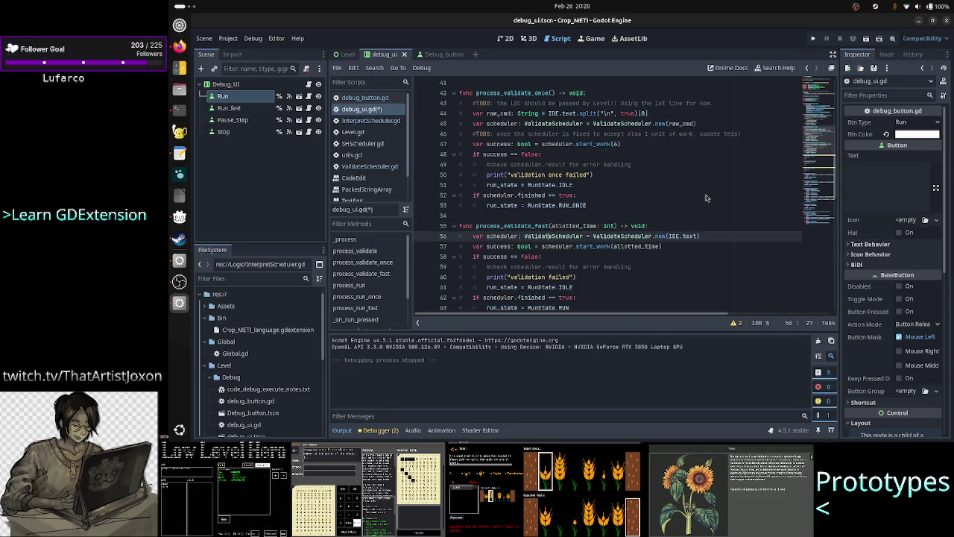
key(Down)
key(Down)
key(Down)
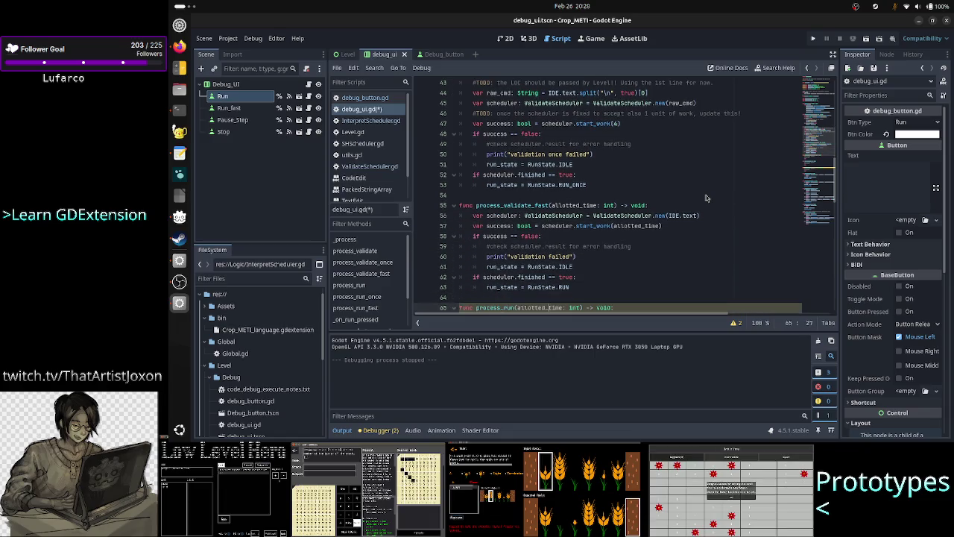
key(Down)
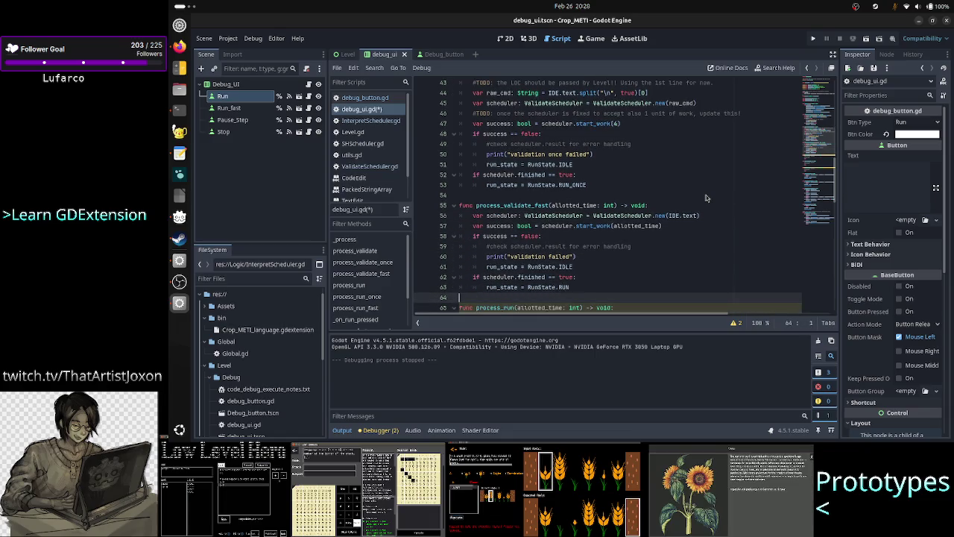
key(Left)
text(_FAST)
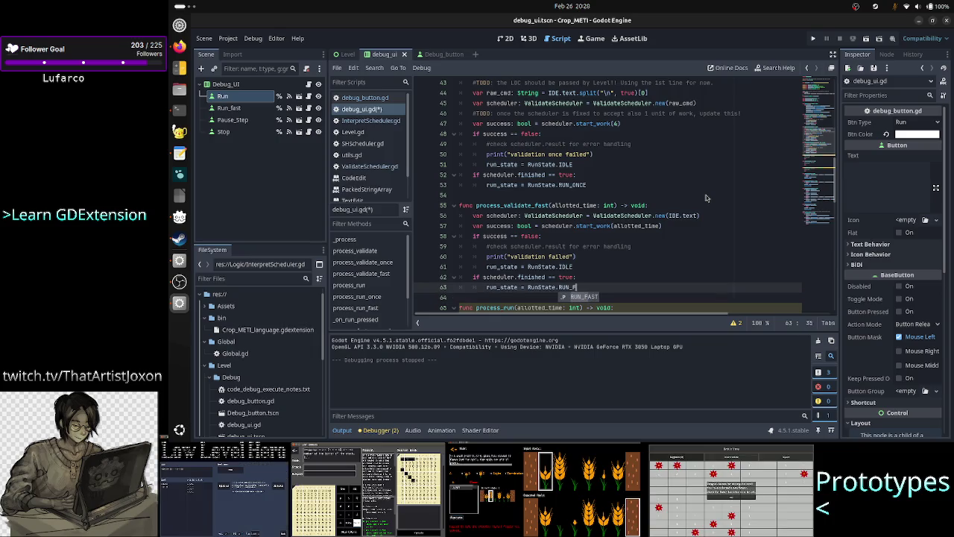
key(Down)
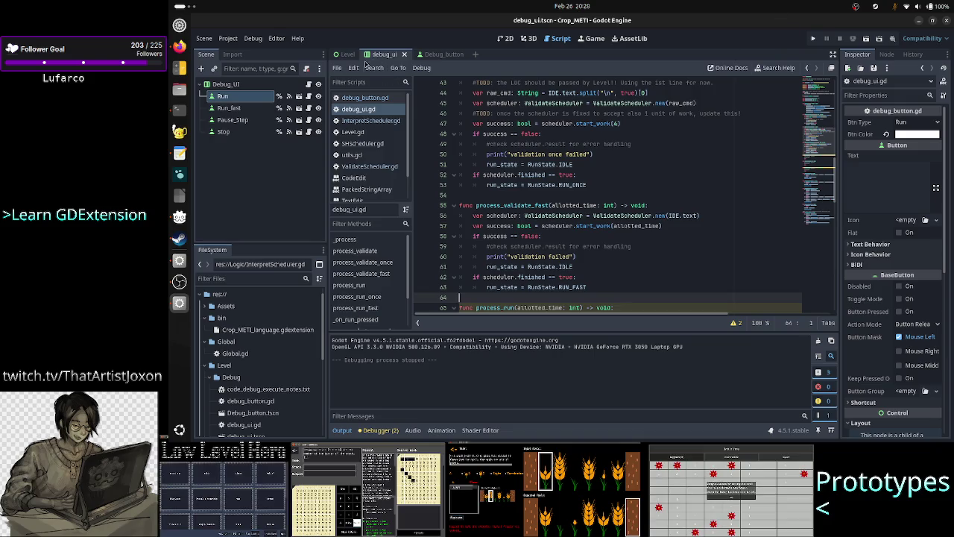
click(346, 53)
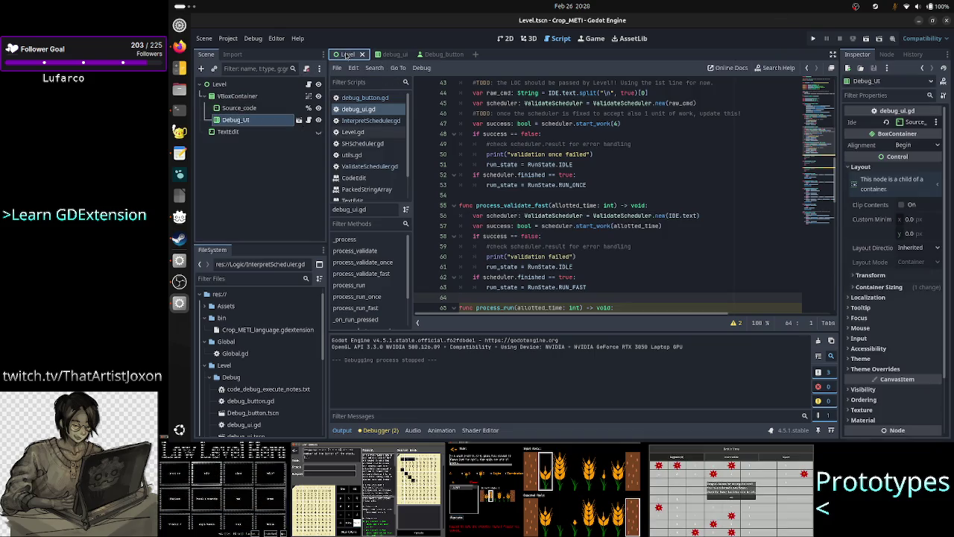
Run the game, press STEP twice in the debug window, and close it.
click(866, 41)
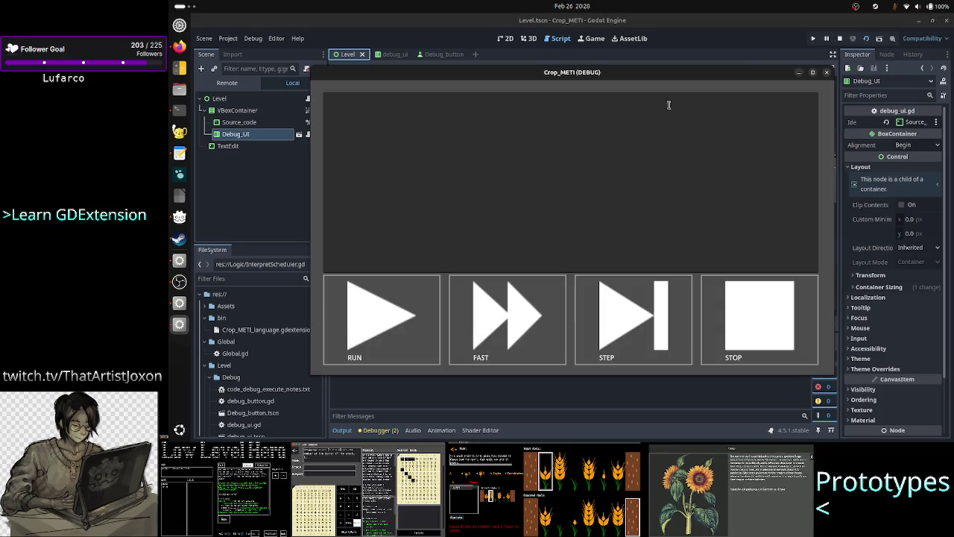
drag(644, 79, 785, 86)
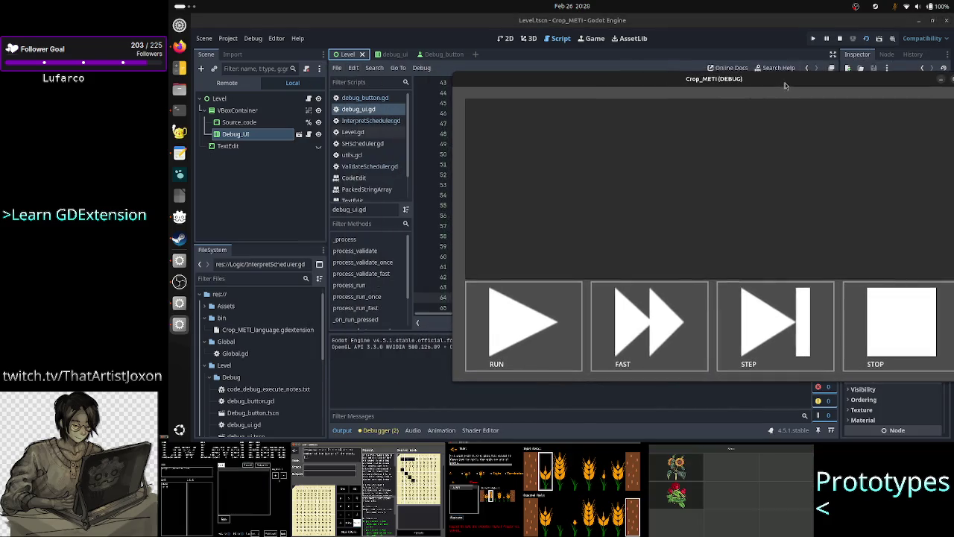
click(773, 329)
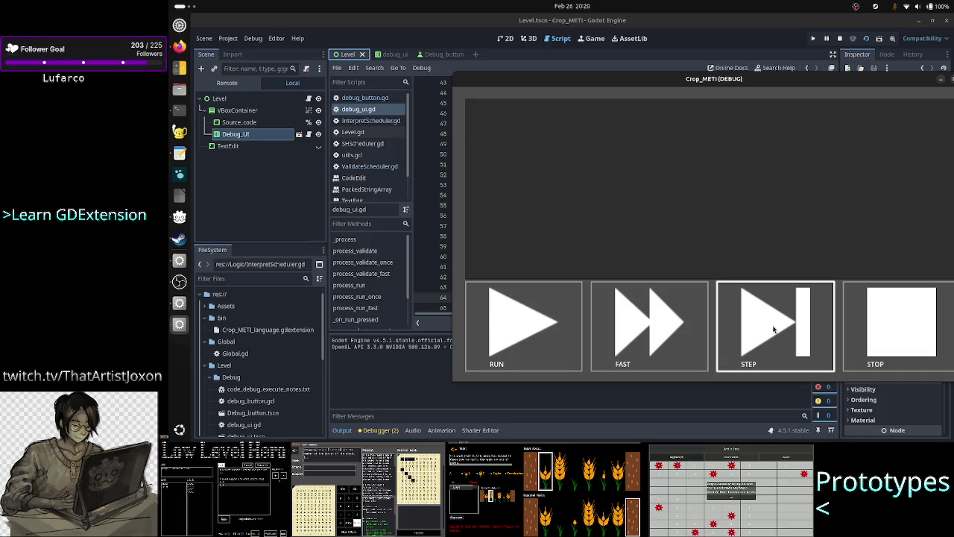
click(773, 330)
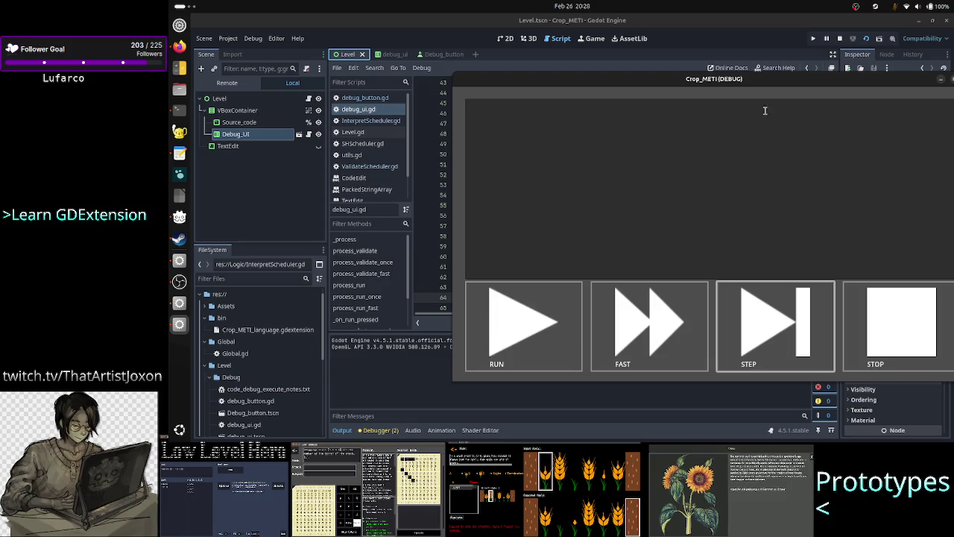
click(731, 24)
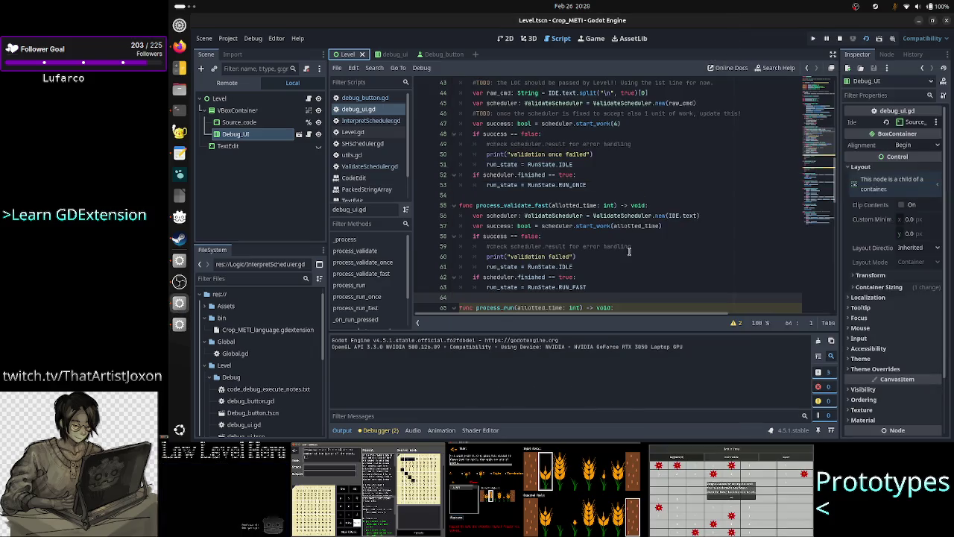
Scroll down to the _on_pause_step_pressed handler and place the cursor at its line end.
scroll(629, 251, down, 10)
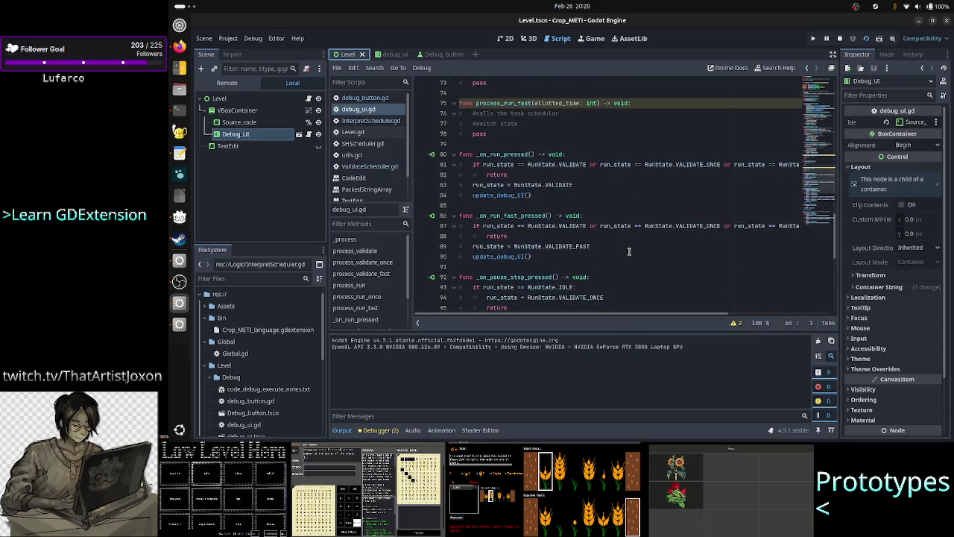
scroll(629, 251, down, 3)
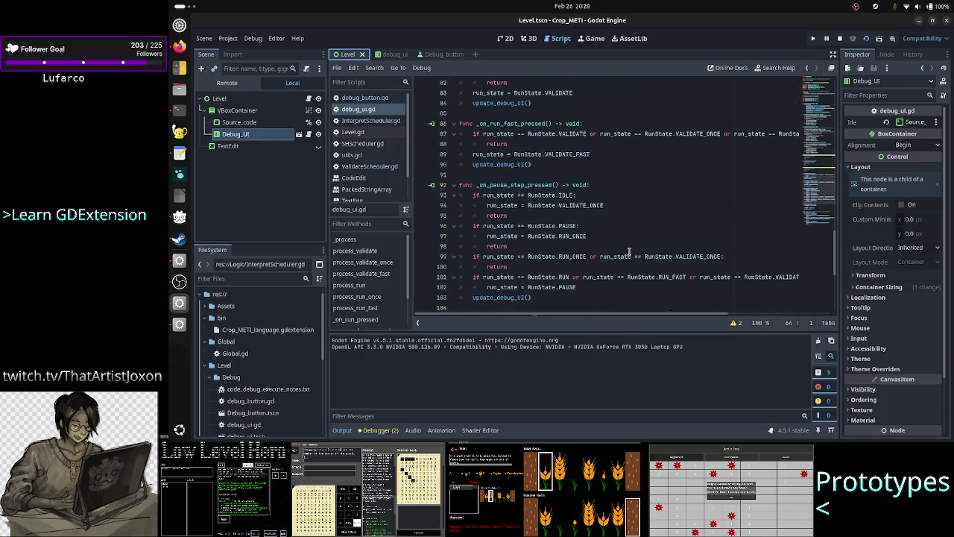
click(620, 185)
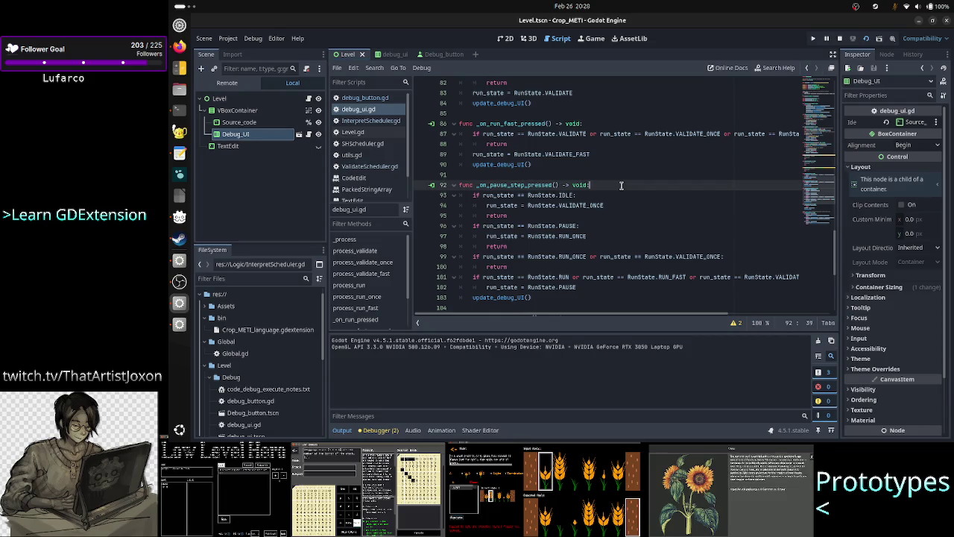
Add print(run_state) to the step handler and print("switch to validate once") in its IDLE branch.
key(Return)
text(print(r)
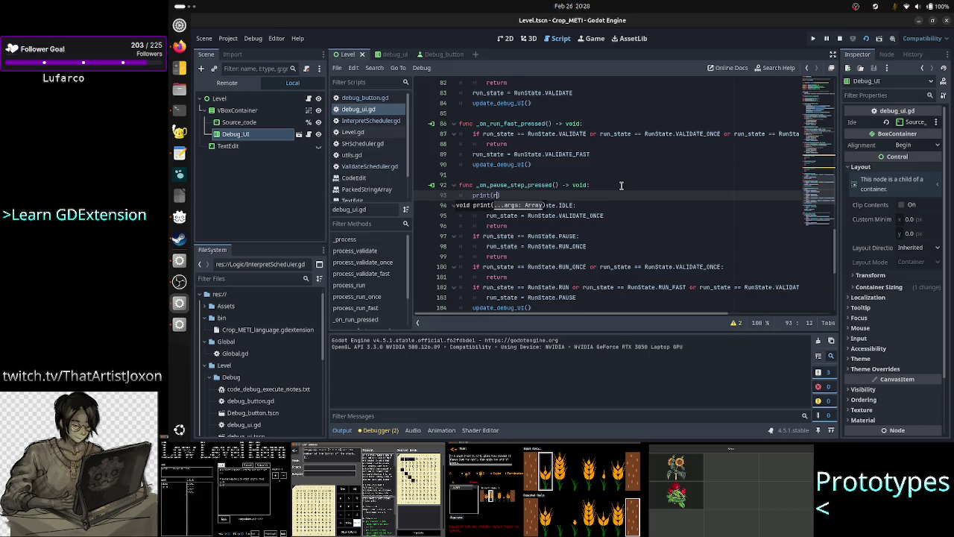
text(un_state)
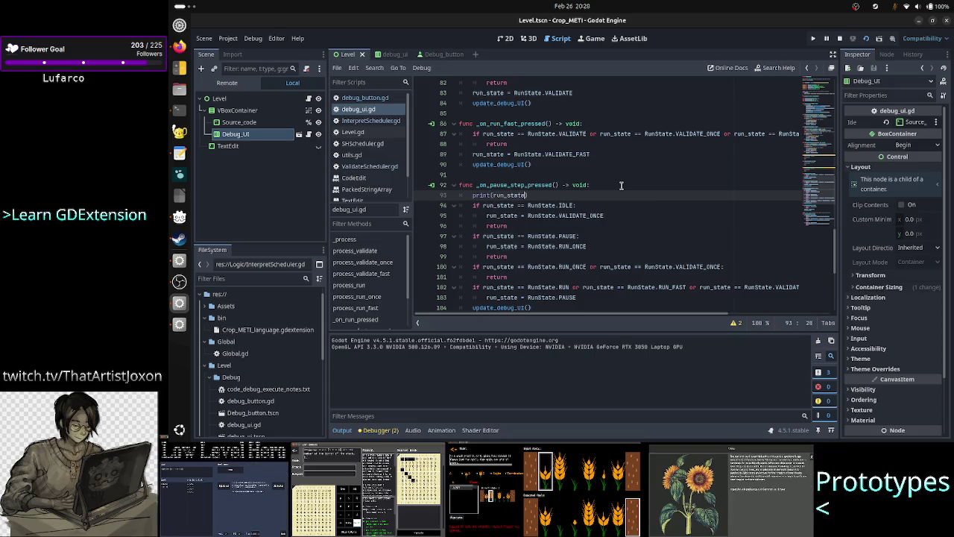
key(Down)
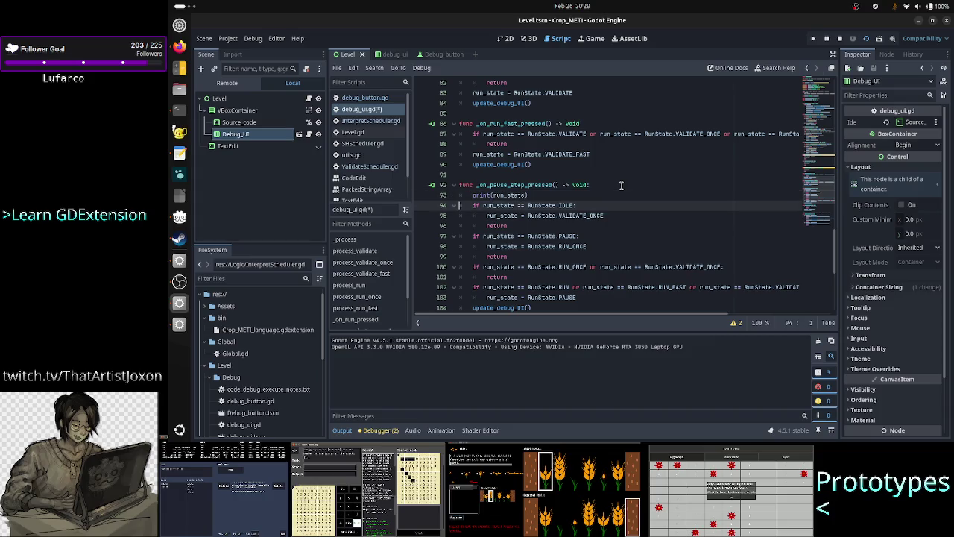
key(Down)
key(Down)
key(Home)
key(Up)
key(Up)
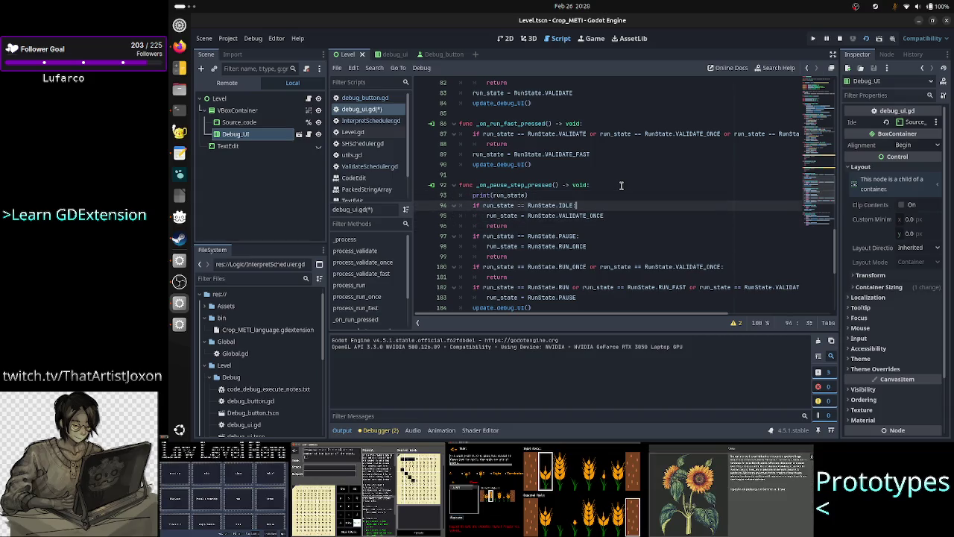
key(End)
key(Return)
text(print)
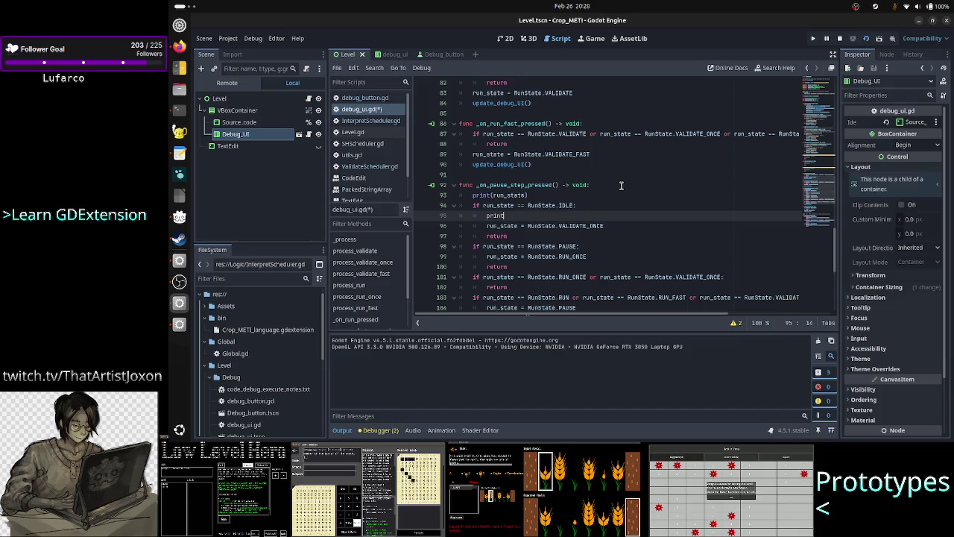
text(("starti)
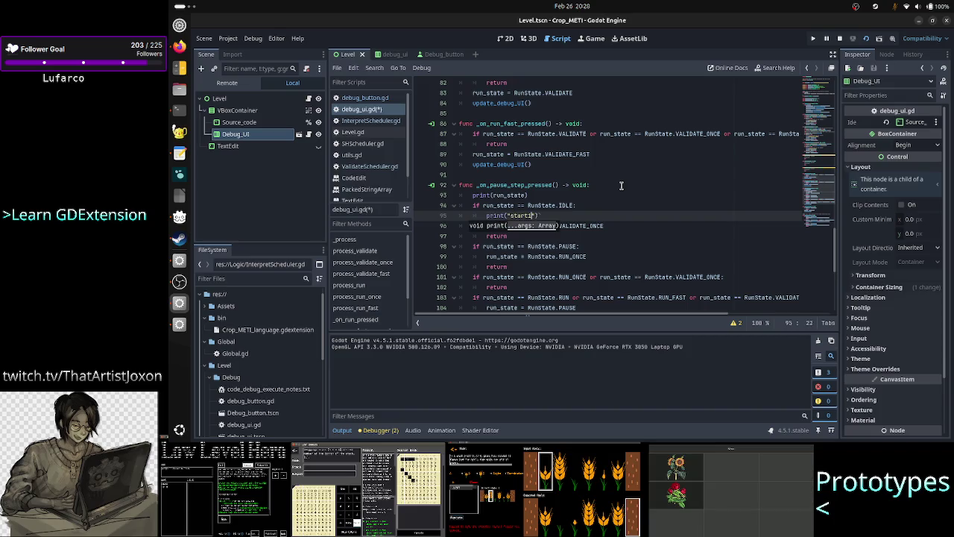
text(ng)
key(BackSpace)
key(BackSpace)
key(BackSpace)
key(BackSpace)
key(BackSpace)
text(itch t)
text(o validate on)
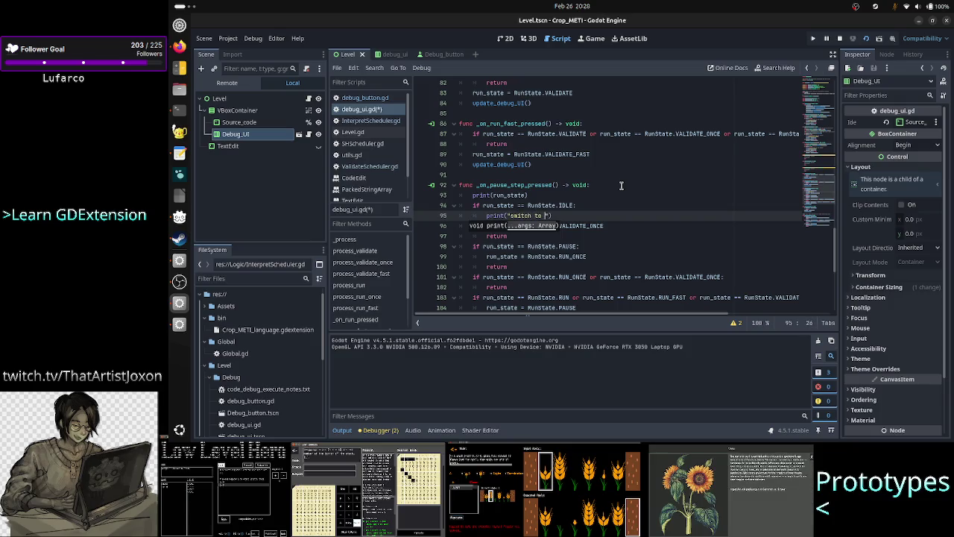
text(ce)
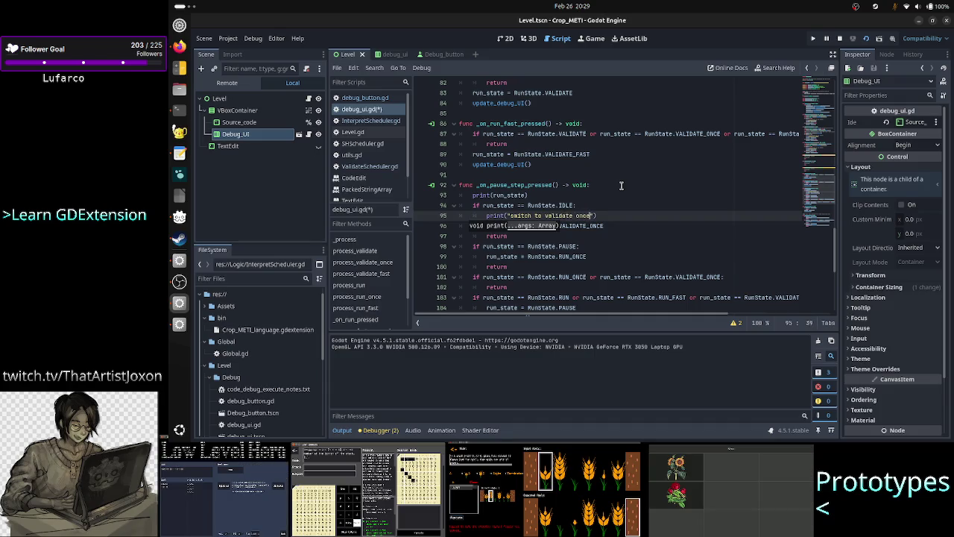
Add print("in the process") at the start of _process.
key(Up)
key(Up)
key(Up)
key(Up)
key(Up)
key(Up)
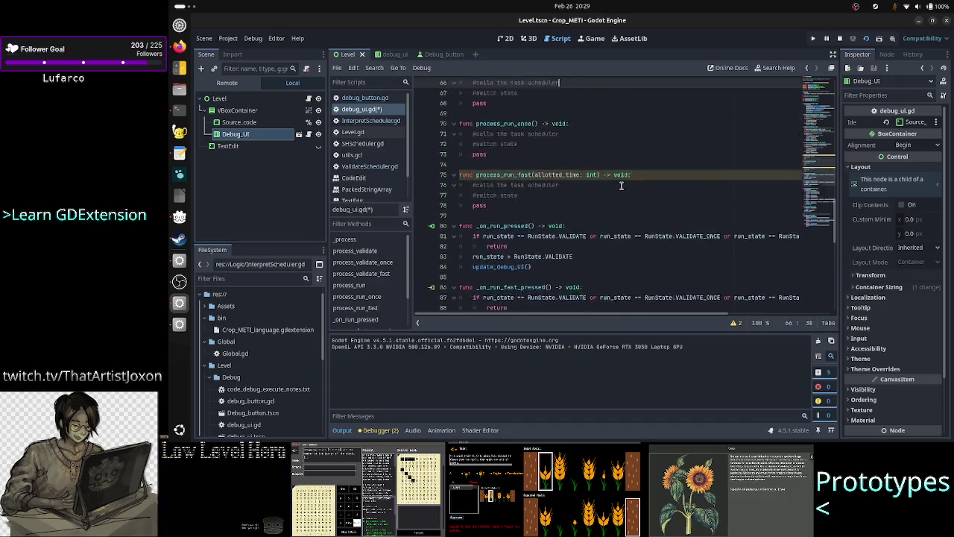
key(Up)
key(Up)
key(Up)
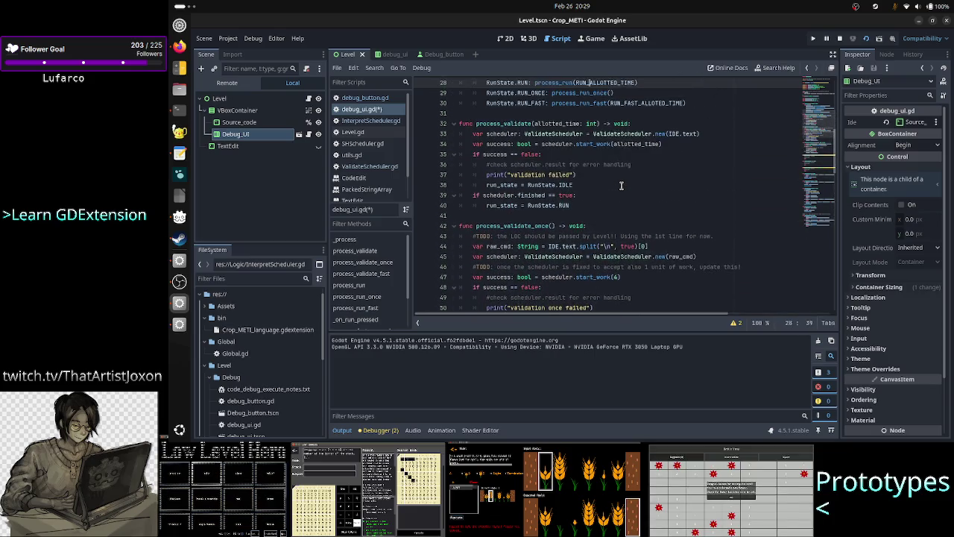
key(Down)
key(Down)
key(Down)
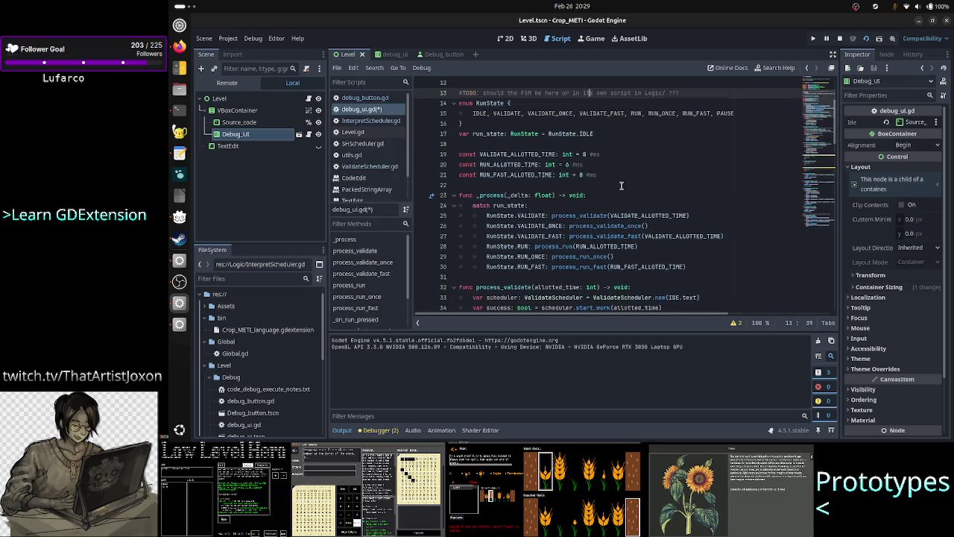
key(End)
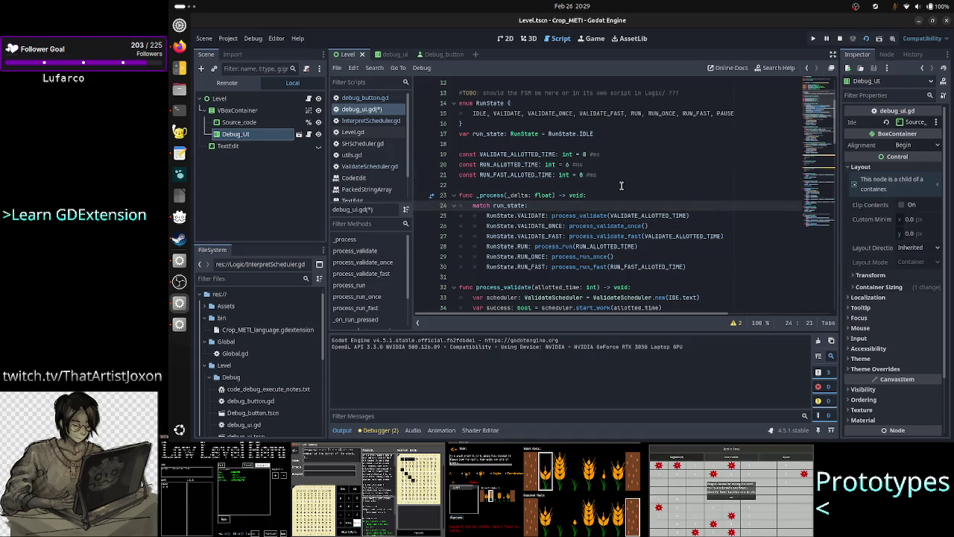
key(Down)
key(Down)
key(Right)
key(Right)
key(Right)
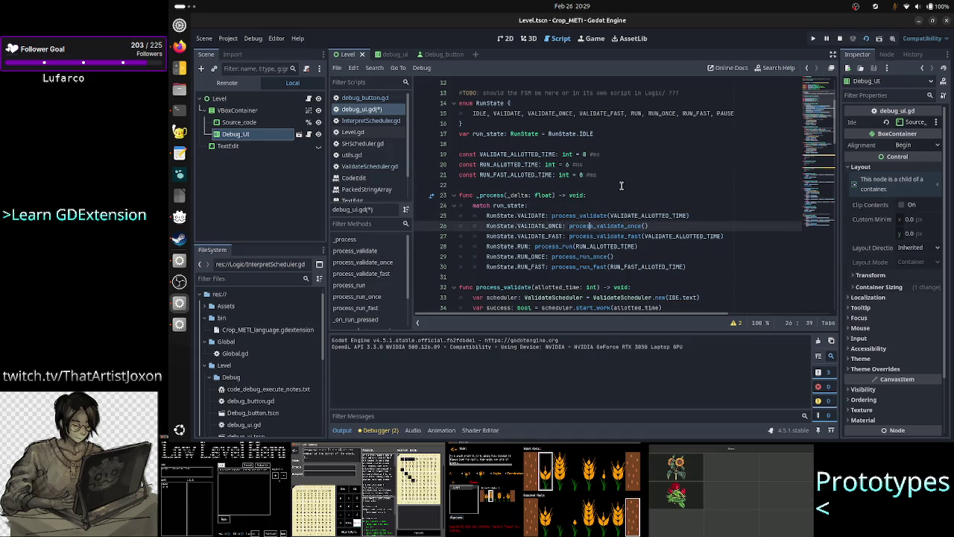
key(Up)
key(Up)
key(Up)
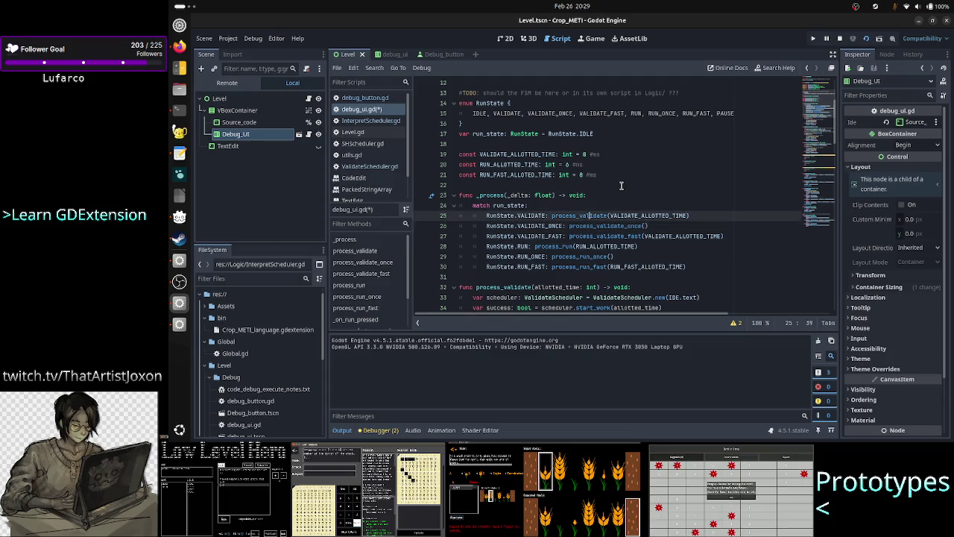
key(Return)
text(print)
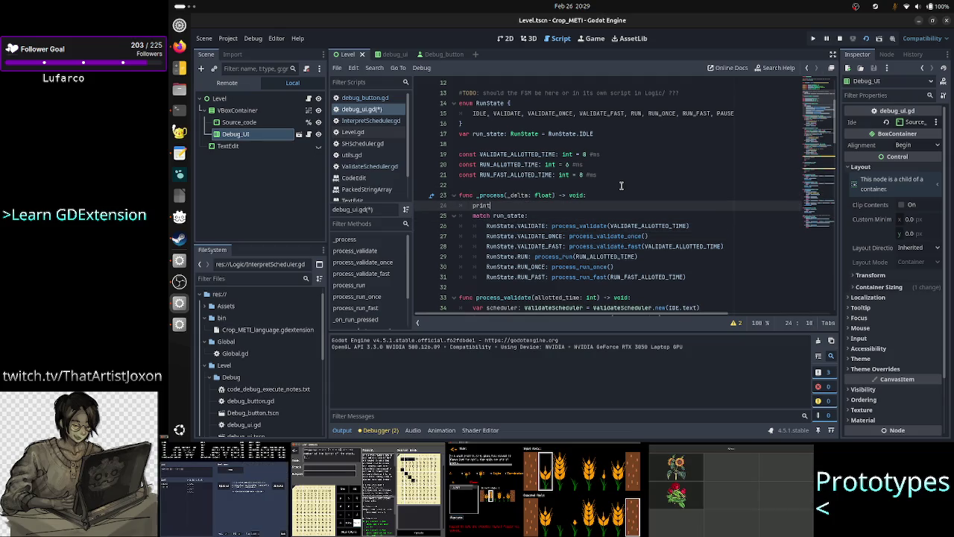
text(()
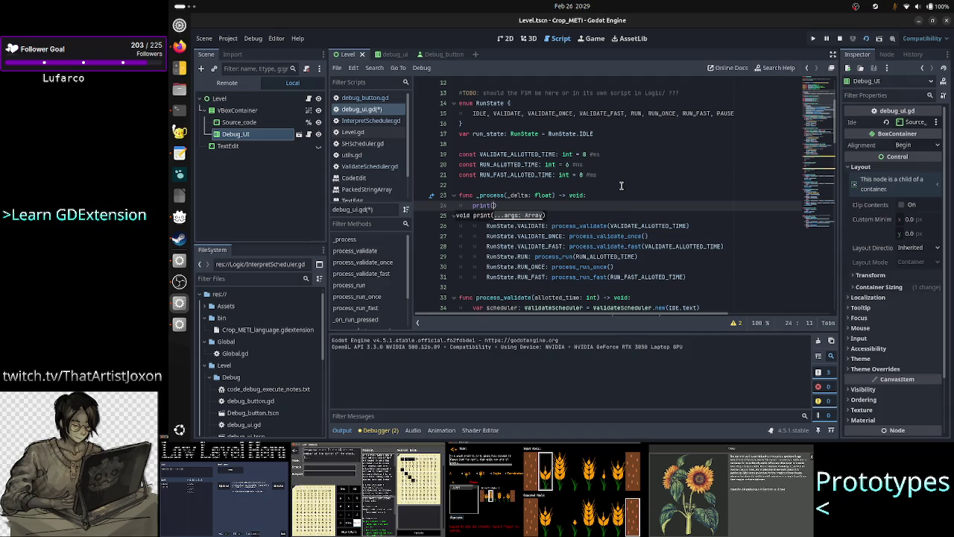
text("in the proc)
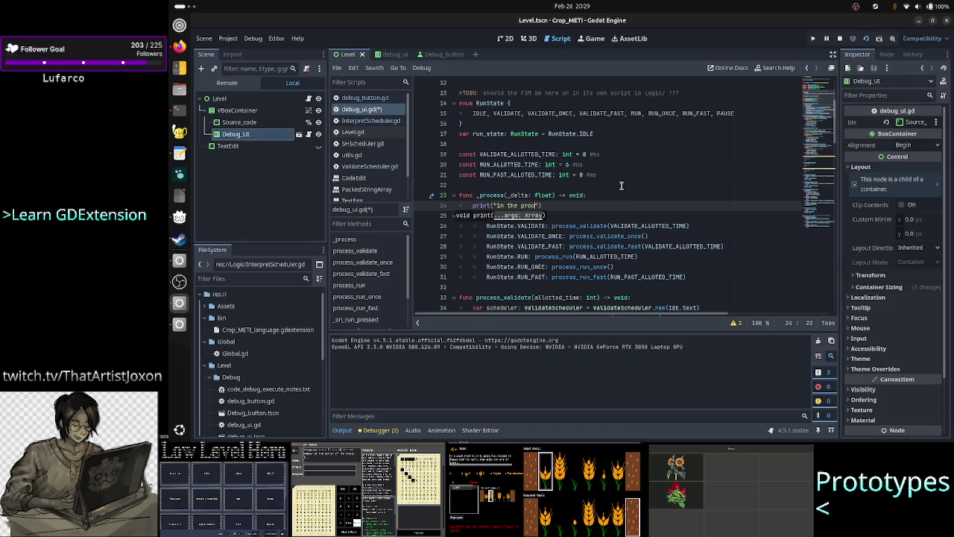
text(e)
Add print("in process validate once") to process_validate_once and save the script.
key(Escape)
key(Down)
key(Down)
key(Down)
key(Down)
key(Down)
key(Down)
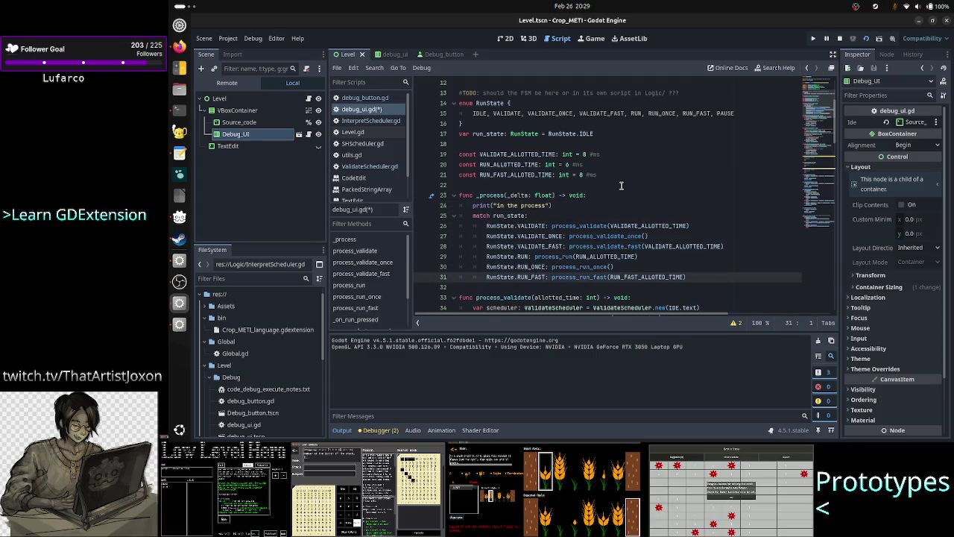
key(Up)
key(Up)
key(Up)
key(Down)
key(Down)
key(Down)
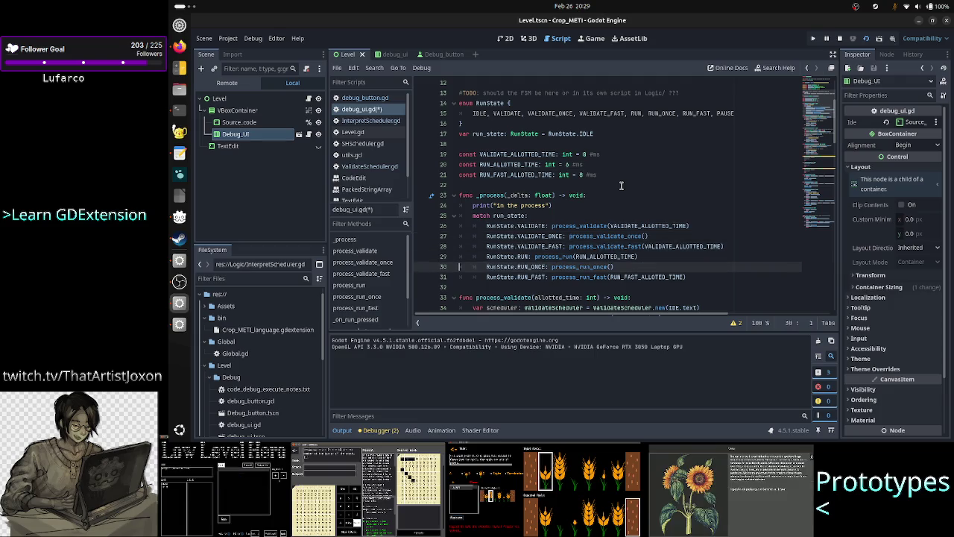
key(Down)
key(Down)
key(Down)
key(Down)
key(Up)
key(End)
key(Return)
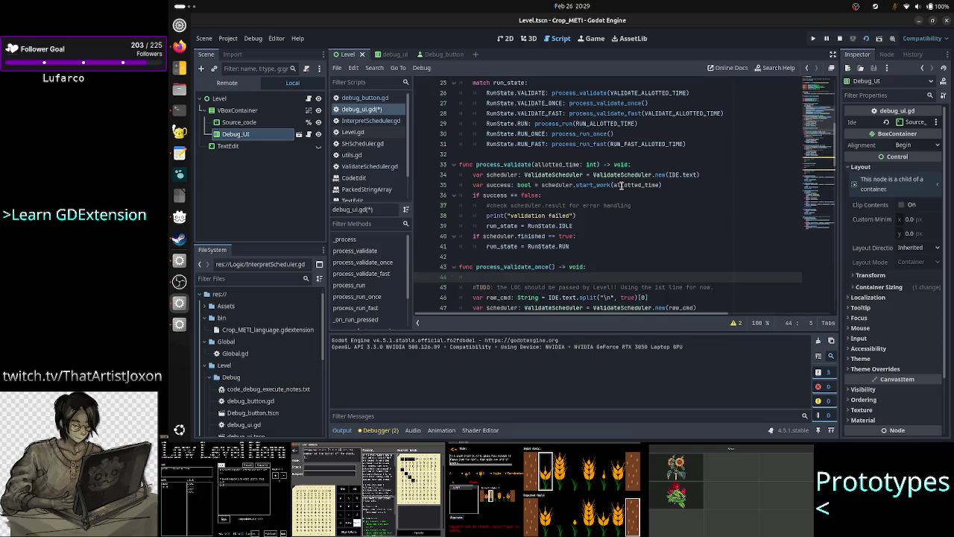
text(print("i)
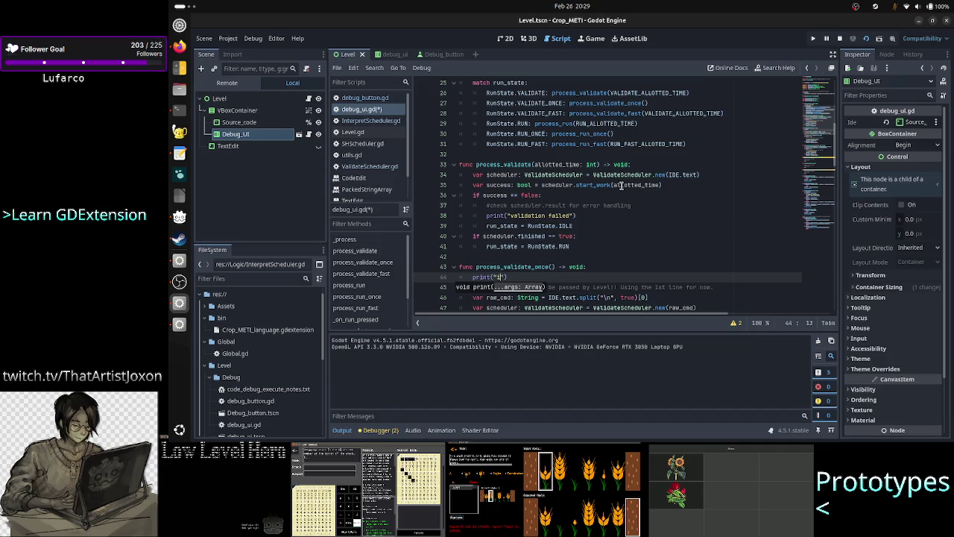
text(n process v)
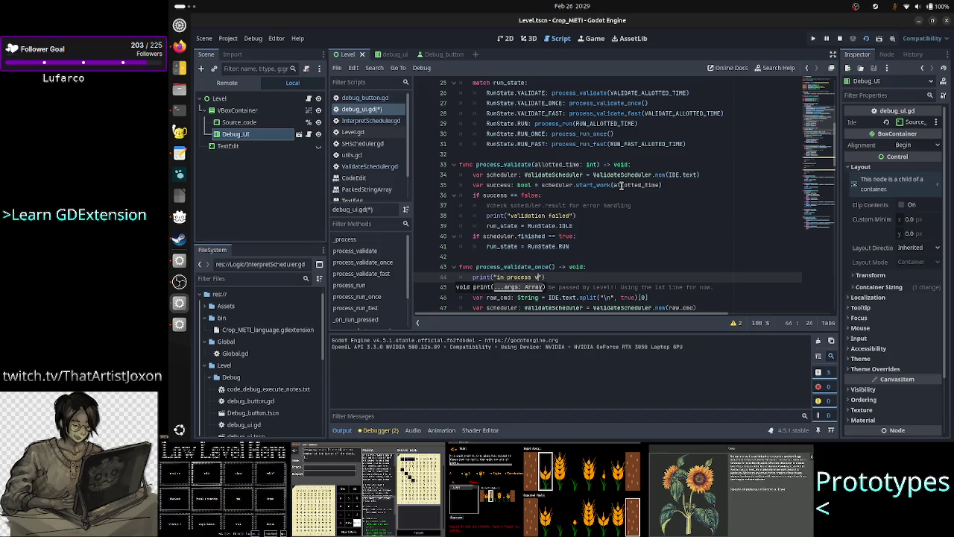
text(alidate once)
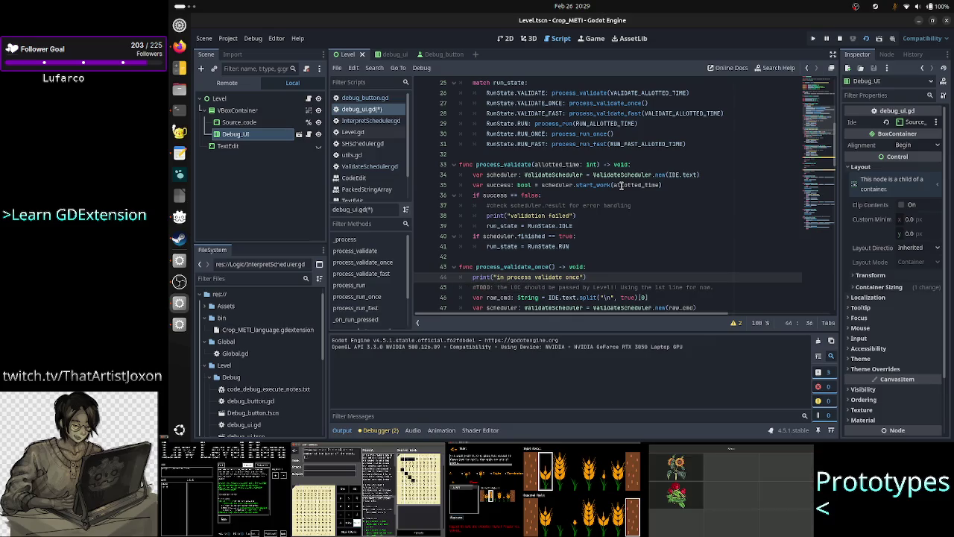
key(Down)
key(ctrl+s)
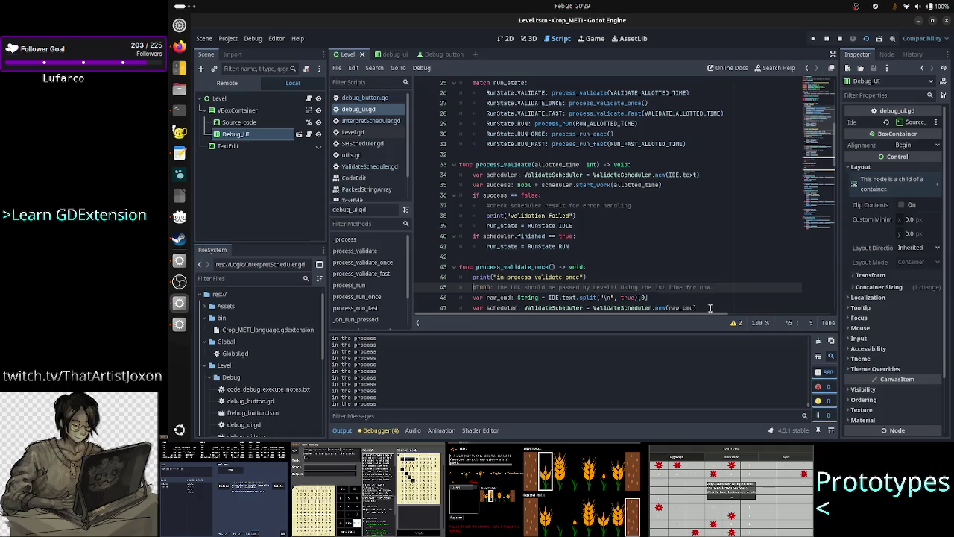
Stop the game and toggle the Output standard-messages filter off and on to review the 'in the process' flood.
click(840, 39)
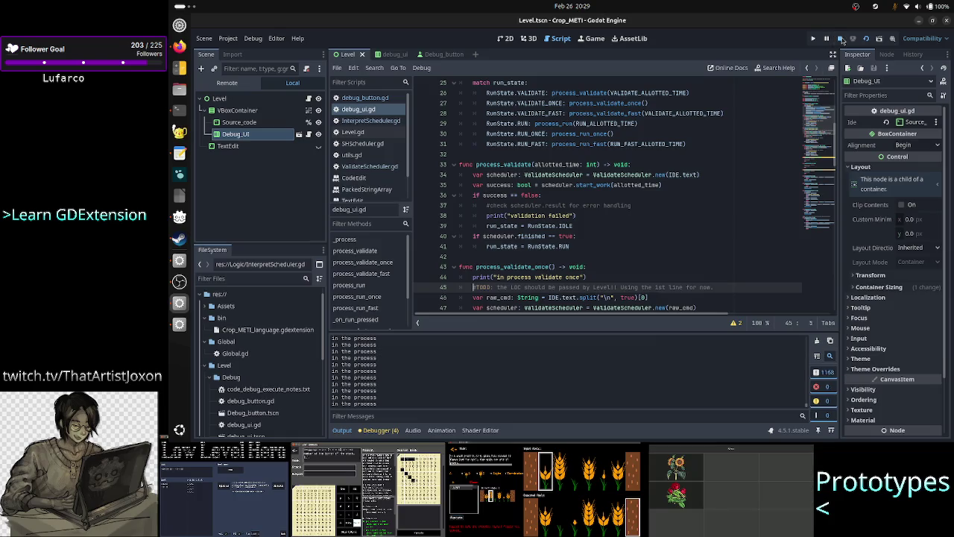
click(817, 374)
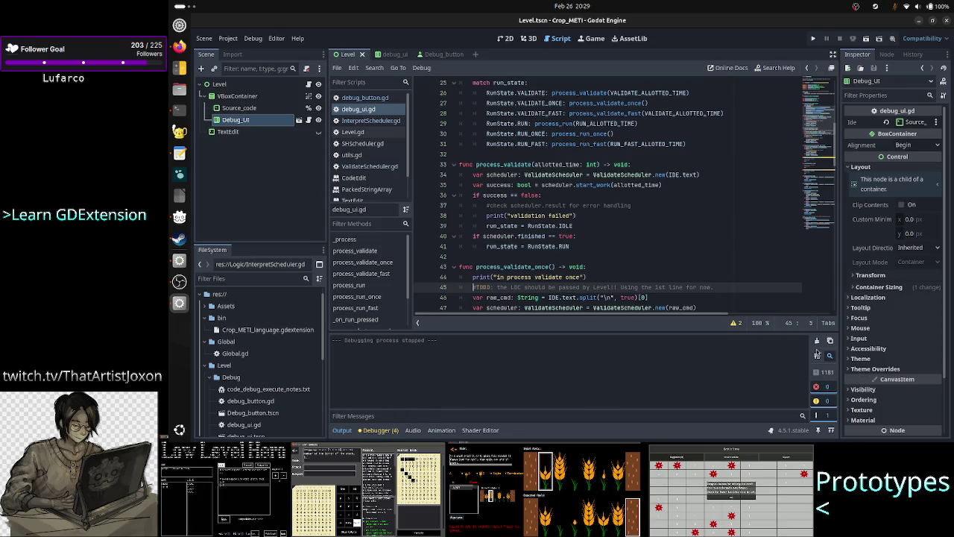
click(820, 375)
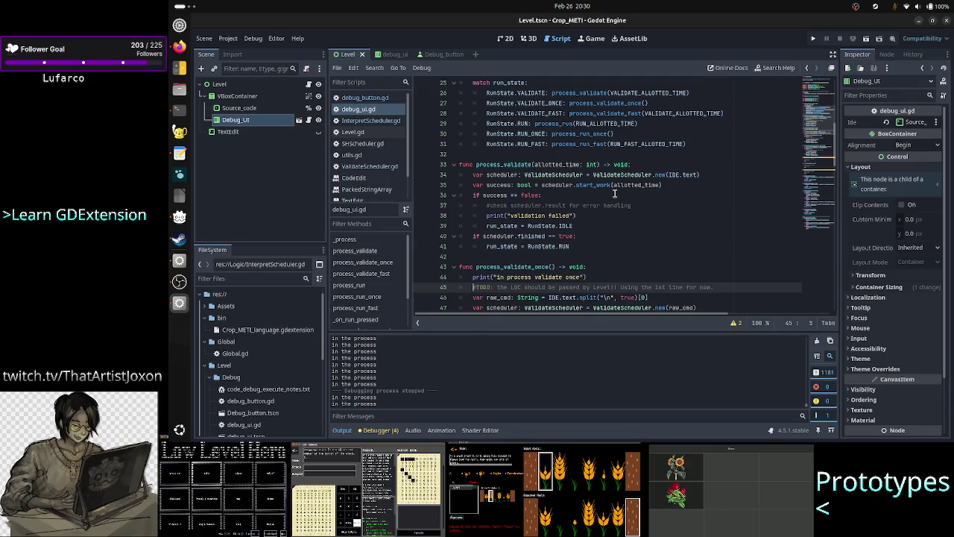
scroll(614, 194, up, 2)
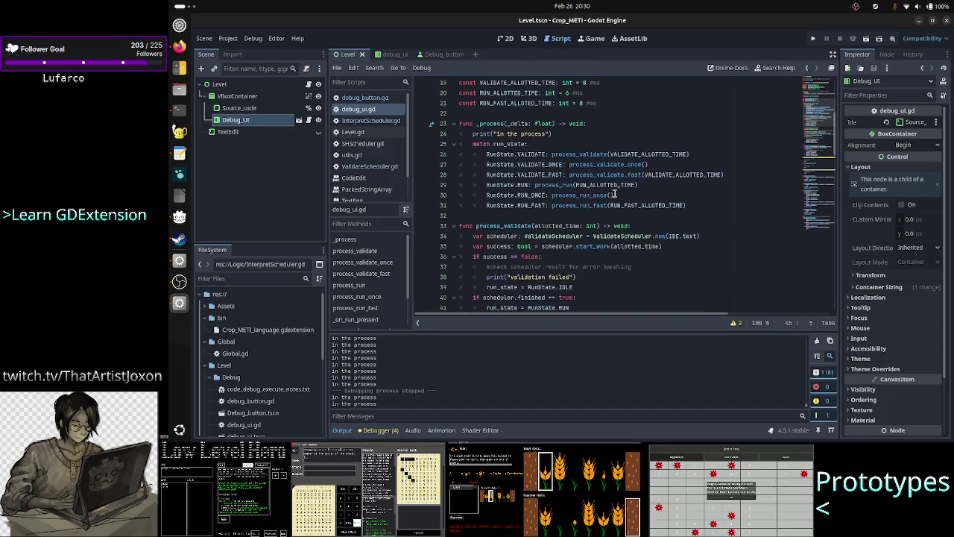
Delete the print("in the process") line and its leftover blank line from _process.
click(601, 123)
key(Down)
key(shift+Home)
key(shift+Home)
key(BackSpace)
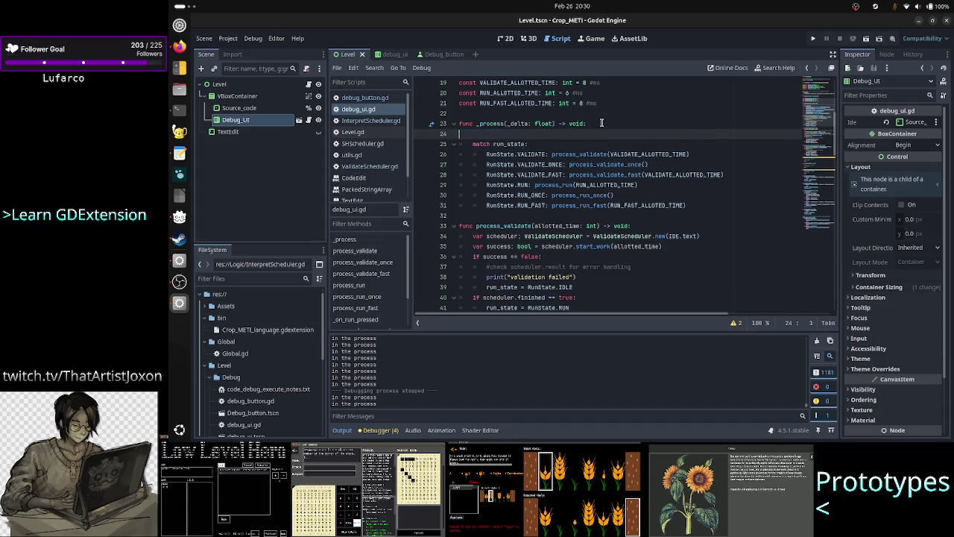
key(BackSpace)
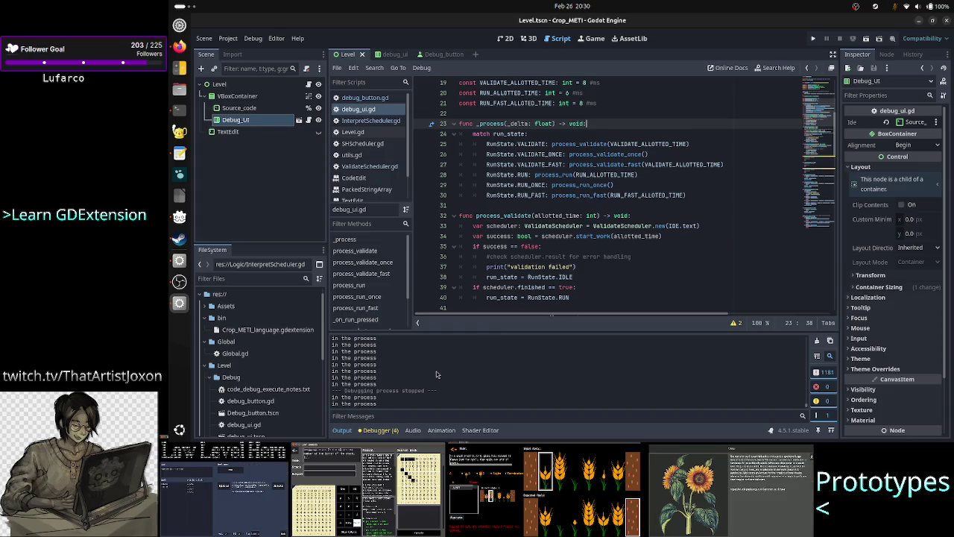
Rerun the game, press STEP to log 'switch to validate once' and 'in process validate once', then close it.
click(816, 38)
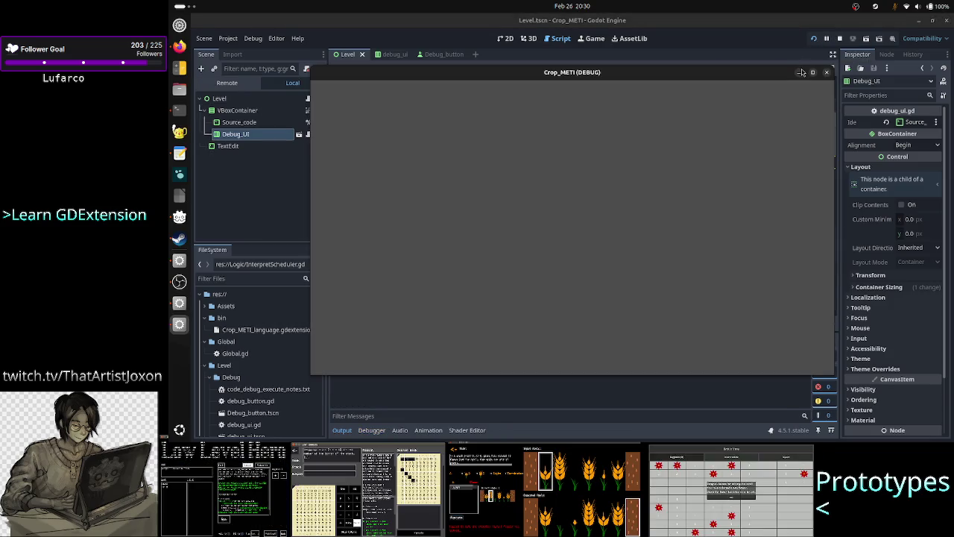
click(826, 73)
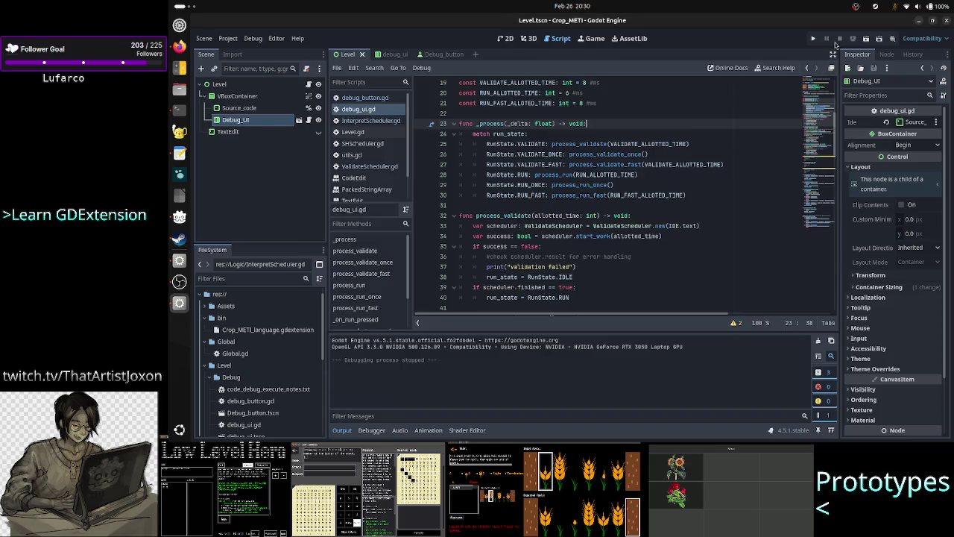
click(867, 38)
click(795, 344)
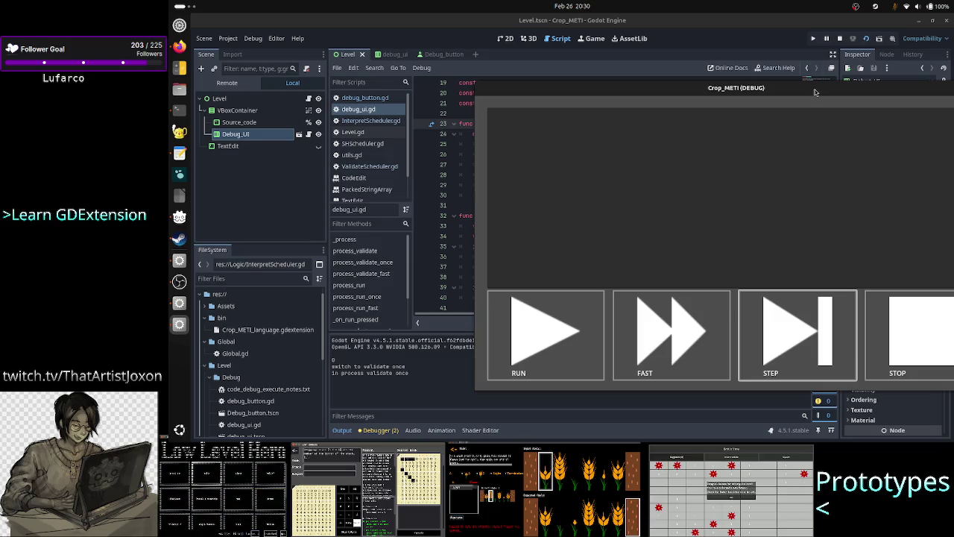
drag(816, 92, 731, 47)
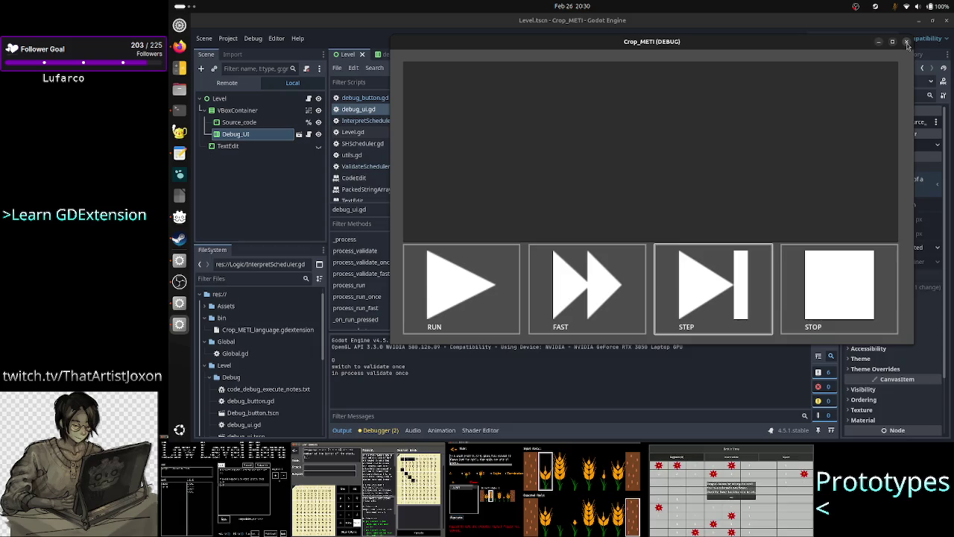
click(907, 42)
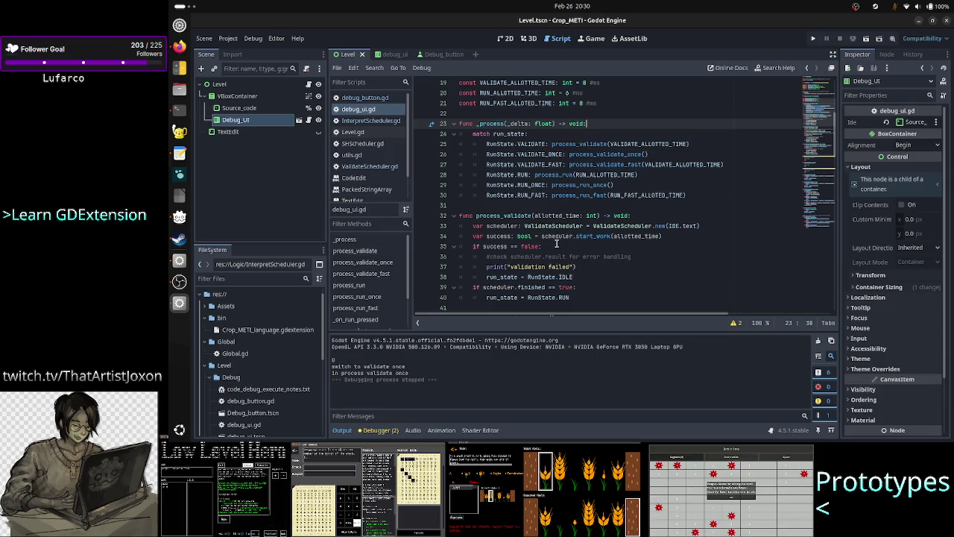
scroll(564, 233, down, 4)
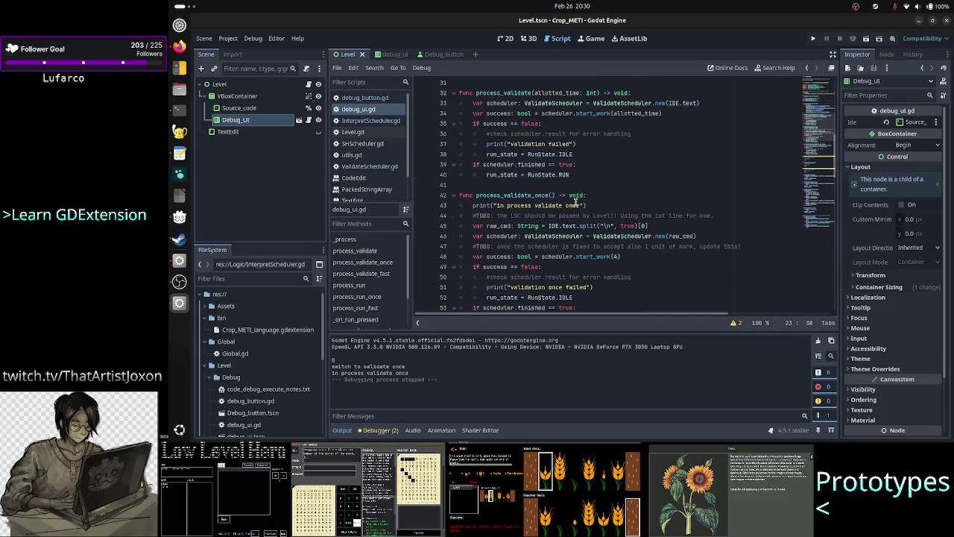
Open ValidateScheduler.gd and scroll down to the start_work function.
double_click(536, 205)
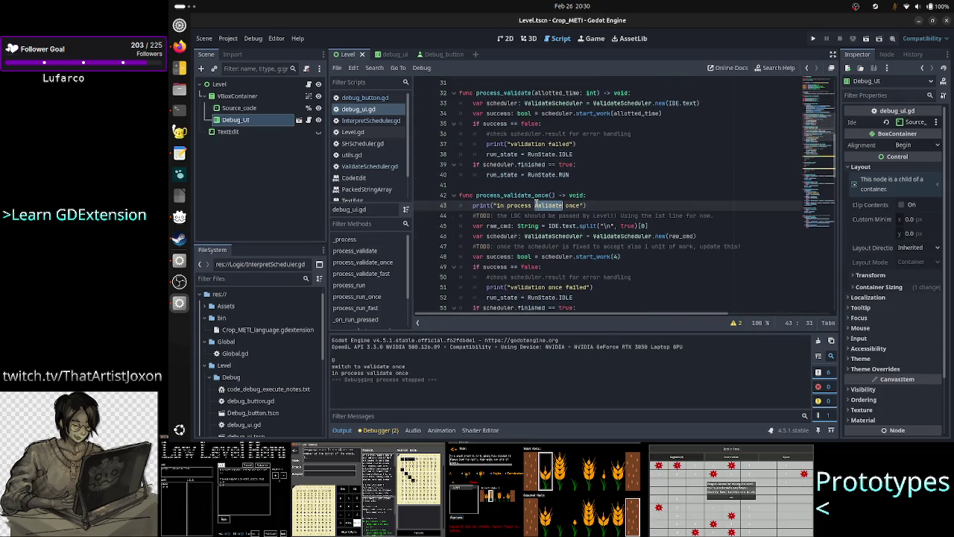
click(536, 205)
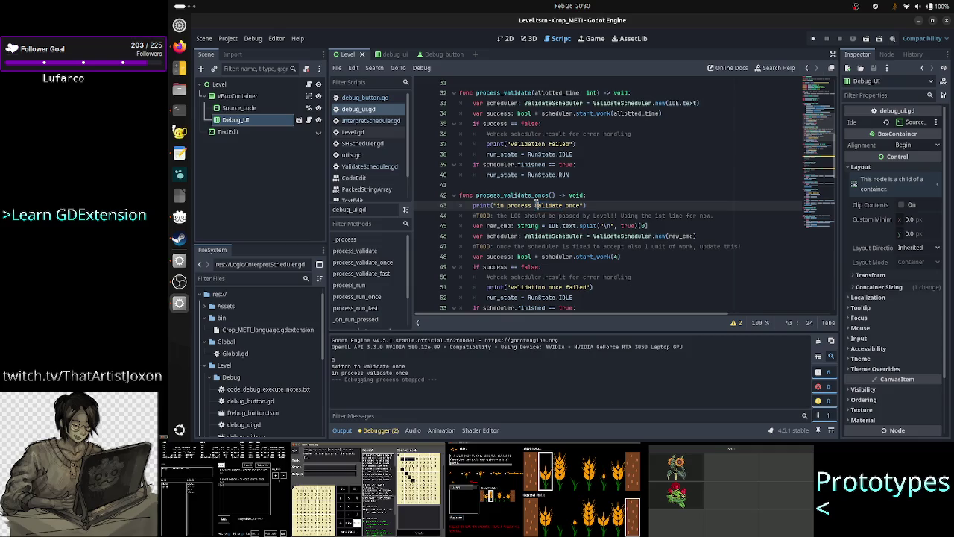
scroll(537, 204, down, 3)
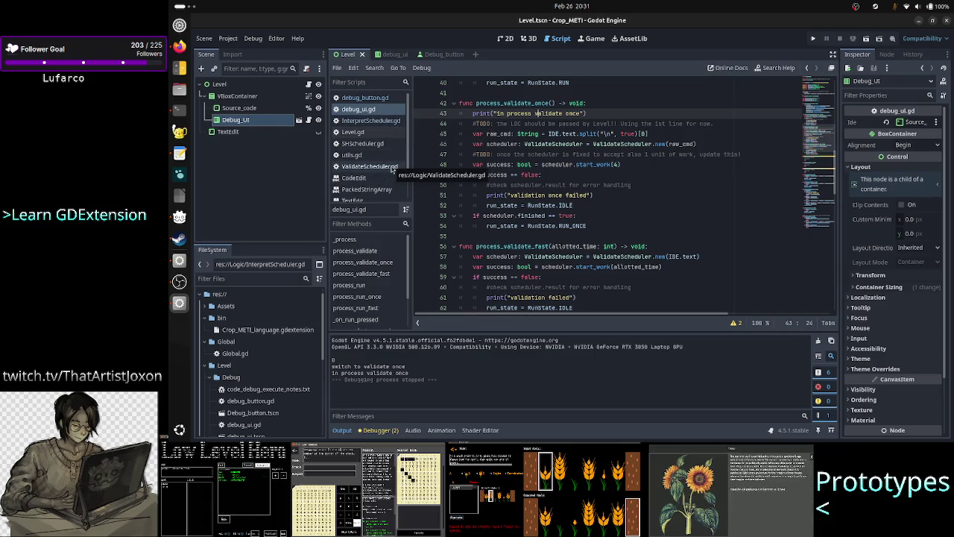
click(392, 168)
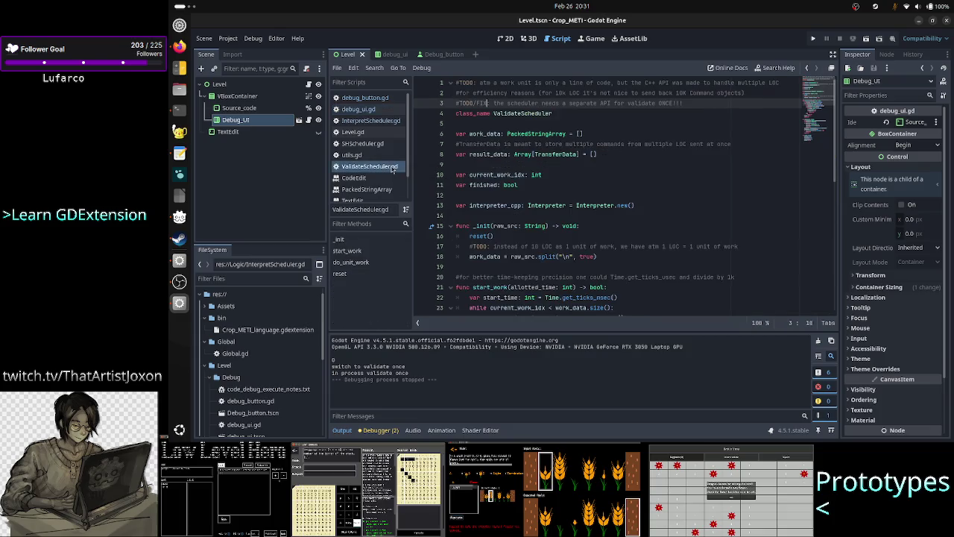
scroll(602, 207, down, 3)
scroll(602, 207, down, 1)
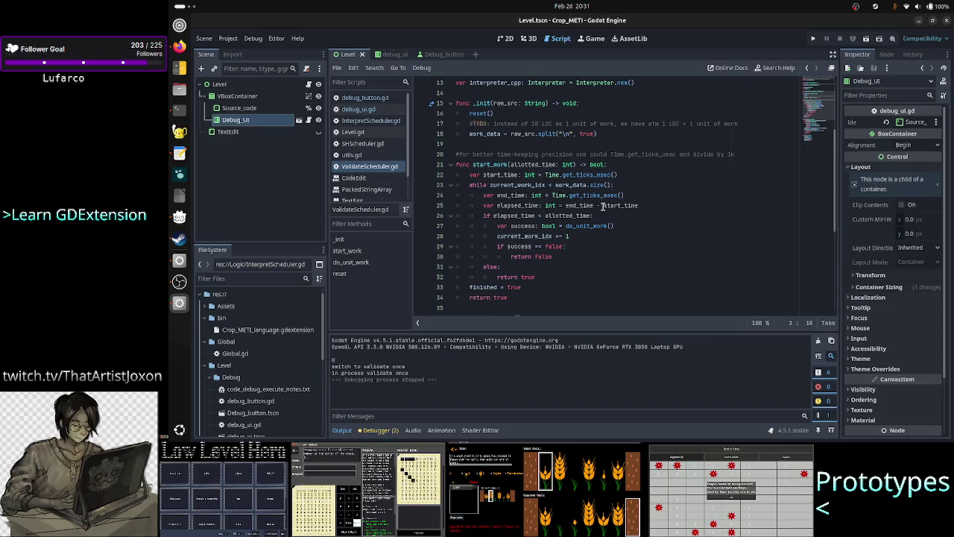
Examine the while loop and select the if elapsed_time < allotted_time block.
click(472, 184)
double_click(472, 184)
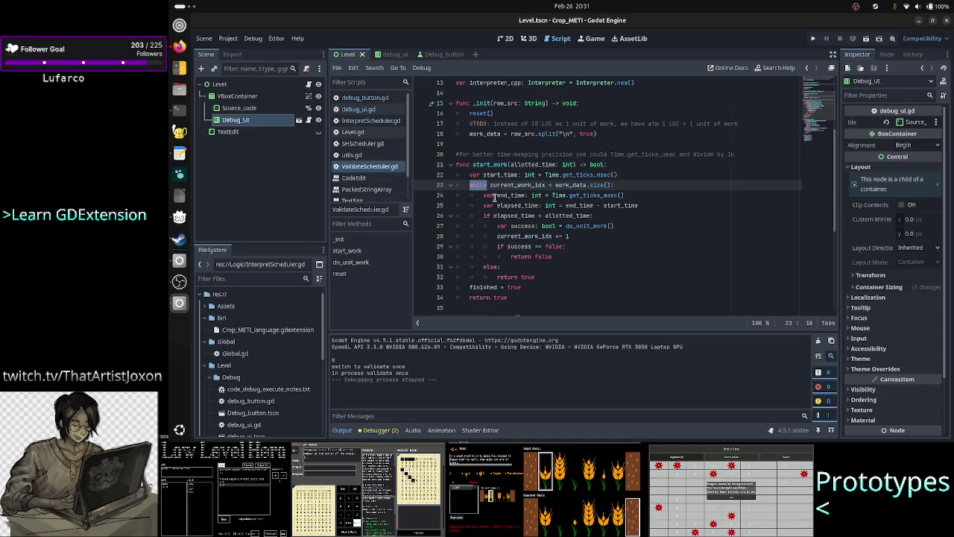
double_click(516, 216)
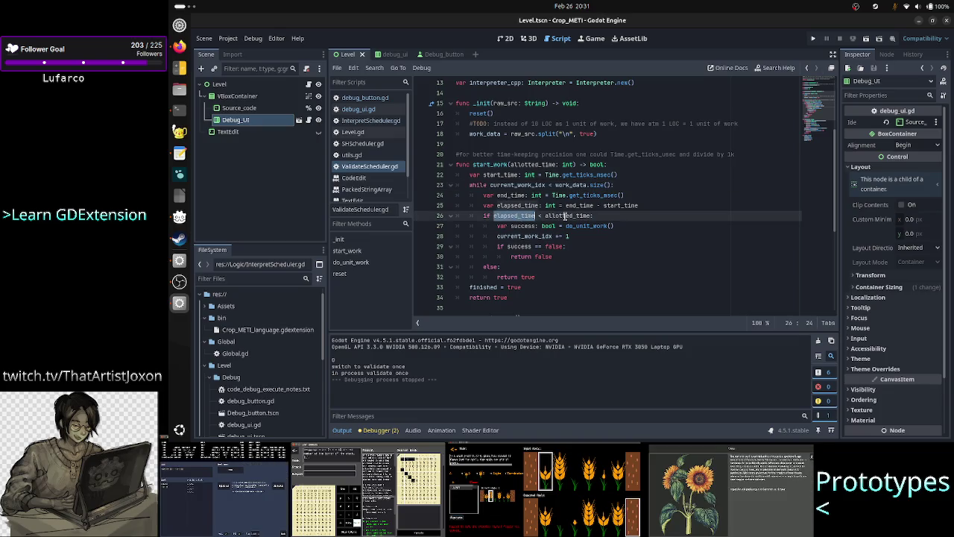
double_click(566, 216)
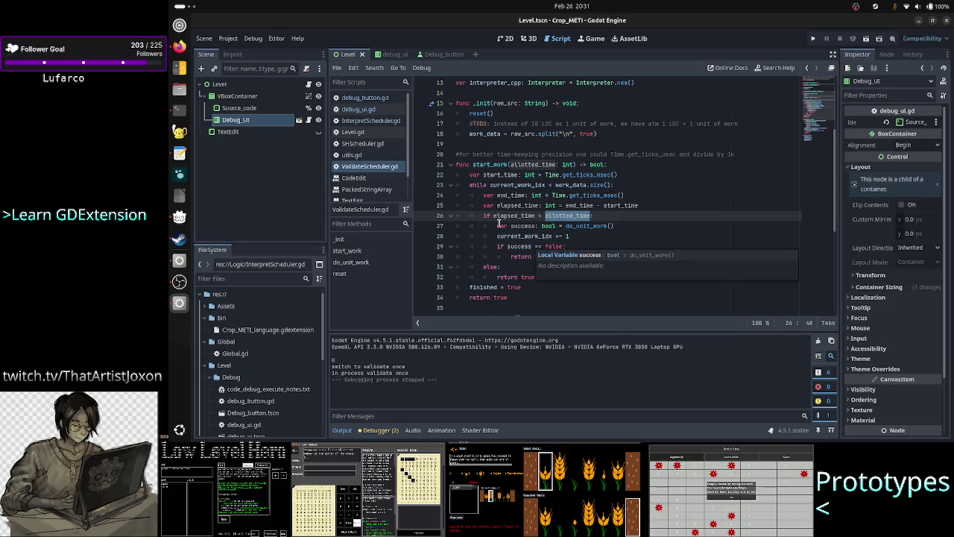
mouse_move(483, 216)
mouse_down()
mouse_move(537, 226)
mouse_move(559, 257)
mouse_move(559, 278)
mouse_up()
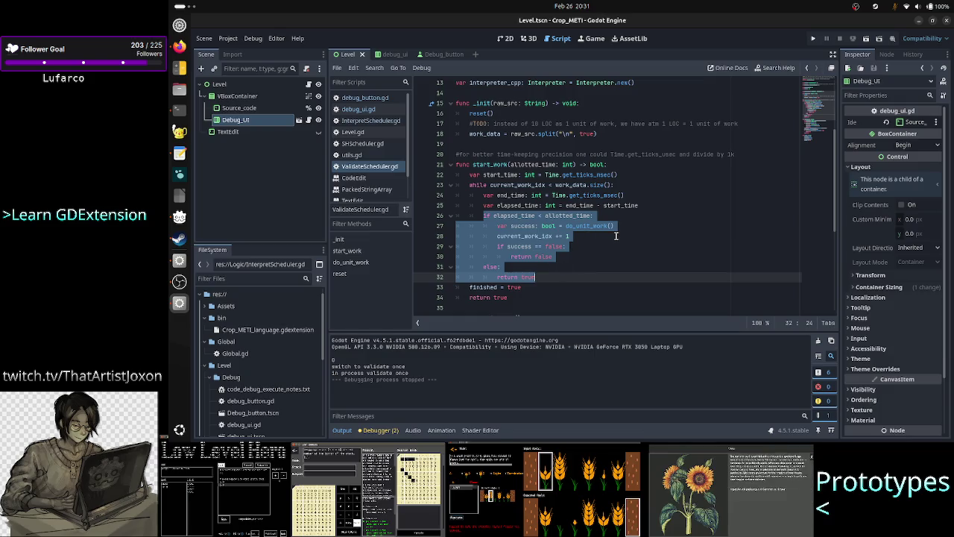
scroll(616, 236, down, 2)
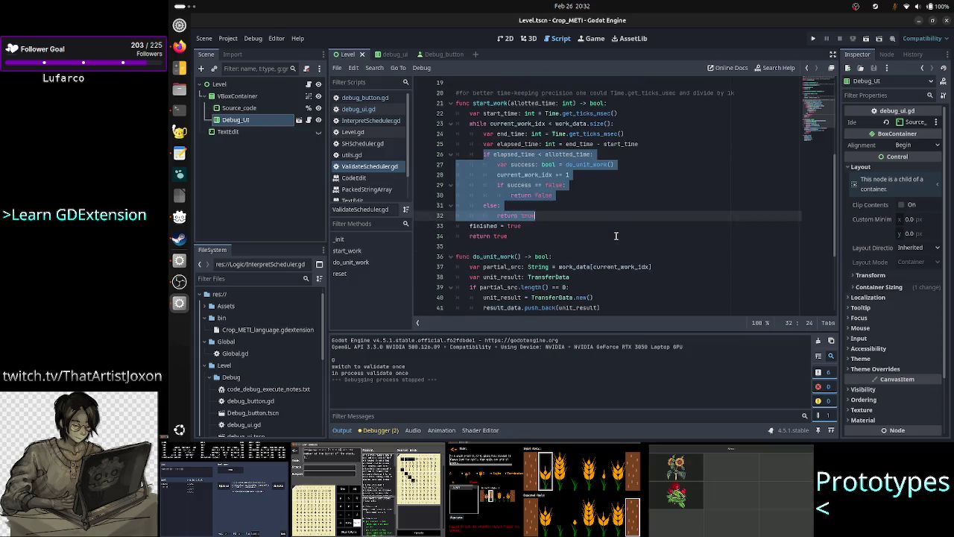
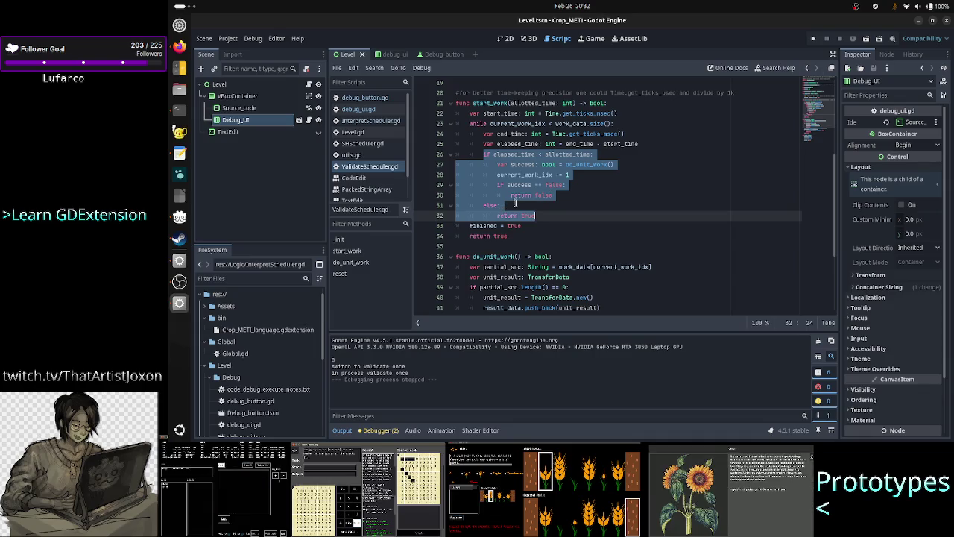
Add print("validation work started") as the first line of start_work.
click(556, 206)
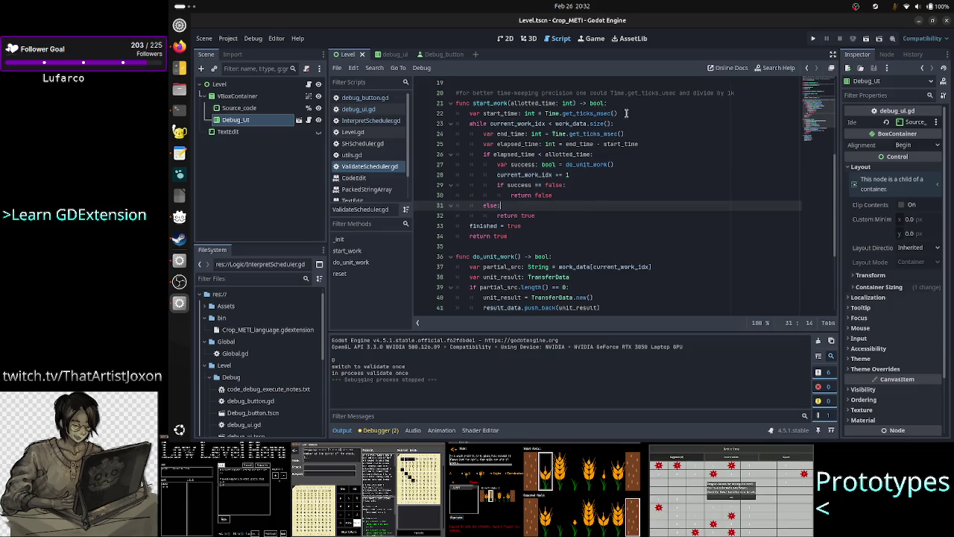
click(627, 106)
key(Return)
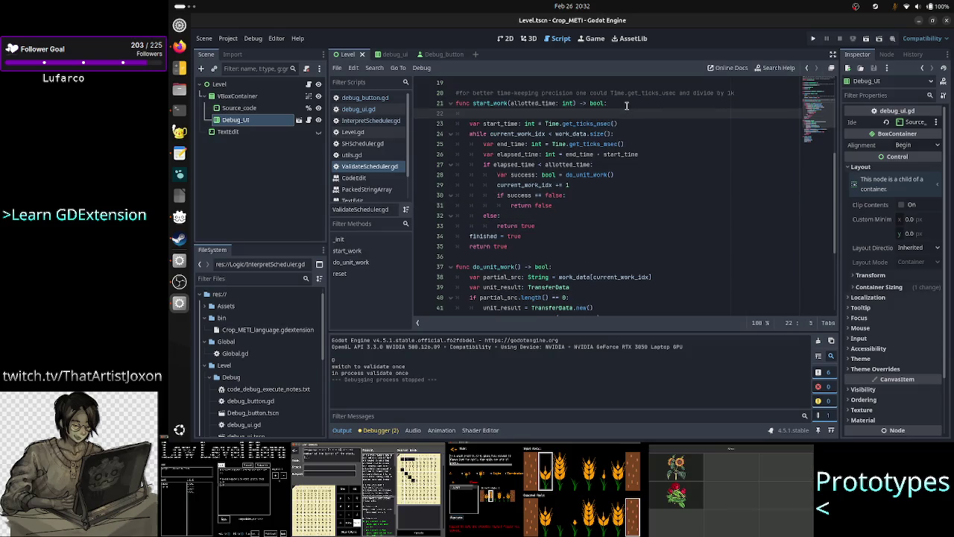
text(print("va)
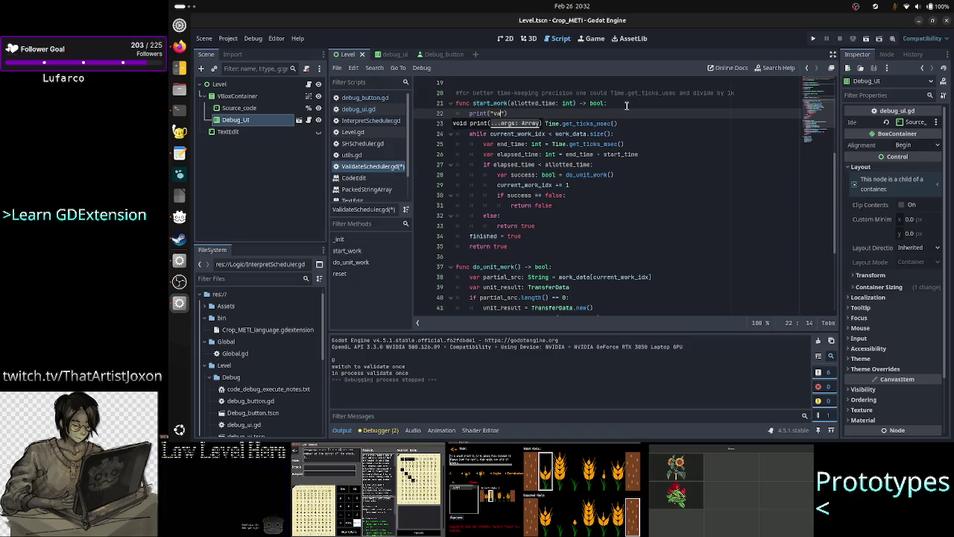
text(lidation work st)
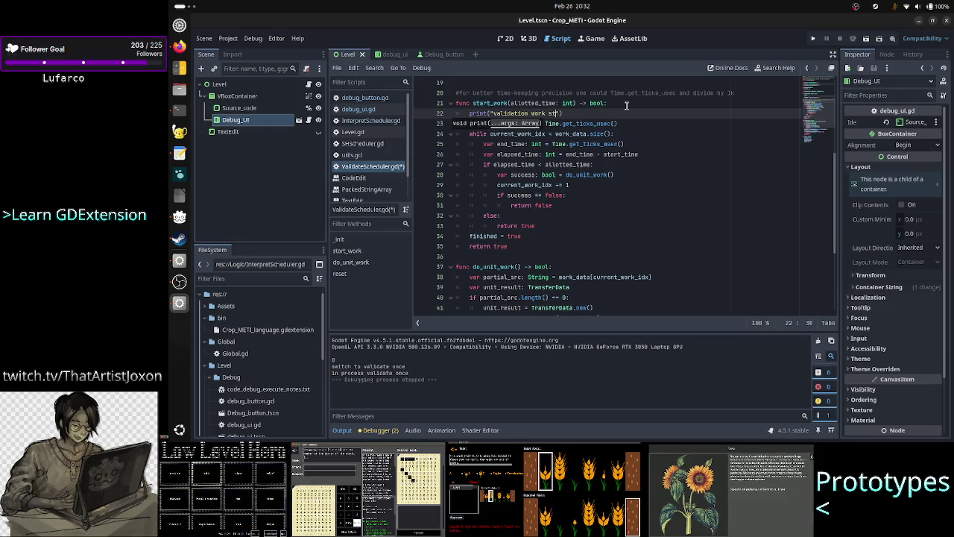
text(arted)
Add prints("validation work init: ", work_data.size()) at the end of _init.
key(Up)
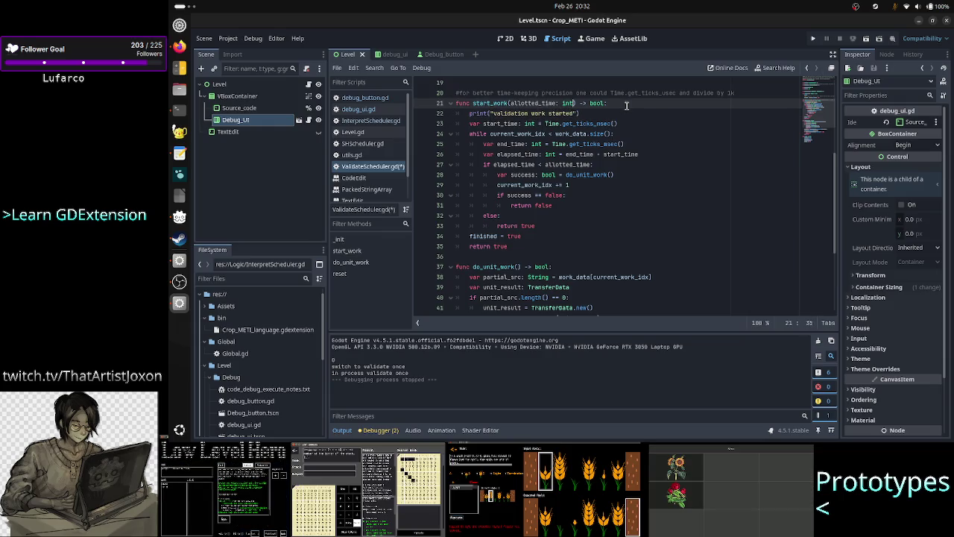
key(Up)
key(Up)
key(Up)
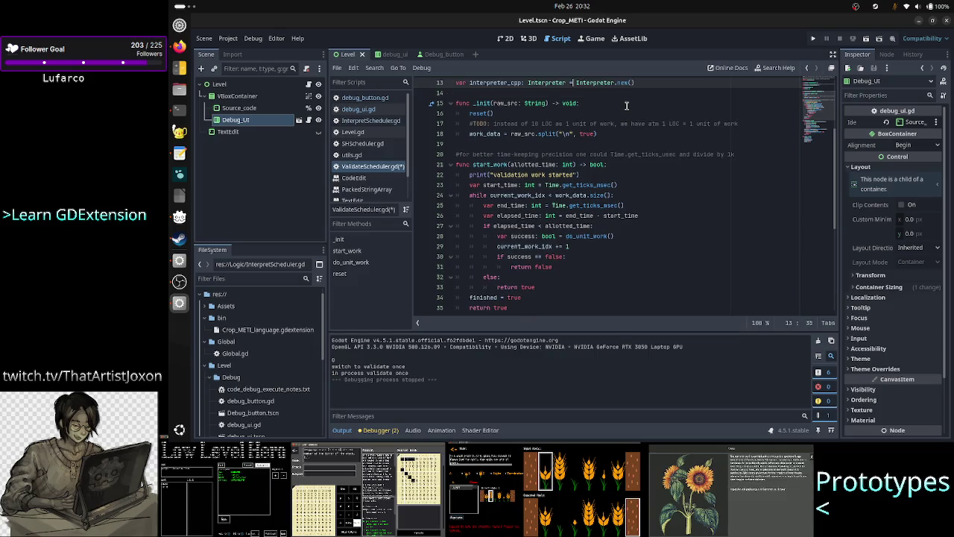
key(Down)
key(Down)
key(Down)
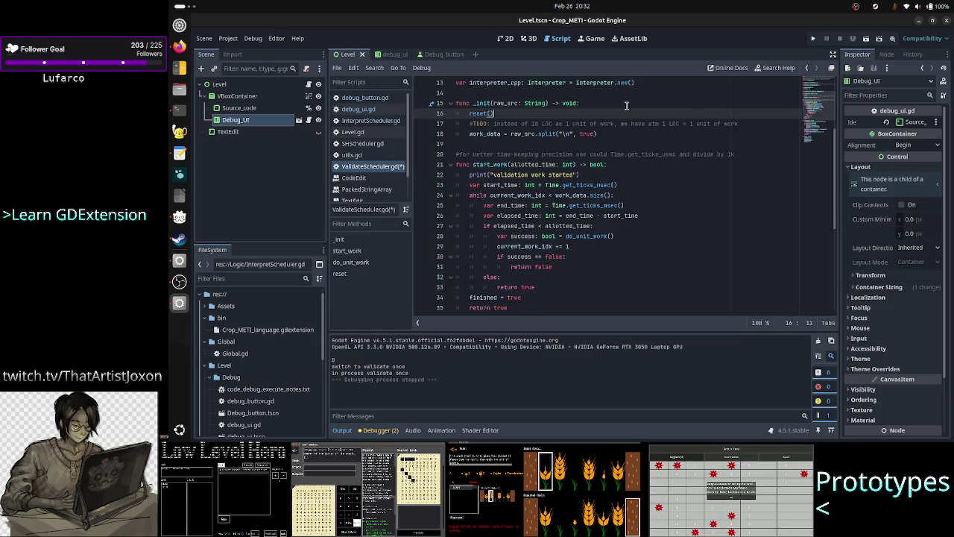
key(Down)
key(Down)
key(Down)
key(Up)
key(End)
key(Return)
text(print()
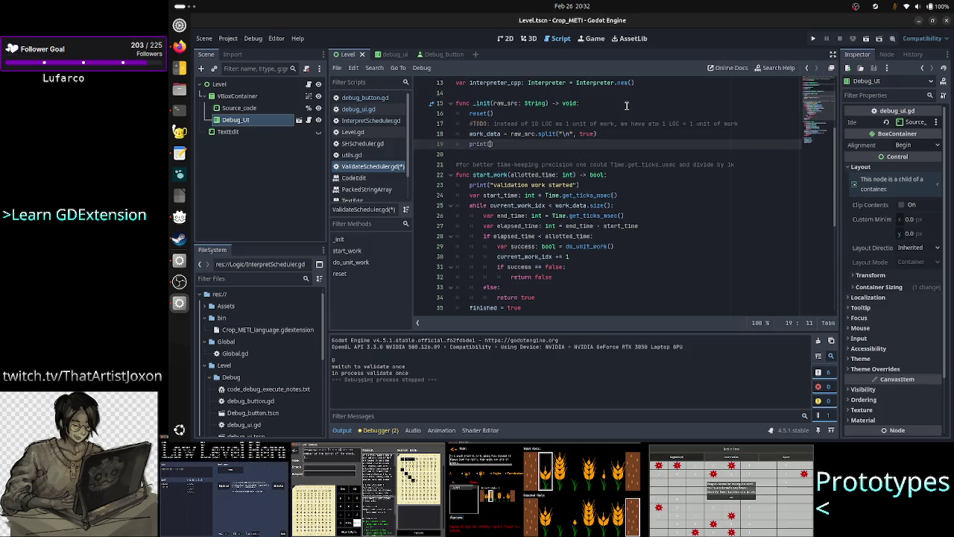
text(")
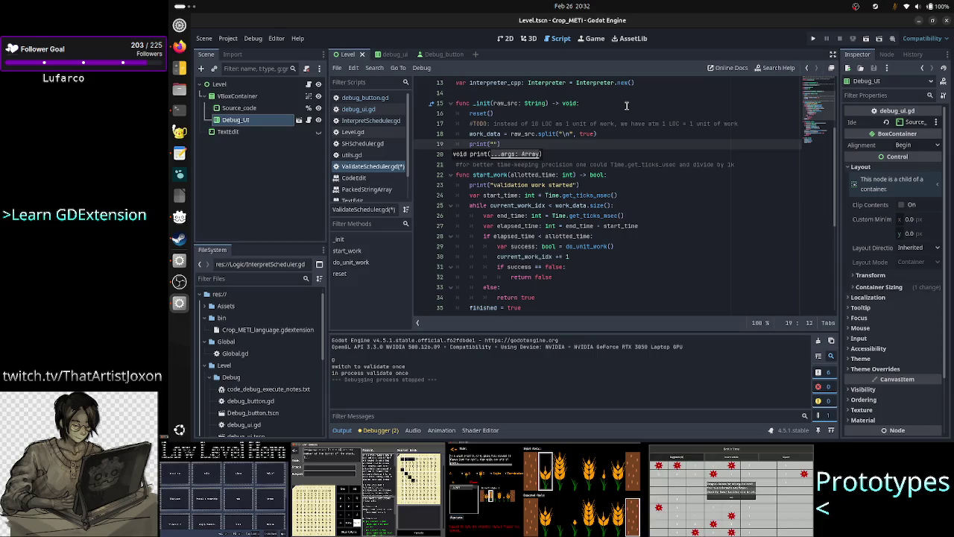
text(s)
text(valid)
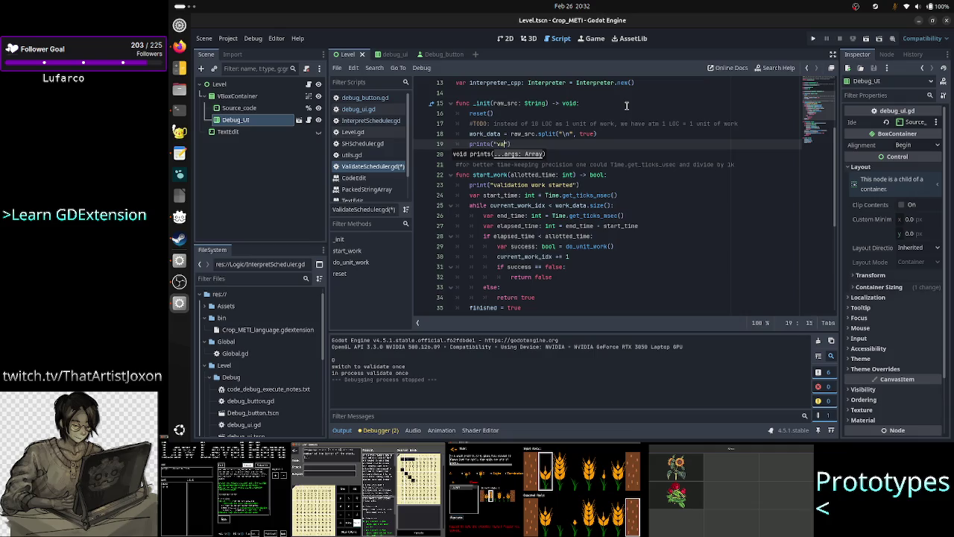
text(ation )
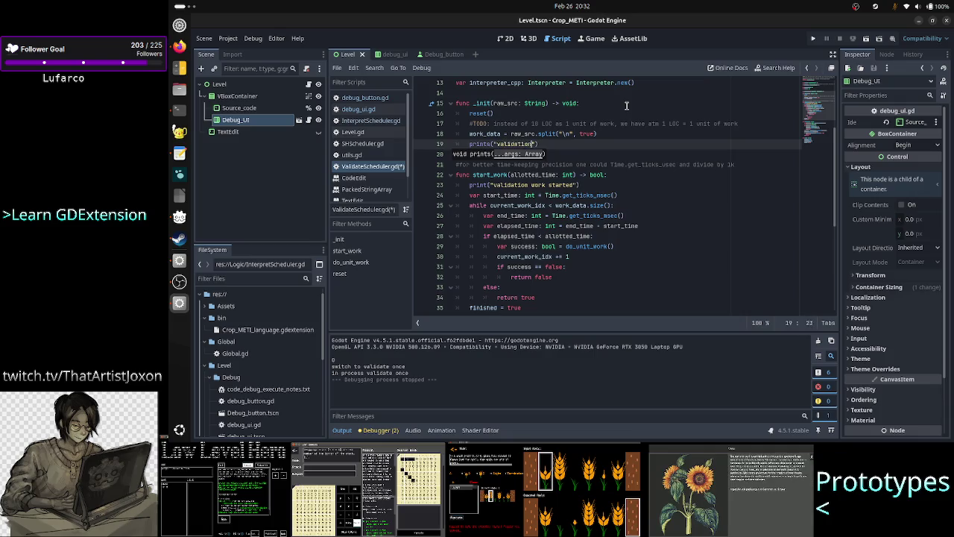
text(work )
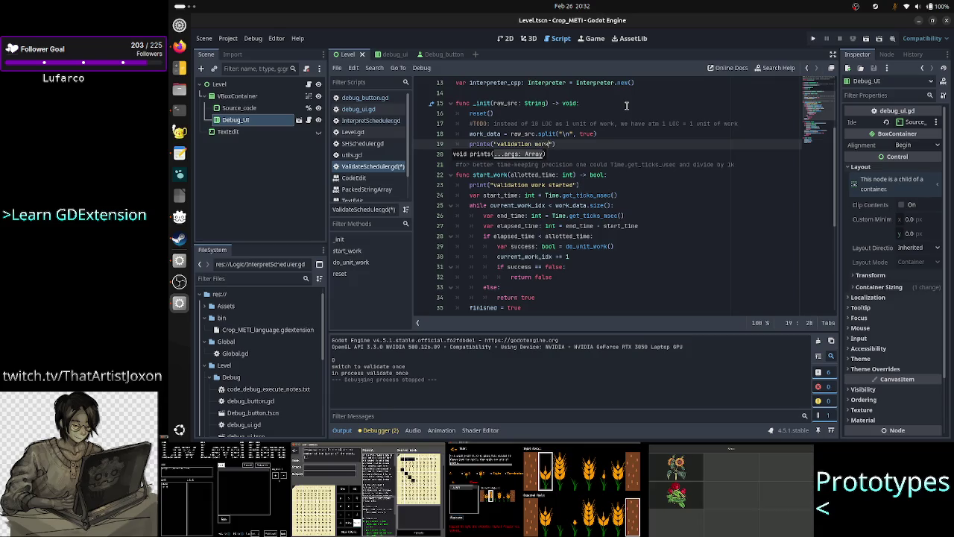
text(initi)
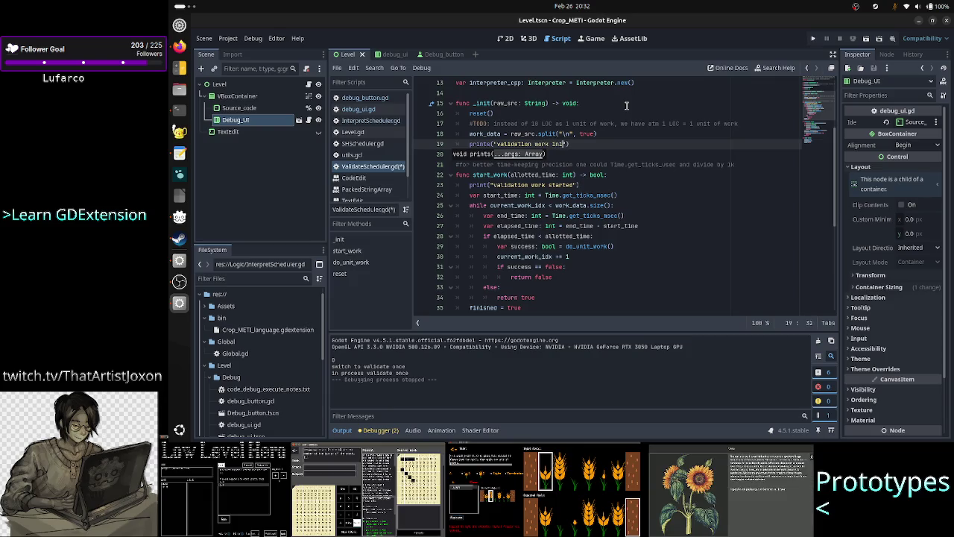
text(: ",)
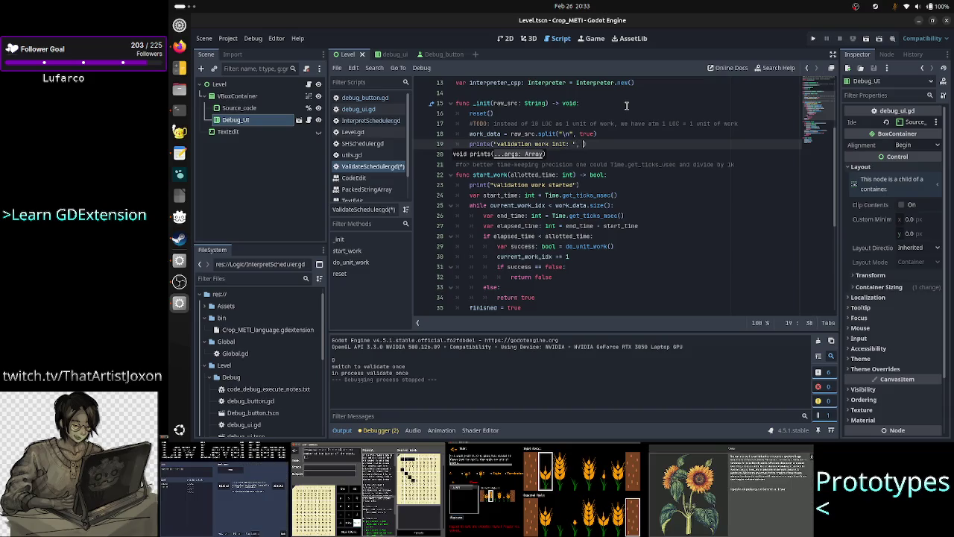
text( work_data.)
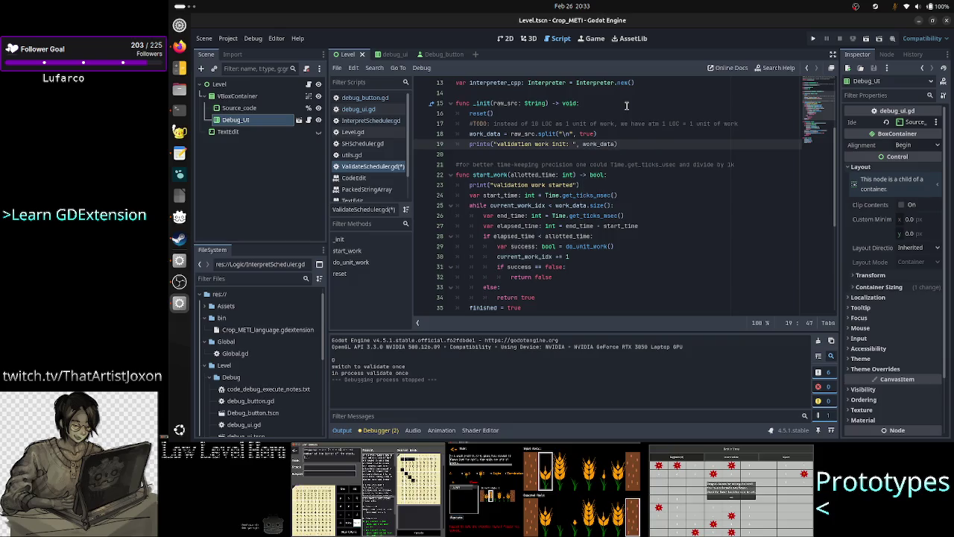
text(siz)
key(Return)
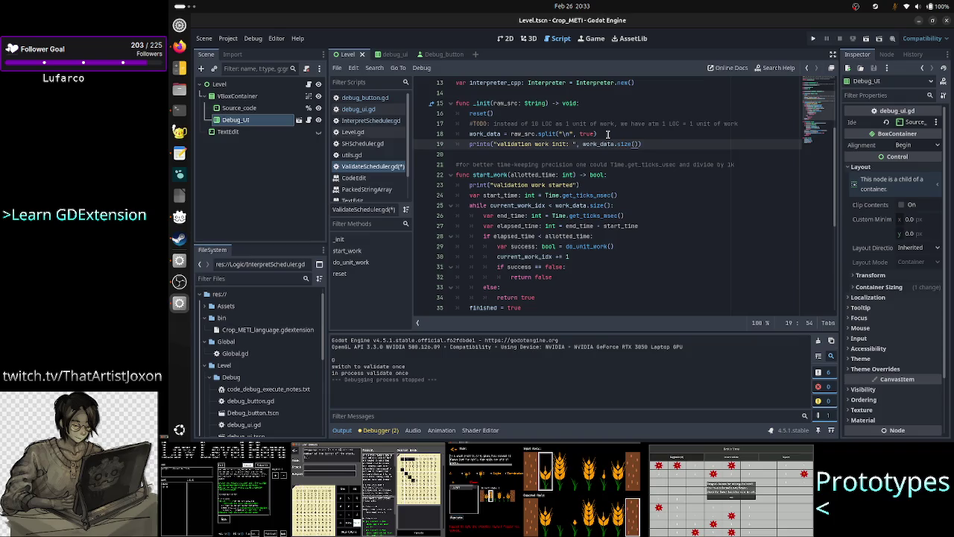
key(Down)
key(Down)
key(Down)
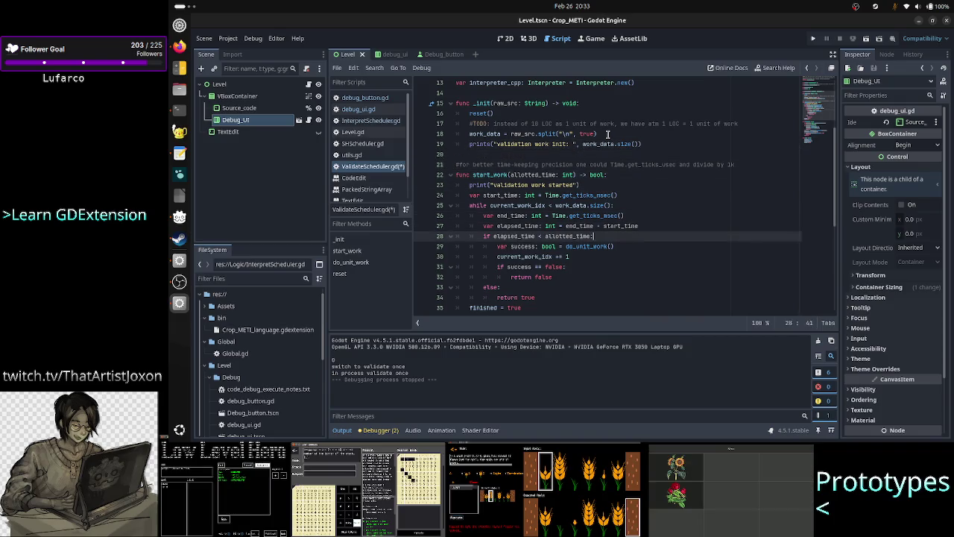
Add print("unit of wok is in progress") as the first line of do_unit_work.
key(Down)
key(Down)
key(Down)
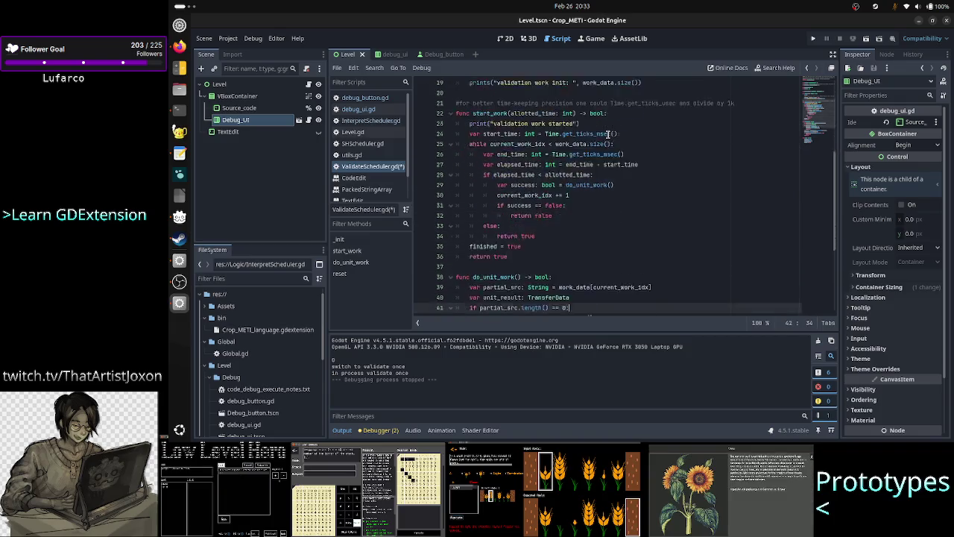
key(Up)
key(Up)
key(Up)
key(Up)
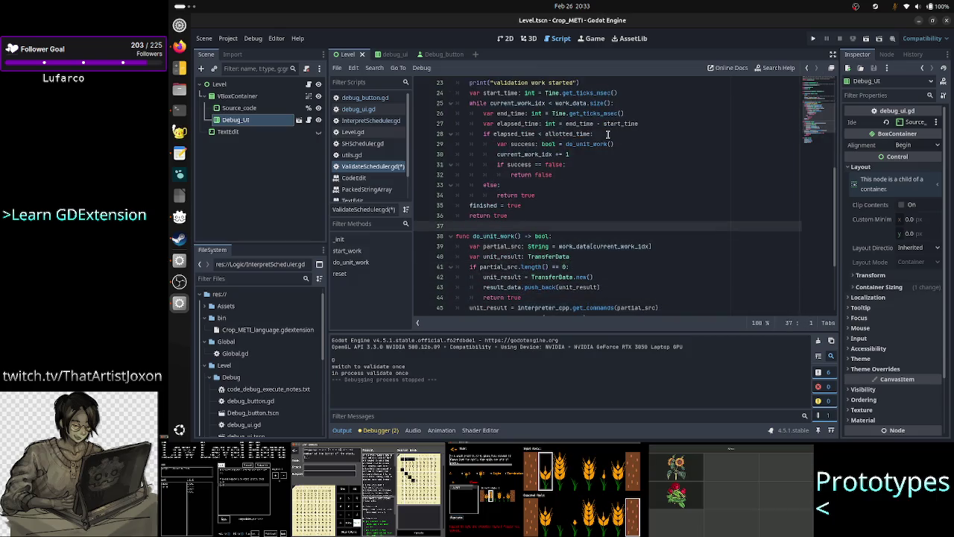
key(Down)
key(End)
key(Return)
text(print(")
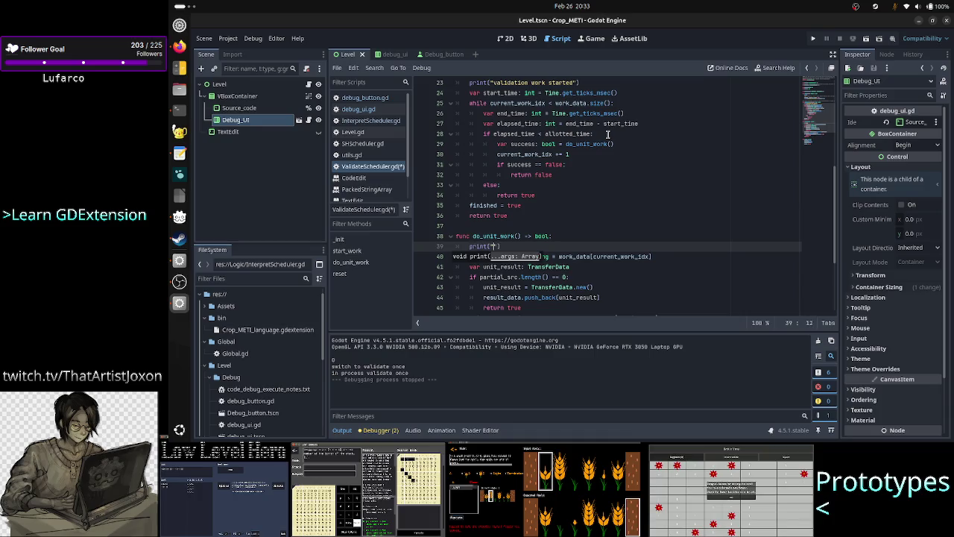
text(unit of wok )
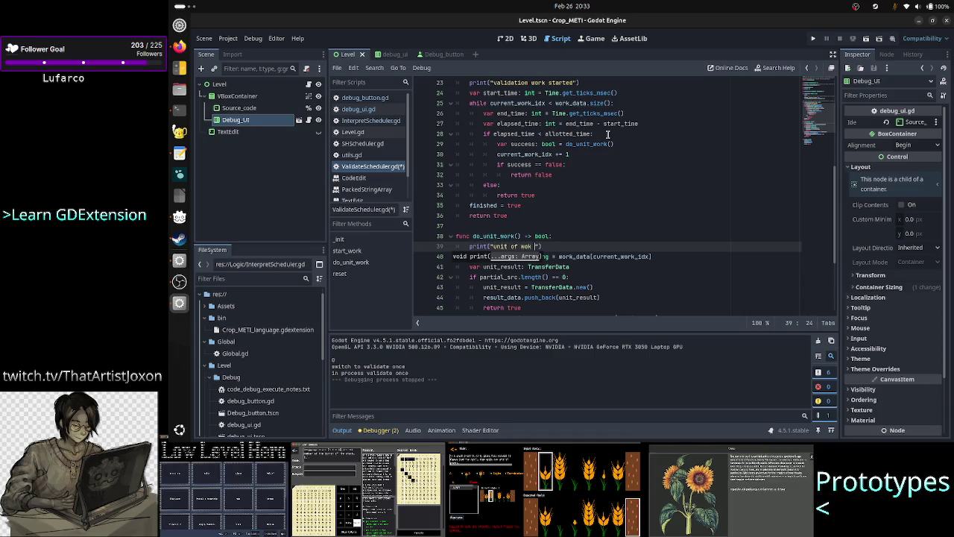
text(is)
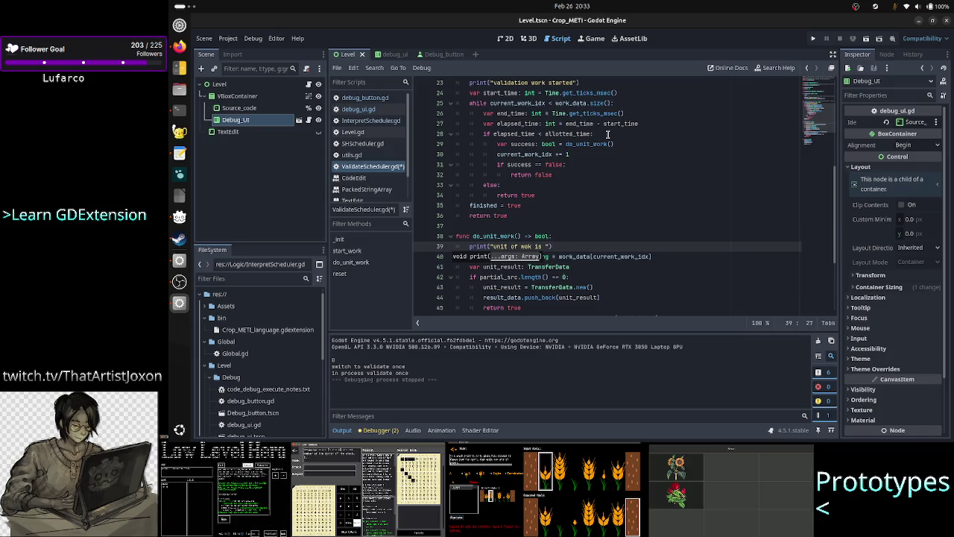
text(in progress)
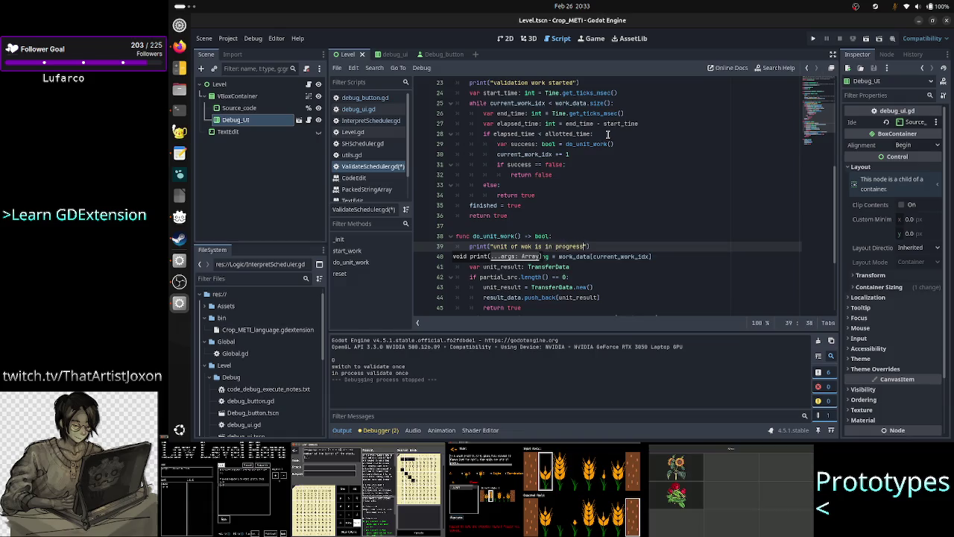
key(Escape)
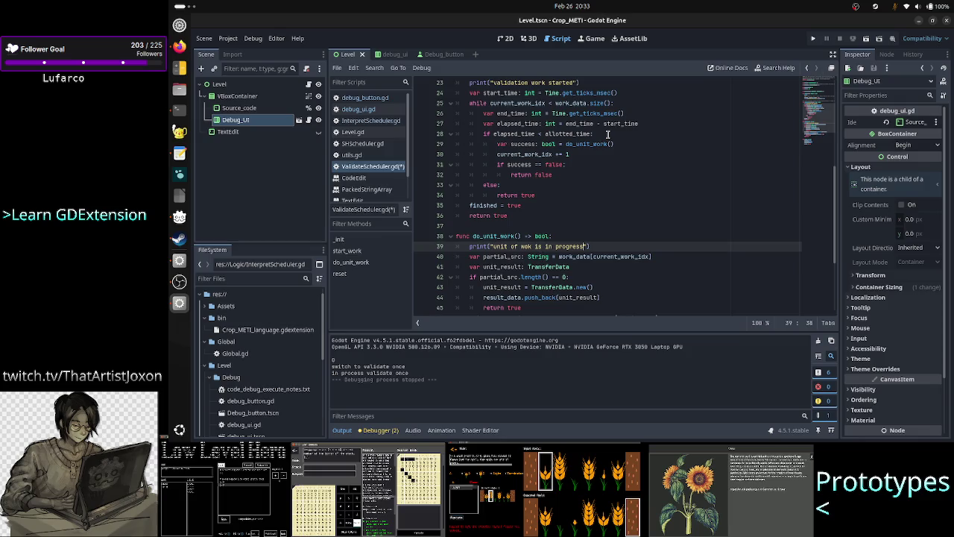
Save and run the project to test the new prints.
scroll(605, 127, down, 1)
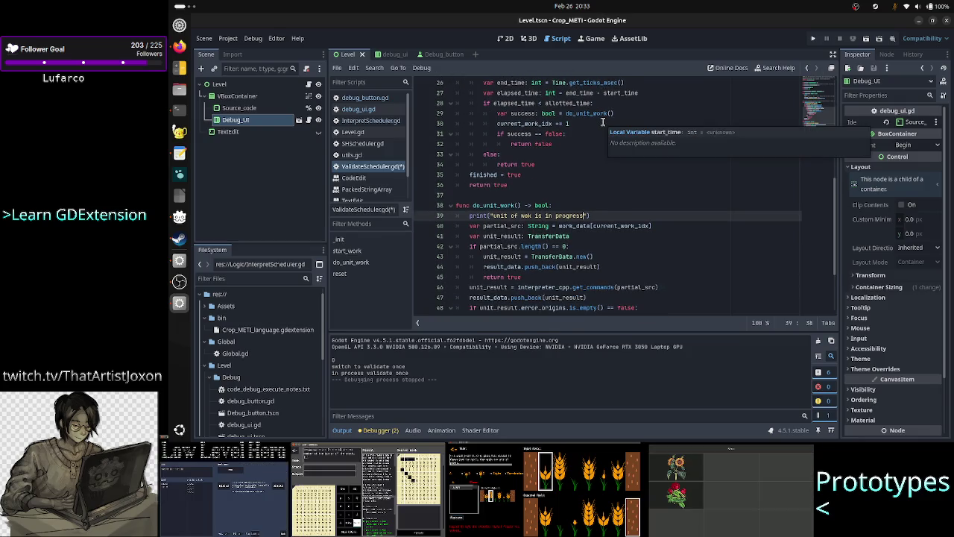
scroll(603, 121, down, 1)
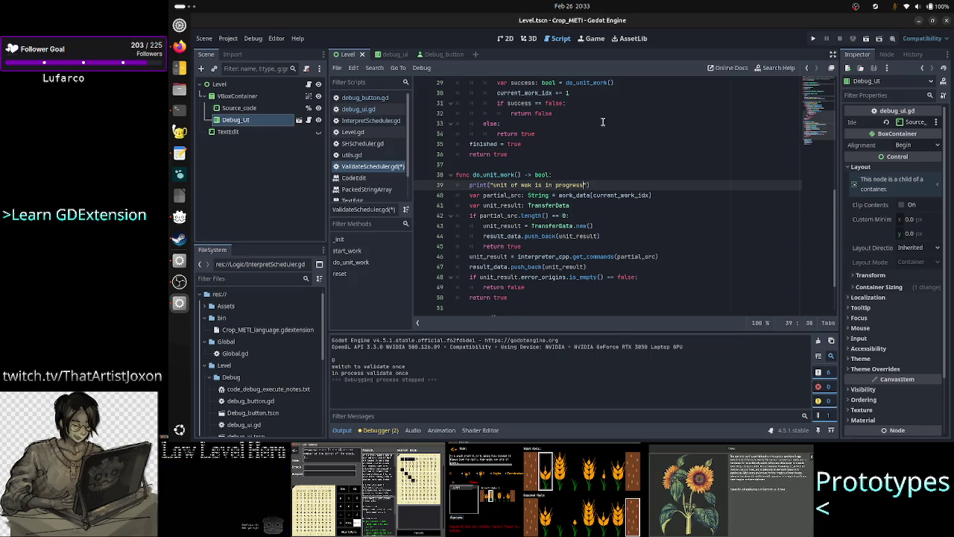
click(865, 38)
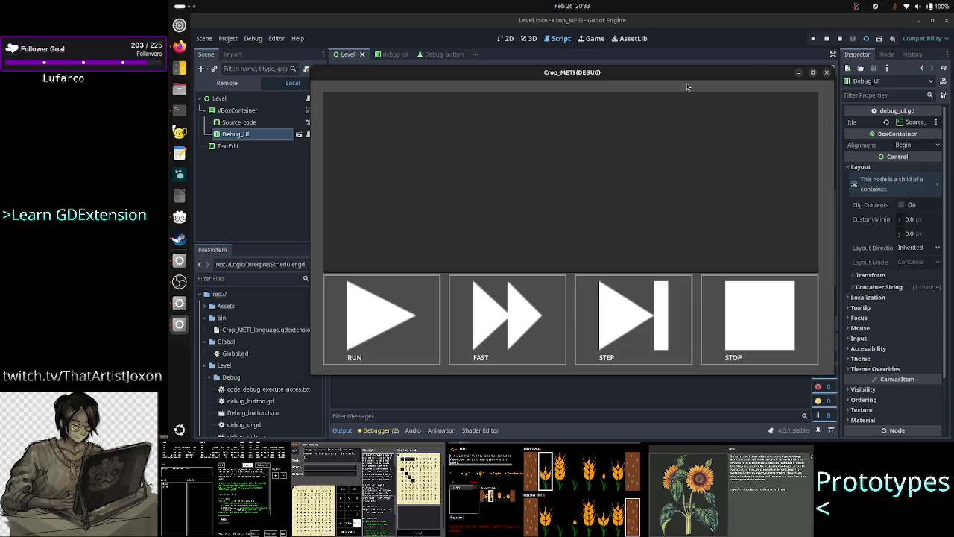
drag(683, 75, 778, 63)
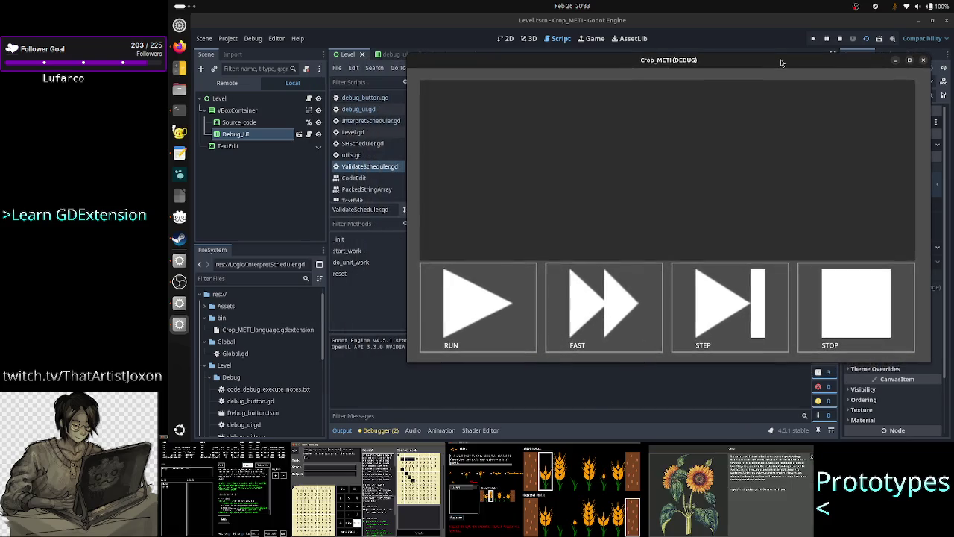
click(746, 305)
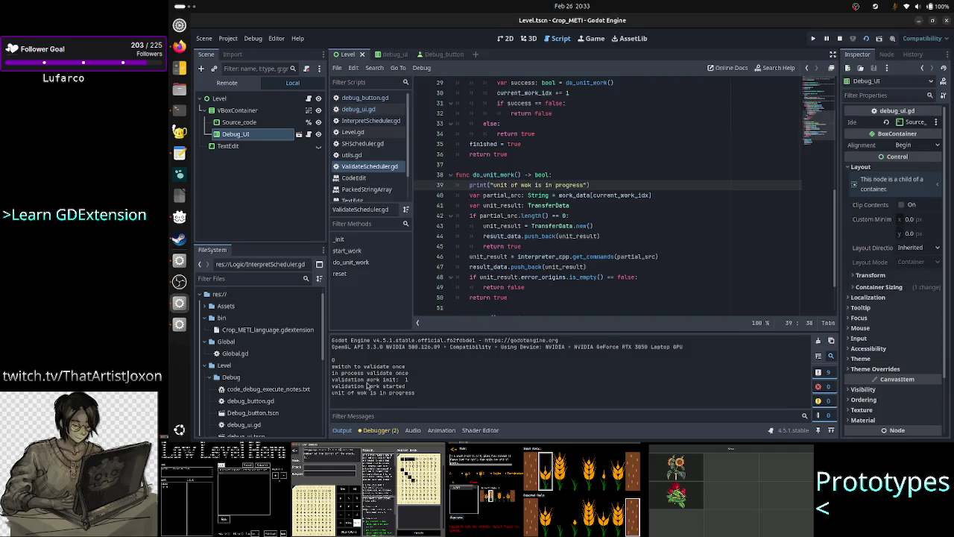
mouse_move(363, 366)
mouse_down()
mouse_move(332, 366)
mouse_move(430, 365)
mouse_up()
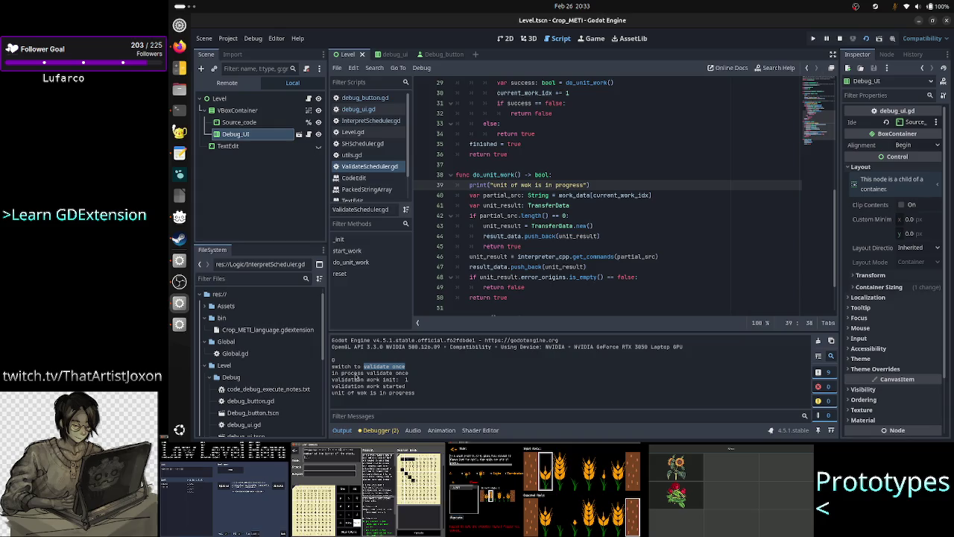
drag(353, 373, 410, 372)
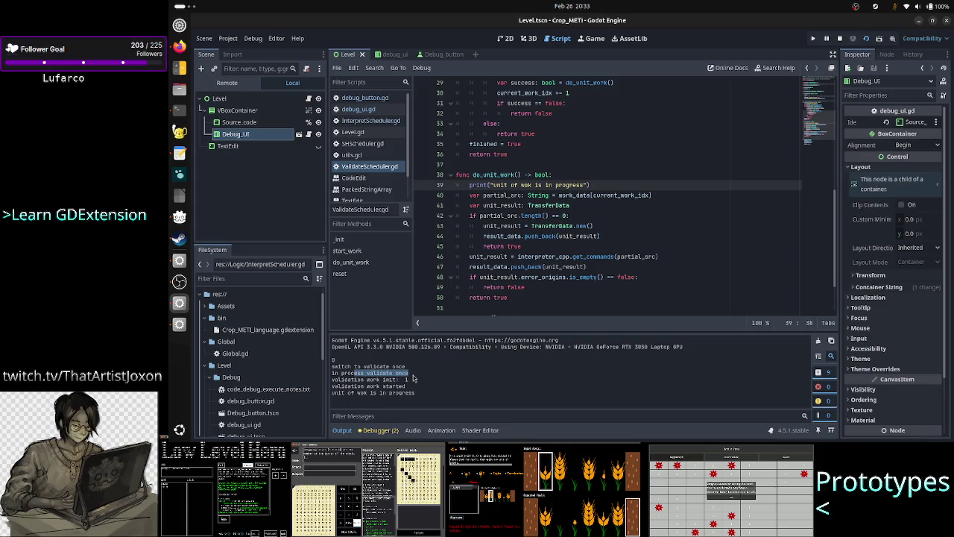
drag(367, 373, 419, 379)
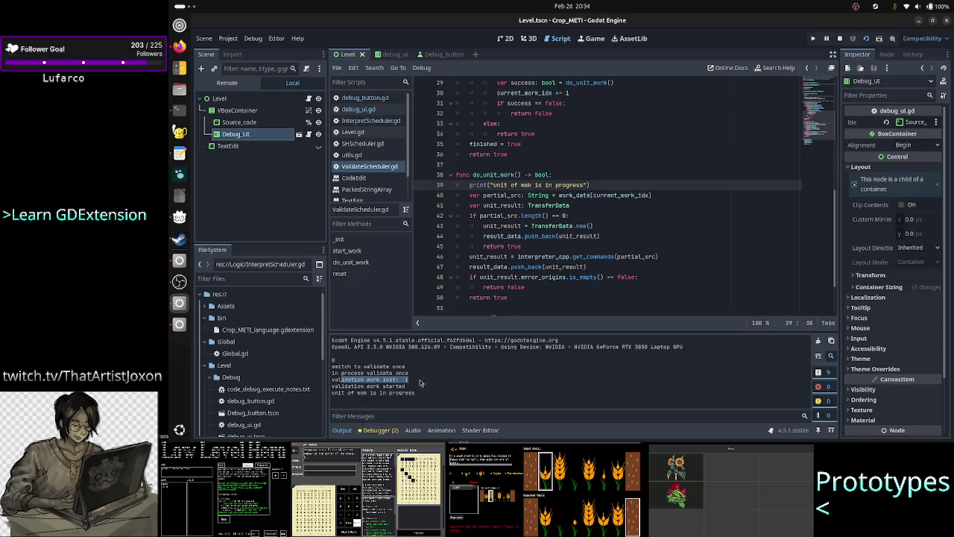
drag(345, 386, 412, 385)
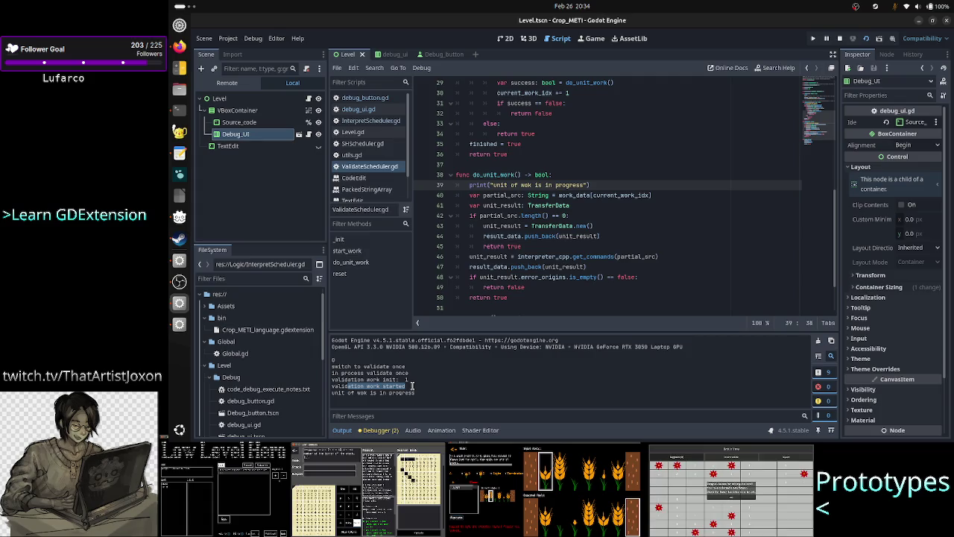
drag(337, 393, 420, 394)
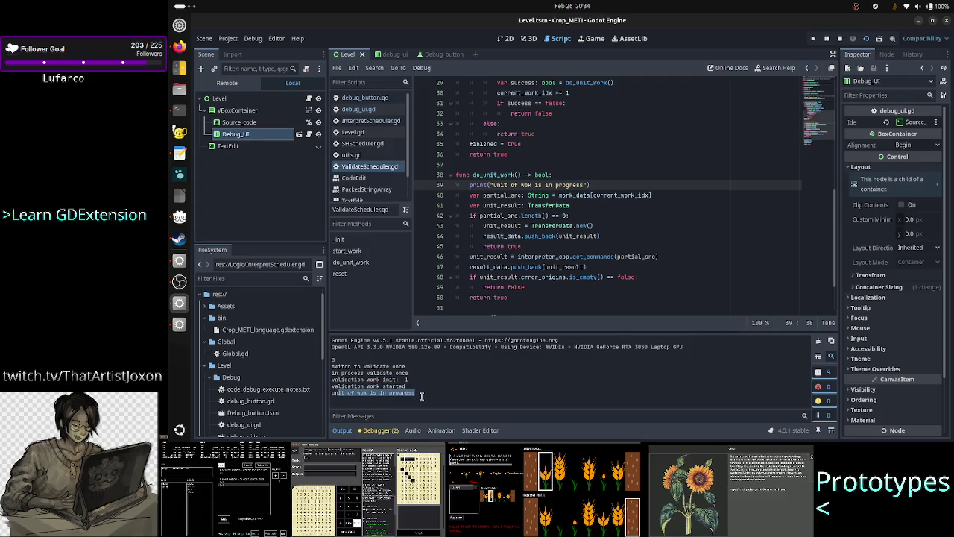
click(541, 205)
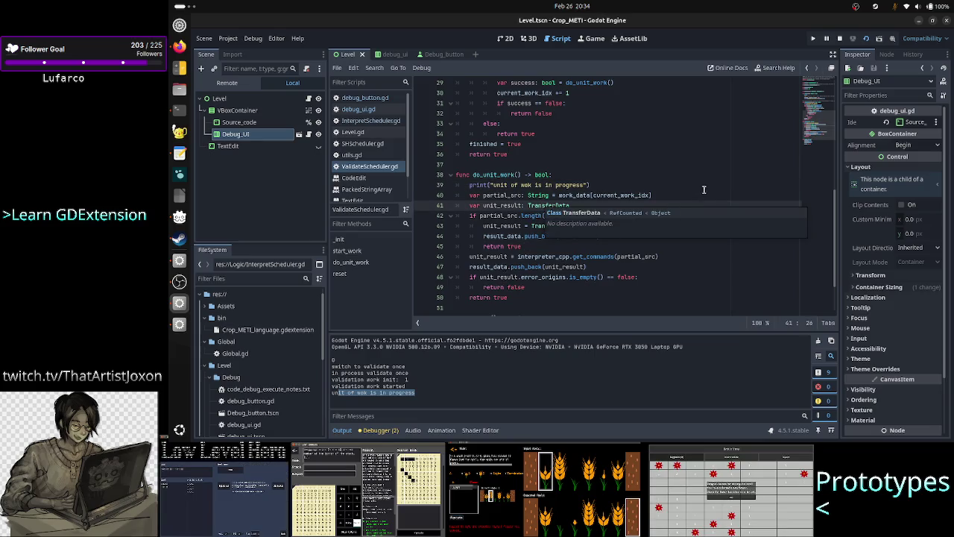
Review do_unit_work, then open a blank line after the do_unit_work() call on line 29.
click(659, 195)
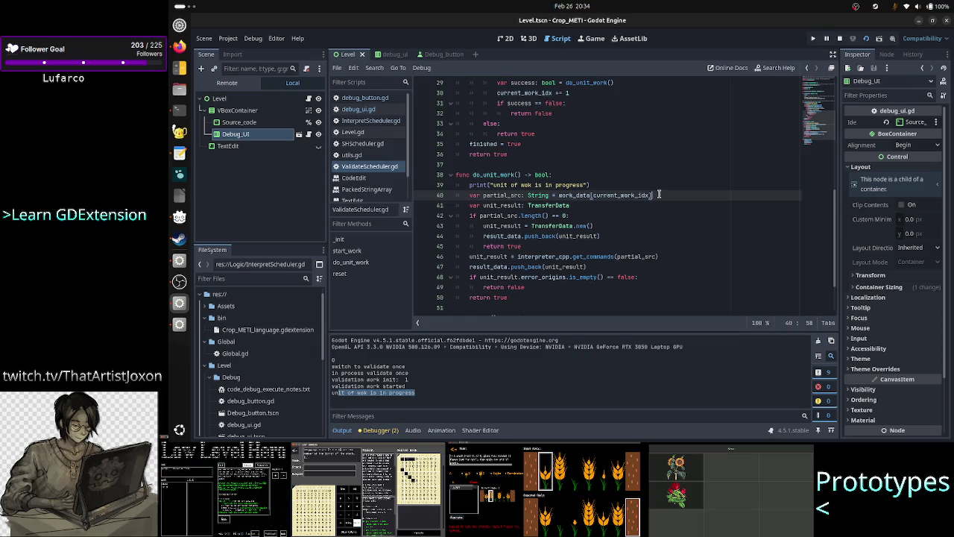
key(Down)
key(Down)
key(Down)
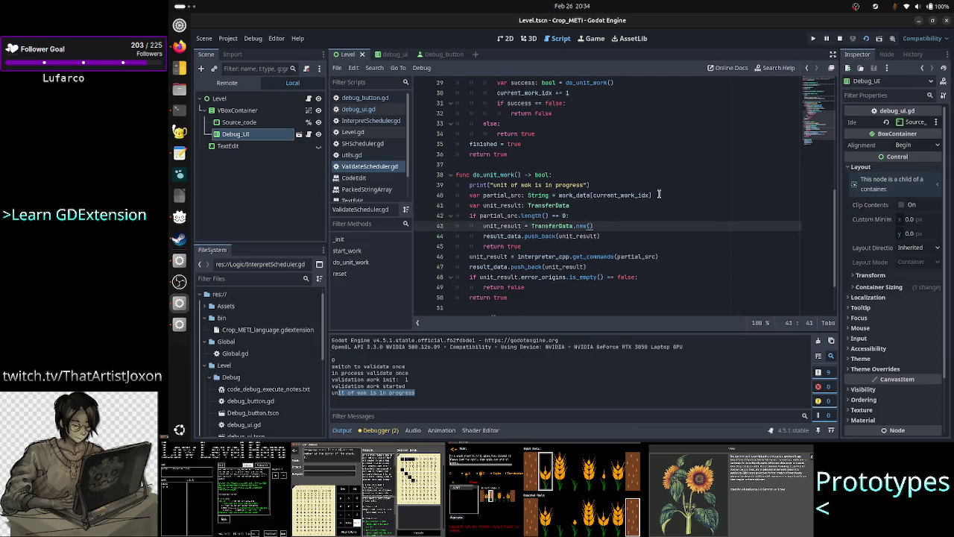
key(Up)
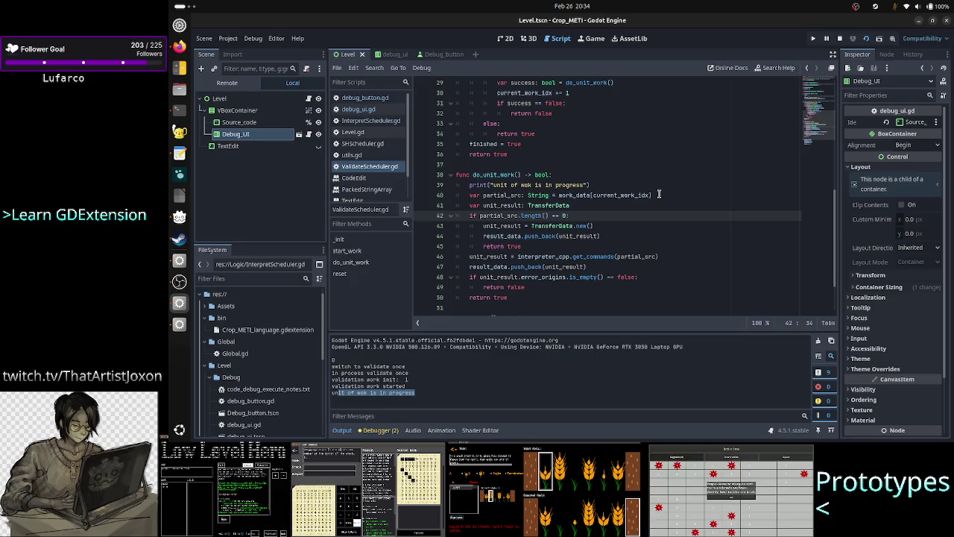
key(Down)
key(Down)
key(Down)
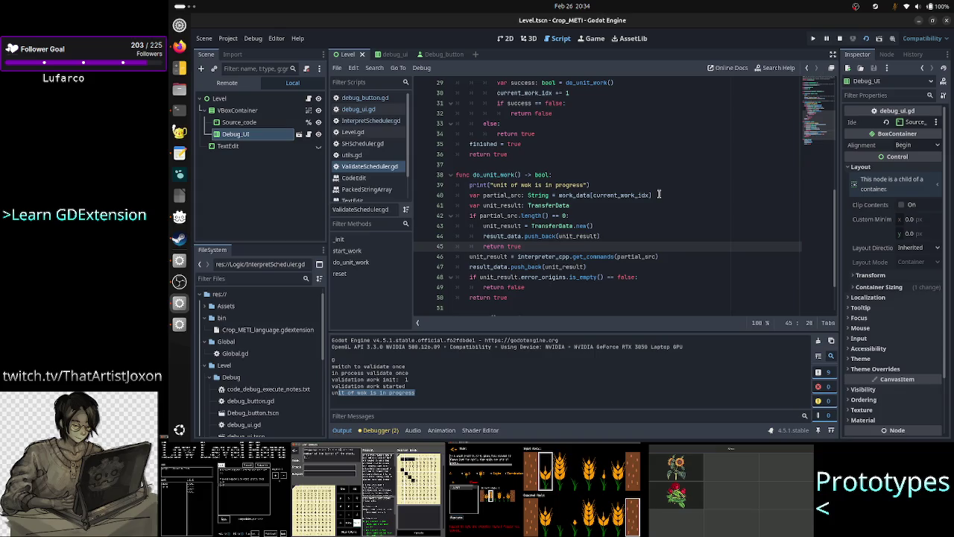
key(Up)
key(Up)
key(Up)
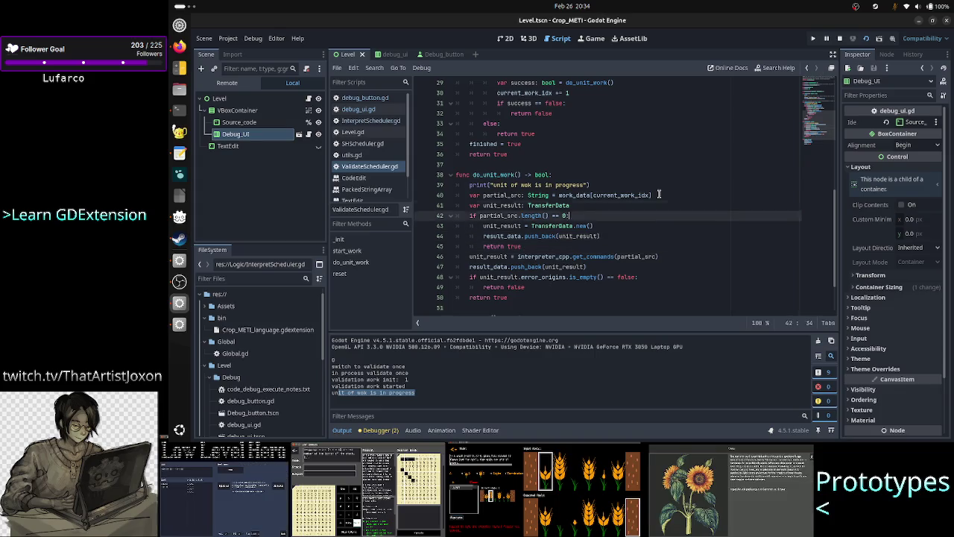
key(End)
key(Down)
key(Down)
key(Down)
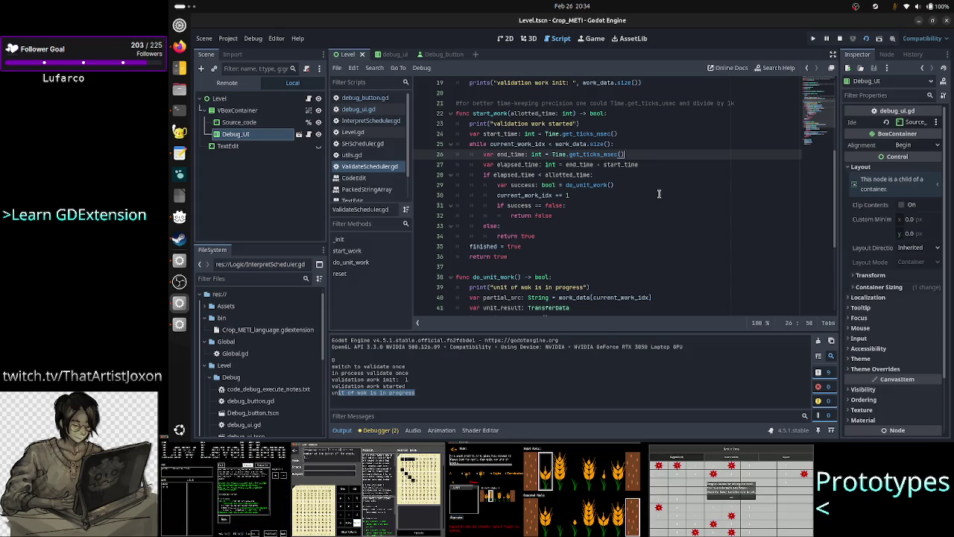
key(Down)
key(Down)
key(Down)
key(Return)
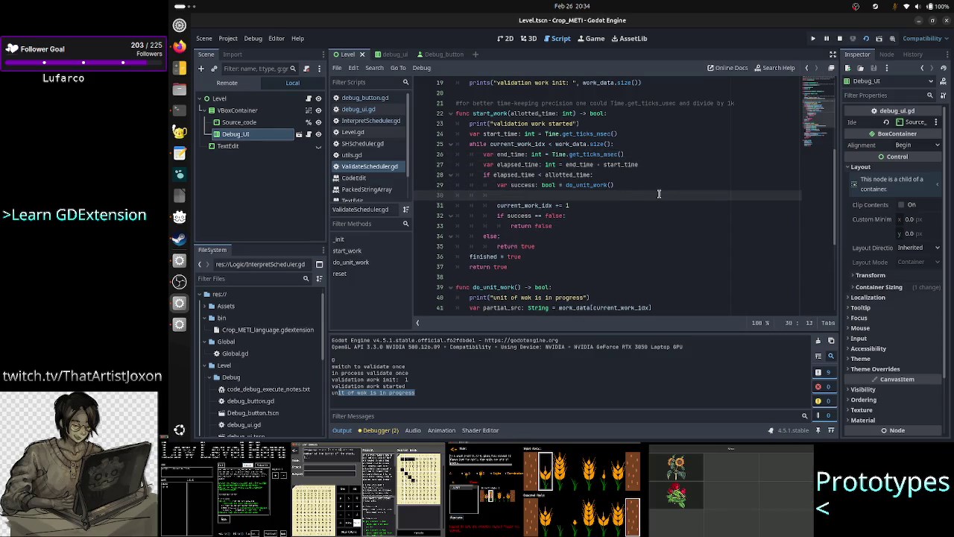
Add print("unit of work finished") after the do_unit_work call in the loop.
text(print(")
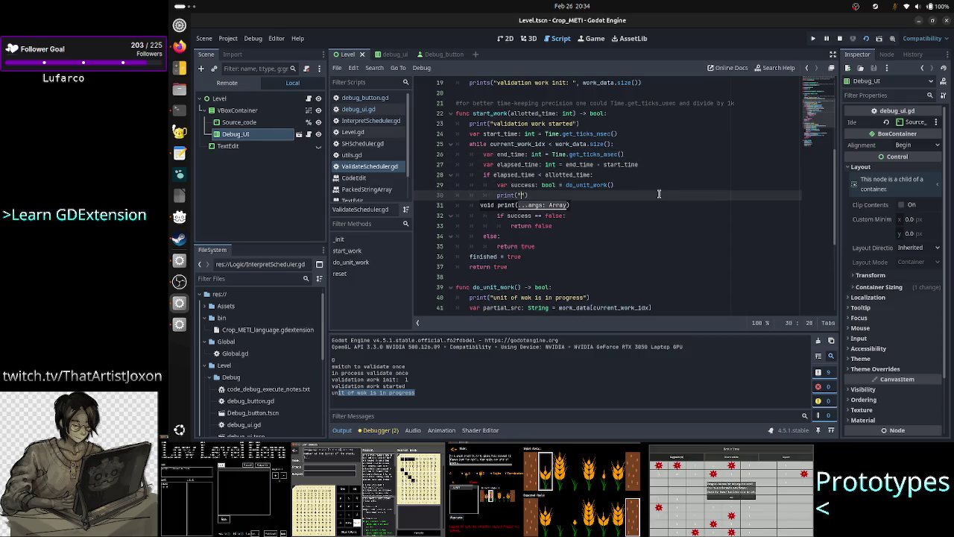
text(unit of wo)
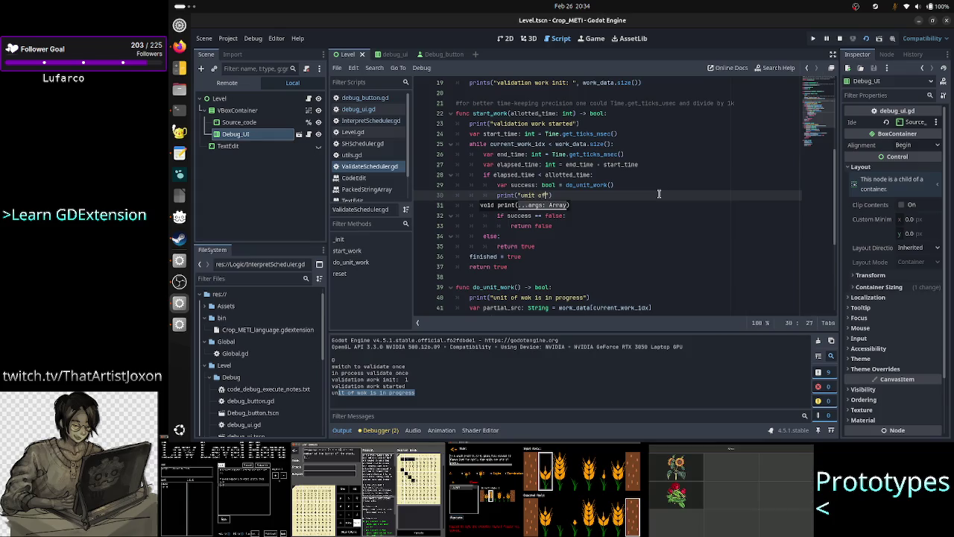
text(rk )
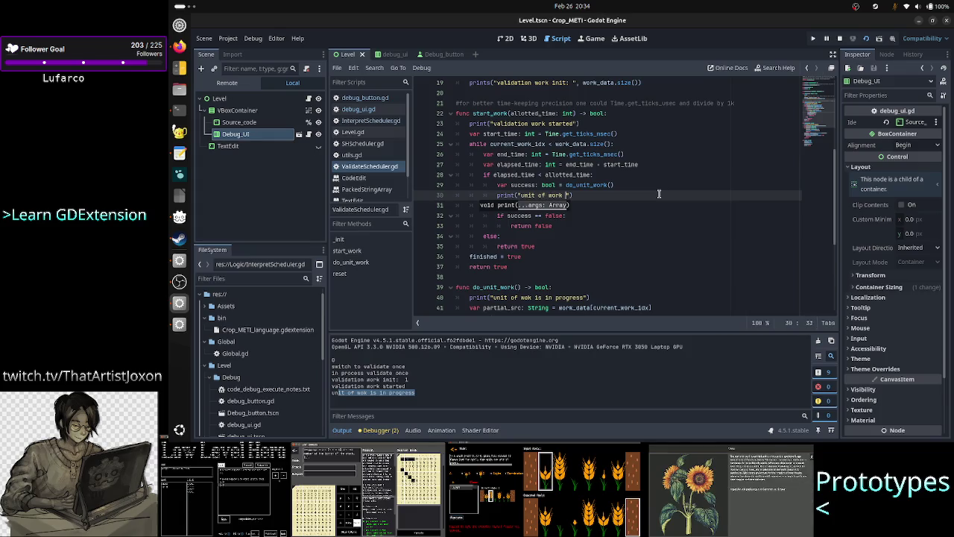
text(finished)
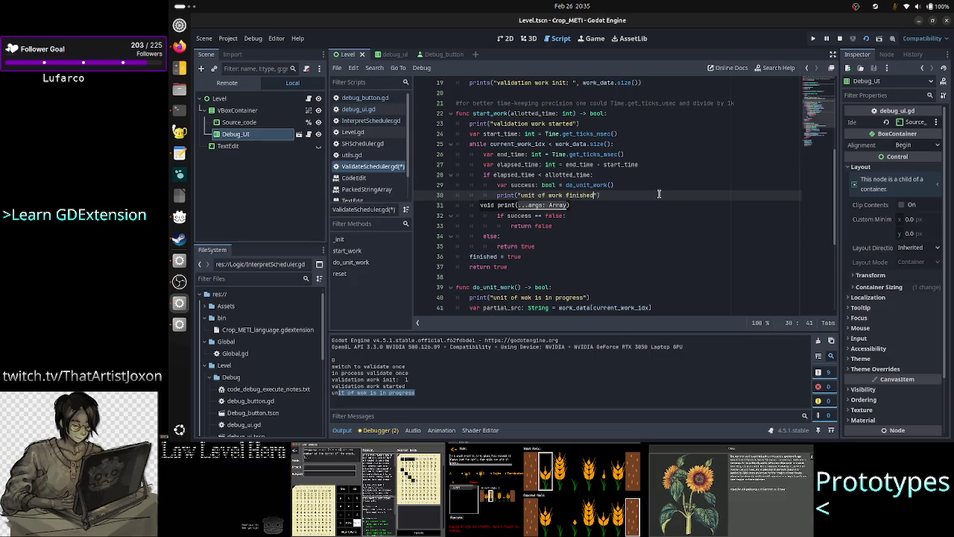
key(End)
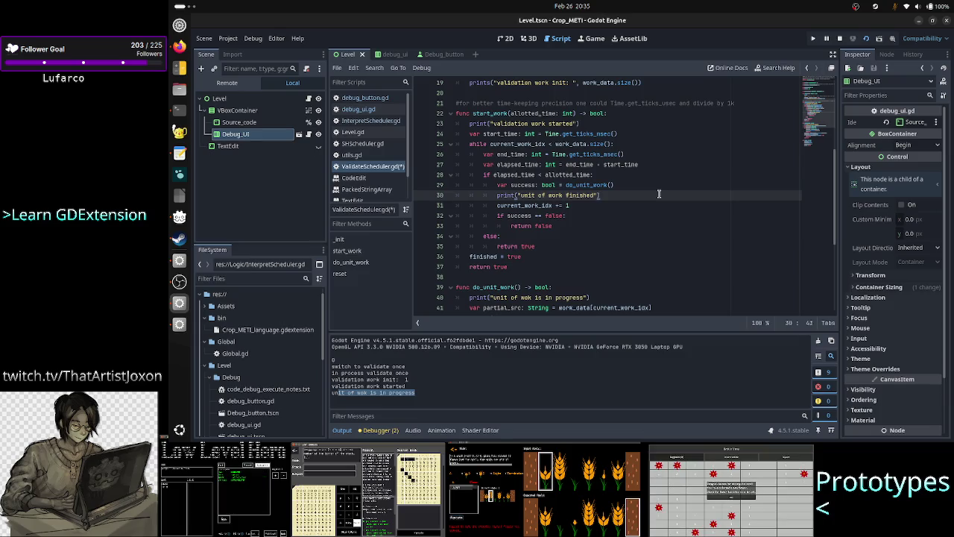
key(Down)
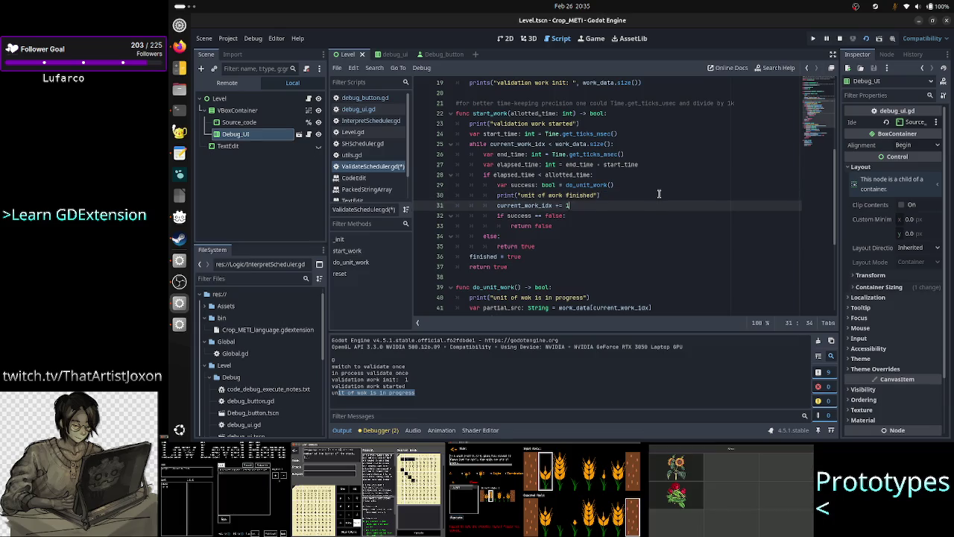
key(shift+Left)
key(shift+Left)
key(shift+Left)
key(shift+Left)
key(shift+Left)
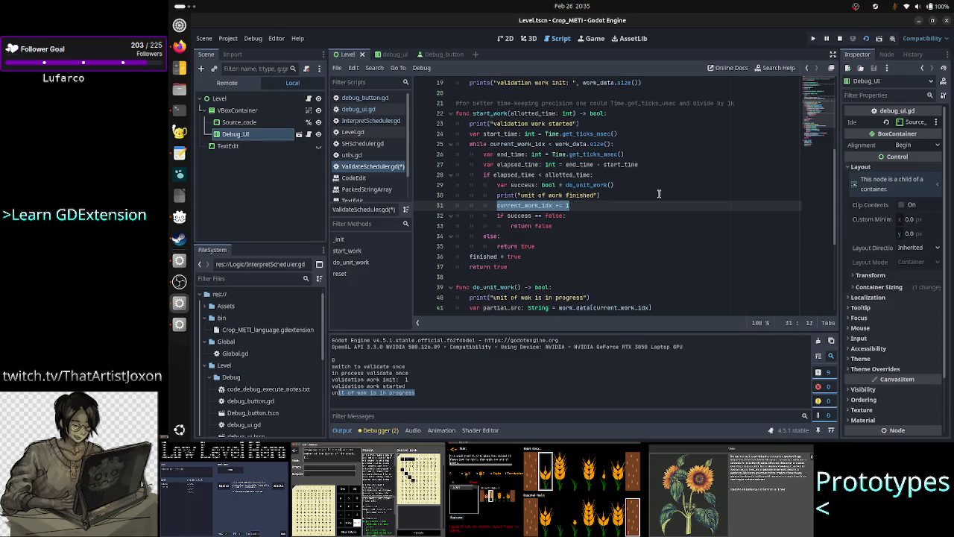
Add print("validation worked finished") after finished = true and save ValidateScheduler.gd.
key(Down)
key(Down)
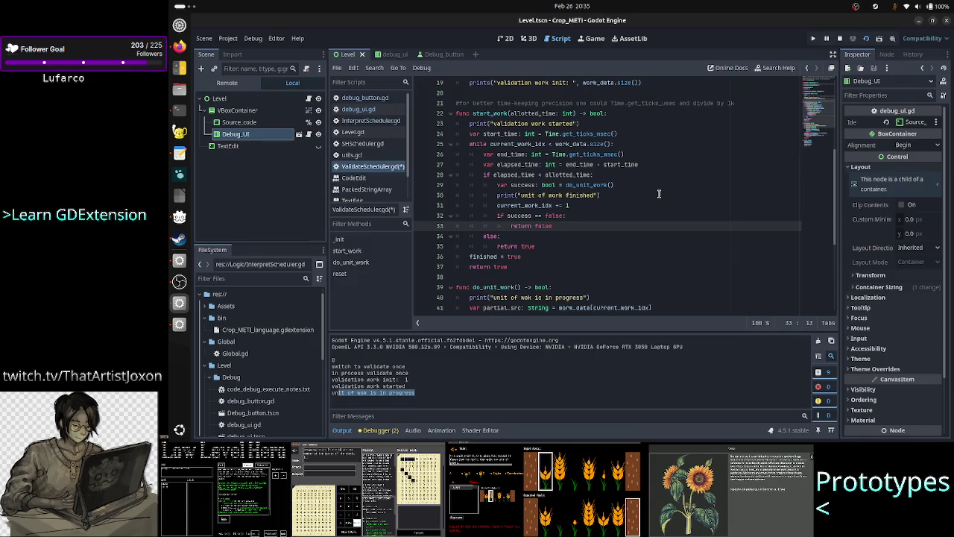
key(Down)
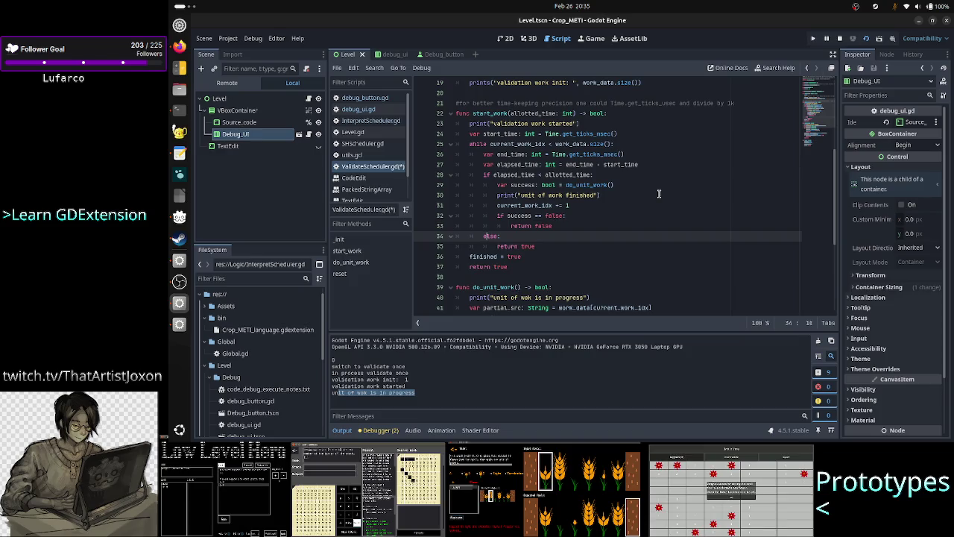
key(Up)
key(Up)
key(Up)
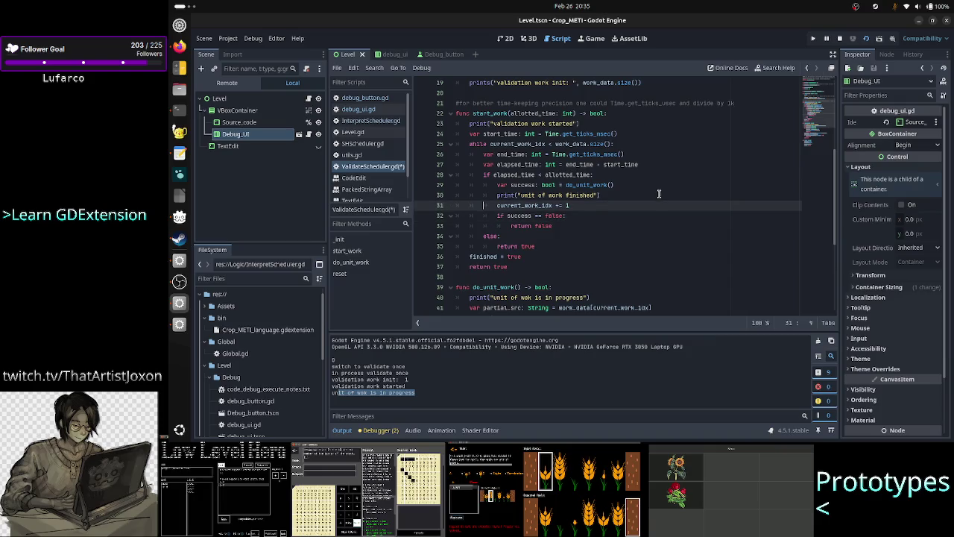
key(Up)
key(Up)
key(Up)
key(Up)
key(Up)
key(Up)
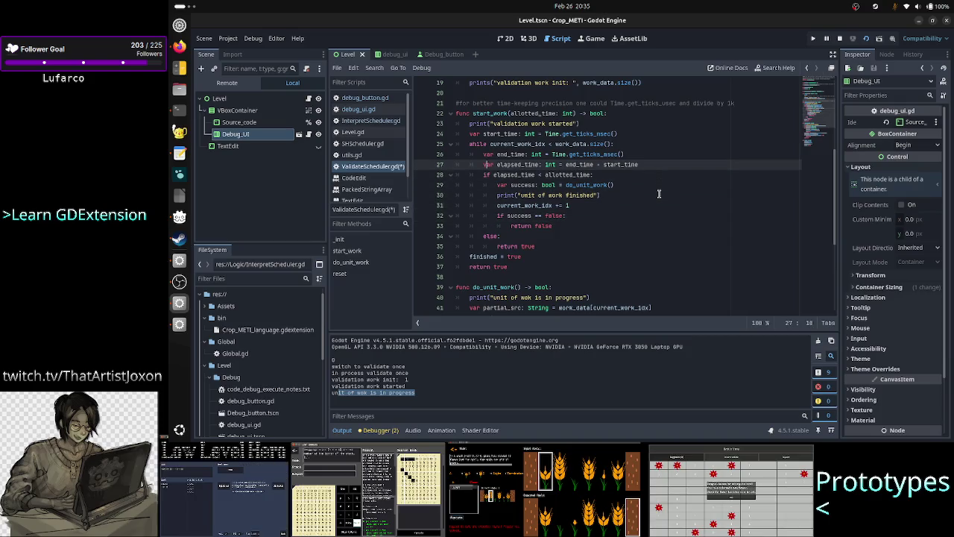
key(ctrl+Left)
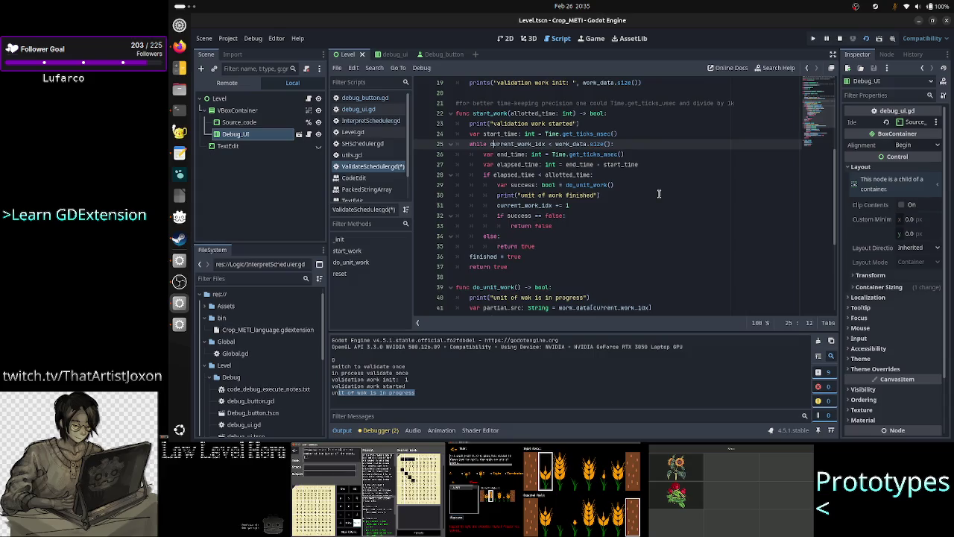
key(ctrl+Right)
key(ctrl+Right)
key(ctrl+Right)
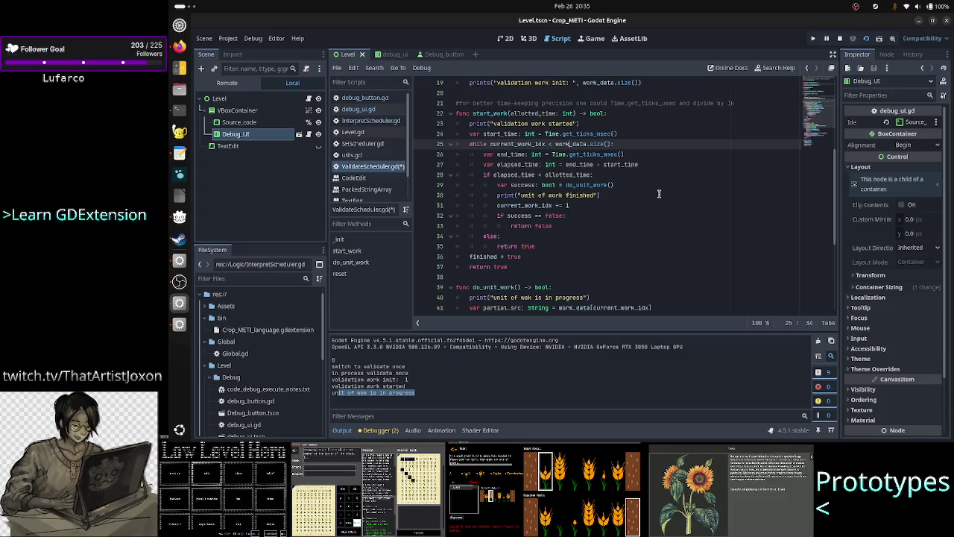
key(Right)
key(Right)
key(Right)
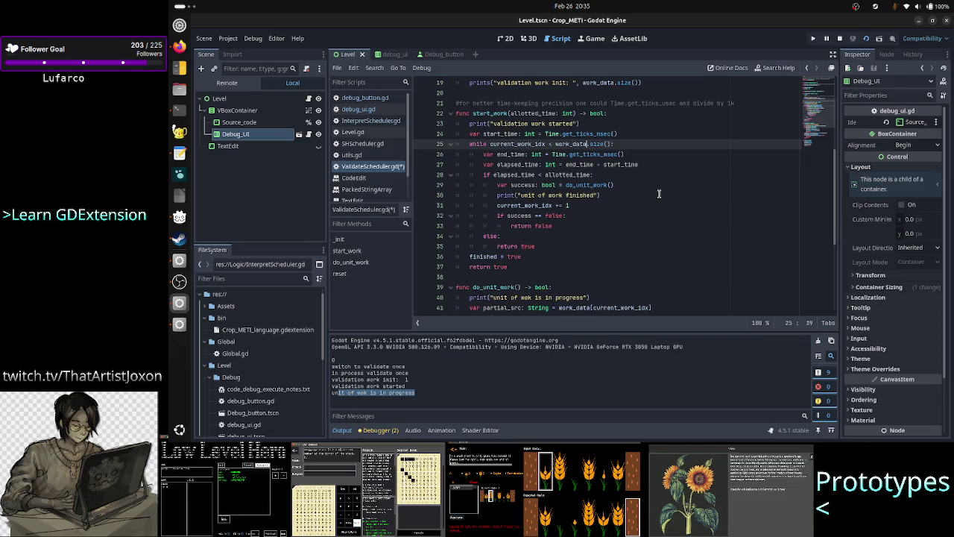
key(Left)
key(Left)
key(Left)
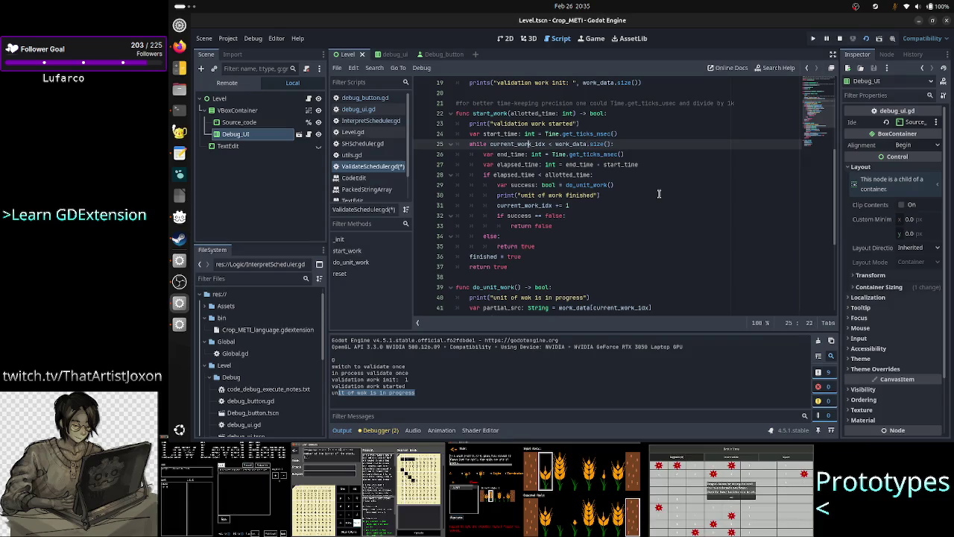
key(Right)
key(Right)
key(Right)
key(Right)
key(Right)
key(Right)
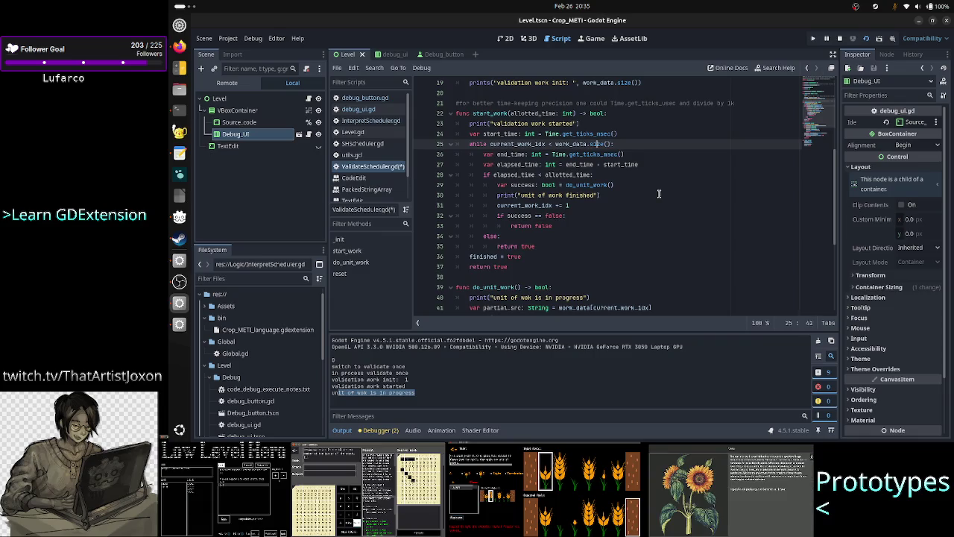
key(Home)
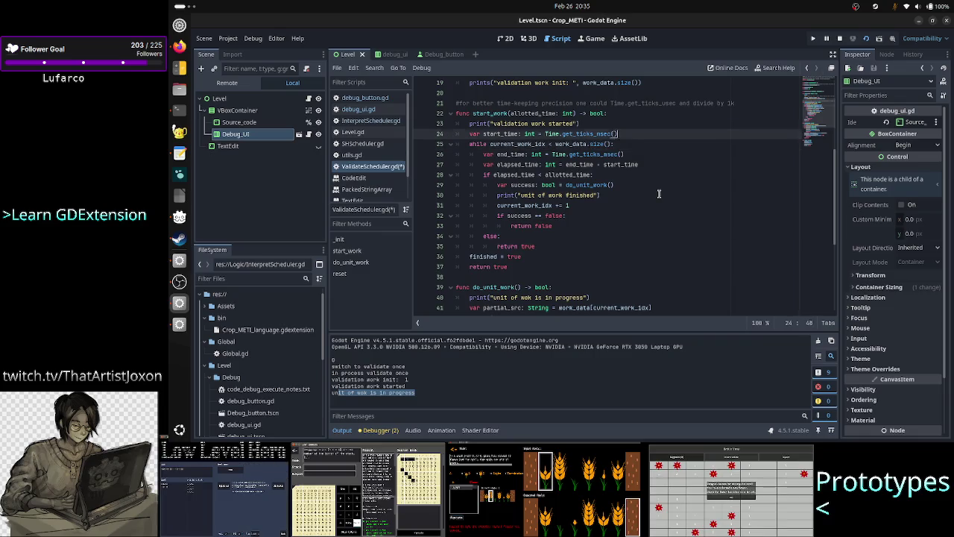
key(Down)
key(Down)
key(Down)
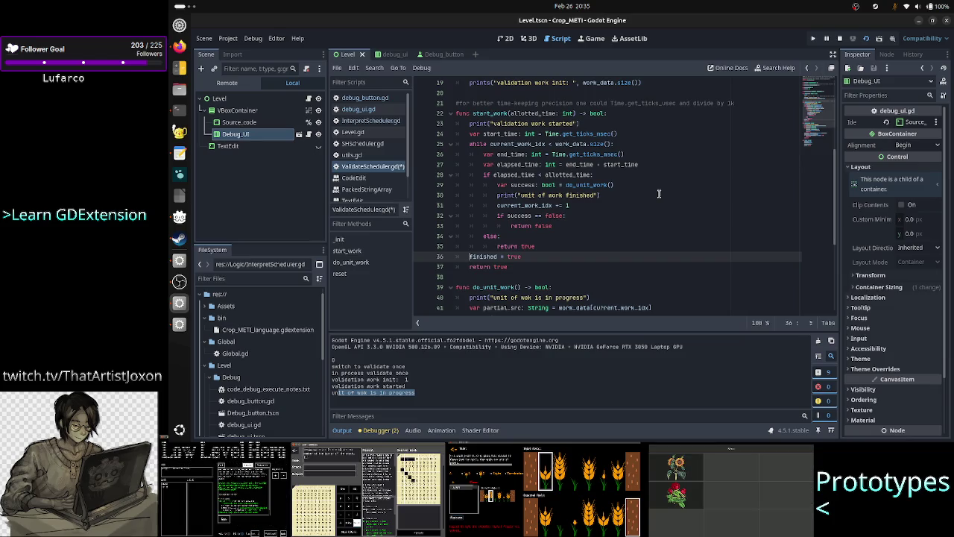
key(Return)
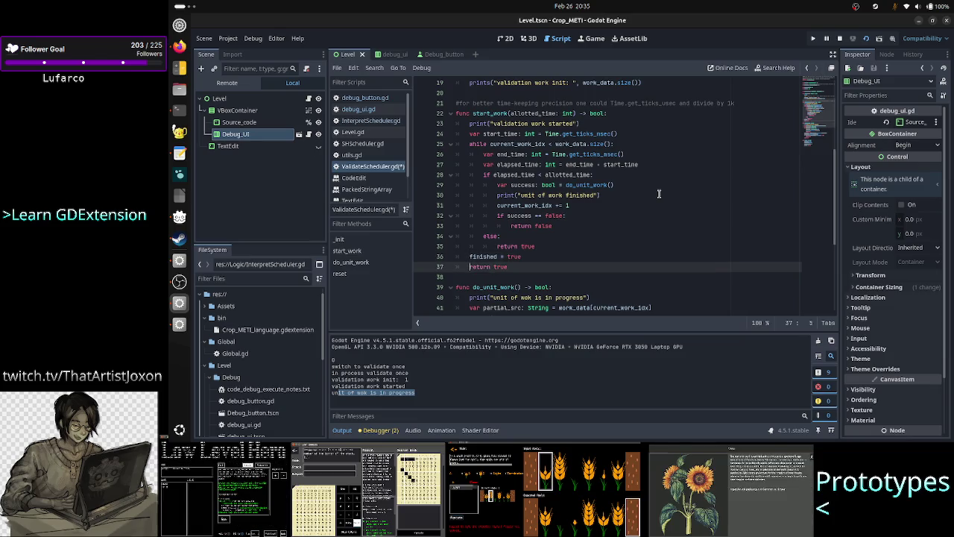
text(pri)
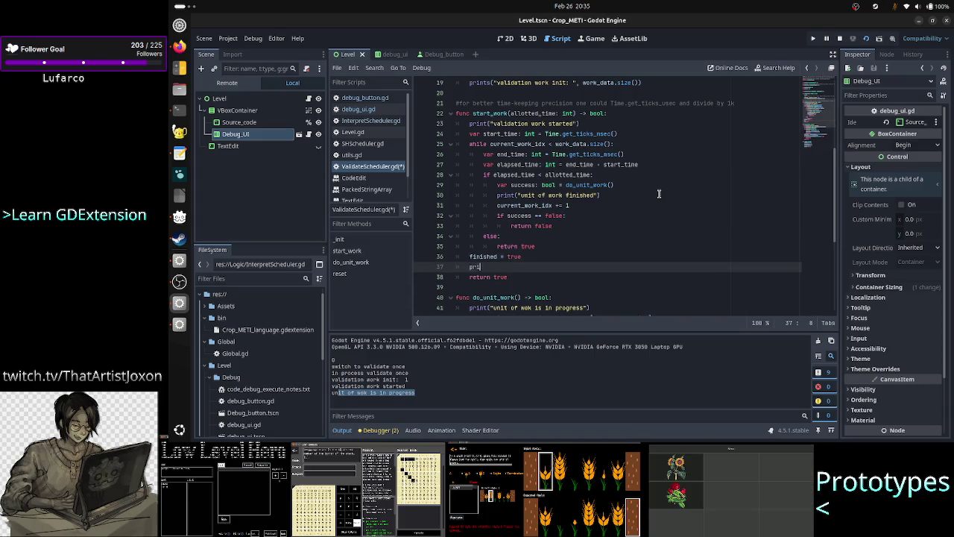
text(nt("validation )
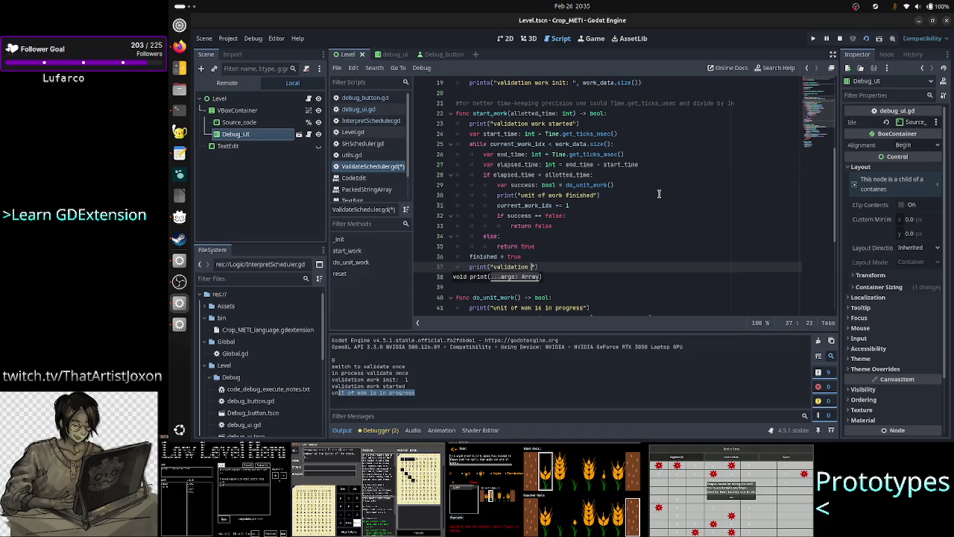
text(worked finished"))
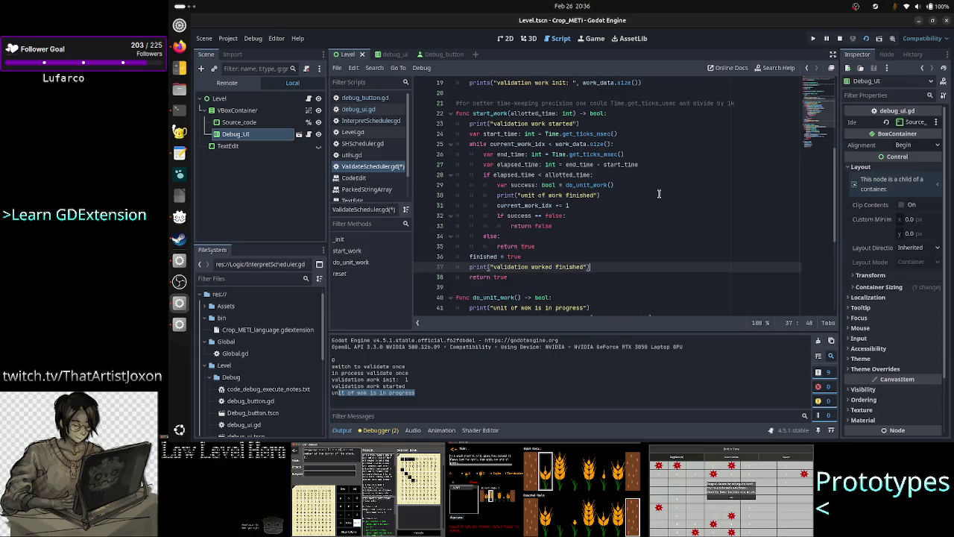
key(Down)
key(Down)
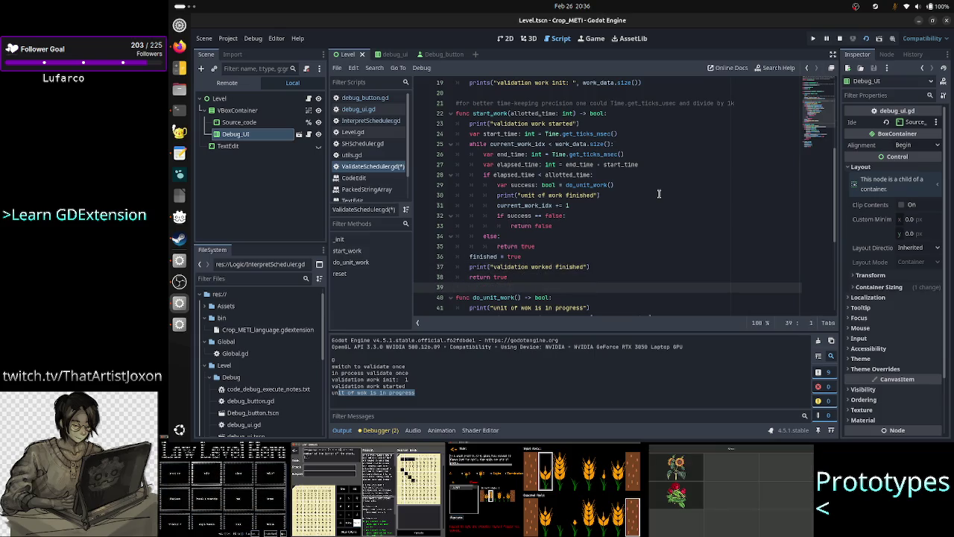
key(ctrl+s)
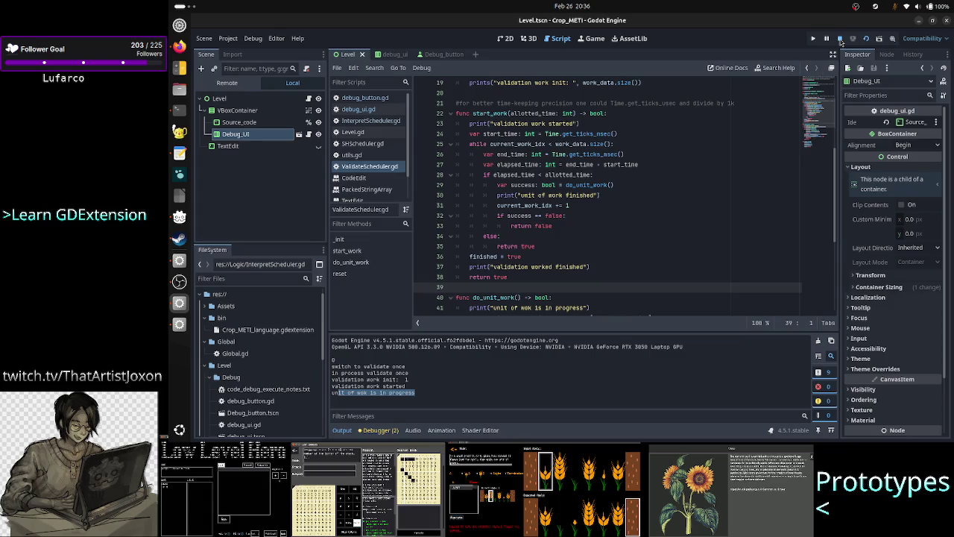
Restart the game, enter source A23RB in the debug window, and run one validation step.
click(840, 41)
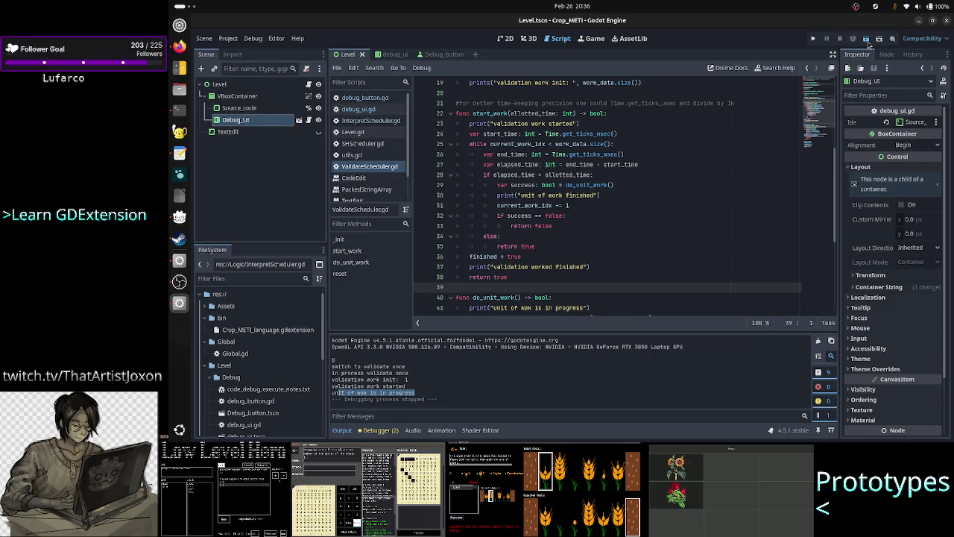
click(866, 40)
text(A23R)
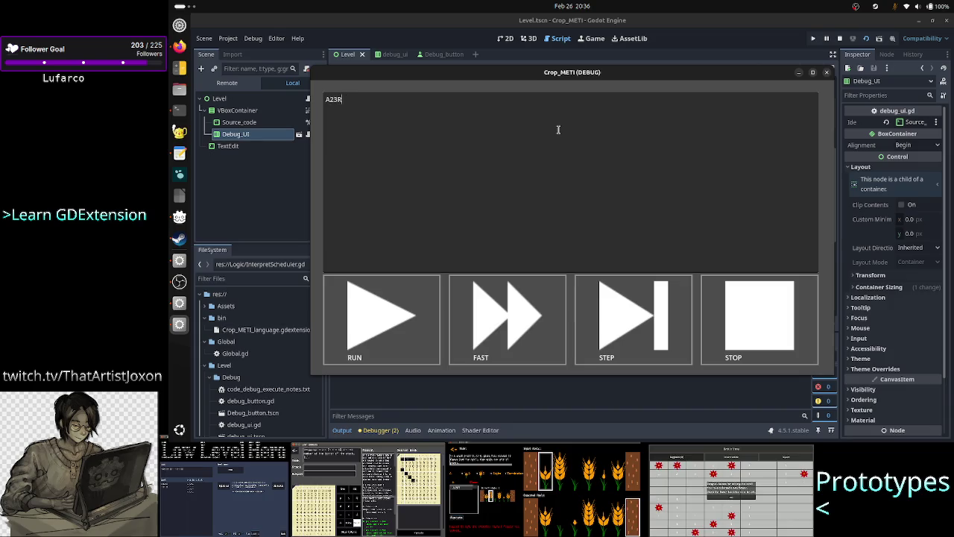
text(B)
key(ctrl+a)
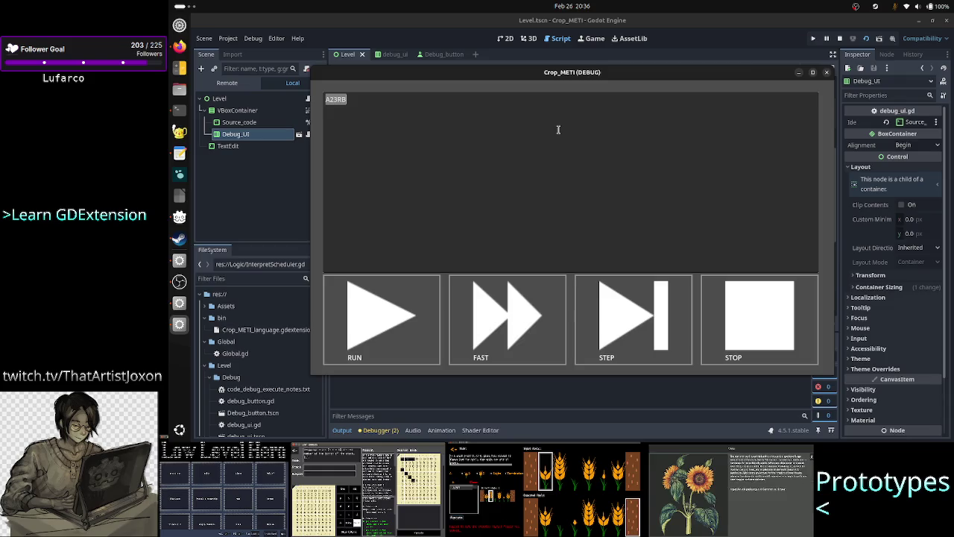
click(558, 130)
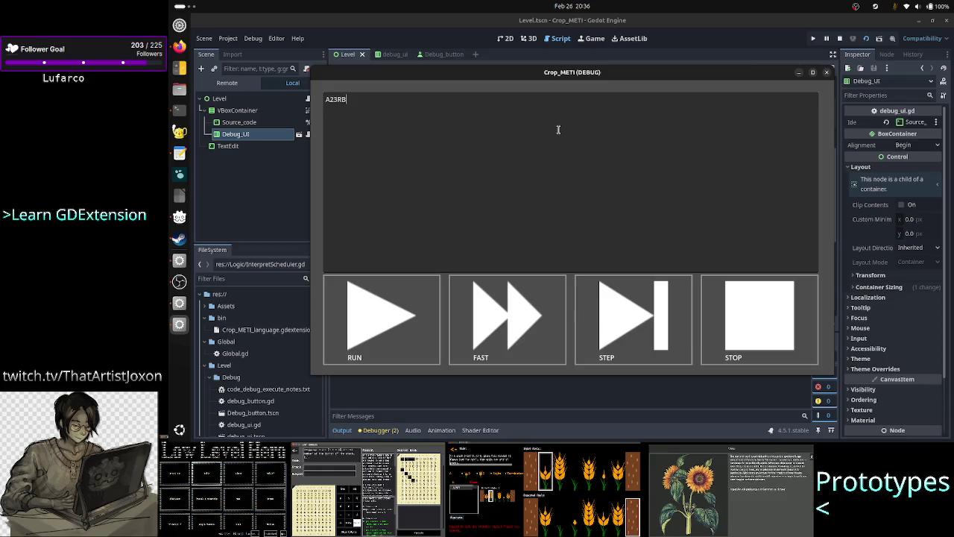
click(629, 319)
click(451, 389)
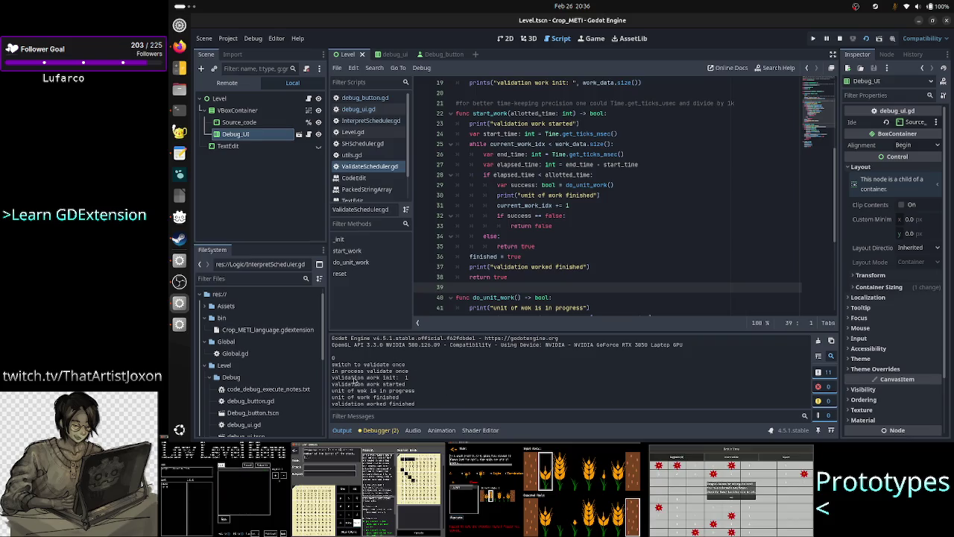
drag(357, 377, 420, 376)
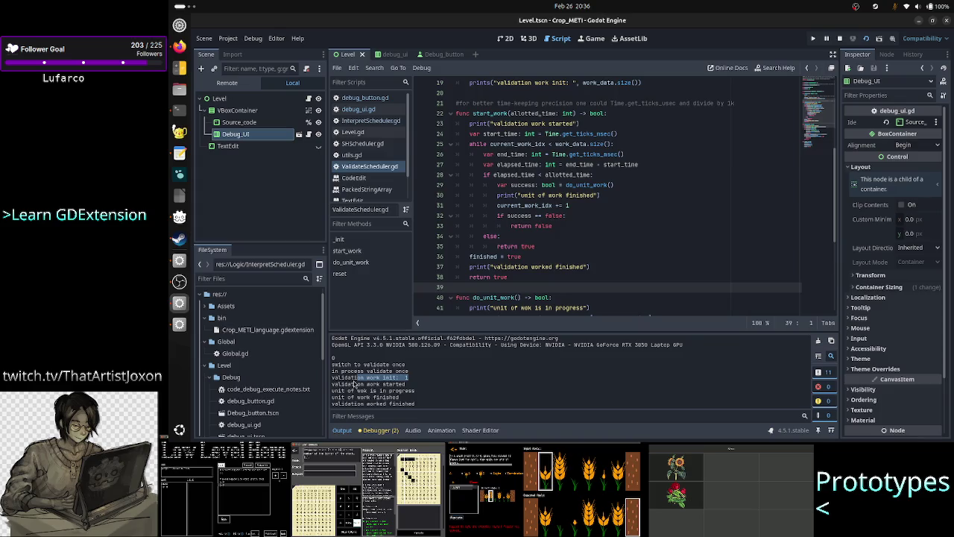
drag(356, 378, 410, 383)
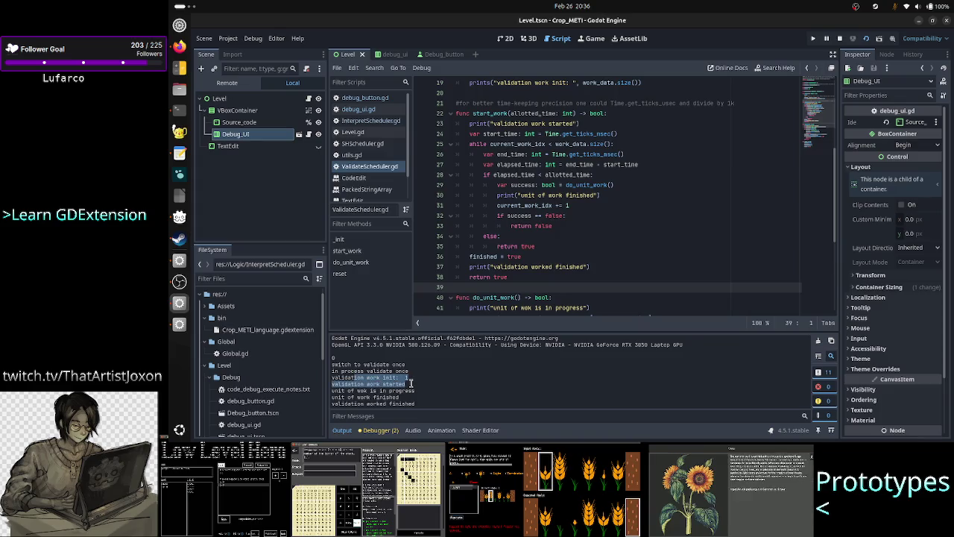
drag(348, 390, 418, 390)
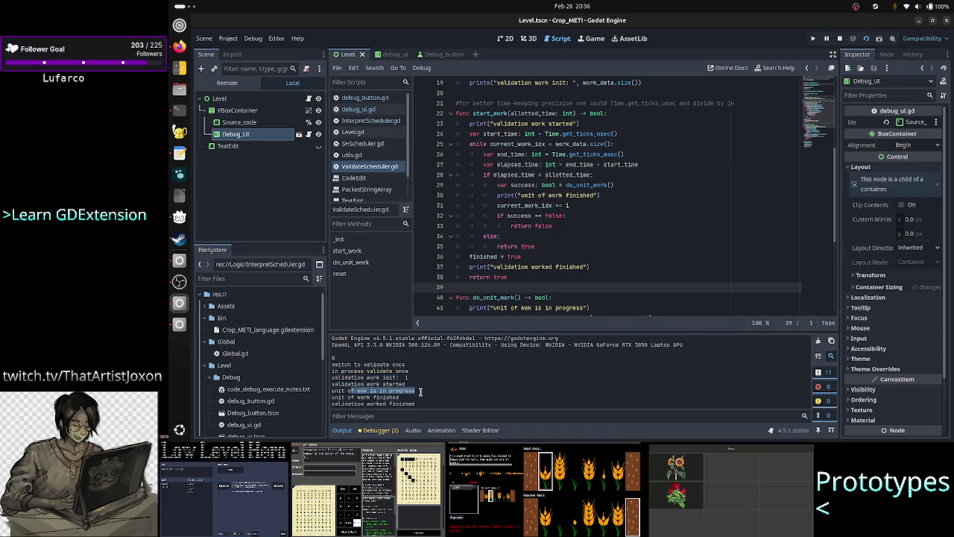
drag(354, 398, 417, 405)
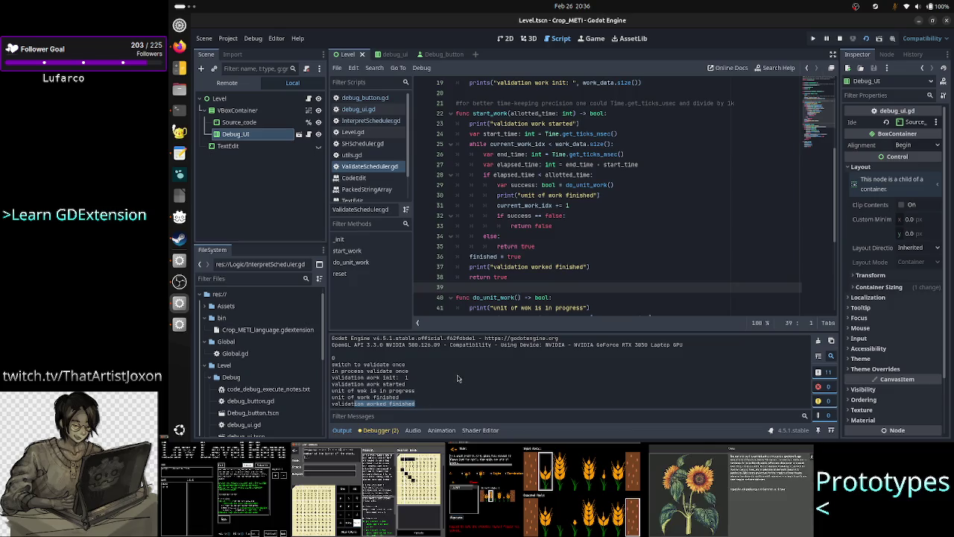
key(alt+Tab)
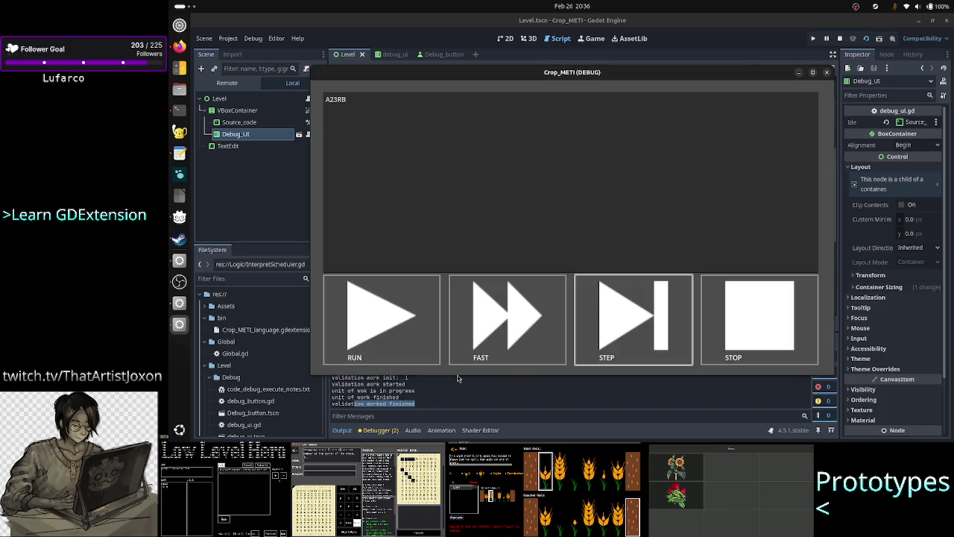
click(434, 410)
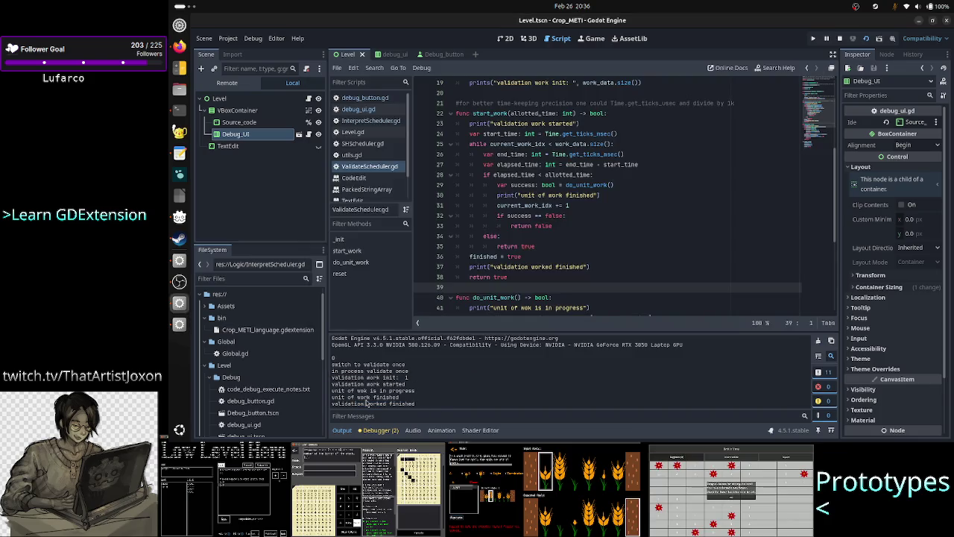
drag(367, 398, 387, 405)
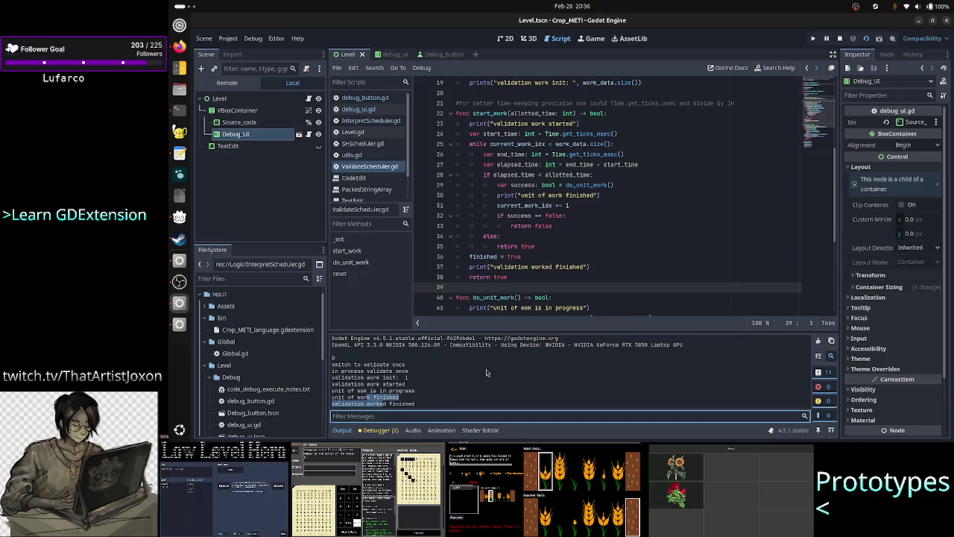
click(434, 403)
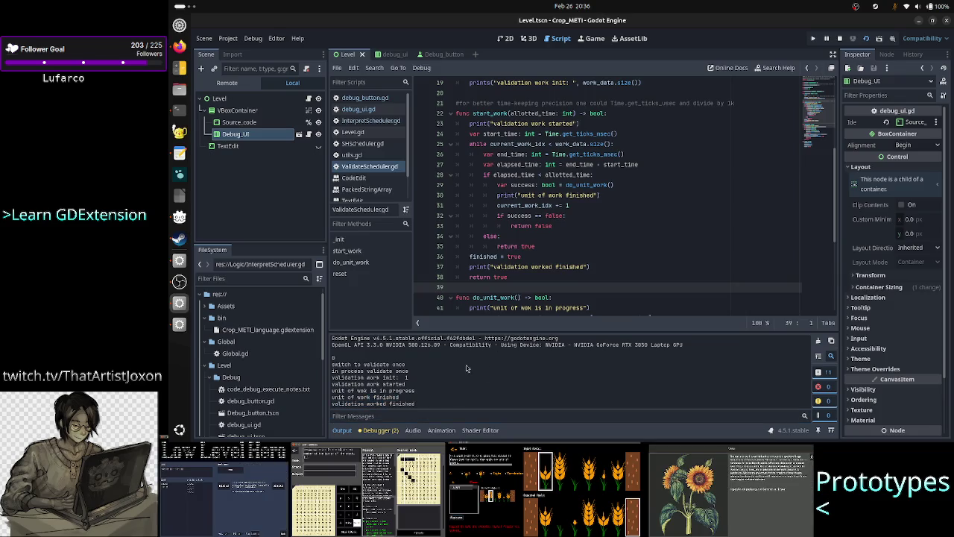
click(520, 275)
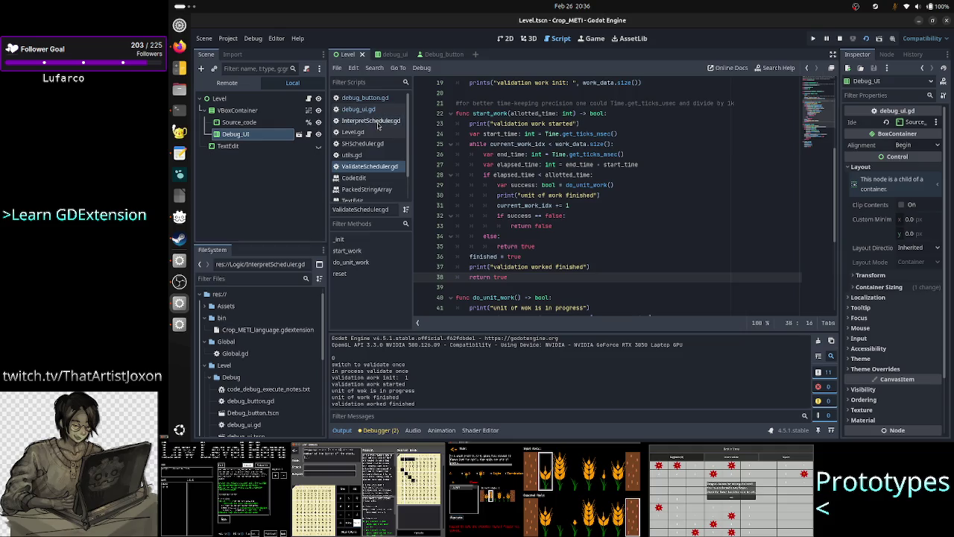
Inspect process_validate_once in debug_ui.gd and its start_work call in ValidateScheduler.gd.
click(359, 109)
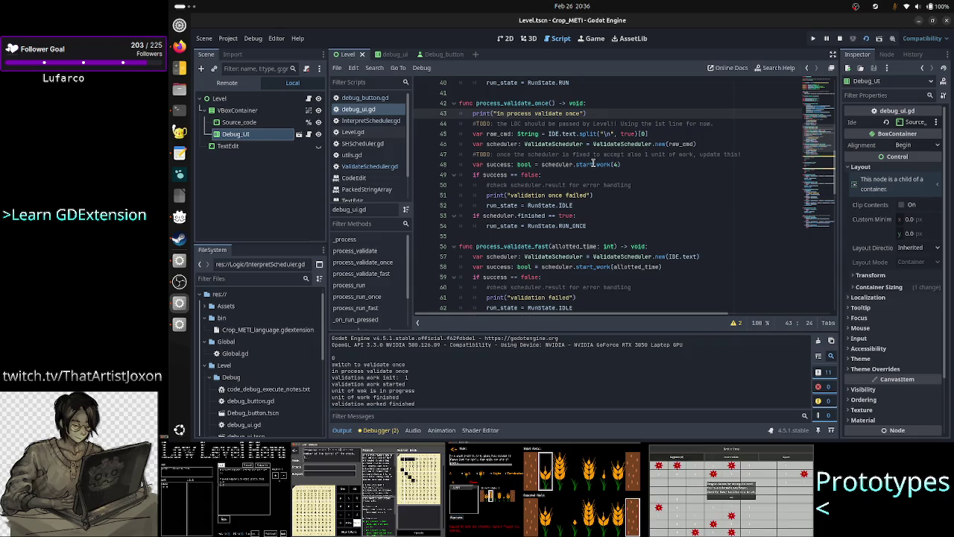
double_click(630, 143)
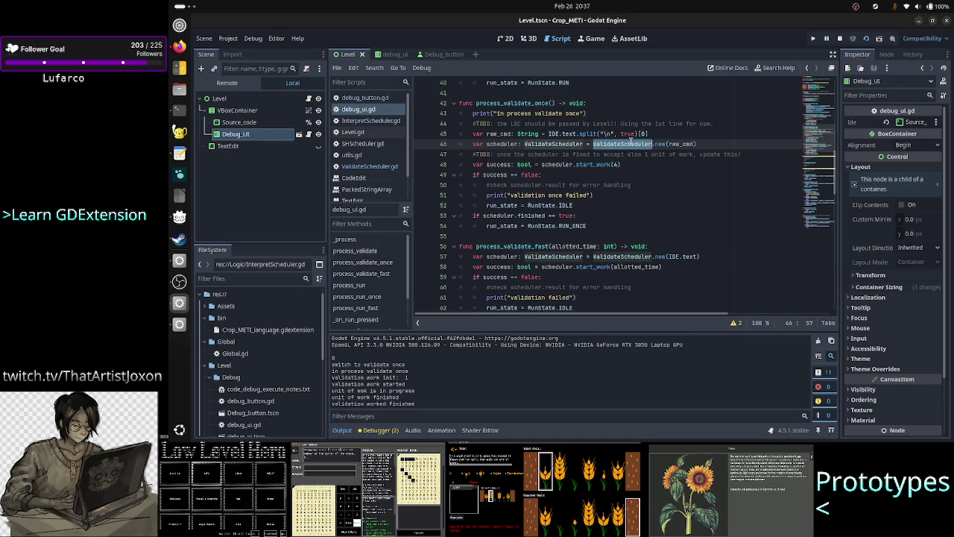
click(554, 174)
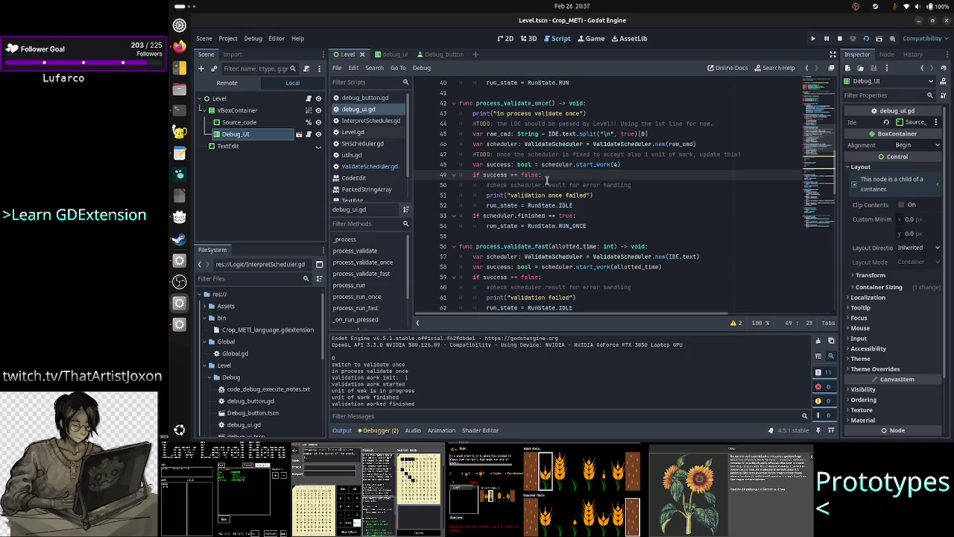
double_click(593, 164)
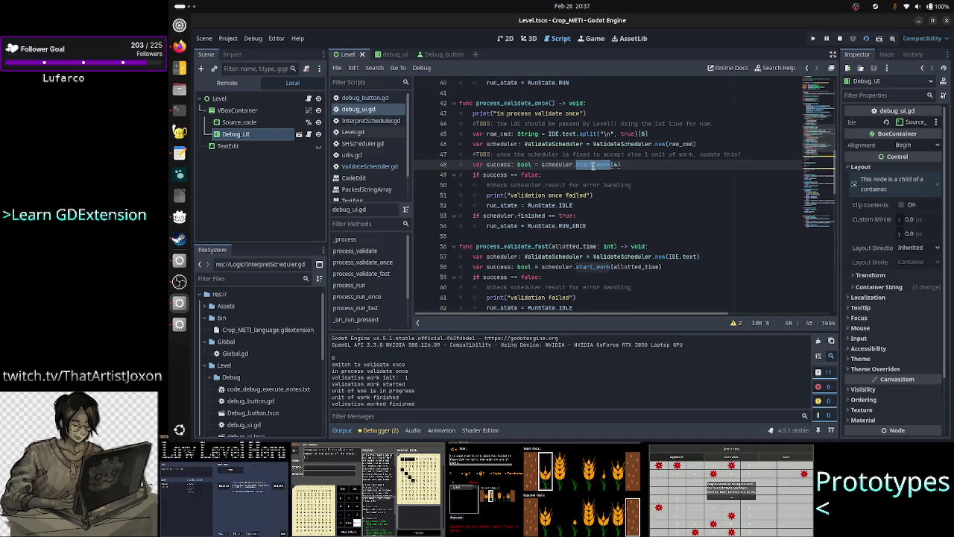
click(377, 166)
click(492, 113)
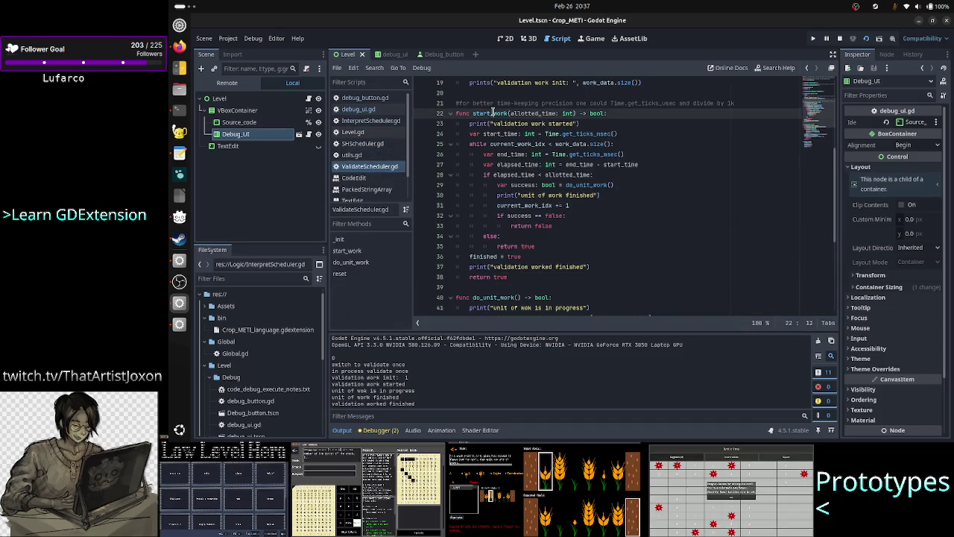
click(566, 266)
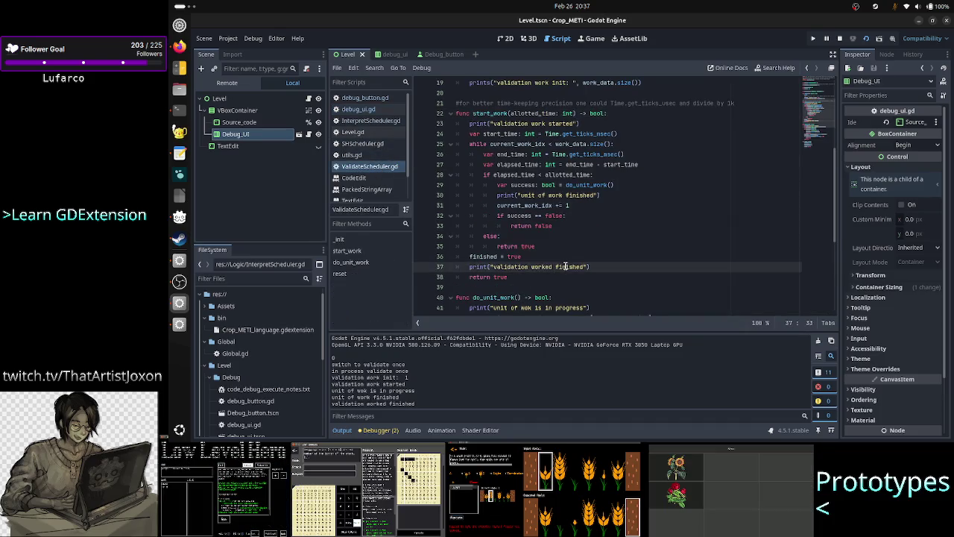
click(380, 112)
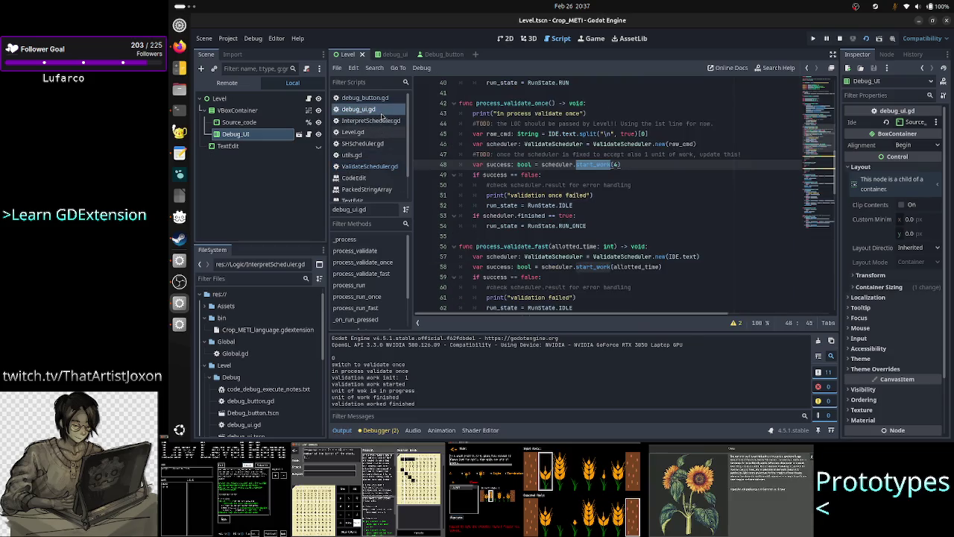
Open a new line under the scheduler.finished check in process_validate_once.
double_click(496, 175)
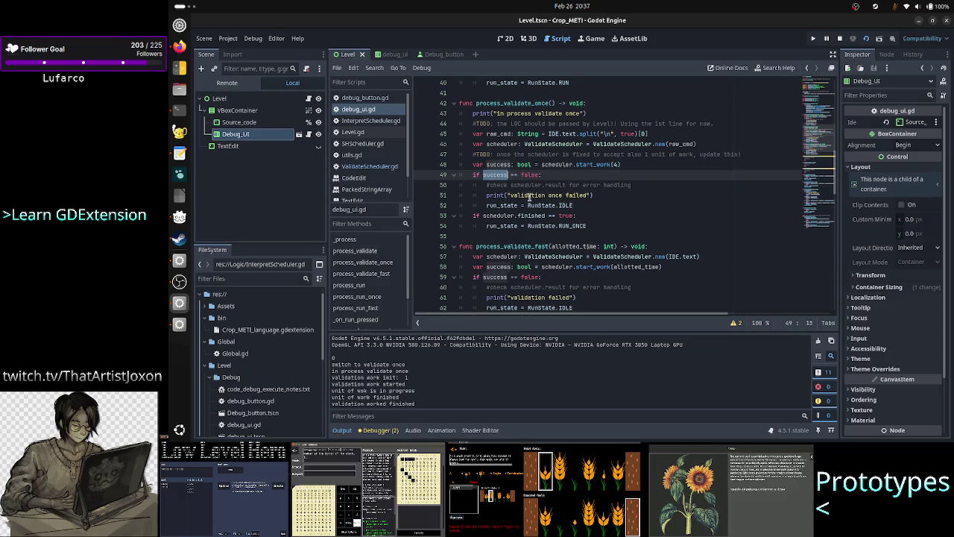
drag(524, 195, 580, 195)
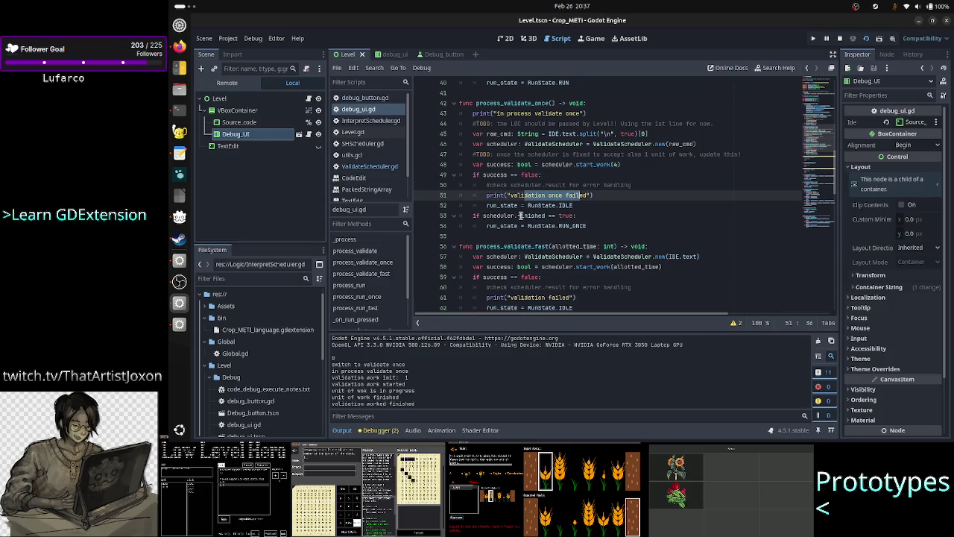
click(599, 216)
key(Return)
Add print("validation once finished successfully") under the scheduler.finished check.
text(print()
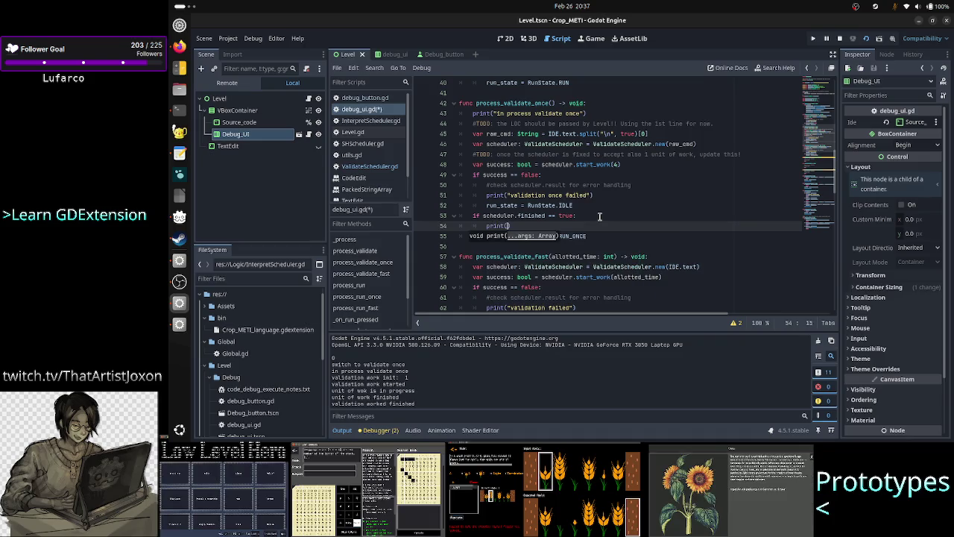
text("valid)
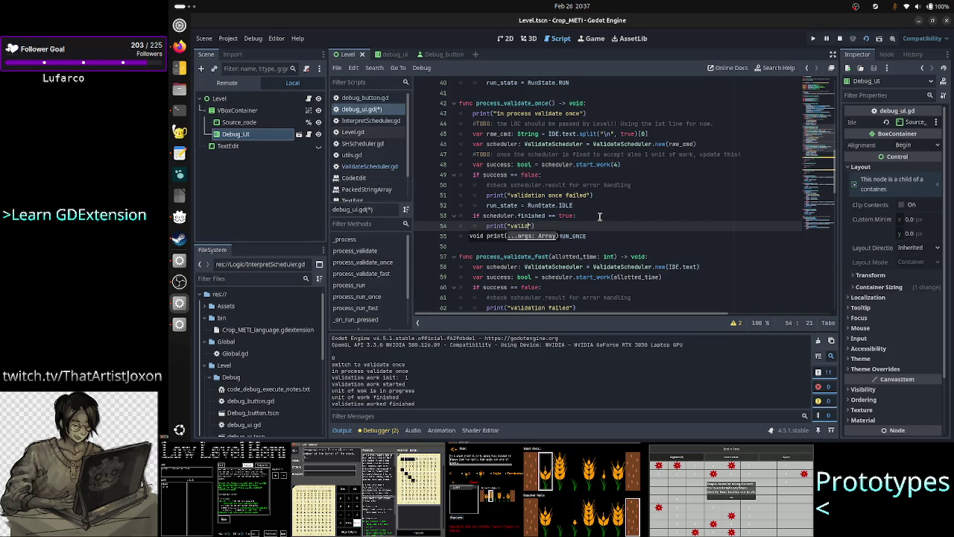
key(BackSpace)
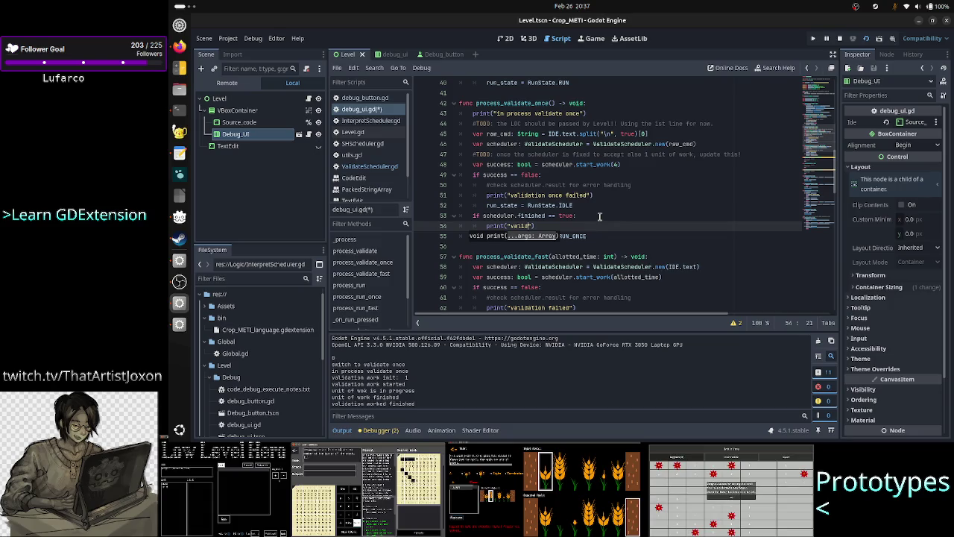
text(ation once)
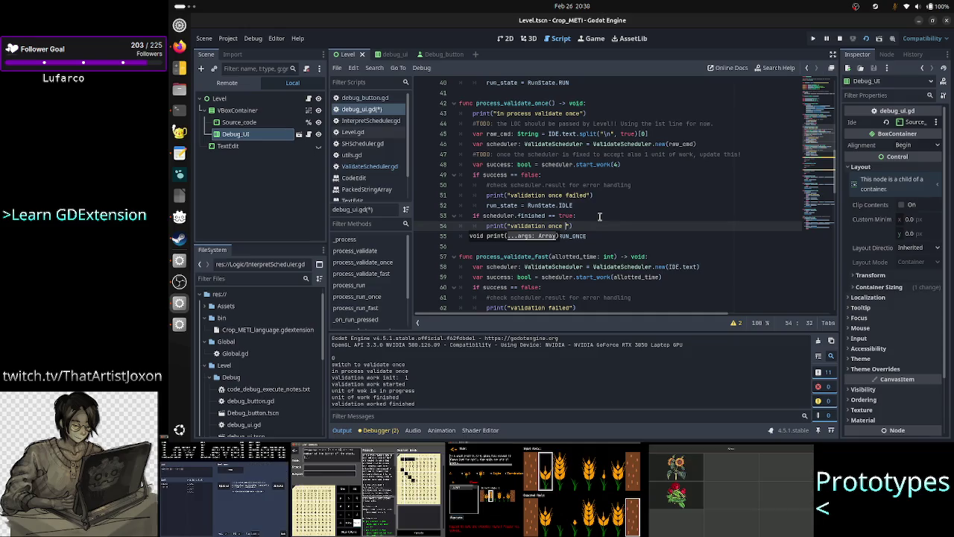
text(ni)
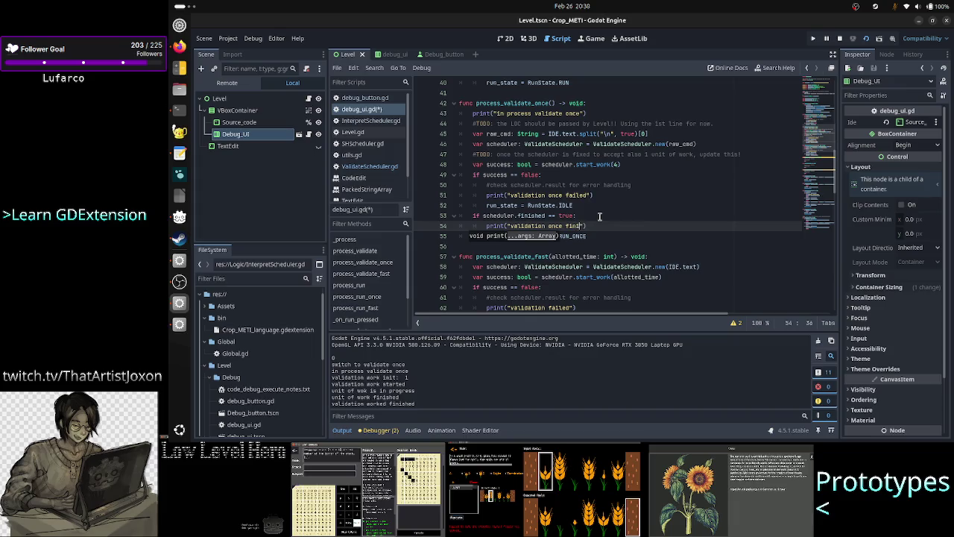
text(shed)
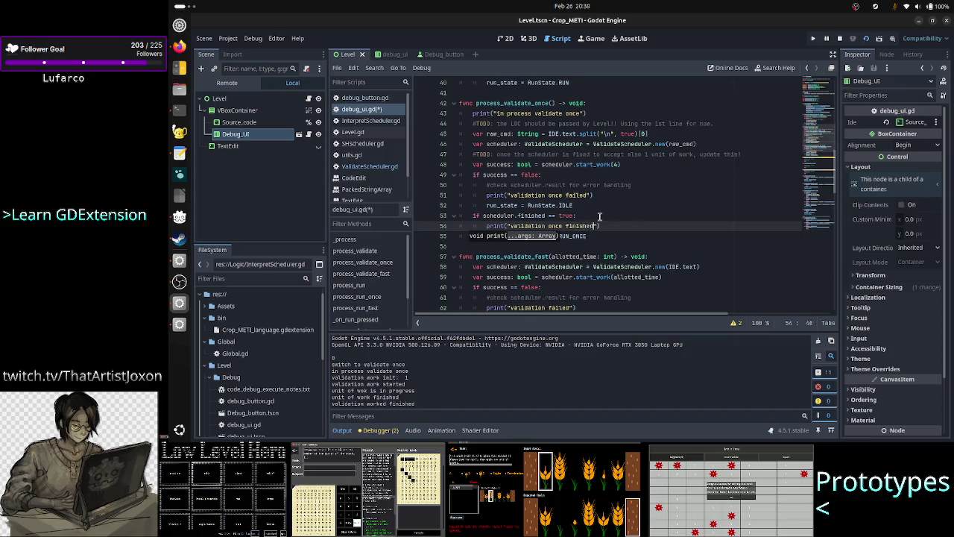
text( success)
text(fully)
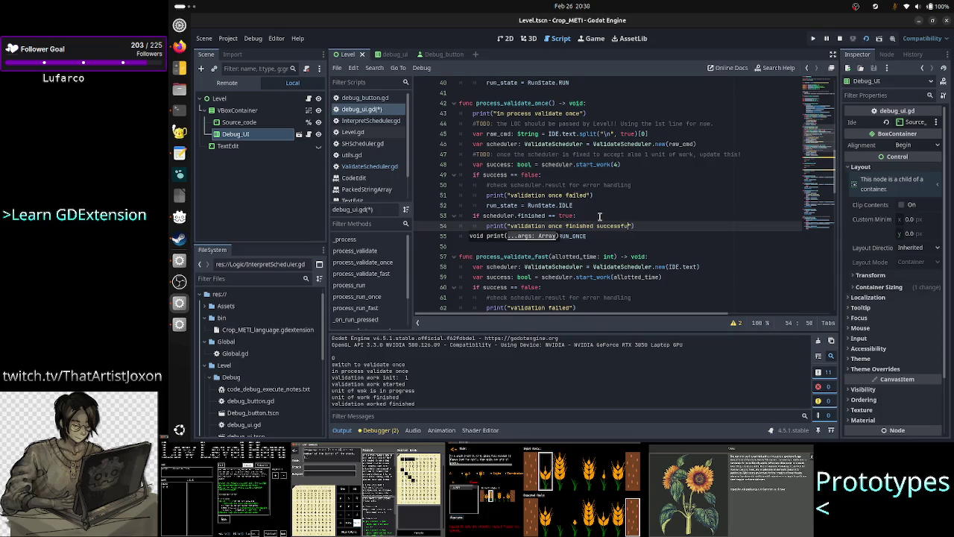
Add print("in process run once") to process_run_once, then save and run with F5.
key(Down)
key(Down)
key(Down)
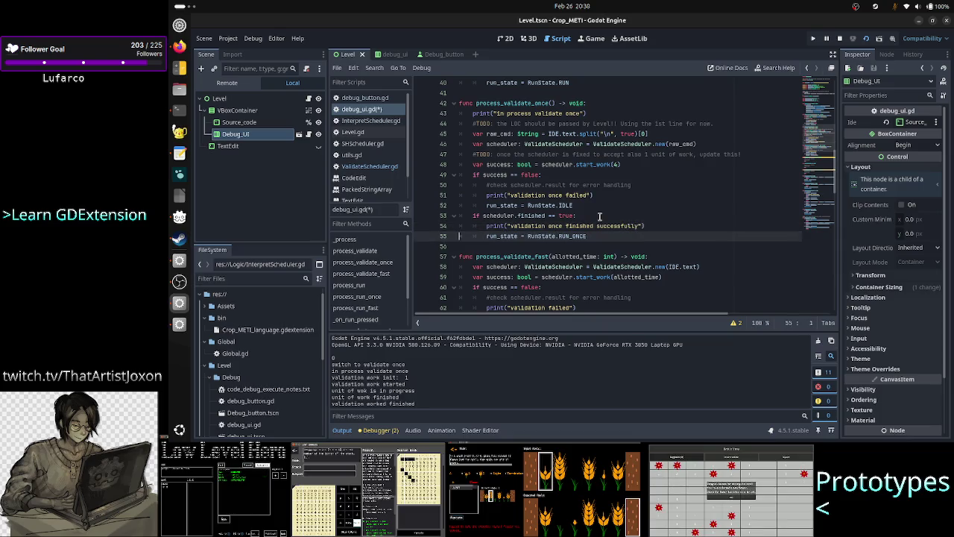
key(Down)
key(Down)
key(Down)
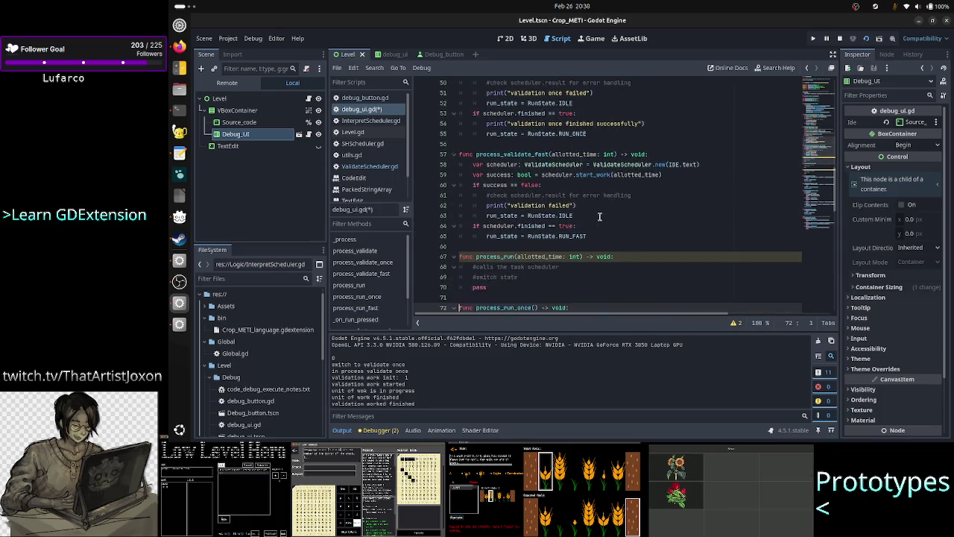
key(Up)
key(Up)
key(Up)
key(End)
key(Return)
text(print)
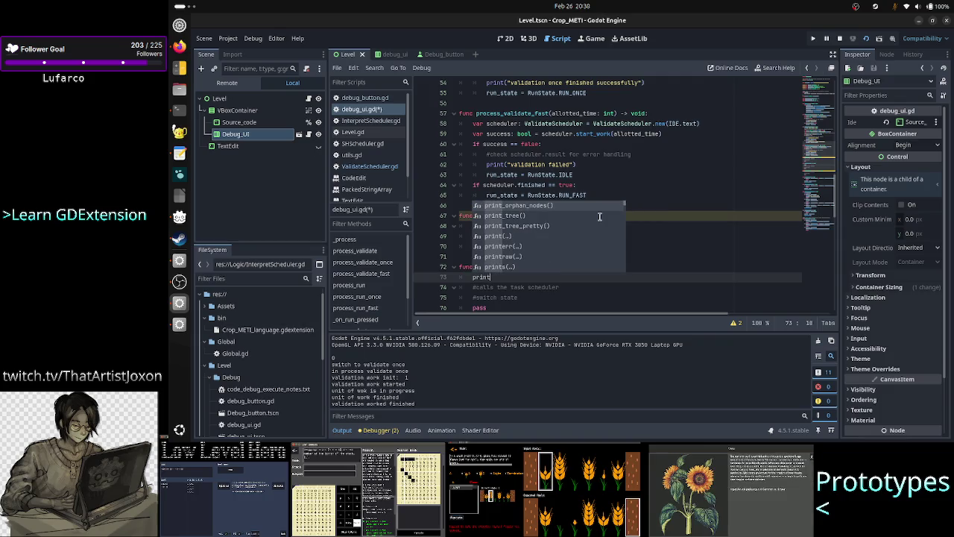
text(("i)
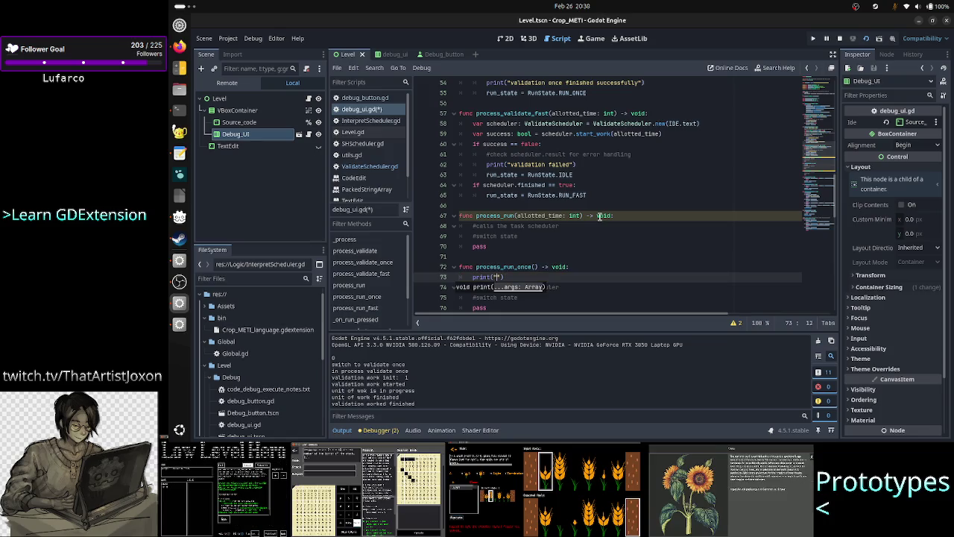
text(n proc)
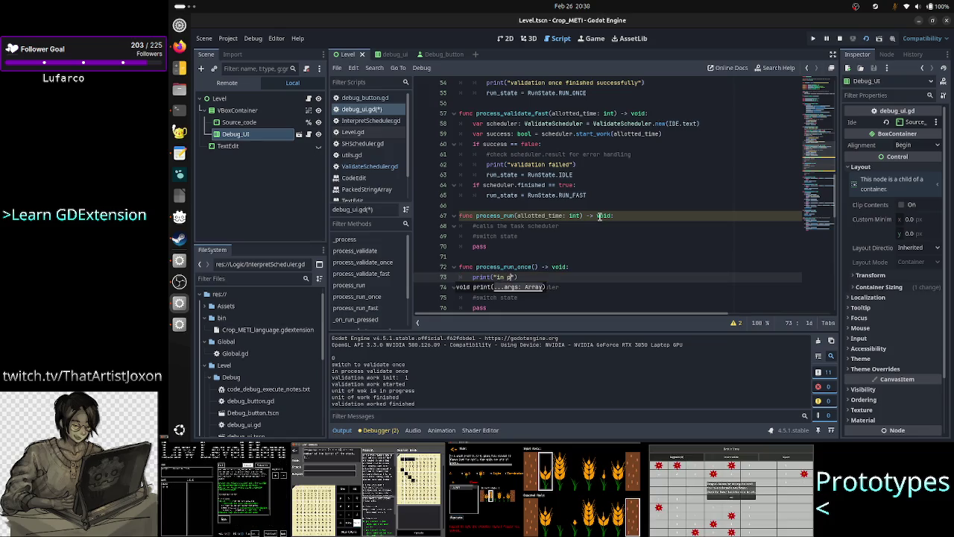
text(ess)
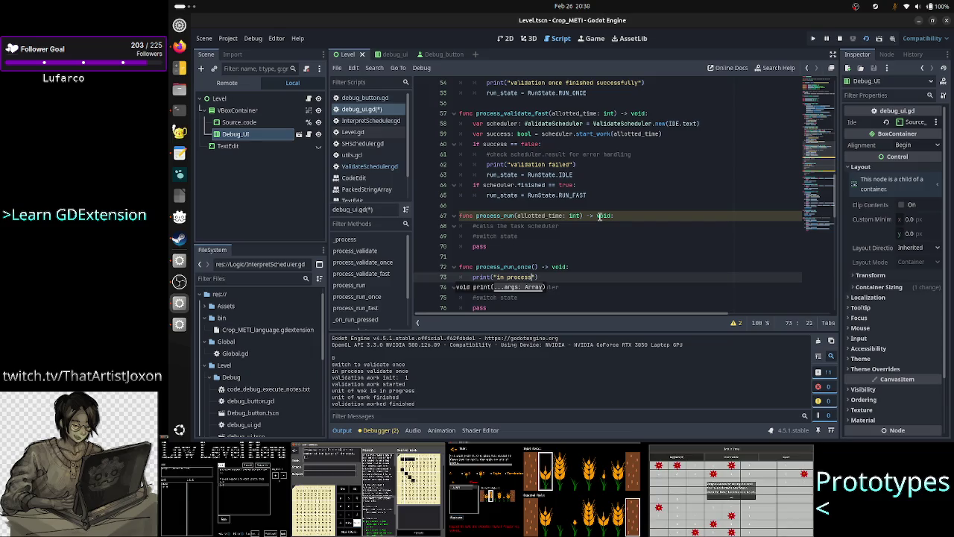
text( run once)
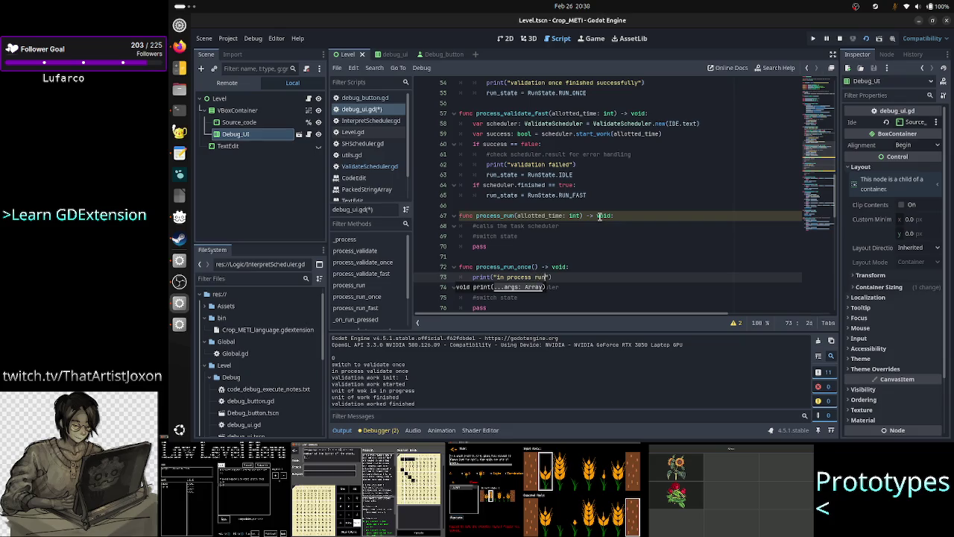
key(Escape)
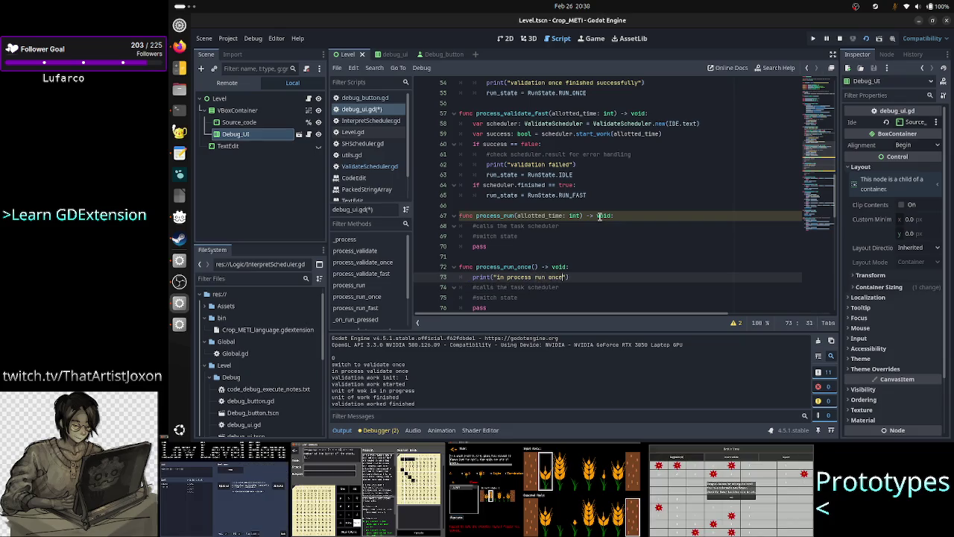
key(F5)
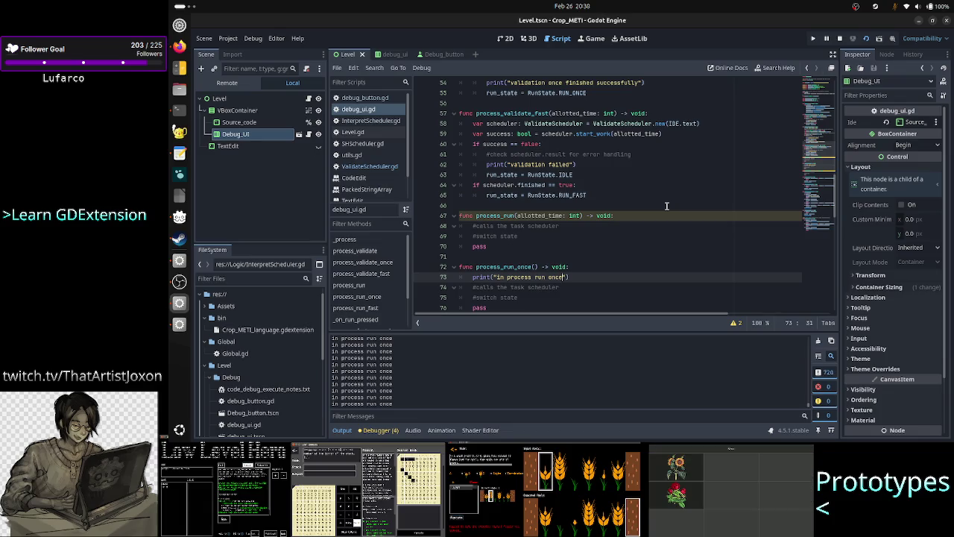
Stop the running game and place the caret at the end of process_run_once's print line.
click(840, 39)
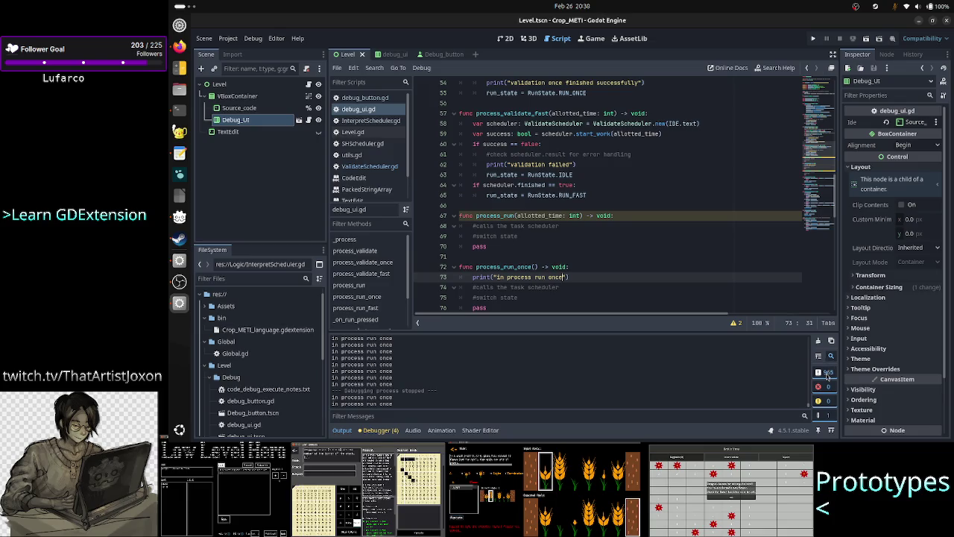
double_click(504, 267)
click(590, 277)
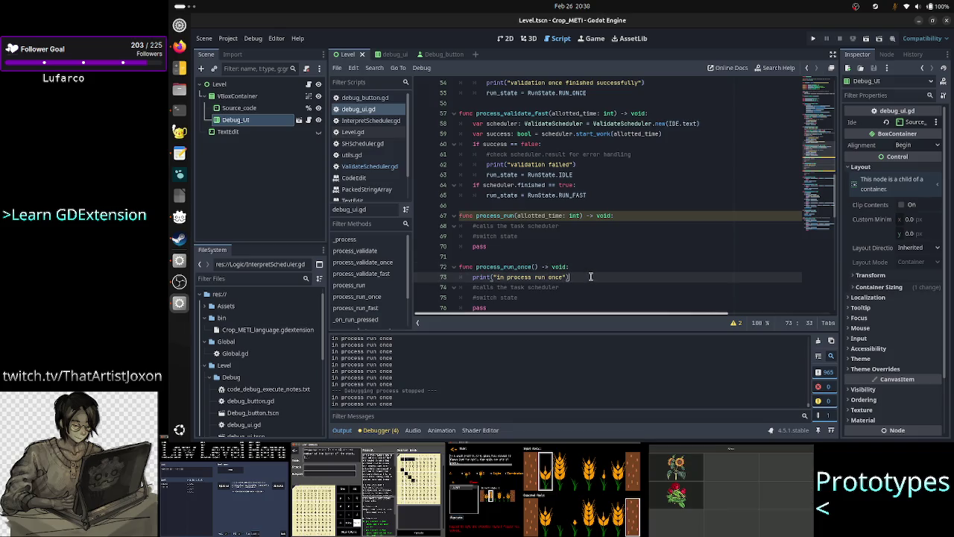
Review the validate and run functions, ending at the #switch state comment in process_run_once.
key(Up)
key(Up)
key(Up)
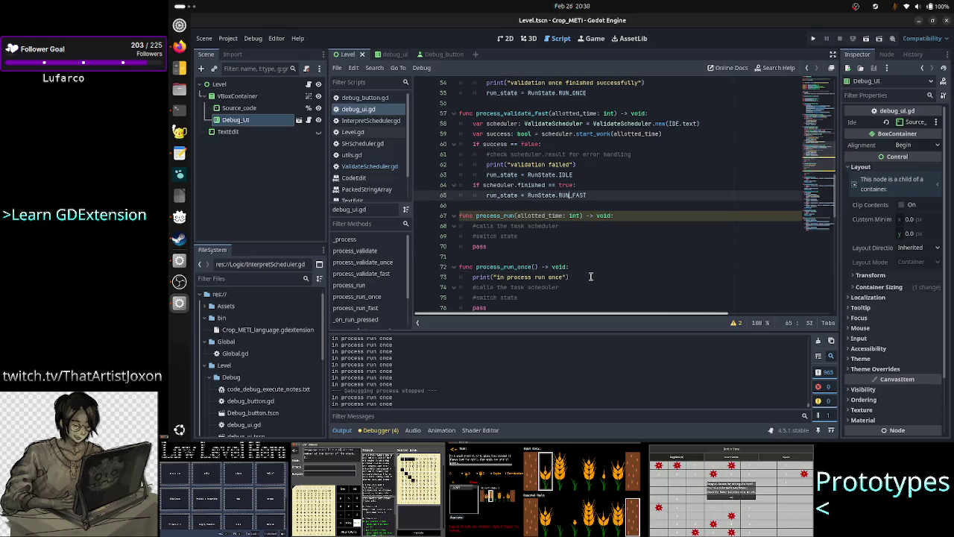
key(Up)
key(Up)
key(Up)
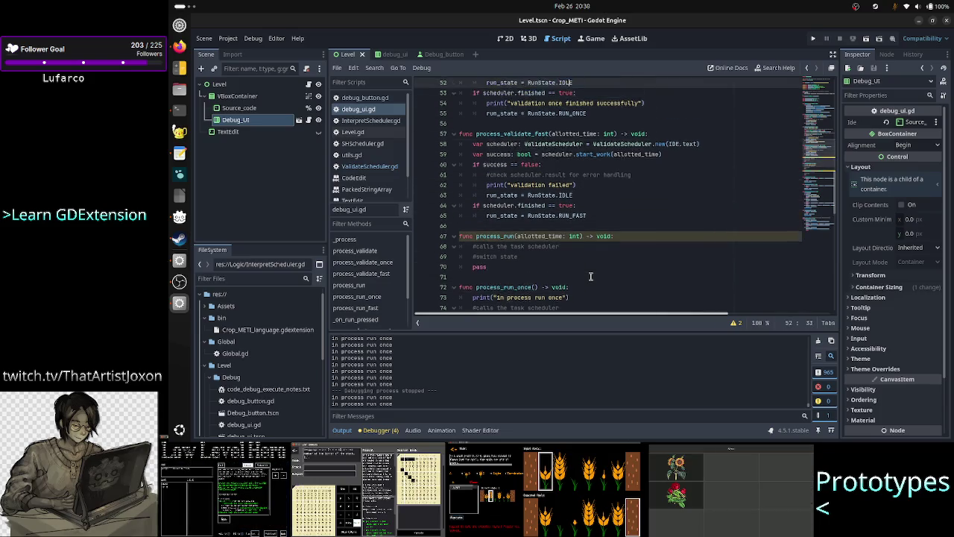
key(Down)
key(Down)
key(Down)
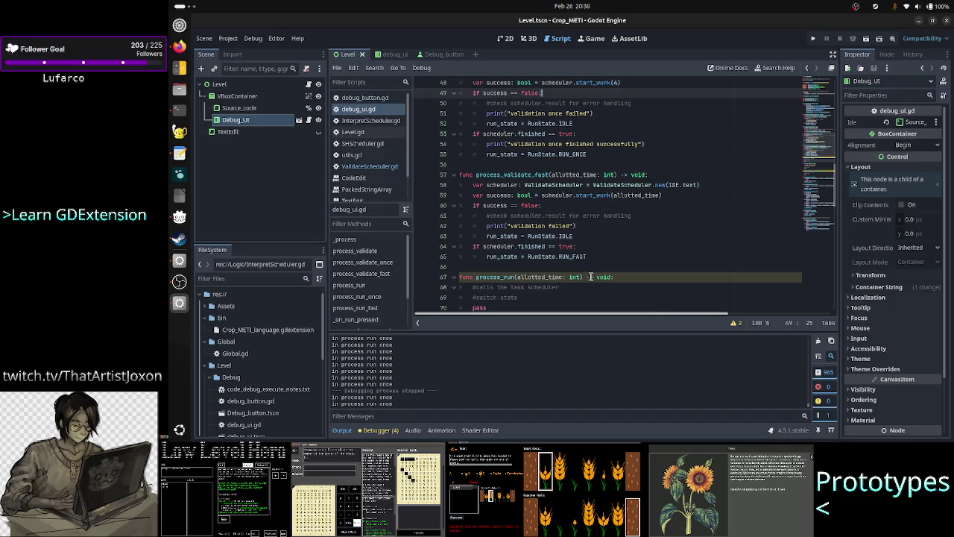
key(Down)
key(Down)
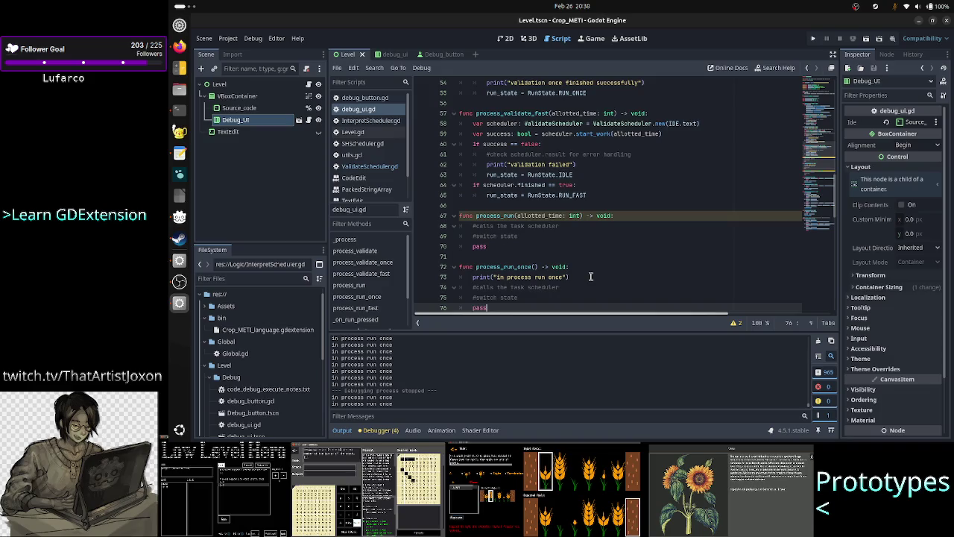
key(Down)
key(Down)
key(Up)
key(Up)
key(Up)
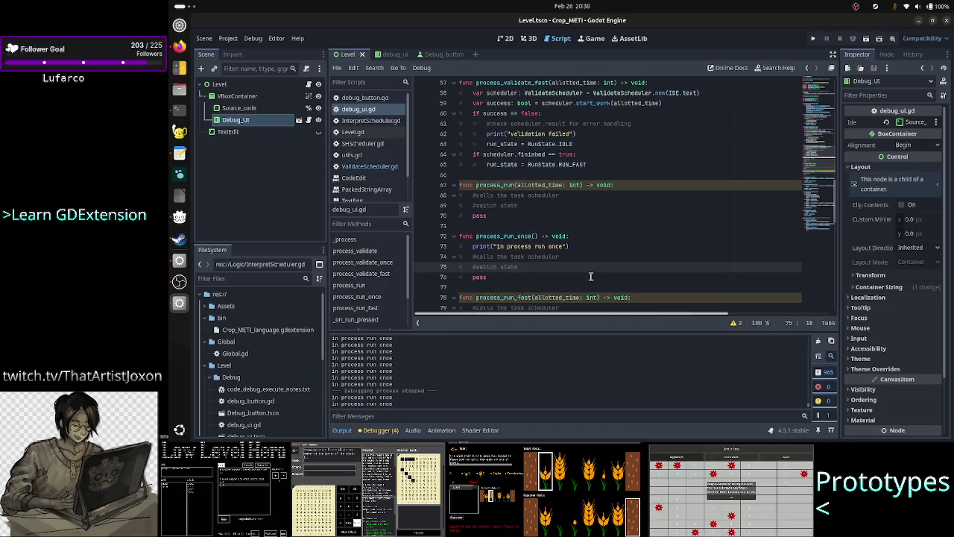
key(Down)
key(Up)
key(Up)
key(Up)
key(Down)
key(End)
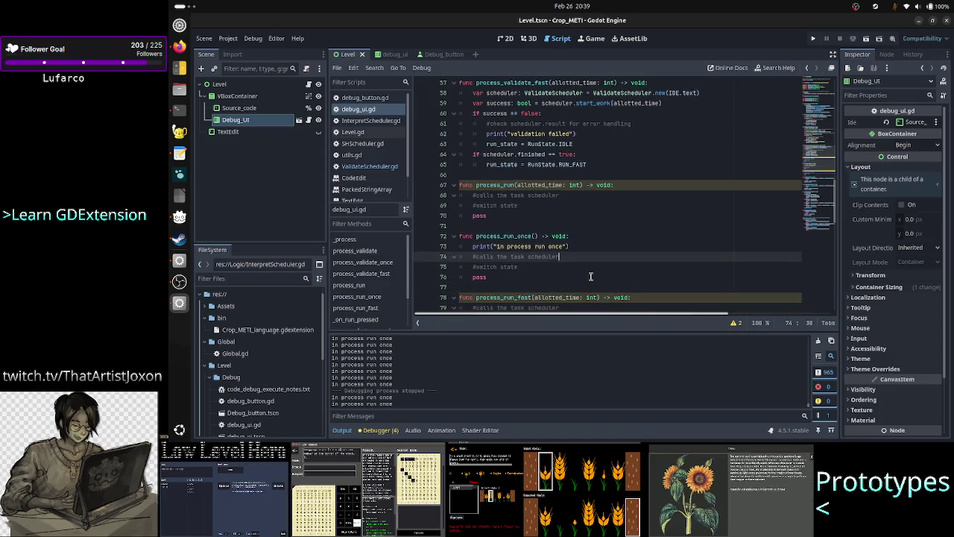
key(Down)
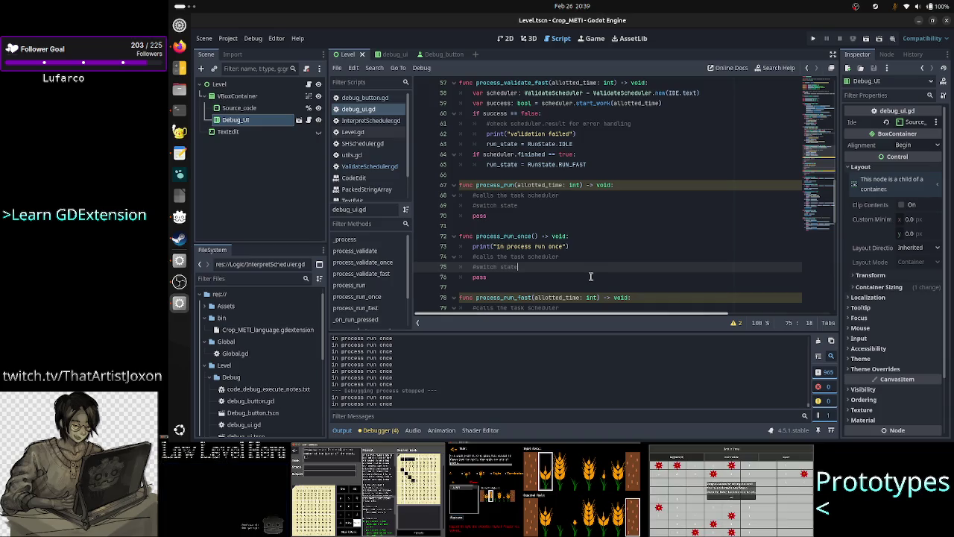
Add run_state = RunState.PAUSE under #switch state, then view the RunState cases in _process.
key(Return)
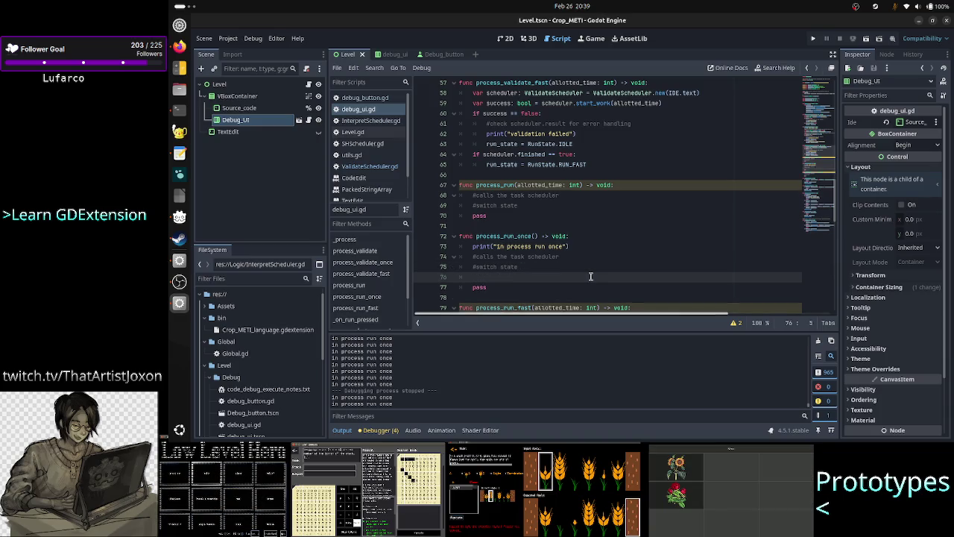
text(run_state)
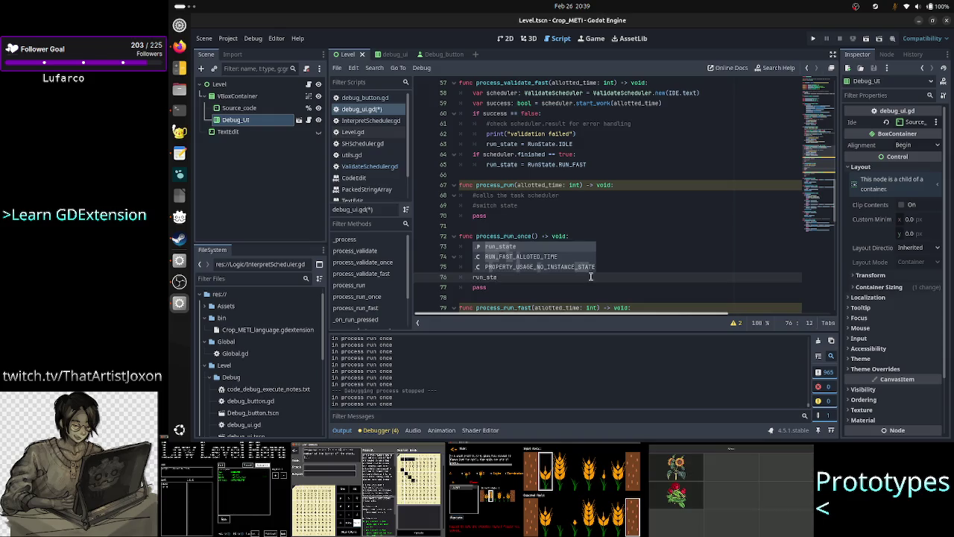
text( = )
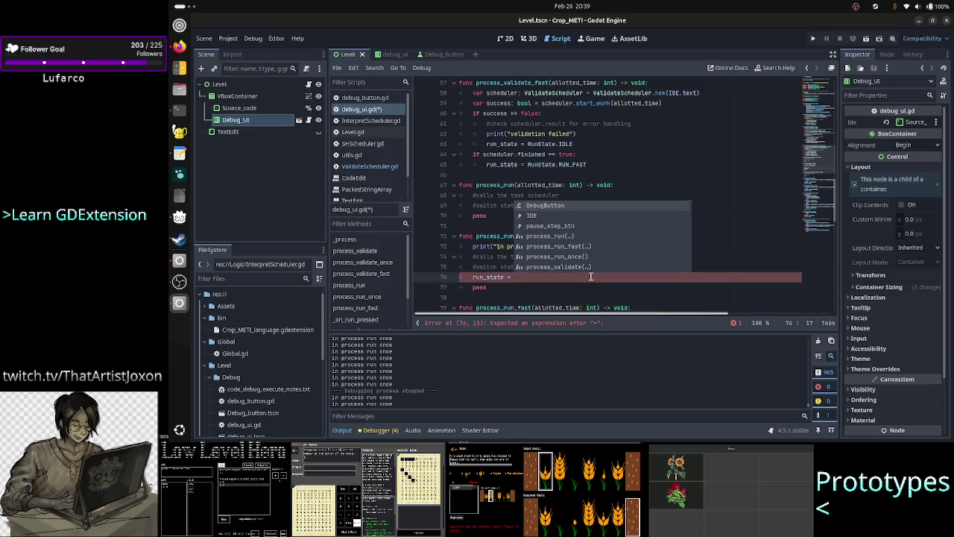
text(run)
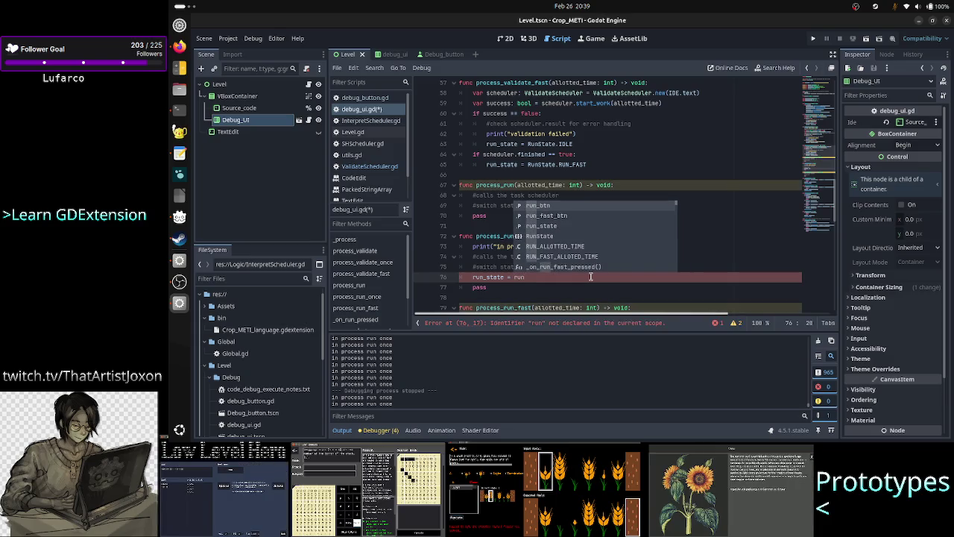
key(Down)
key(Down)
key(Down)
key(Return)
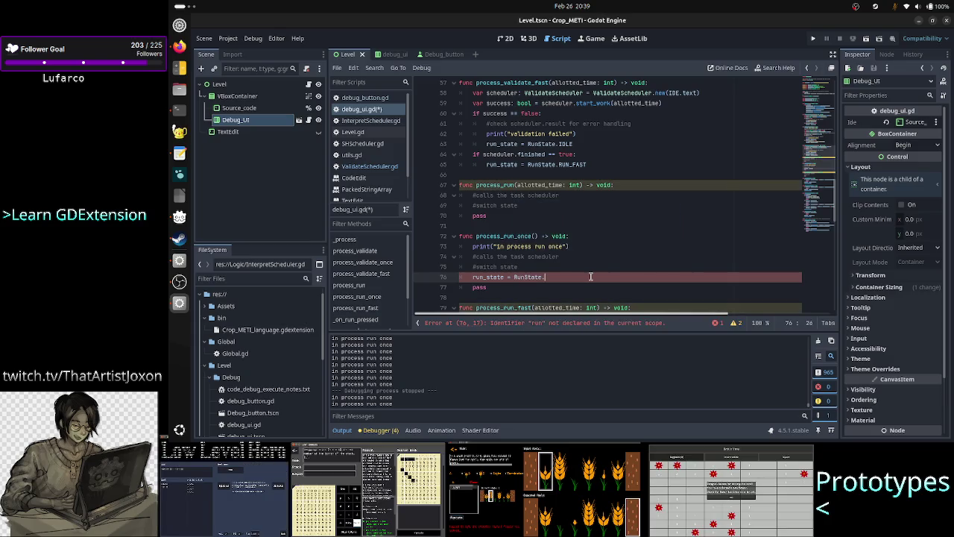
text(pa)
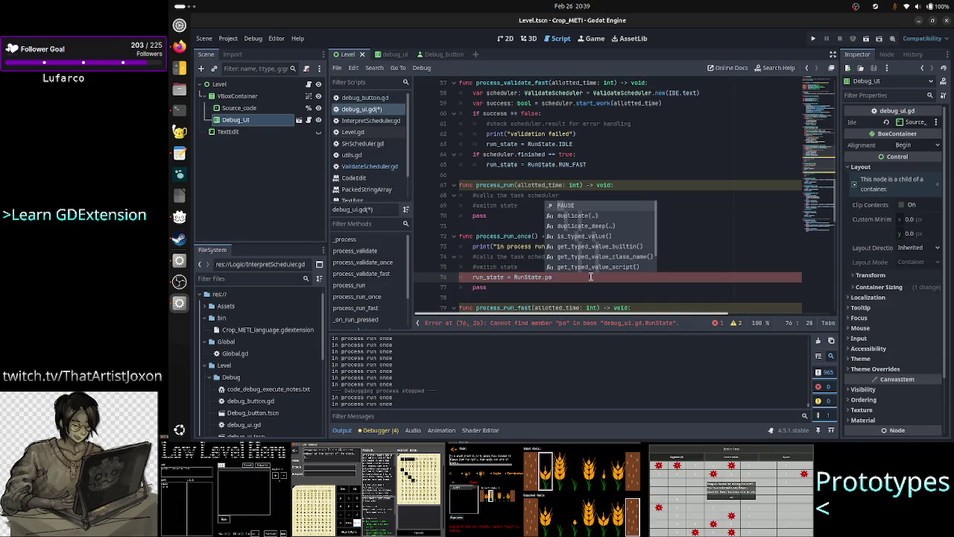
key(Return)
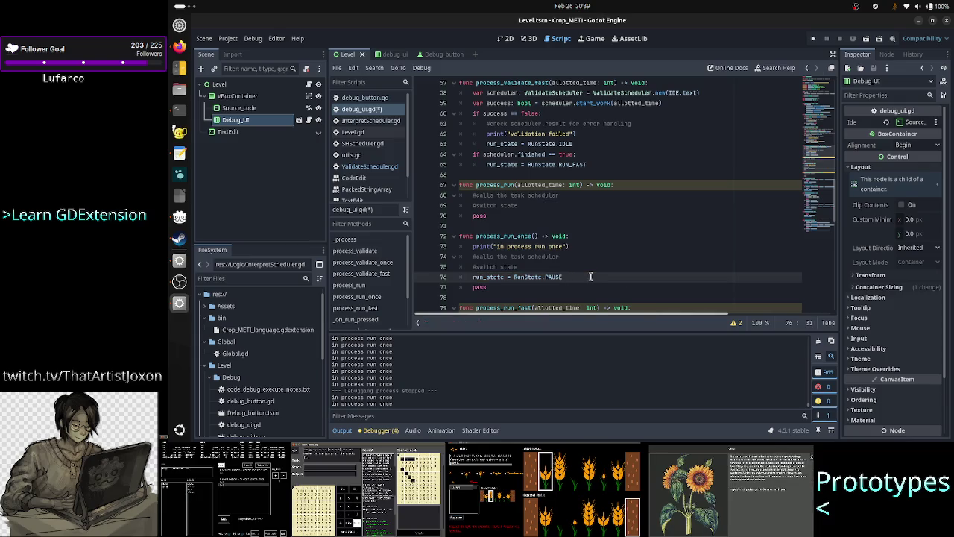
scroll(571, 225, up, 10)
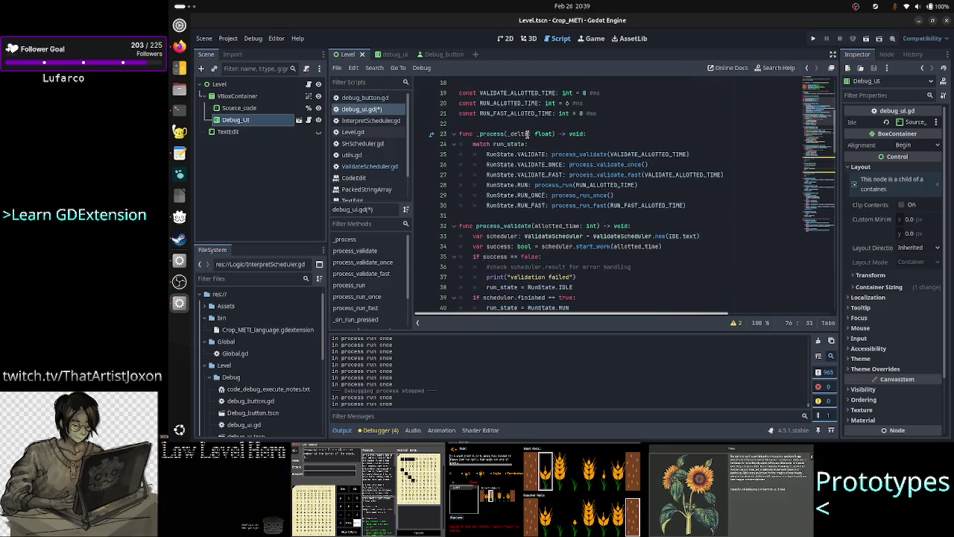
click(526, 205)
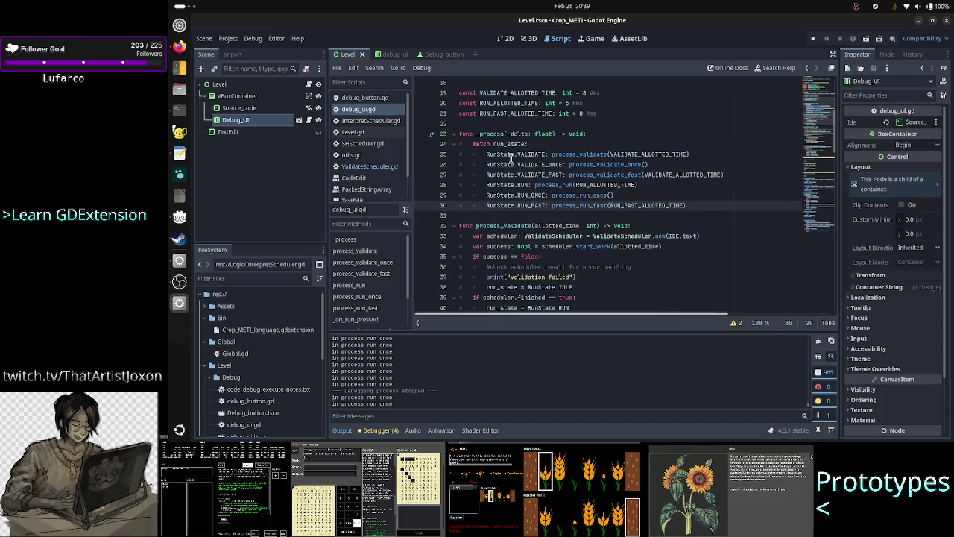
click(863, 40)
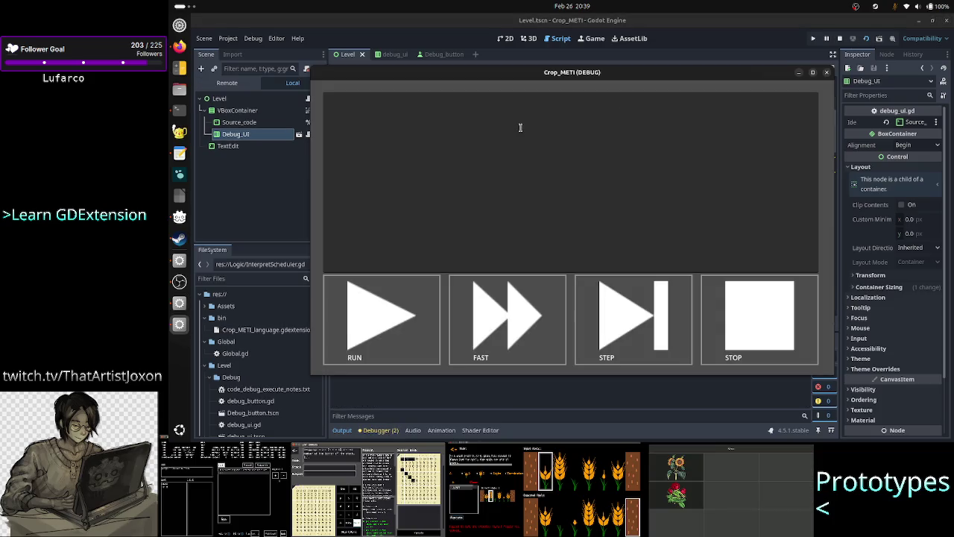
text(A23RB)
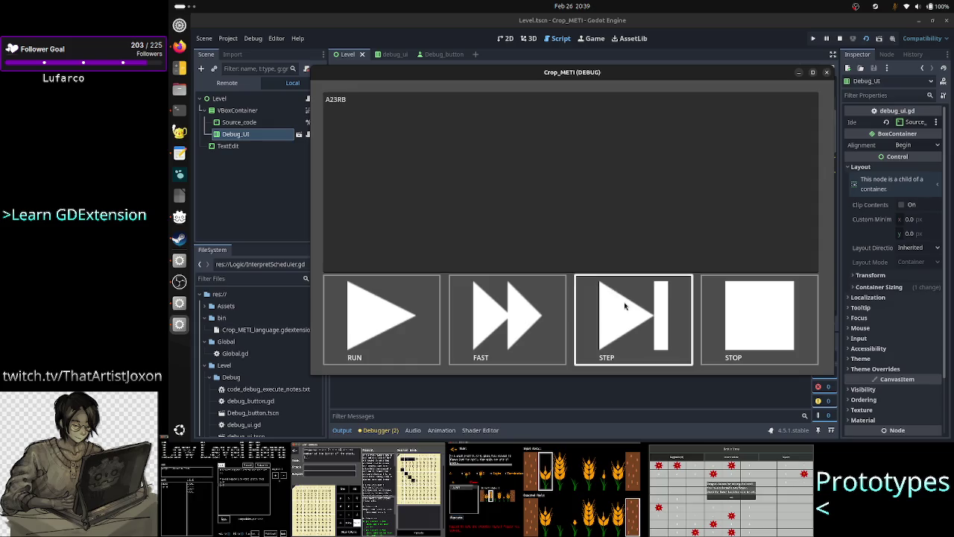
click(625, 303)
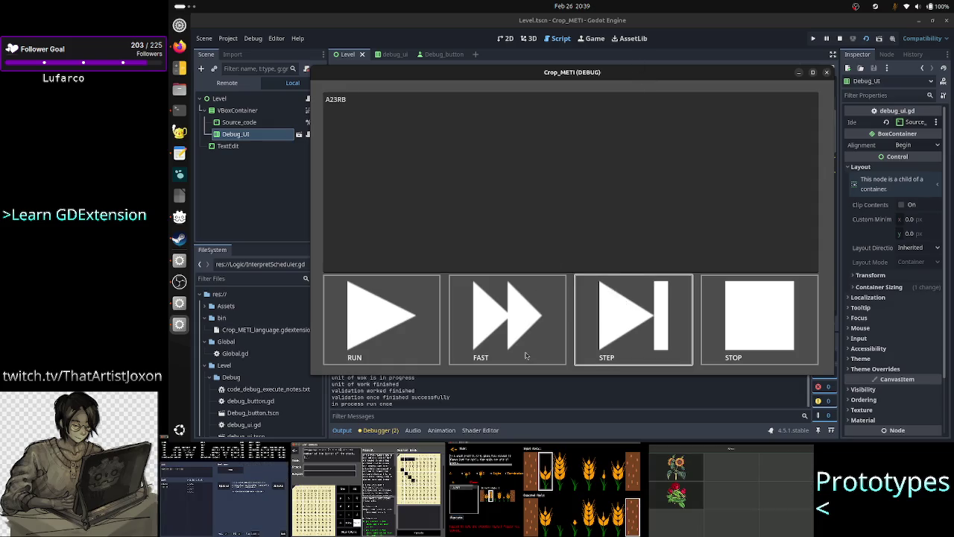
key(F8)
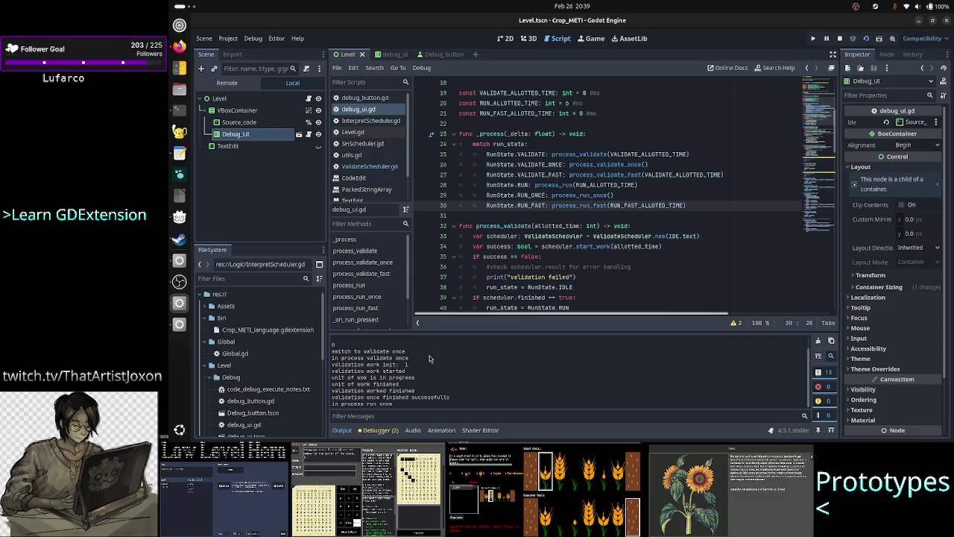
mouse_move(366, 358)
mouse_down()
mouse_move(428, 356)
mouse_move(352, 369)
mouse_move(365, 359)
mouse_move(421, 366)
mouse_up()
drag(341, 370, 422, 370)
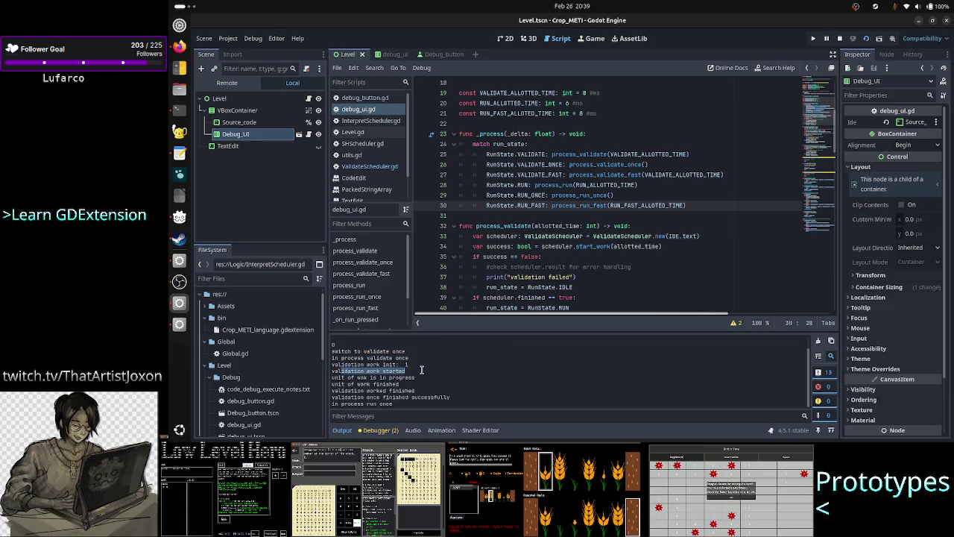
drag(348, 378, 425, 378)
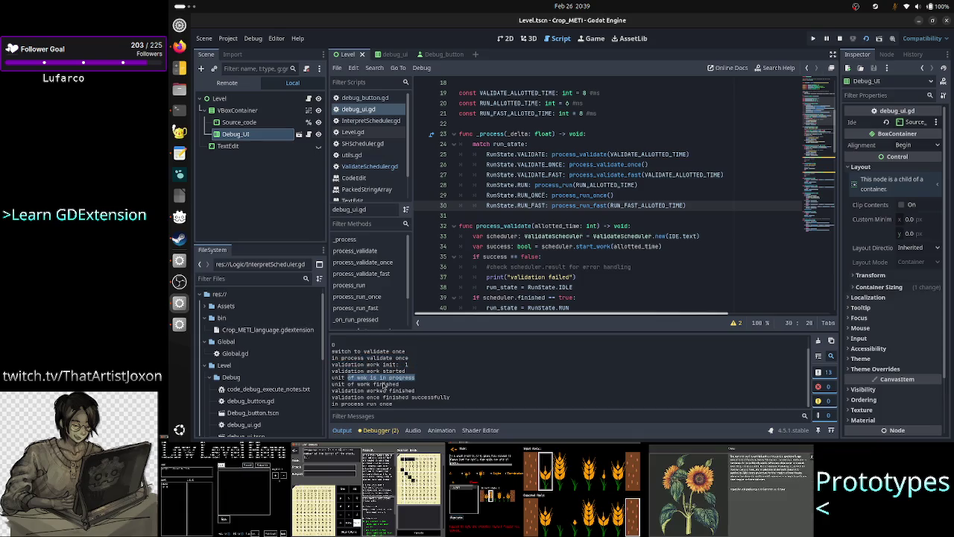
drag(338, 383, 420, 388)
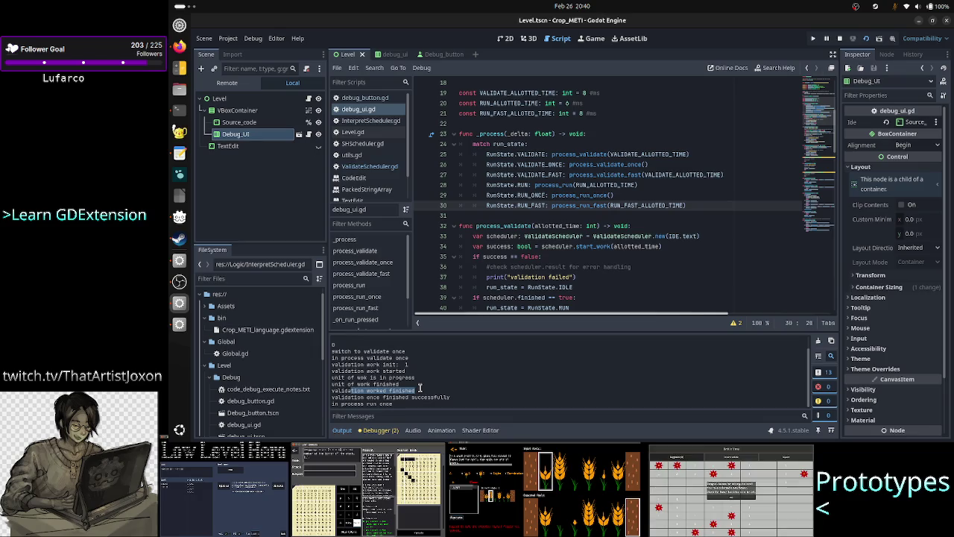
mouse_move(419, 387)
mouse_down()
mouse_move(340, 402)
mouse_move(449, 397)
mouse_up()
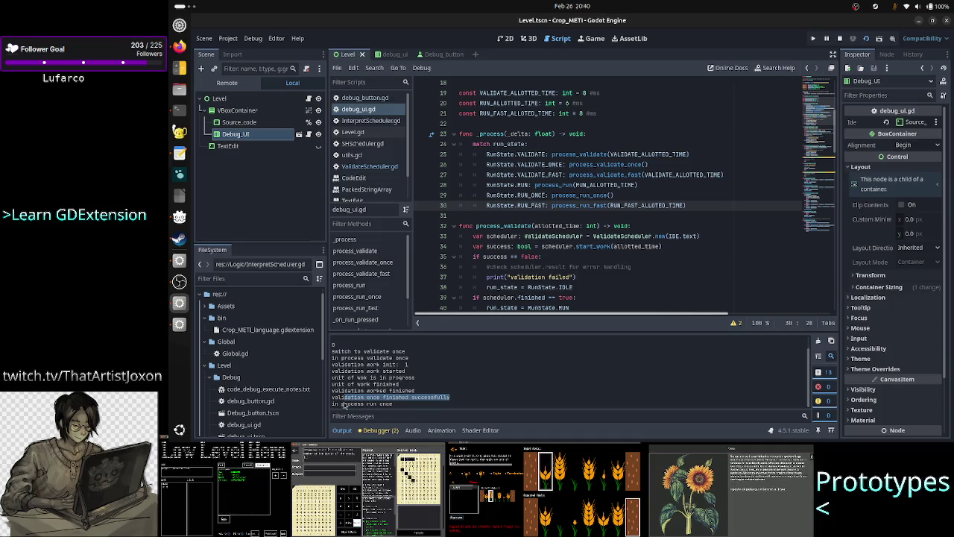
drag(342, 403, 393, 403)
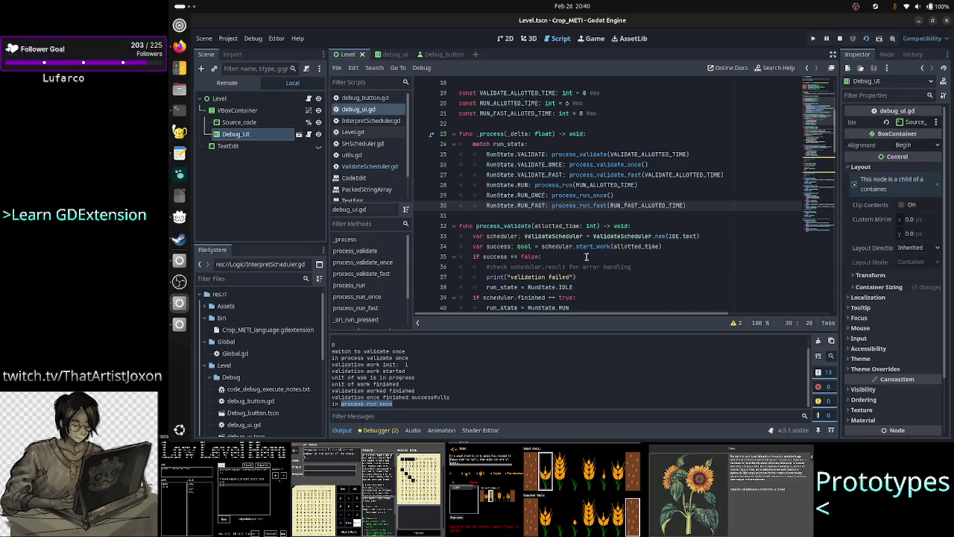
Scroll to process_run_once and place the caret after its run_state = RunState.PAUSE line.
scroll(573, 235, down, 3)
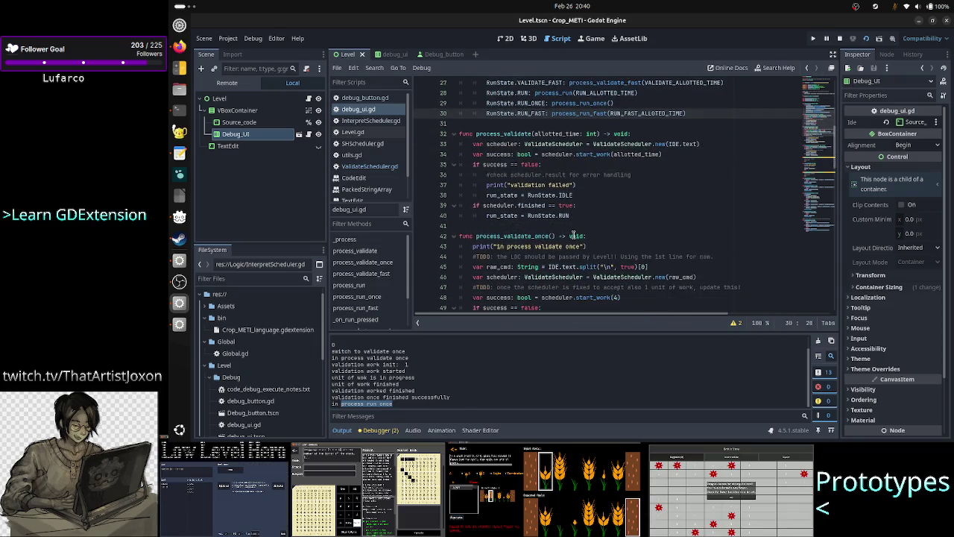
scroll(573, 236, down, 9)
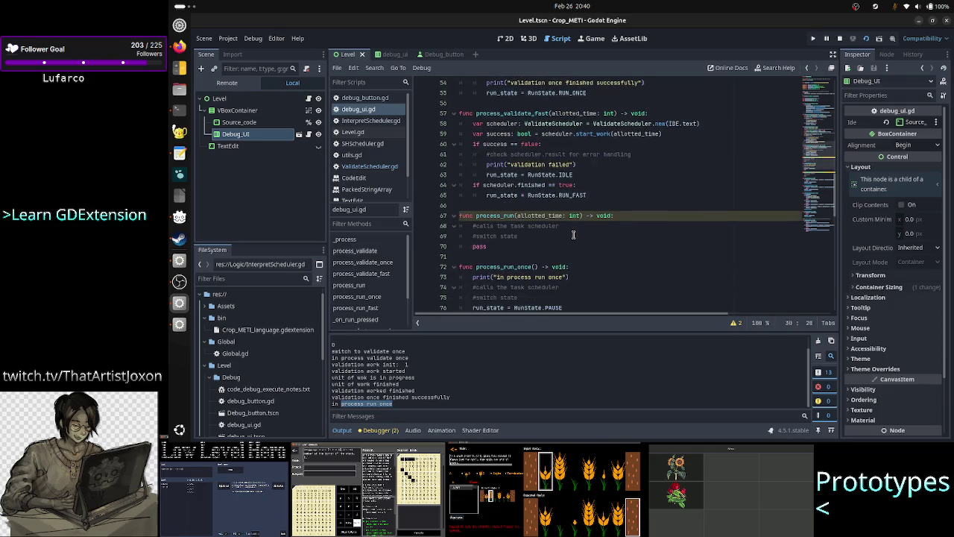
scroll(573, 236, down, 2)
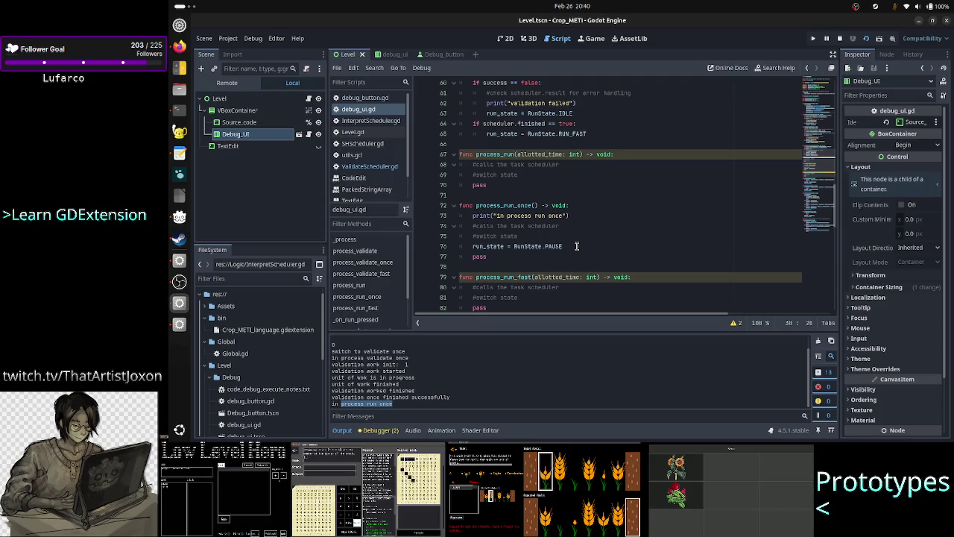
scroll(576, 246, down, 1)
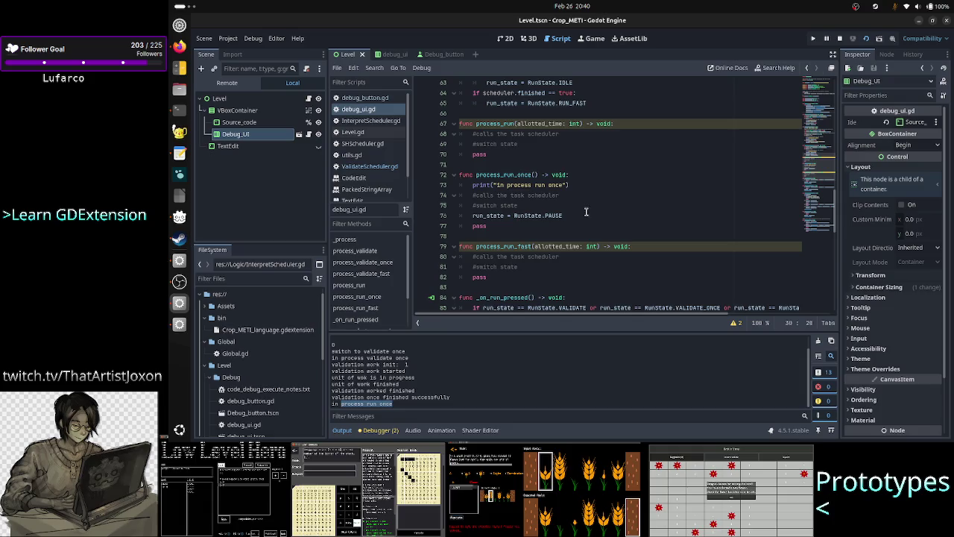
click(581, 216)
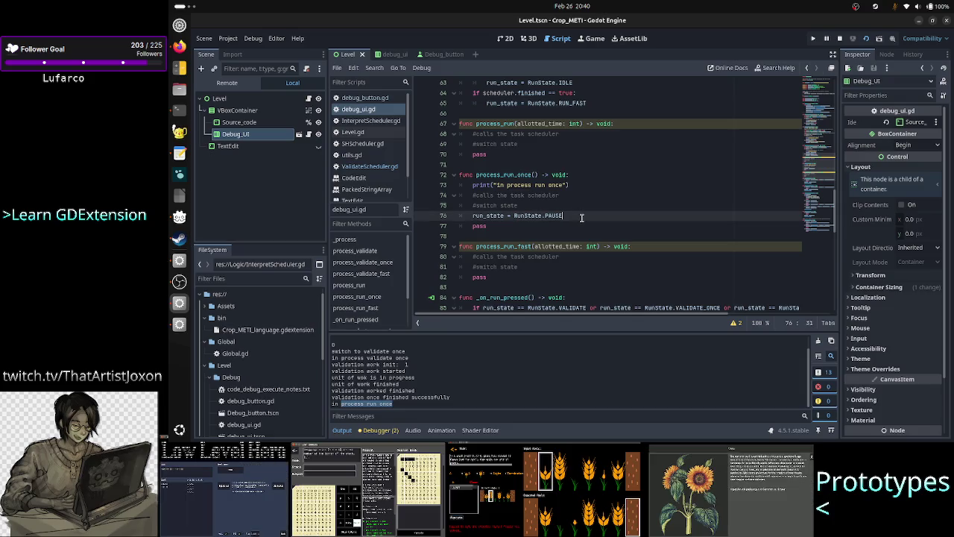
Add a new print line below the RunState.PAUSE assignment in process_run_once.
key(Return)
text(print()
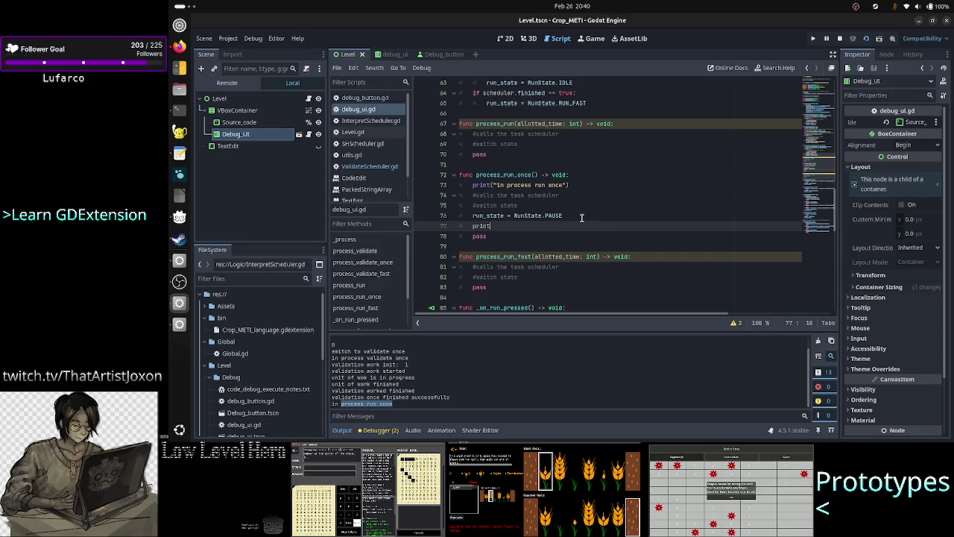
text("in pro)
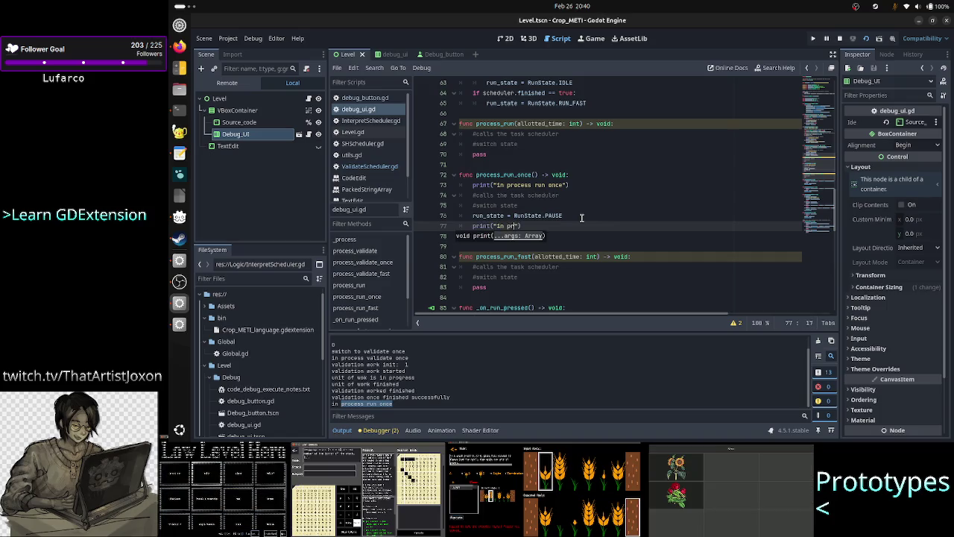
text(cess)
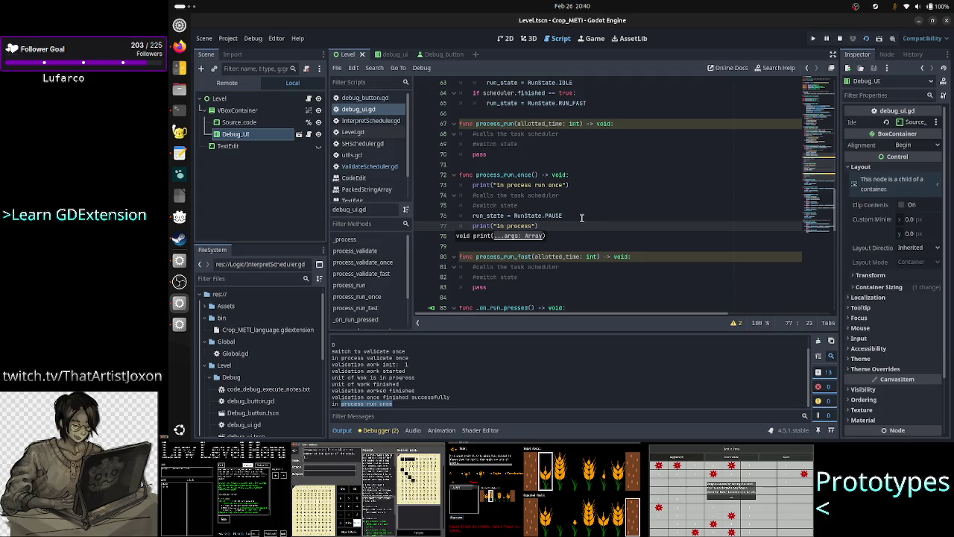
key(Up)
key(Up)
key(Up)
scroll(586, 171, up, 5)
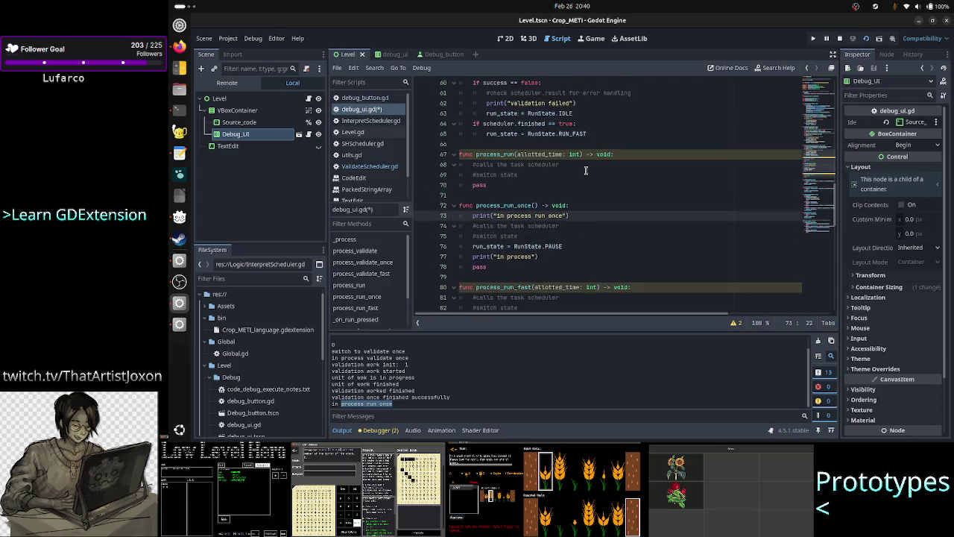
scroll(585, 171, up, 1)
scroll(586, 172, right, 1)
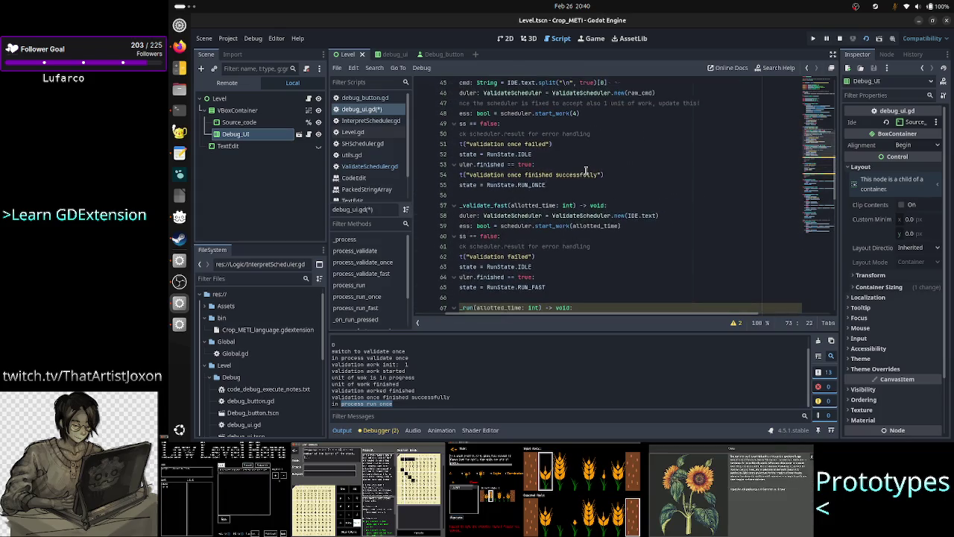
scroll(586, 172, up, 1)
scroll(586, 172, left, 1)
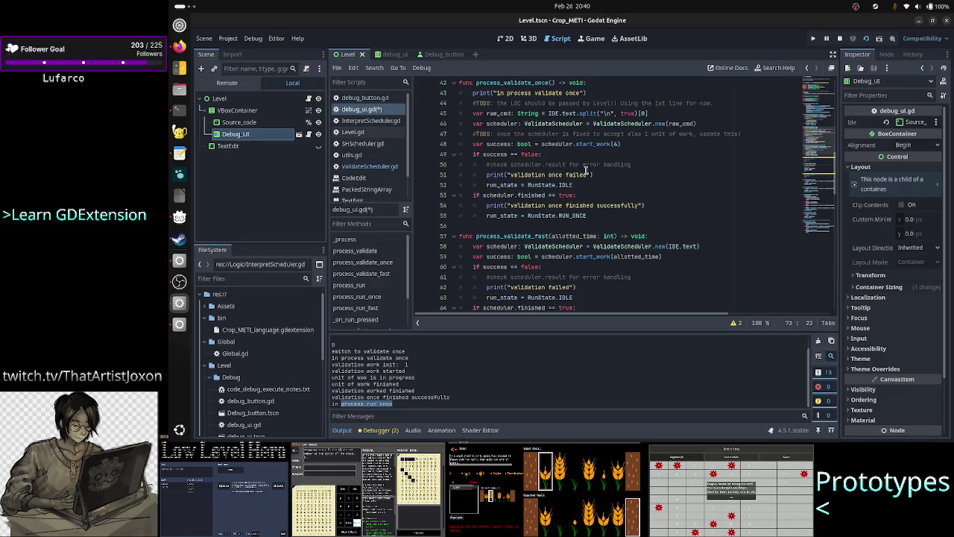
scroll(585, 172, down, 7)
Change the new print's message to 'run once finished', save the script and stop the game.
key(Down)
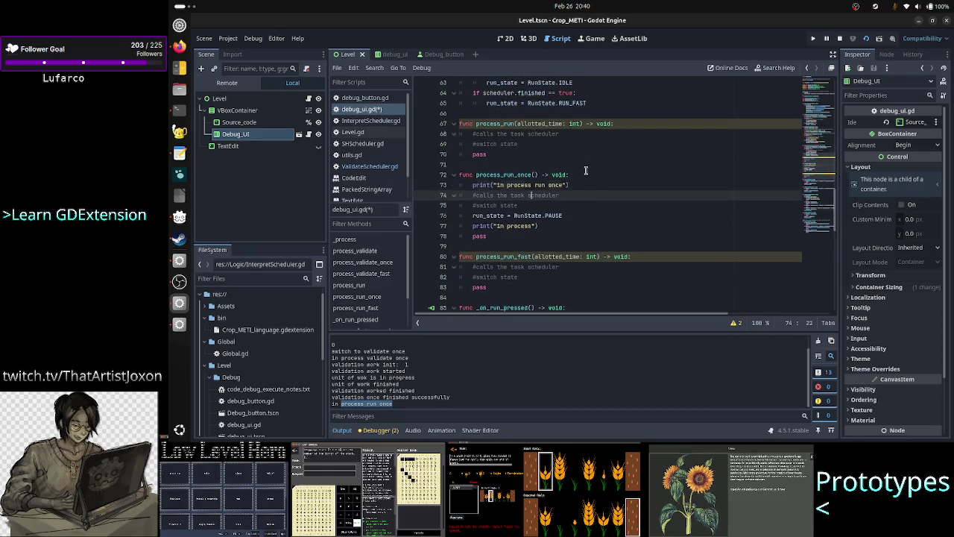
key(Down)
key(Down)
key(Down)
key(BackSpace)
key(BackSpace)
key(BackSpace)
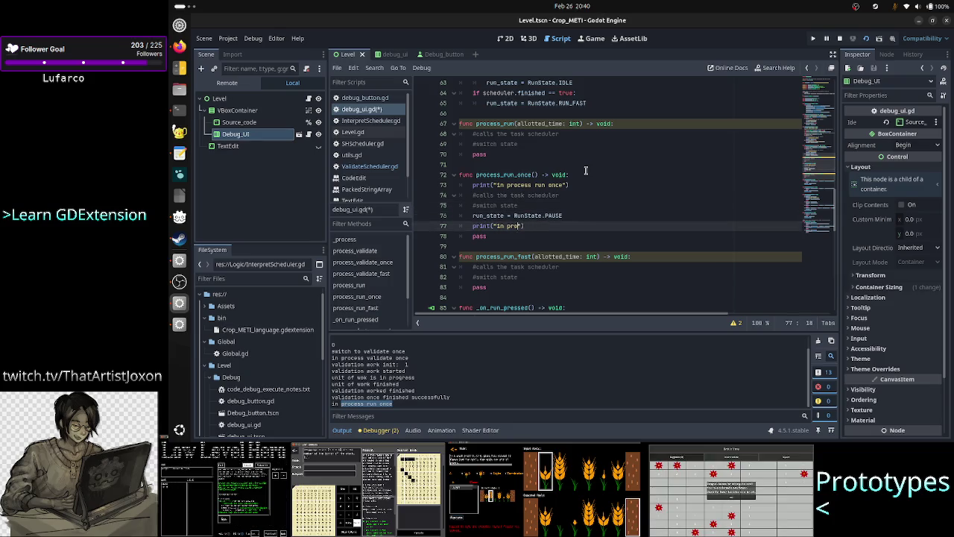
key(BackSpace)
key(BackSpace)
key(BackSpace)
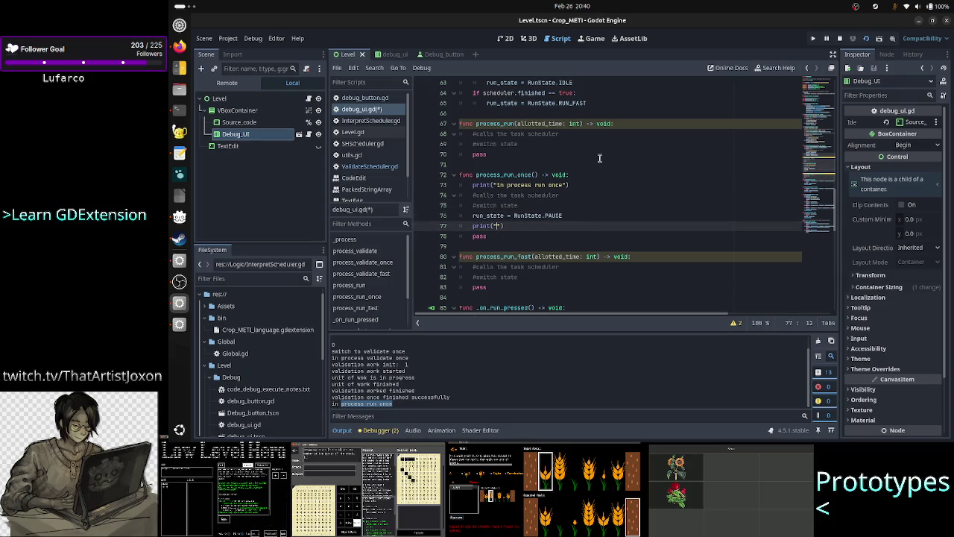
scroll(600, 159, up, 3)
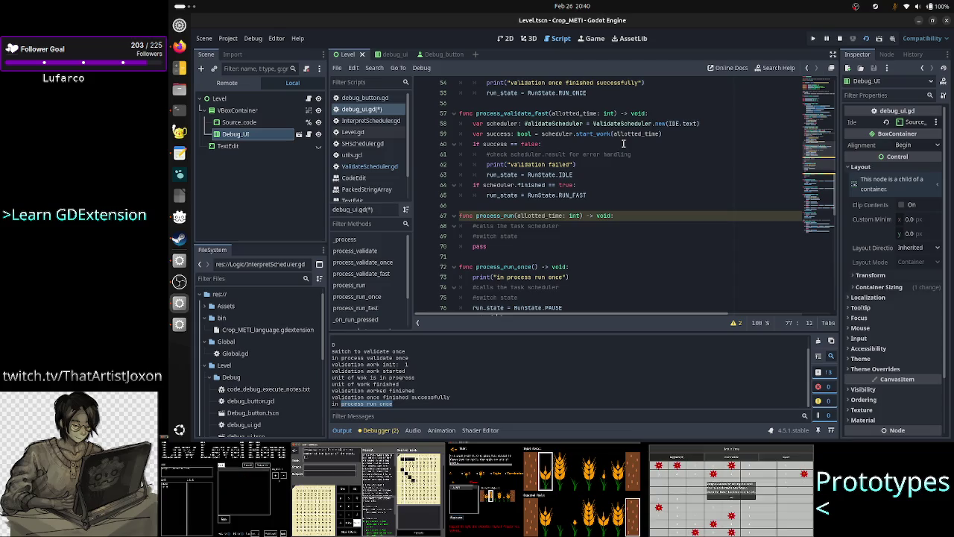
scroll(623, 143, down, 3)
text(run once)
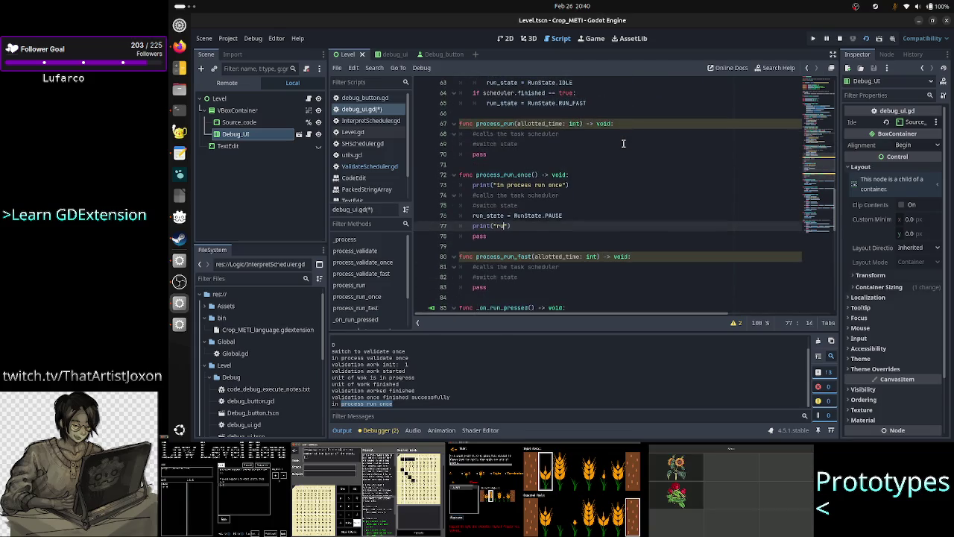
text( finished)
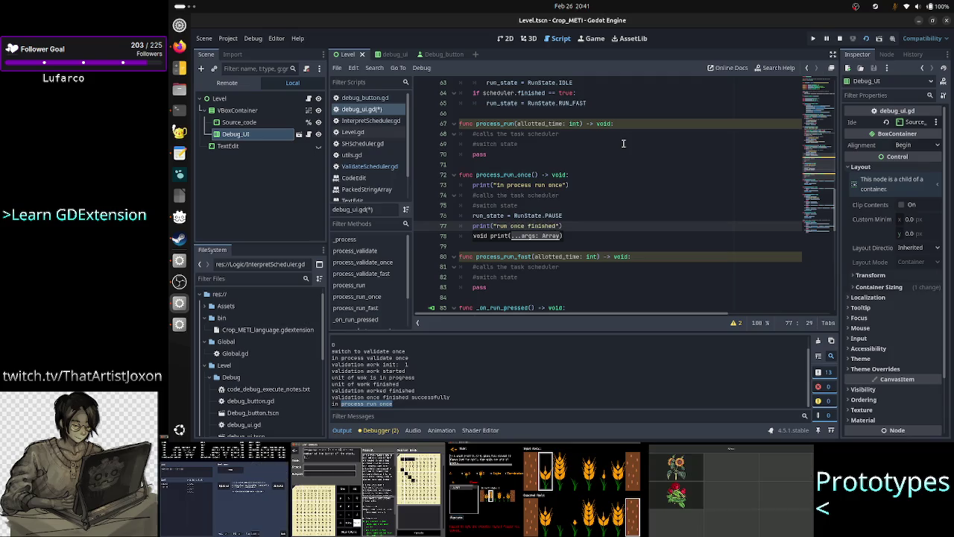
key(Escape)
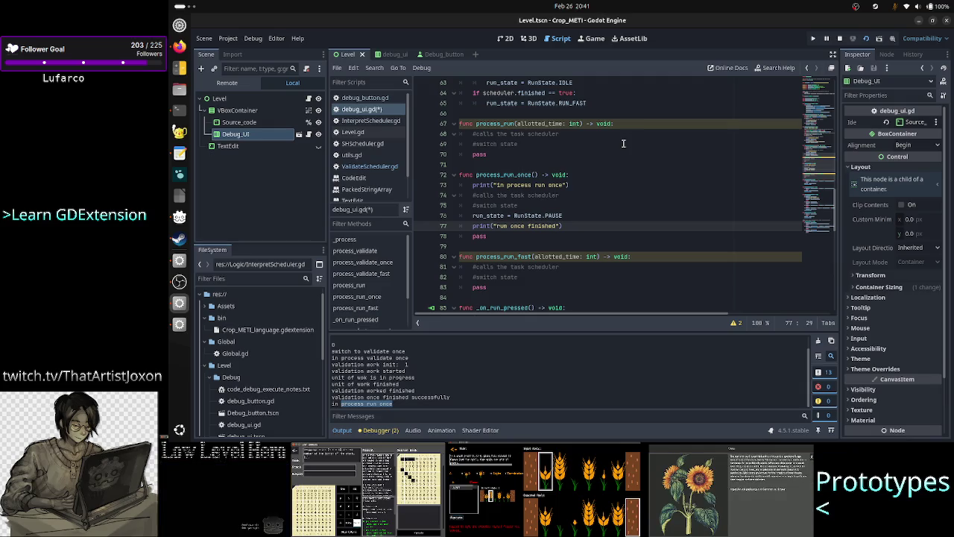
key(ctrl+s)
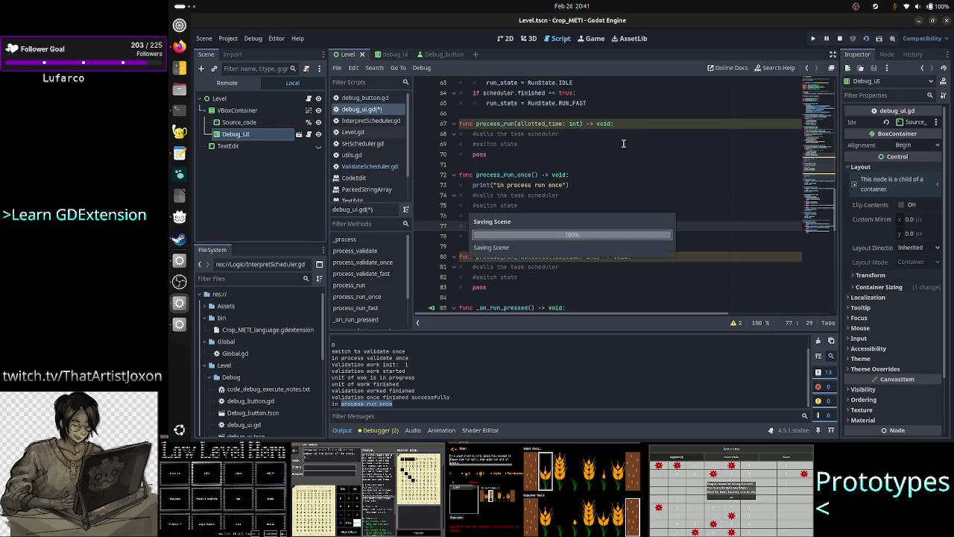
click(840, 38)
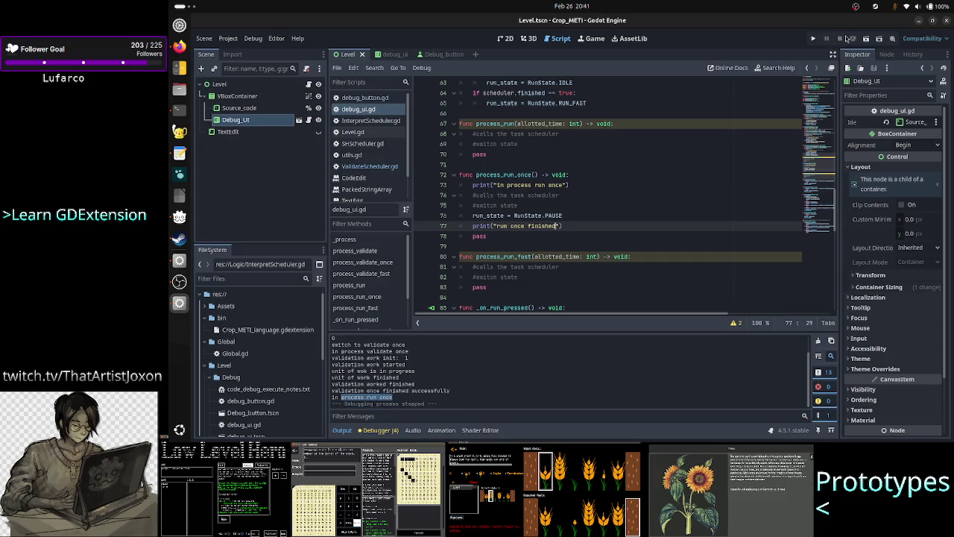
Relaunch the scene, enter source A23RB, run a single step and return to the Output log.
click(866, 40)
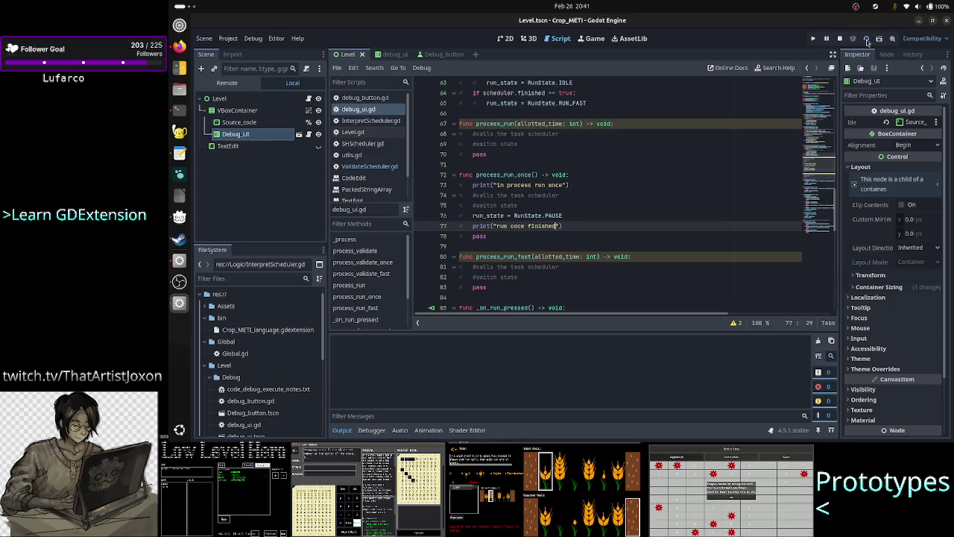
text(A23RB)
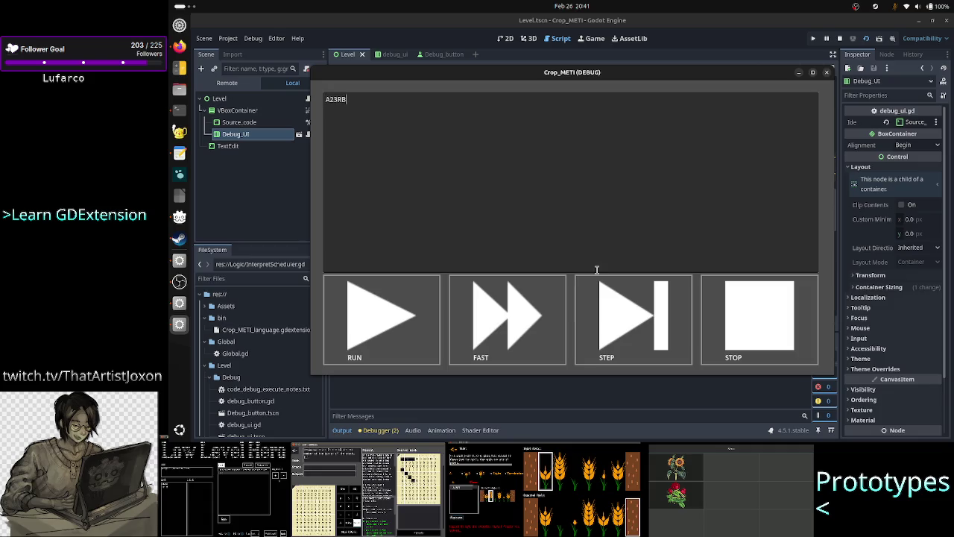
click(618, 305)
click(419, 392)
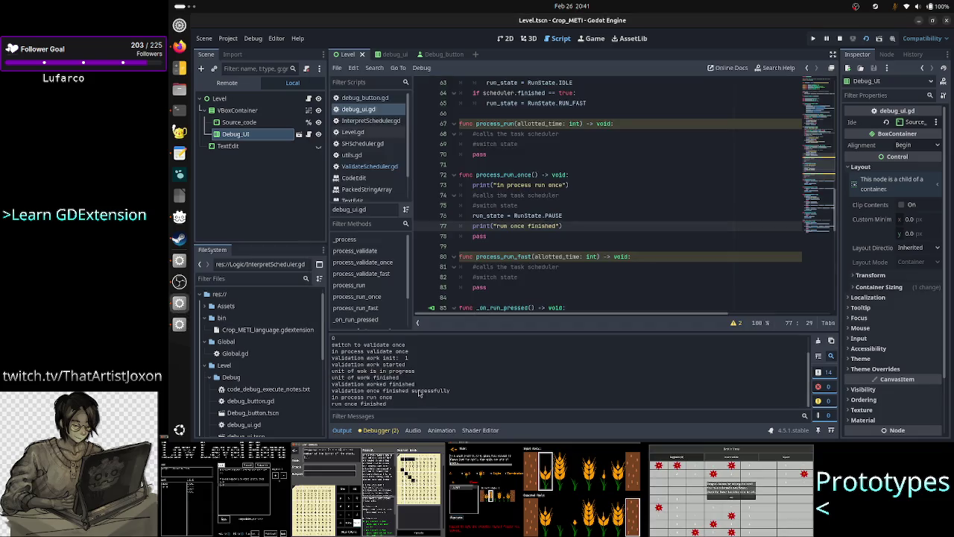
drag(355, 389, 454, 392)
click(358, 398)
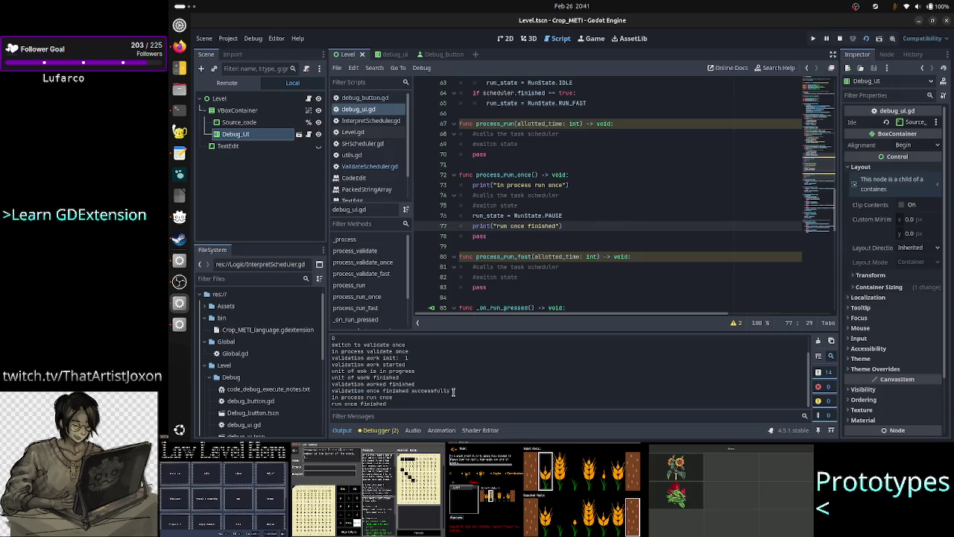
drag(348, 390, 407, 396)
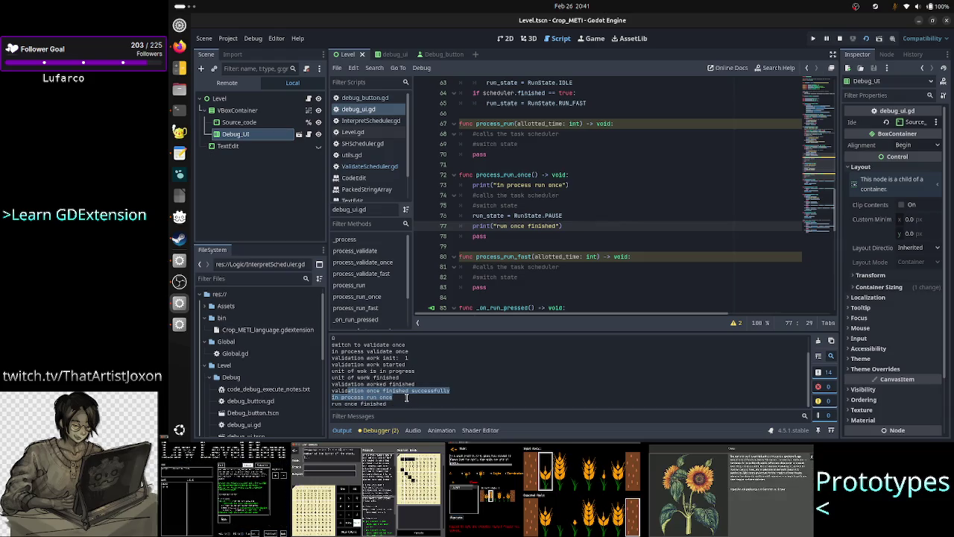
drag(345, 403, 393, 406)
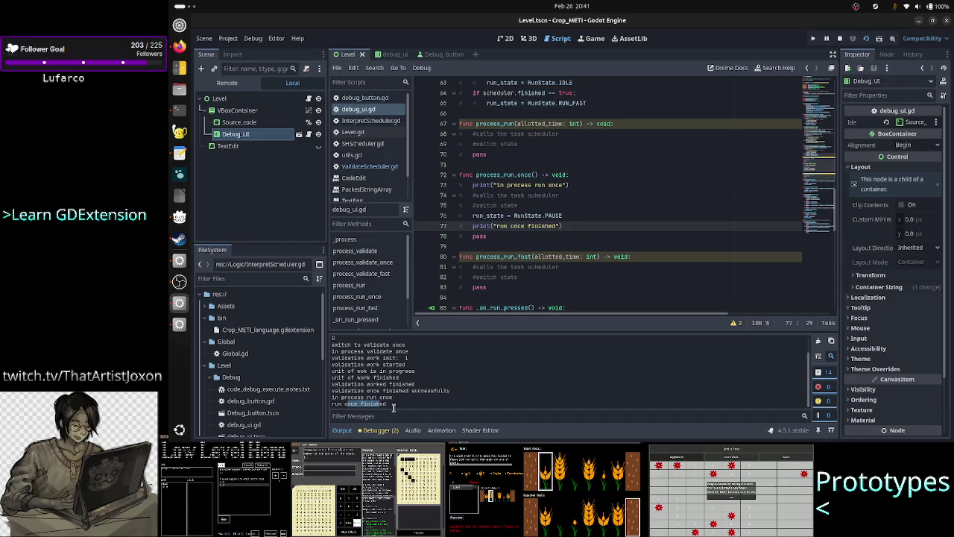
click(411, 367)
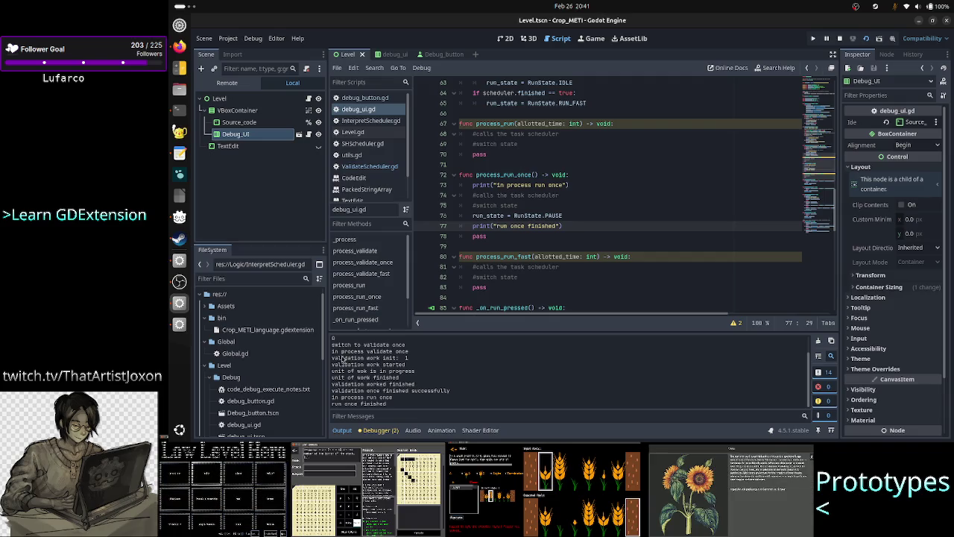
drag(339, 360, 412, 356)
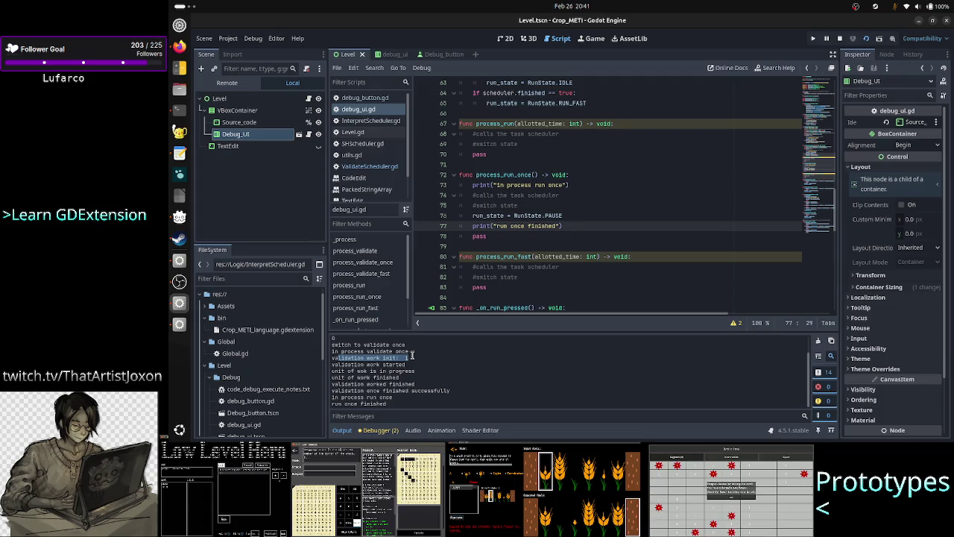
click(413, 357)
drag(343, 366, 407, 365)
drag(341, 370, 415, 370)
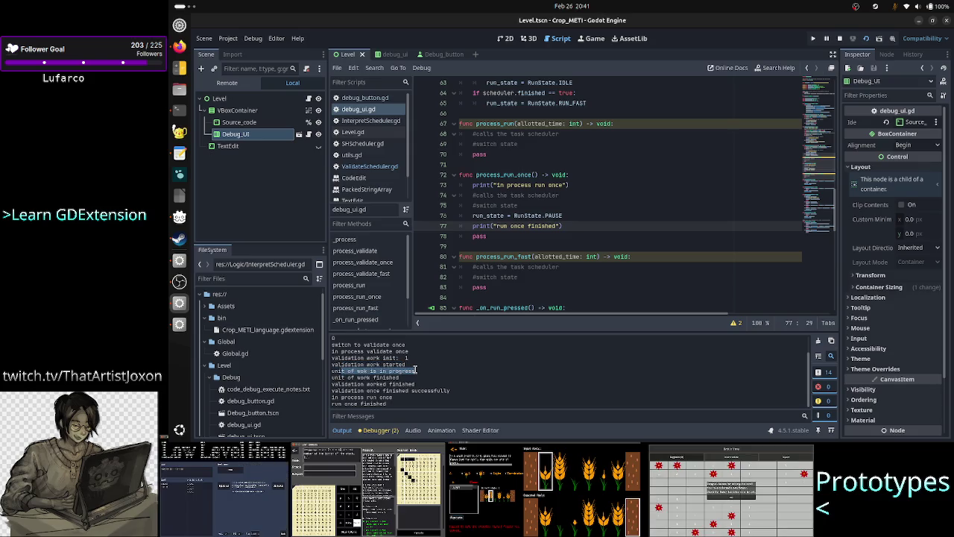
drag(334, 377, 400, 377)
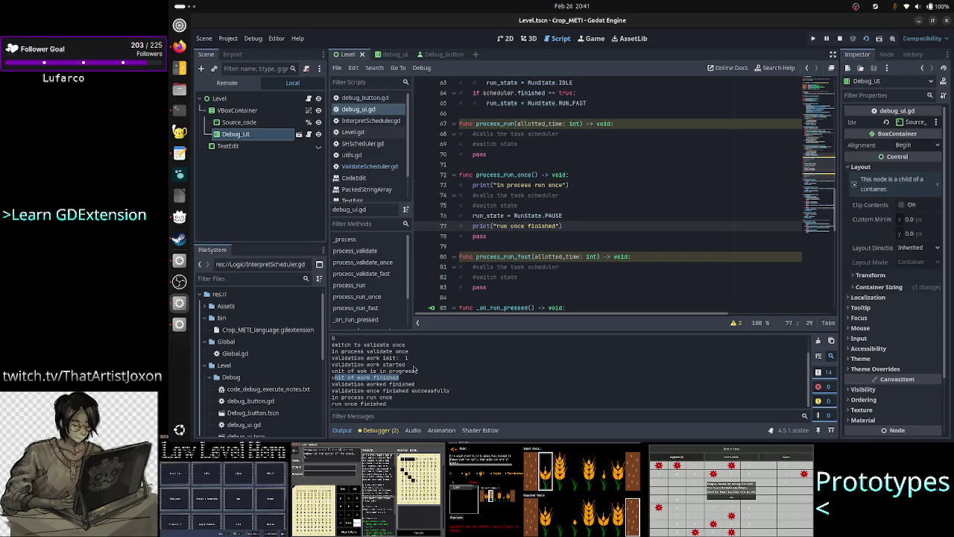
mouse_move(409, 360)
mouse_down()
mouse_move(383, 358)
mouse_move(377, 374)
mouse_move(405, 377)
mouse_up()
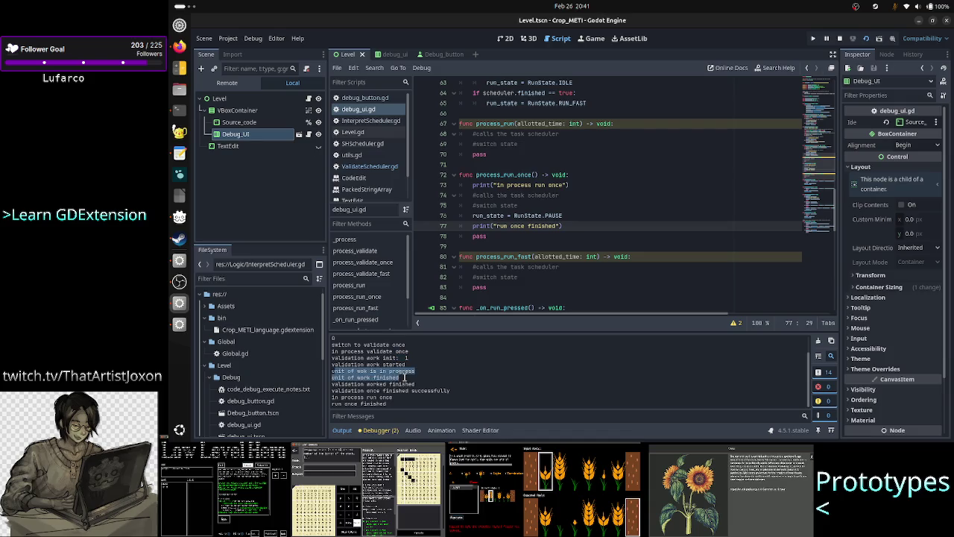
drag(348, 384, 423, 382)
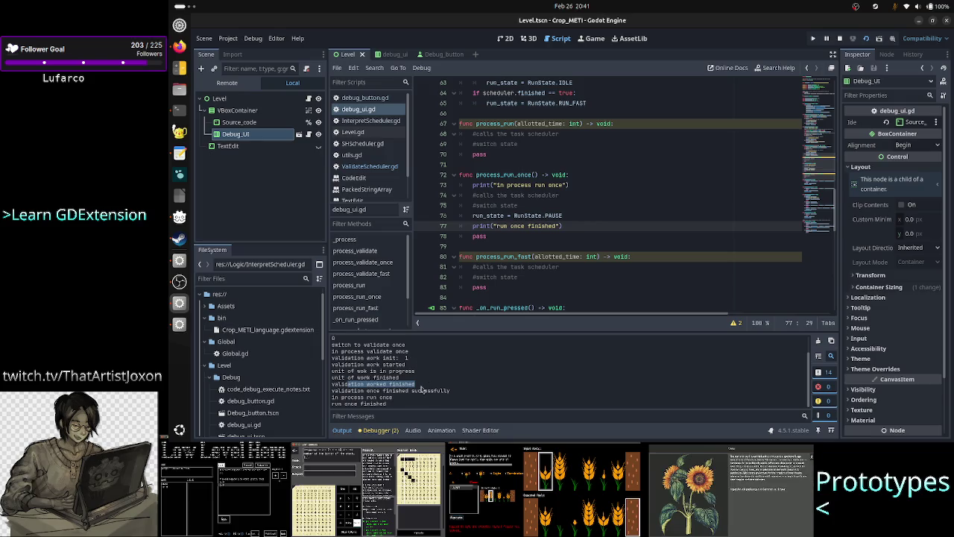
drag(337, 391, 441, 391)
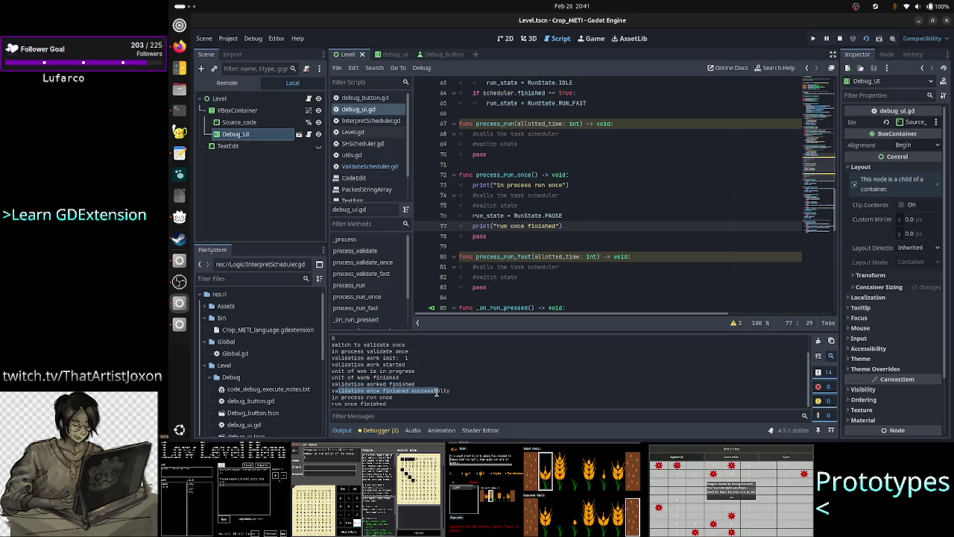
click(440, 391)
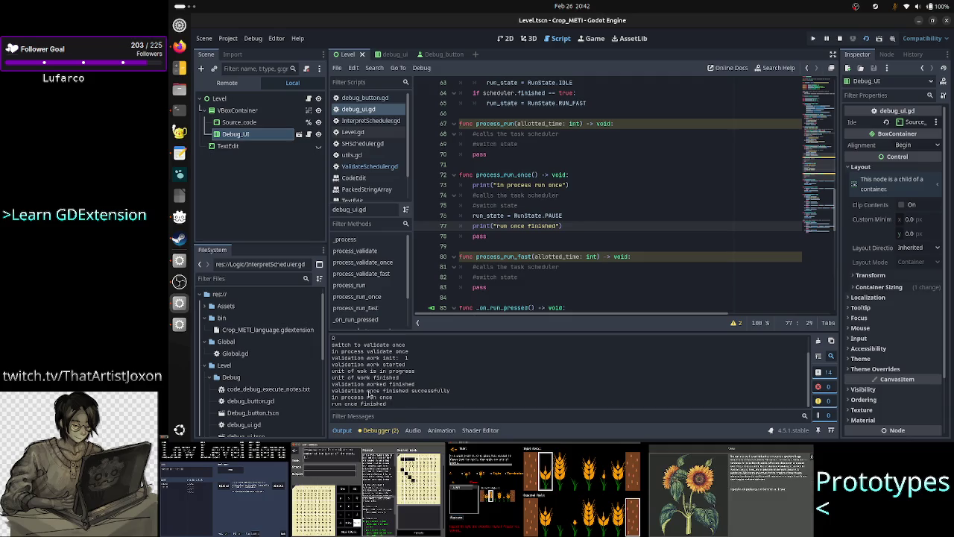
drag(353, 390, 449, 390)
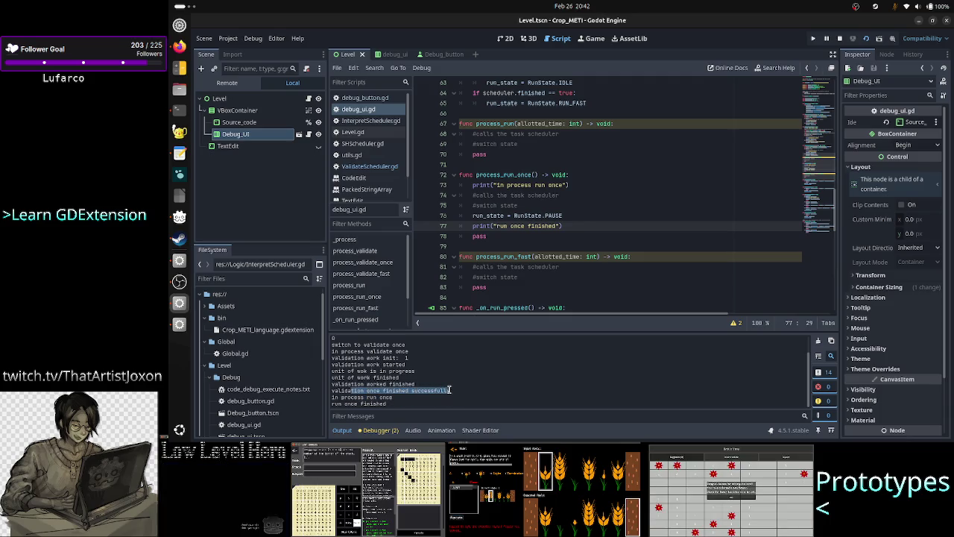
scroll(597, 219, up, 4)
scroll(596, 219, up, 4)
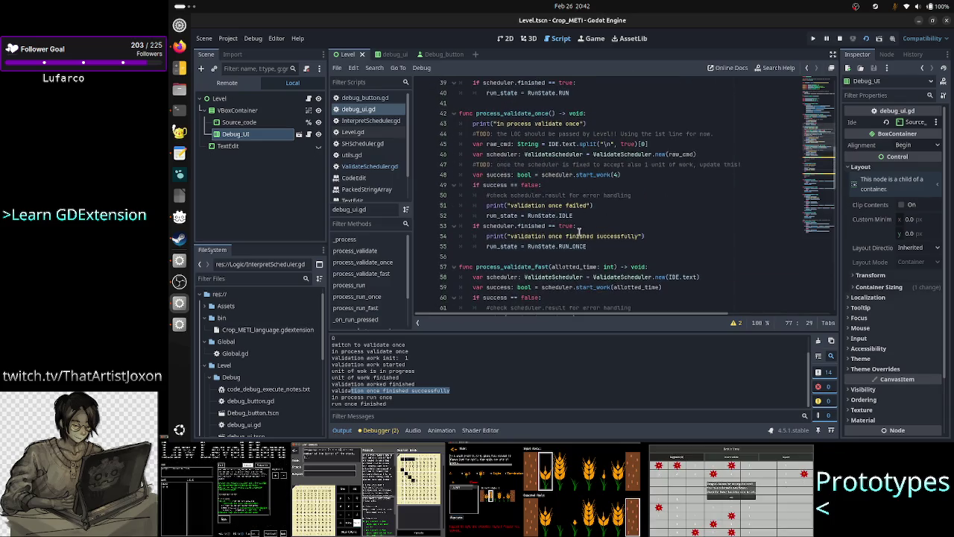
Inspect the success print and RUN_ONCE state on lines 54–55 of process_validate_once.
click(585, 236)
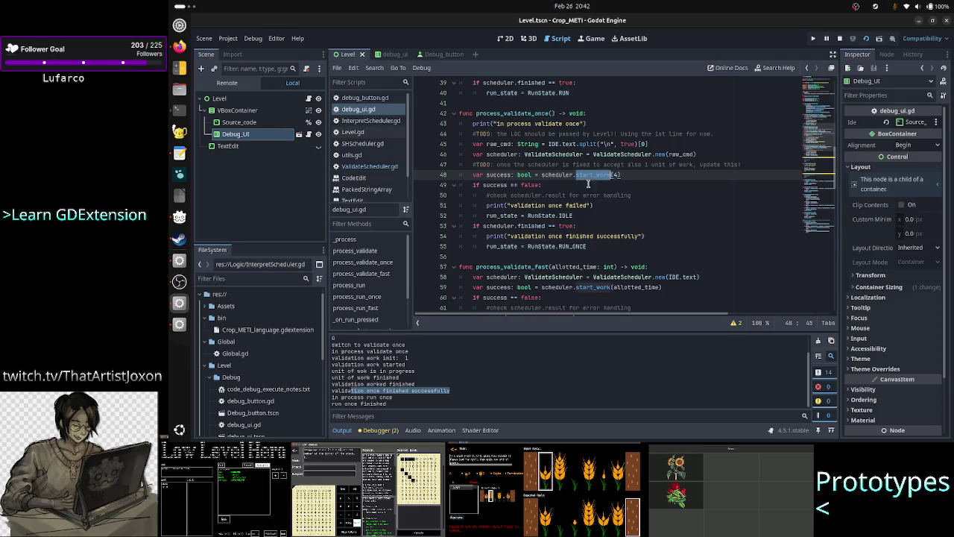
double_click(613, 236)
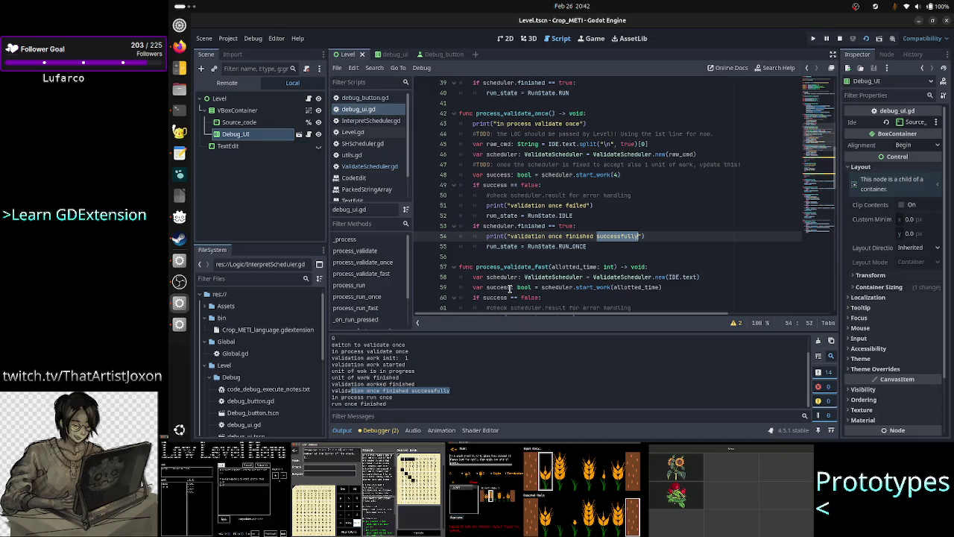
double_click(561, 246)
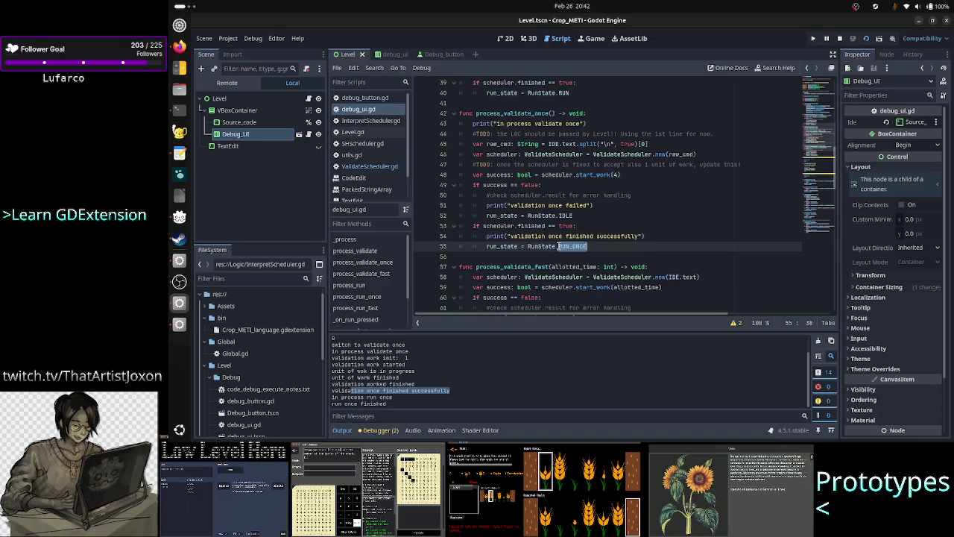
scroll(509, 292, down, 6)
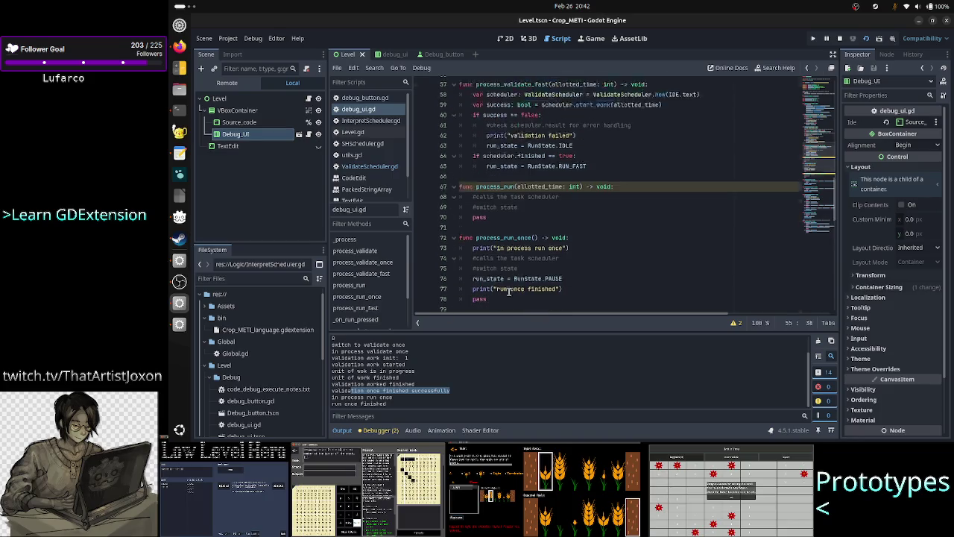
scroll(509, 292, down, 1)
Review the comment lines in process_run_once, stop the project and open ValidateScheduler.gd.
click(526, 216)
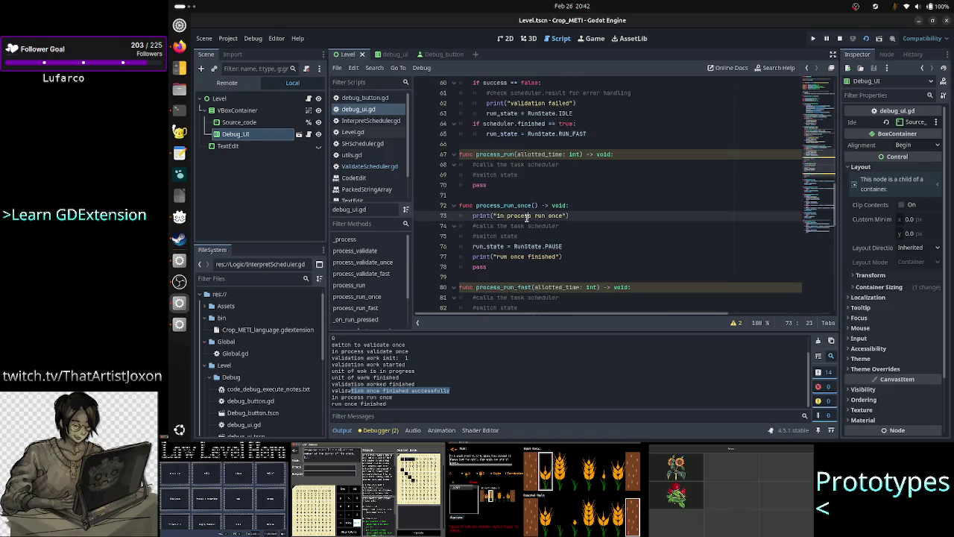
click(528, 256)
drag(521, 236, 473, 226)
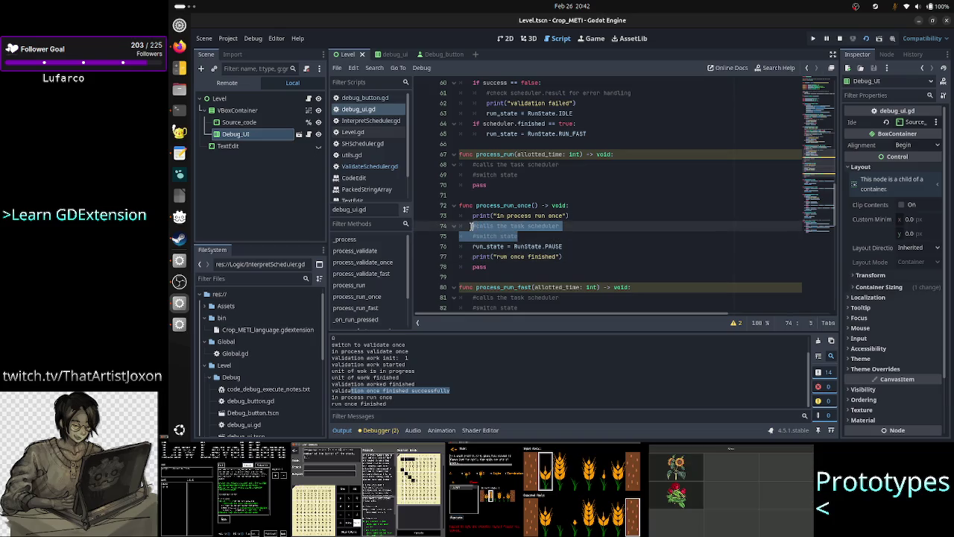
click(527, 235)
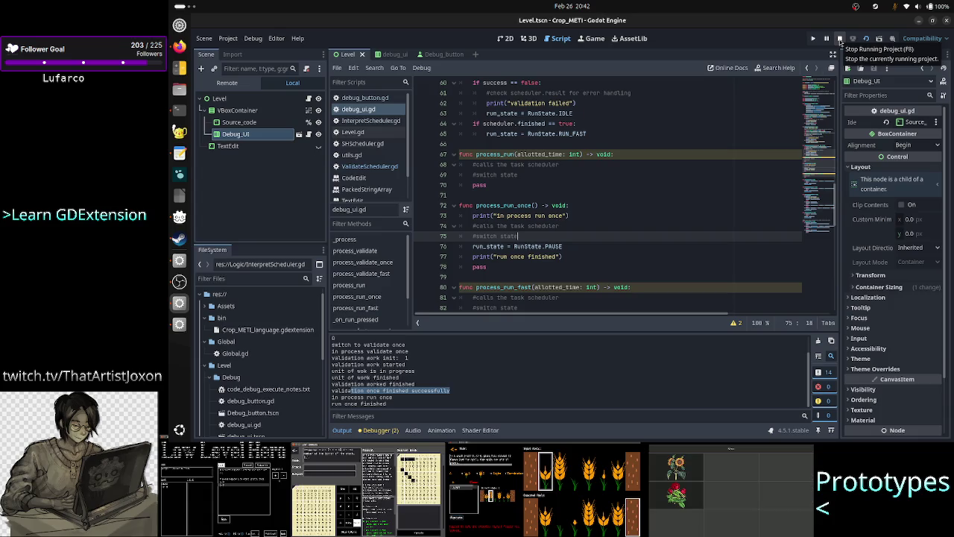
click(840, 40)
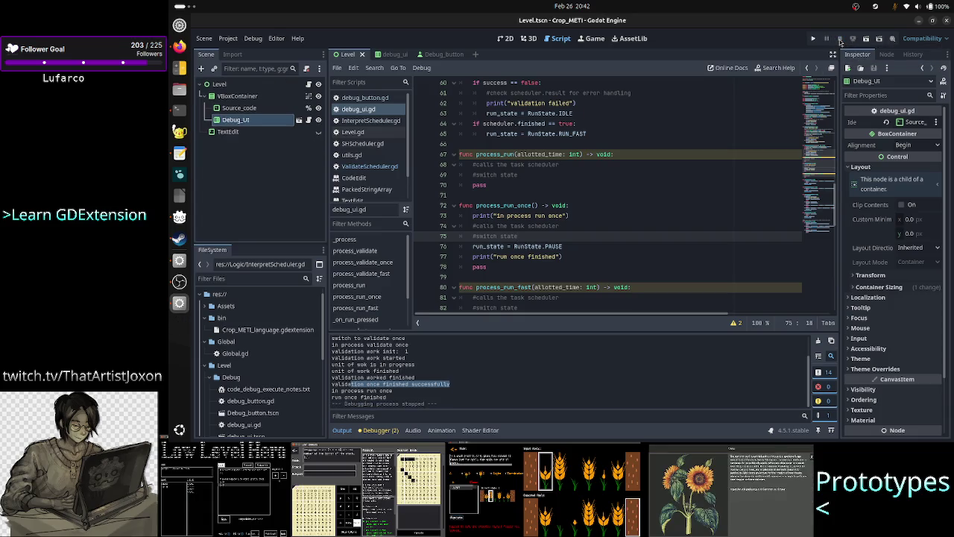
click(369, 166)
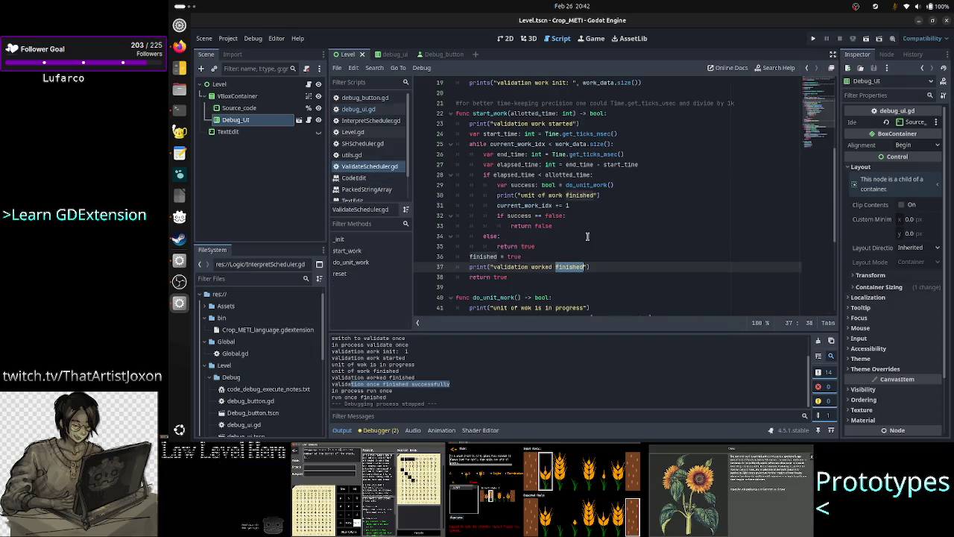
Review the FIX note atop ValidateScheduler.gd and select the validate-once run log in Output.
click(586, 256)
scroll(586, 261, up, 6)
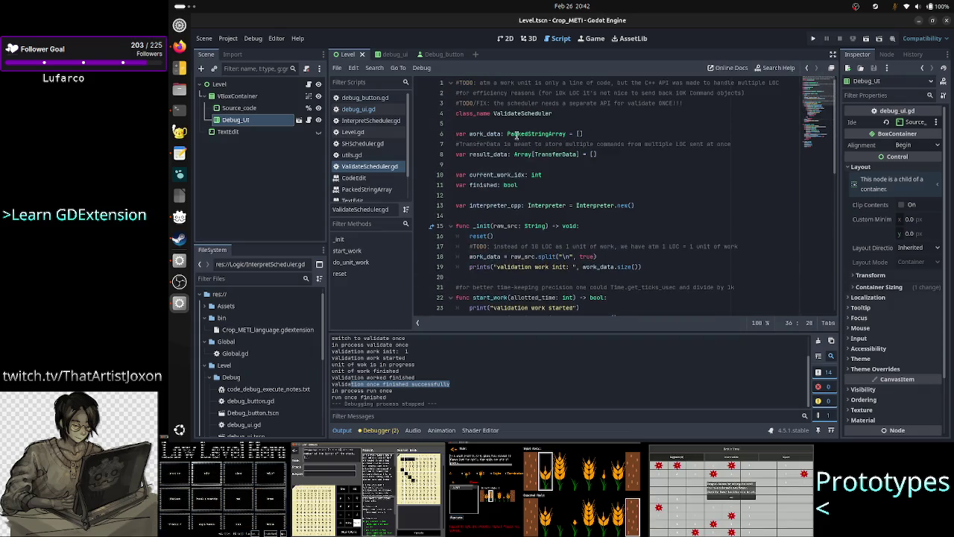
double_click(485, 102)
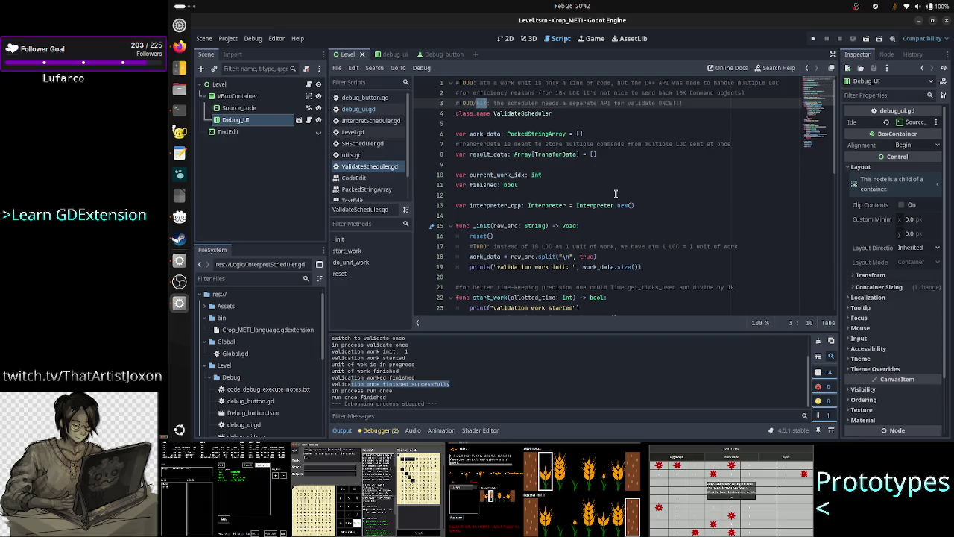
click(711, 101)
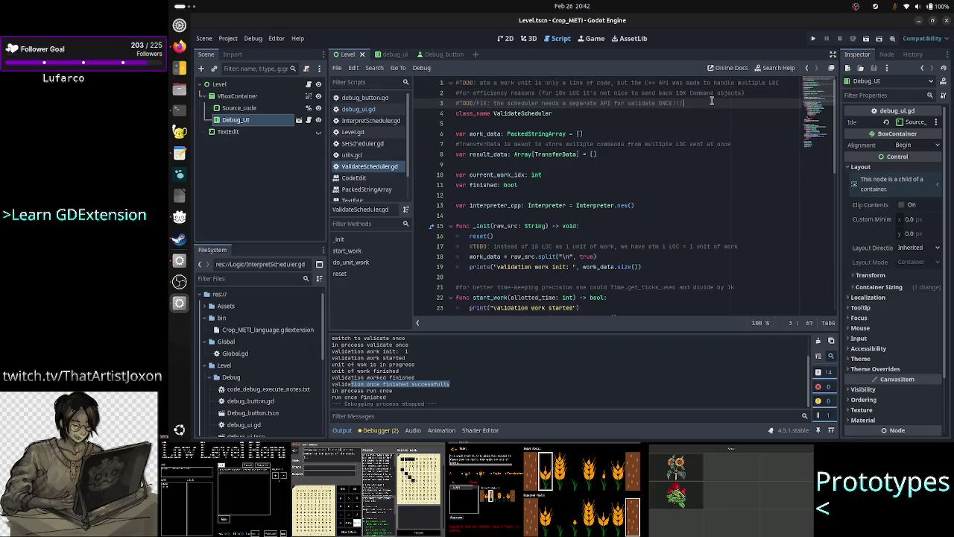
click(485, 382)
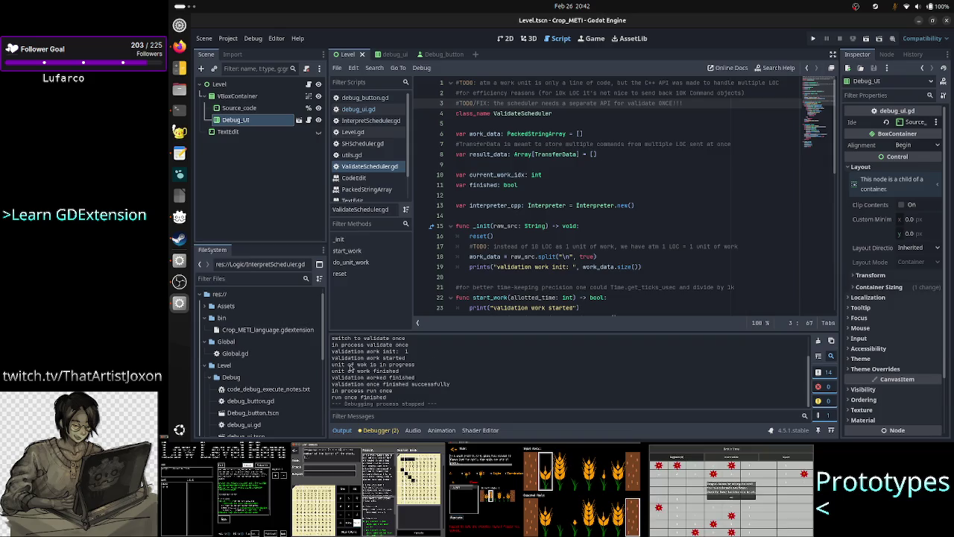
mouse_move(347, 351)
mouse_down()
mouse_move(415, 381)
mouse_move(411, 397)
mouse_up()
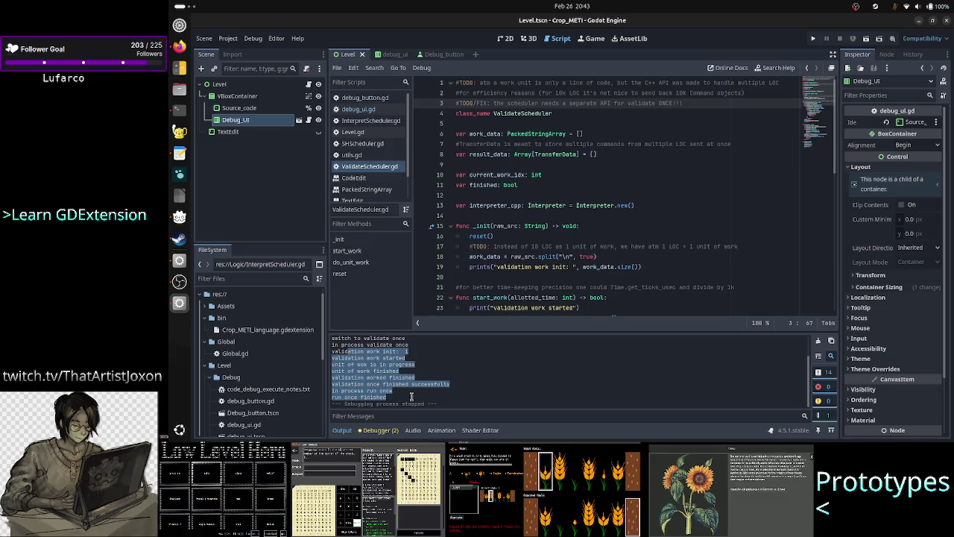
Select the whole run log in Output, then drag the splitter up to enlarge the panel.
drag(410, 396, 332, 338)
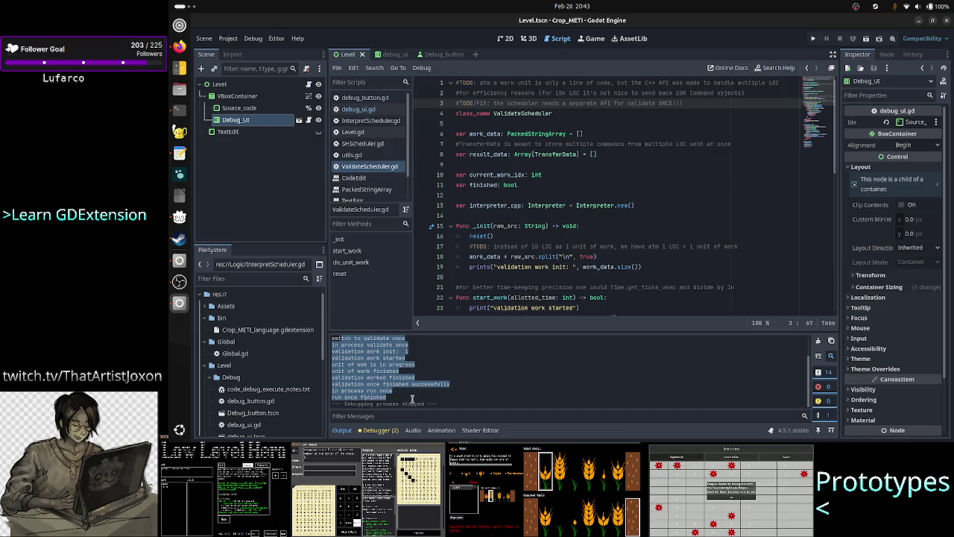
click(449, 398)
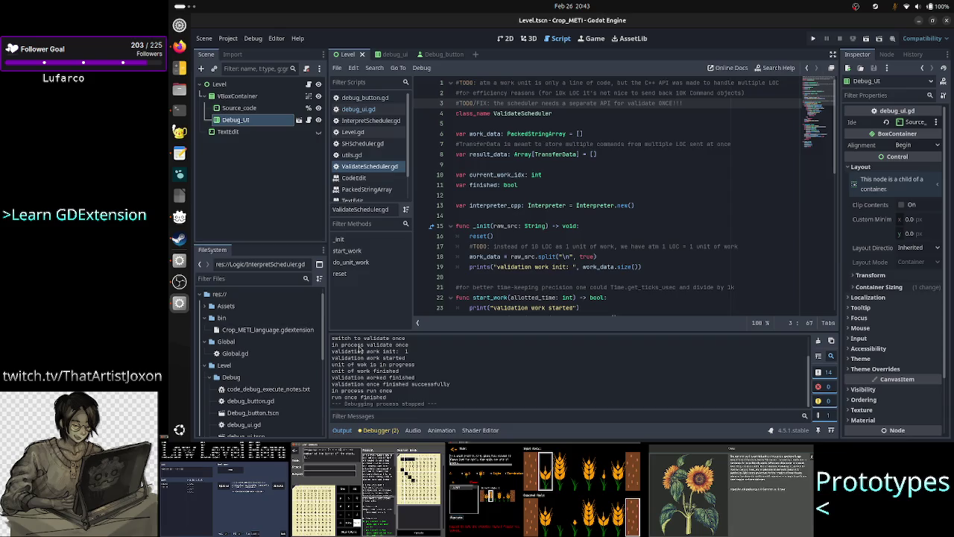
drag(394, 401, 342, 332)
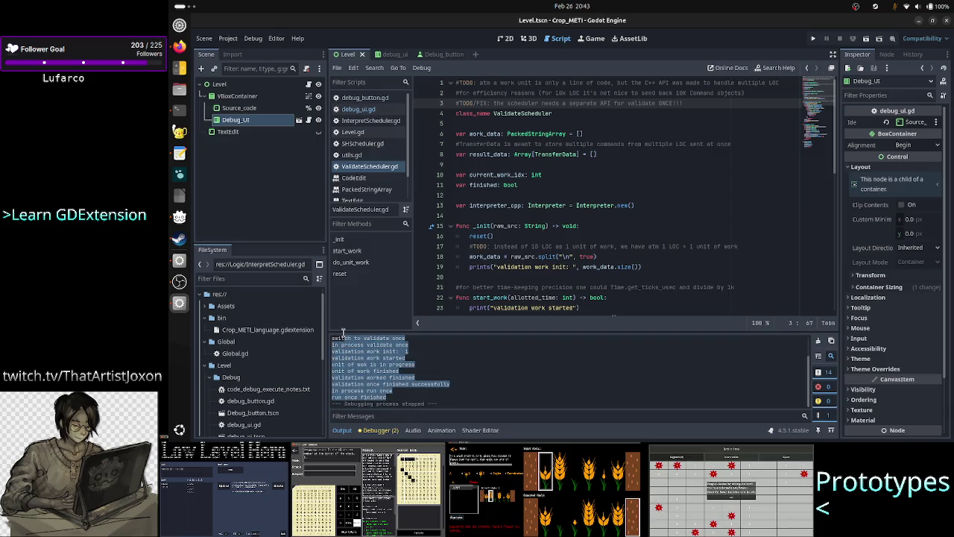
click(389, 352)
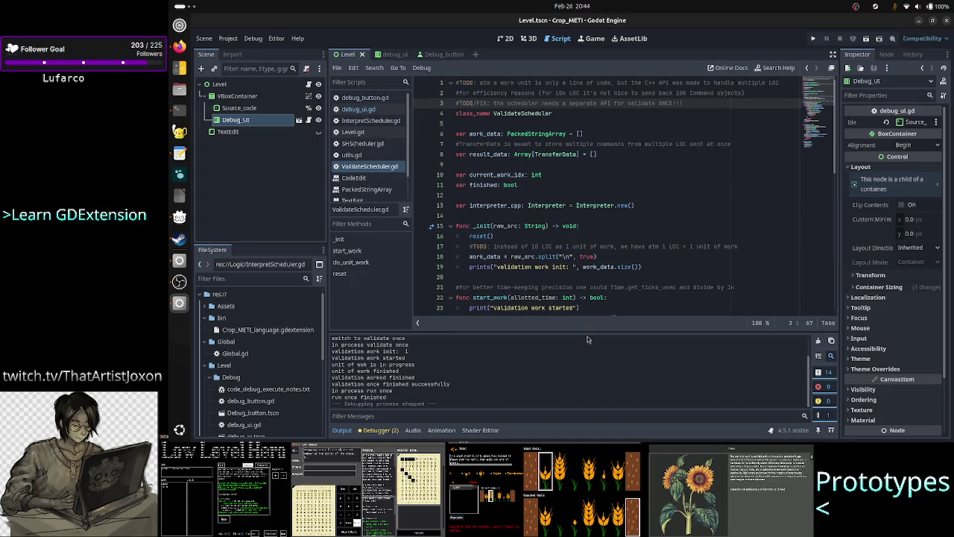
drag(588, 329, 592, 250)
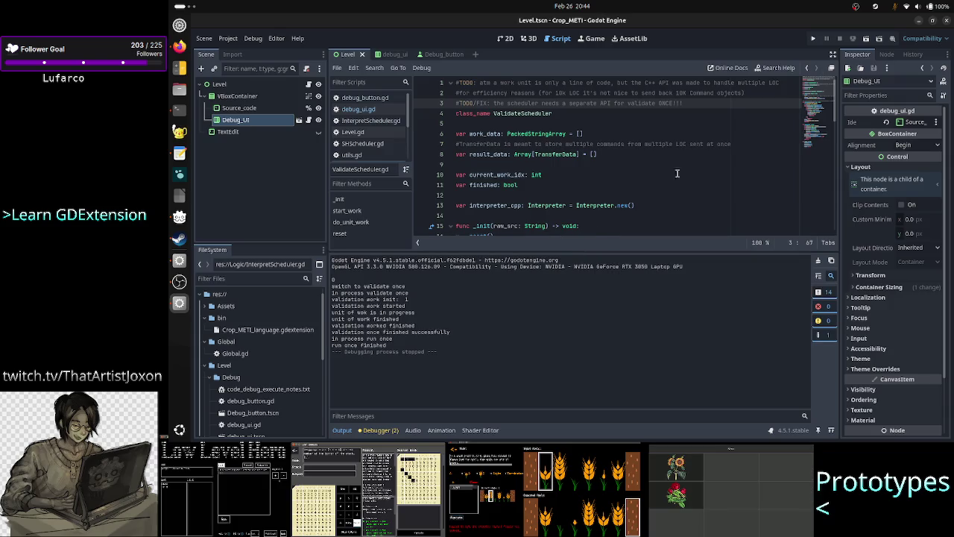
Launch the current scene, move the game window right and start a run.
click(864, 39)
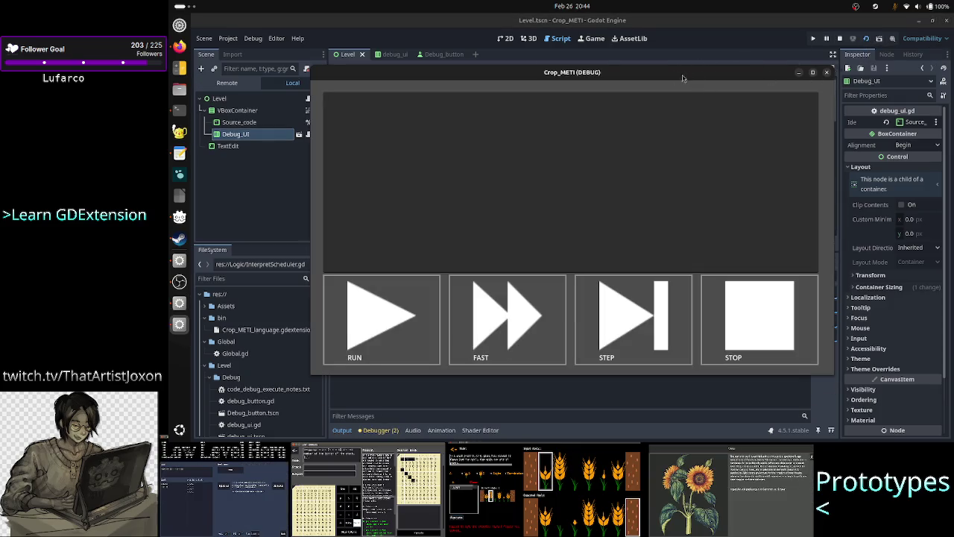
drag(676, 79, 834, 67)
click(568, 306)
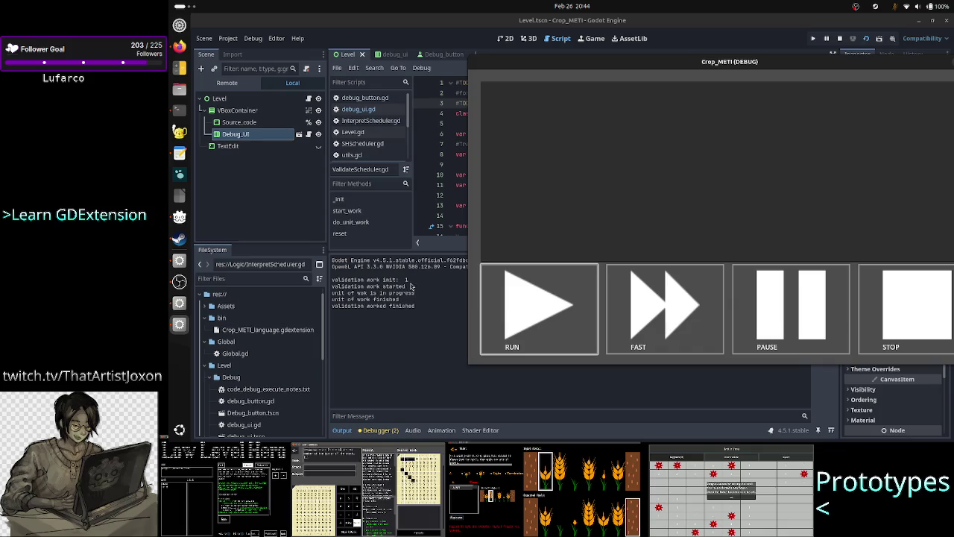
Enter five A23RB source lines, run validation and highlight 'validation work init: 5' in the log.
text(A23RB)
key(Return)
text(A23RB)
key(Return)
text(A23RB)
key(Return)
text(A23RB)
key(Return)
text(A23RB)
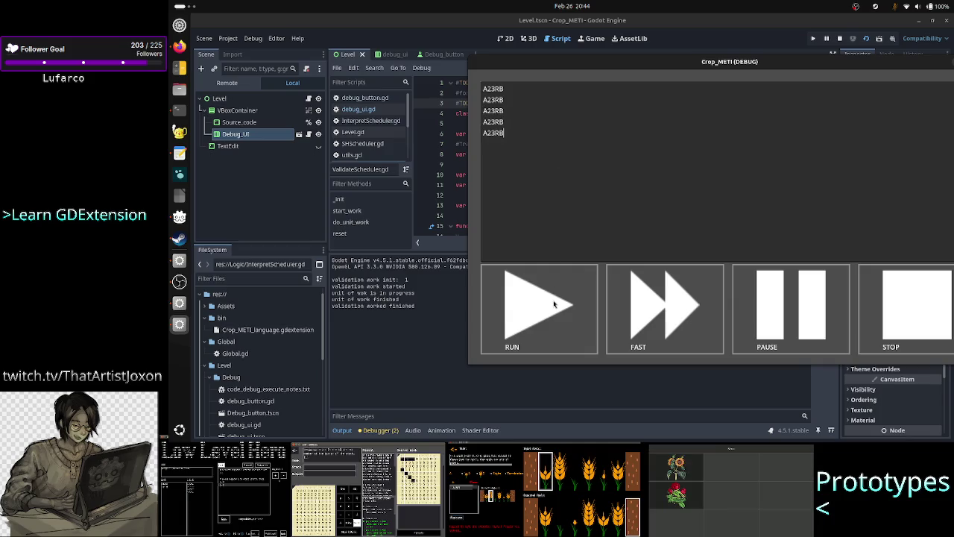
click(553, 303)
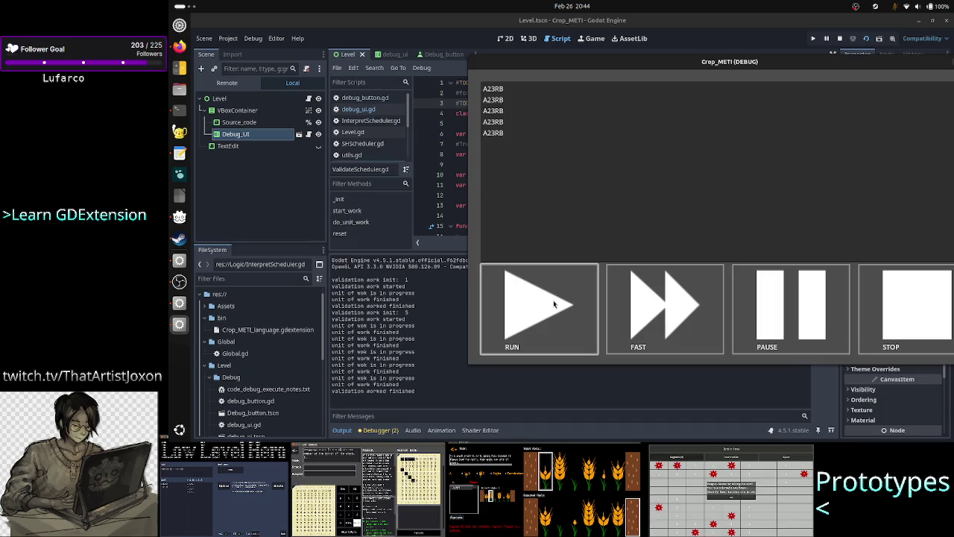
click(356, 314)
drag(357, 313, 421, 314)
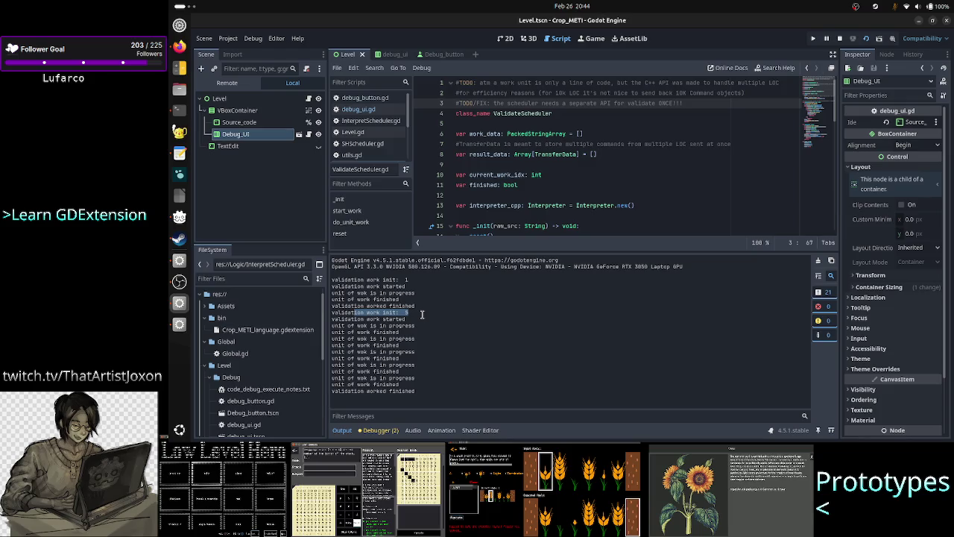
Mark the started, progress and first three unit-of-work lines, then return to the Crop_METI window.
drag(342, 319, 413, 323)
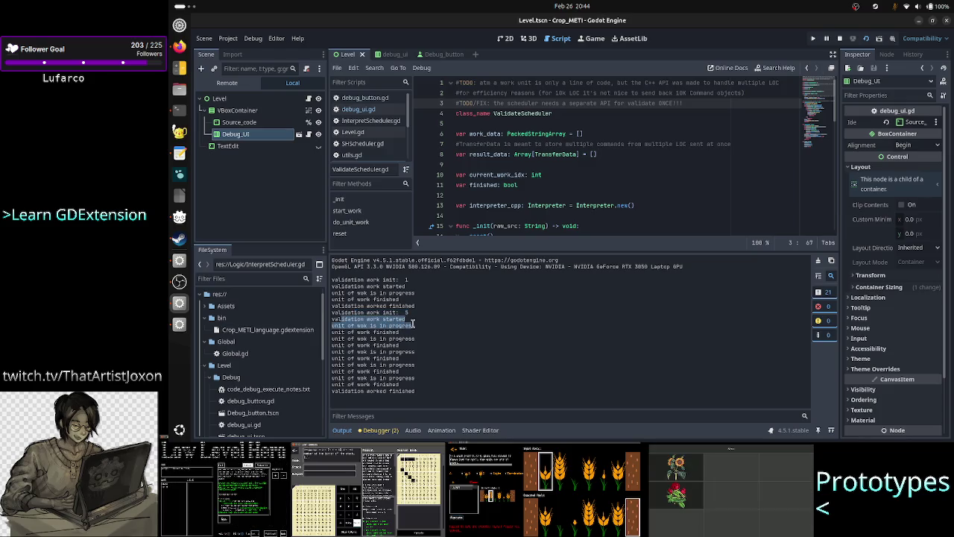
mouse_move(332, 326)
mouse_down()
mouse_move(419, 337)
mouse_move(410, 336)
mouse_up()
drag(348, 340, 421, 343)
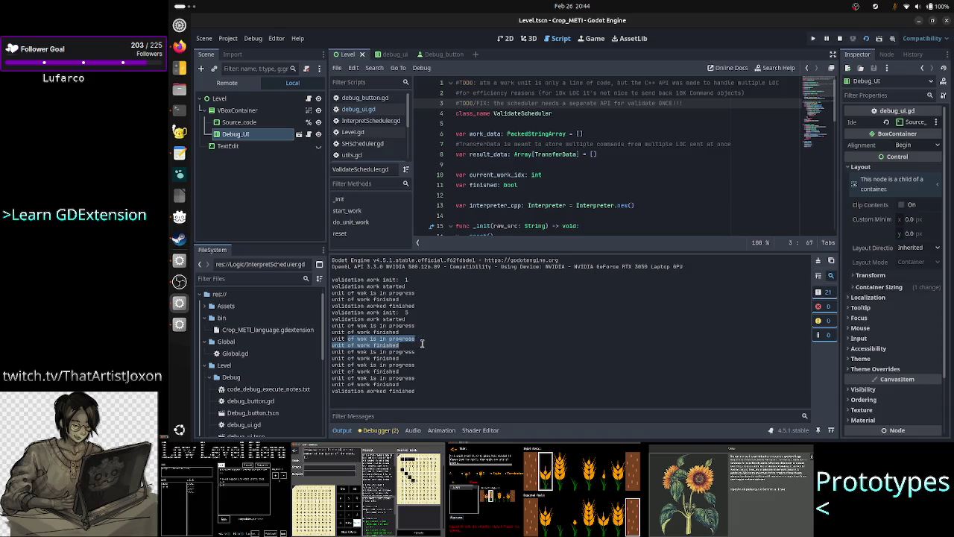
drag(359, 352, 428, 357)
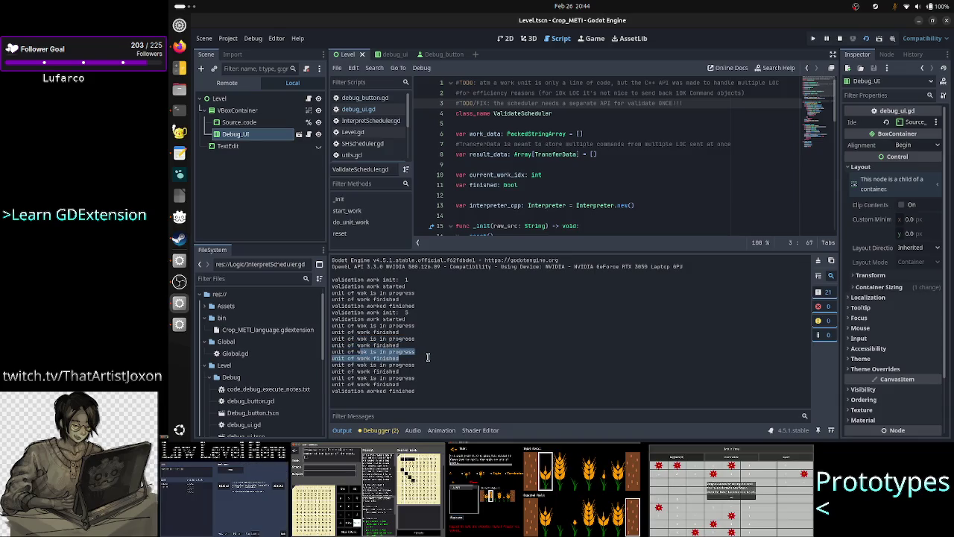
mouse_move(367, 365)
mouse_down()
mouse_move(423, 366)
mouse_move(349, 392)
mouse_move(437, 388)
mouse_up()
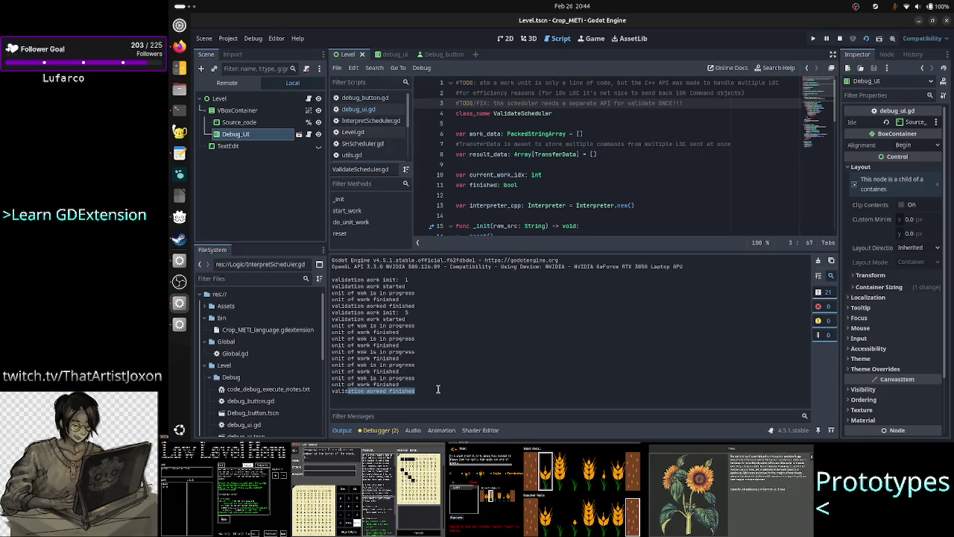
key(alt+Tab)
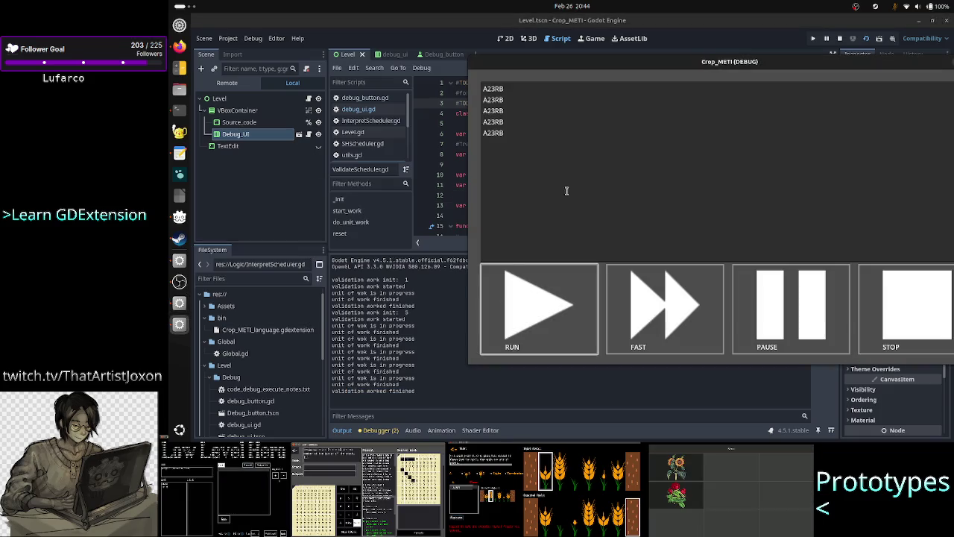
Delete source lines 3–5 leaving two A23RB lines, stop the run and switch back to the game.
click(567, 132)
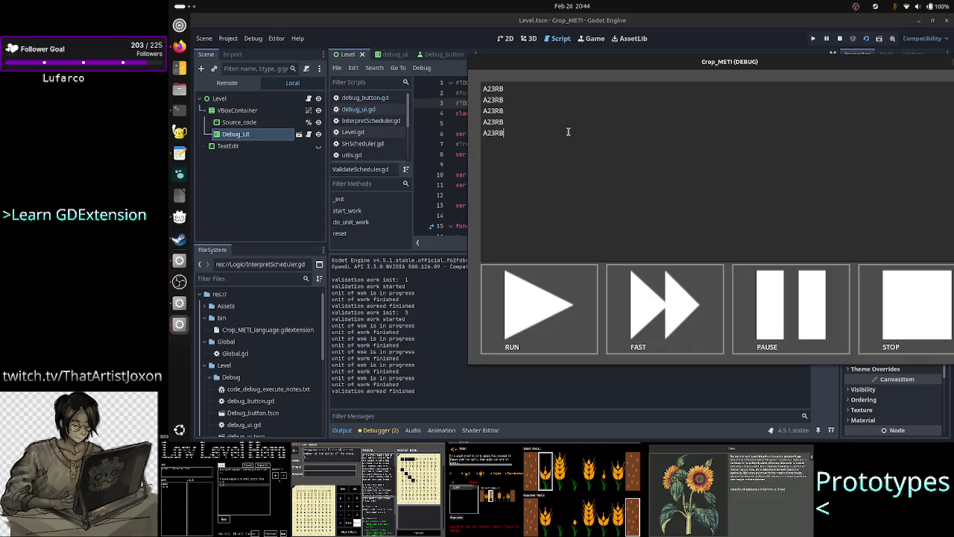
key(Up)
key(Up)
key(Up)
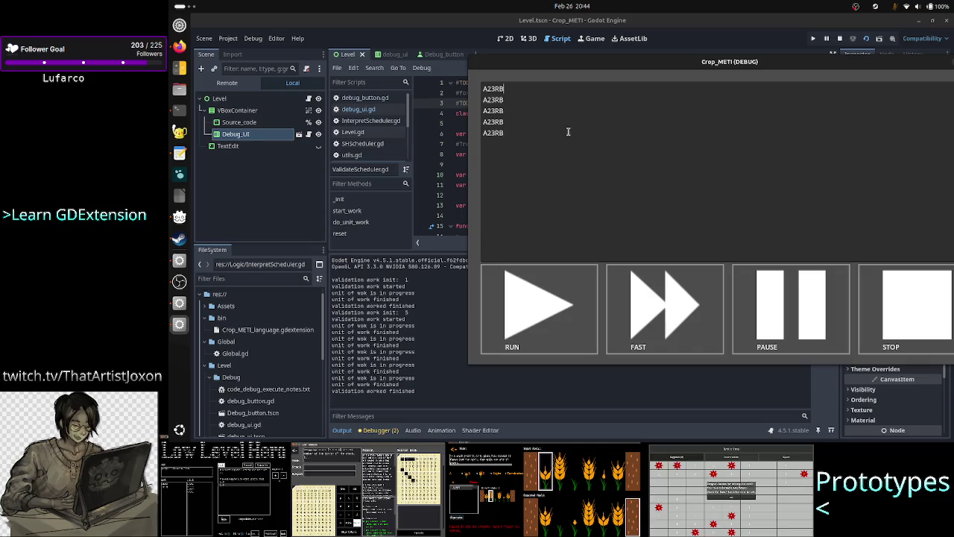
key(Down)
key(Down)
key(shift+Down)
key(shift+Down)
key(shift+End)
key(BackSpace)
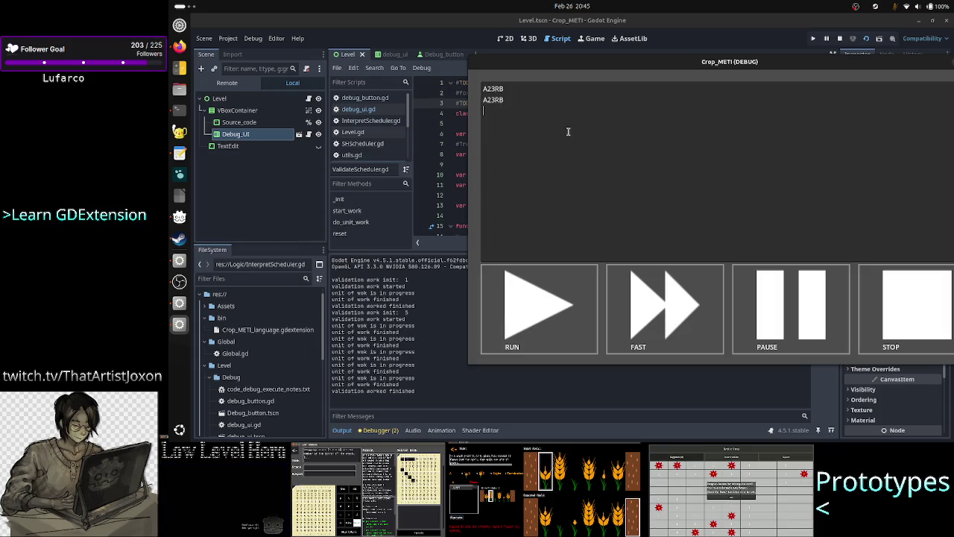
click(914, 308)
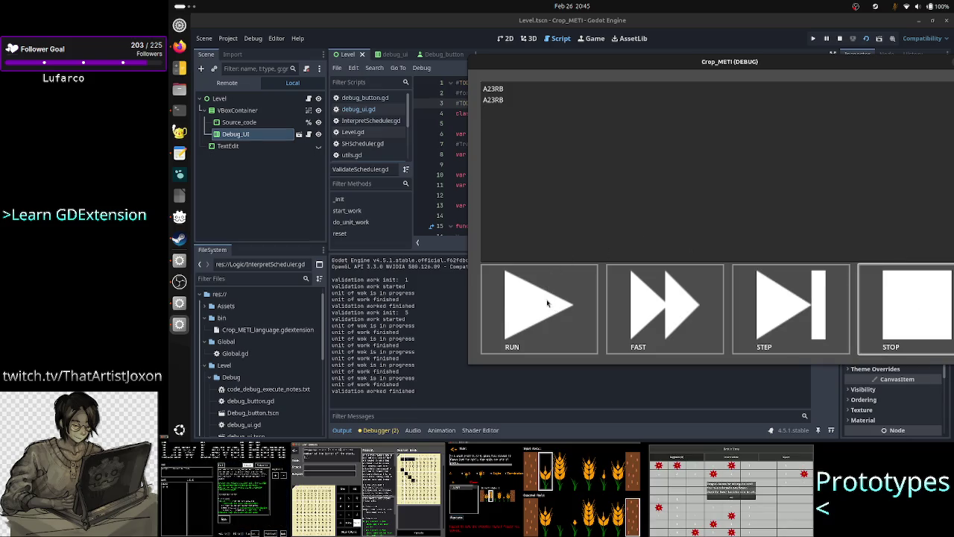
click(550, 125)
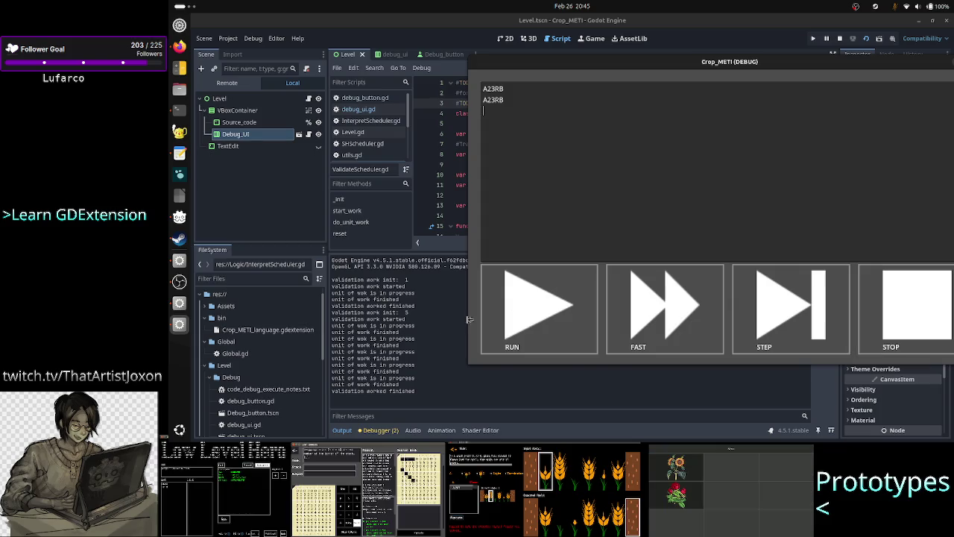
click(424, 341)
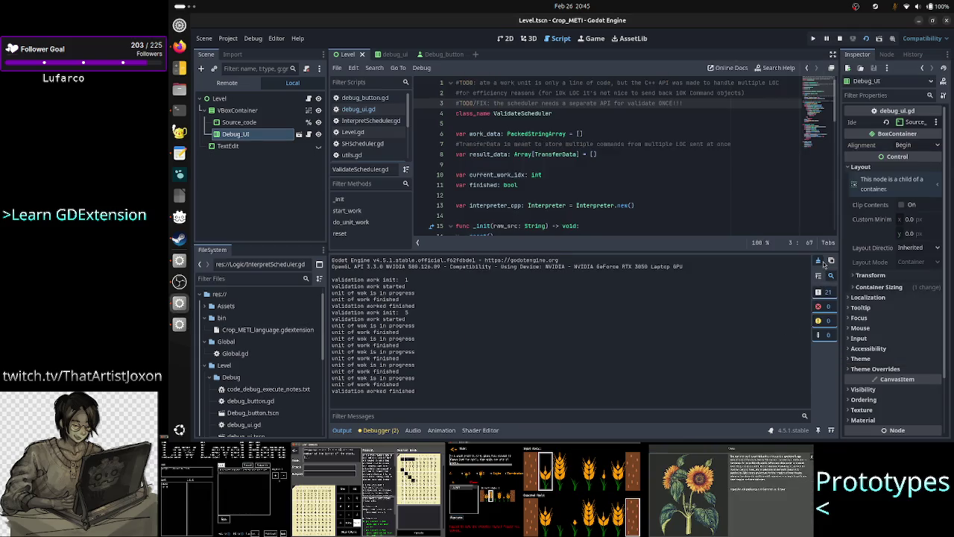
key(alt+Tab)
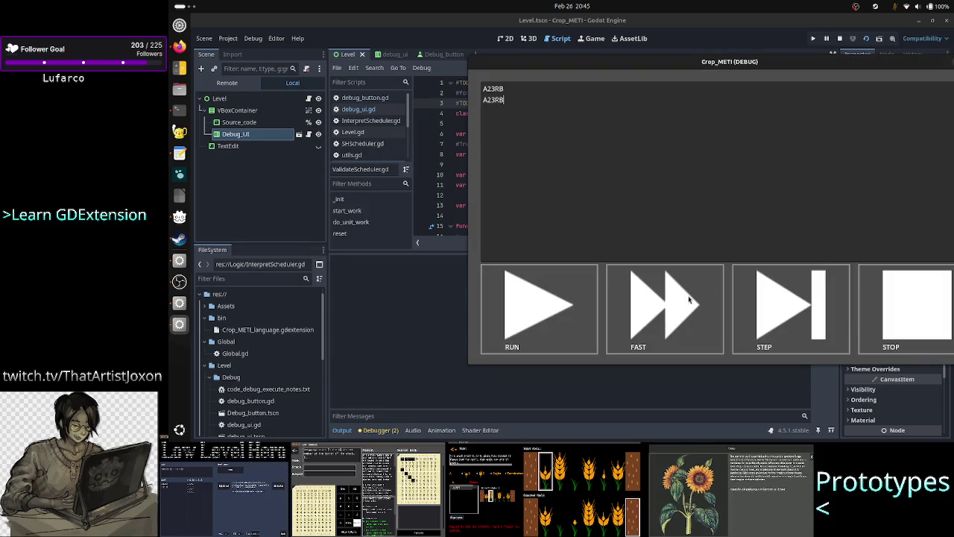
Run the fast validation and mark the work-started and two unit-of-work lines in the log.
click(671, 306)
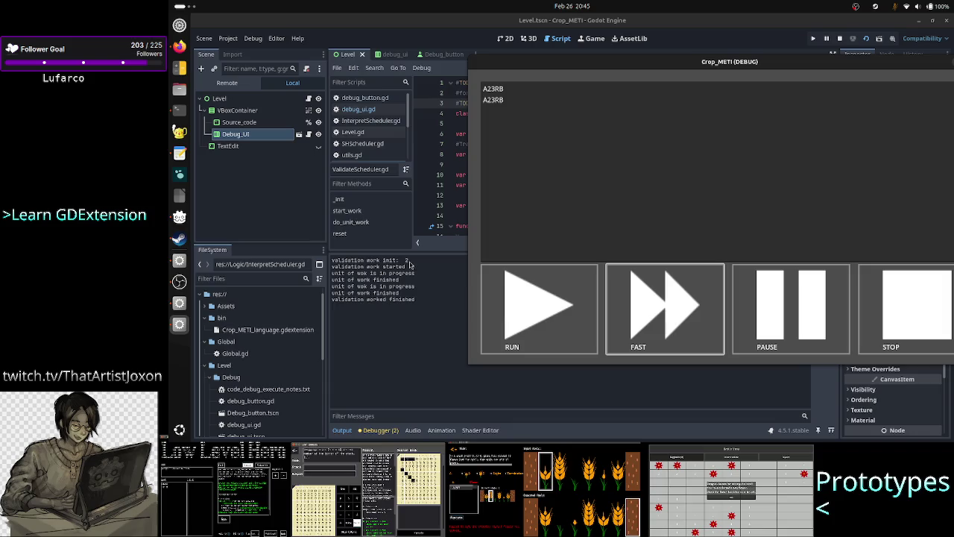
key(F8)
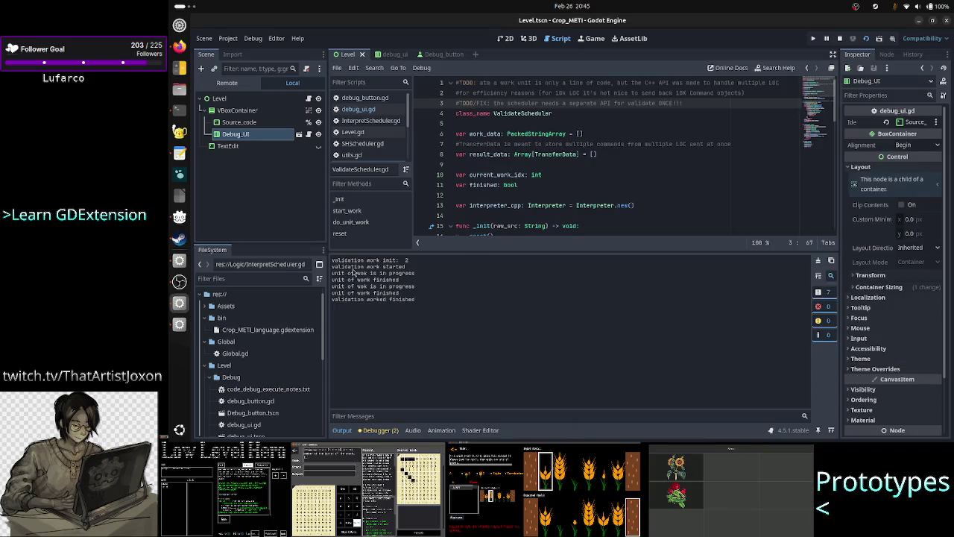
drag(355, 268, 421, 268)
mouse_move(336, 273)
mouse_down()
mouse_move(415, 289)
mouse_move(411, 279)
mouse_up()
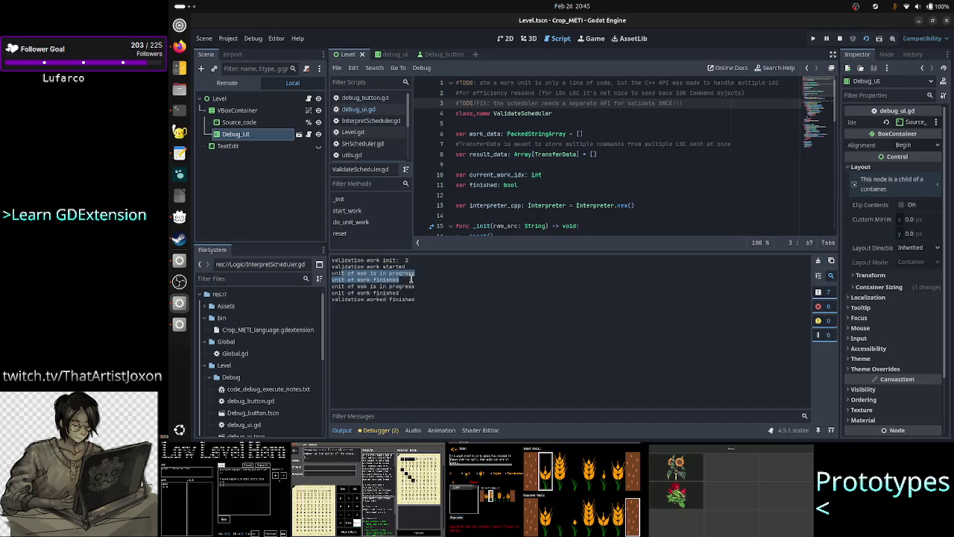
drag(342, 286, 410, 292)
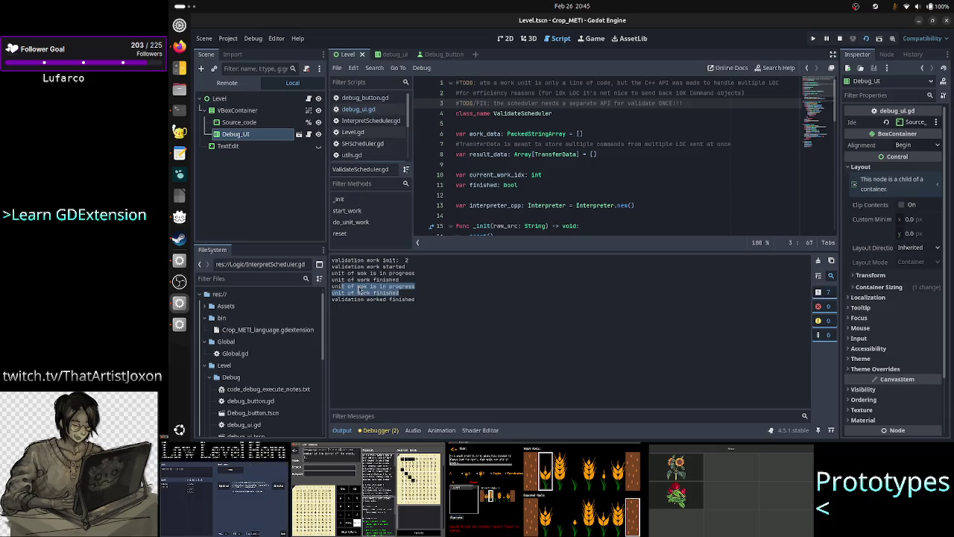
click(409, 303)
Stop the finished run in the game, then reselect the full two-unit run log in Output.
key(alt+Tab)
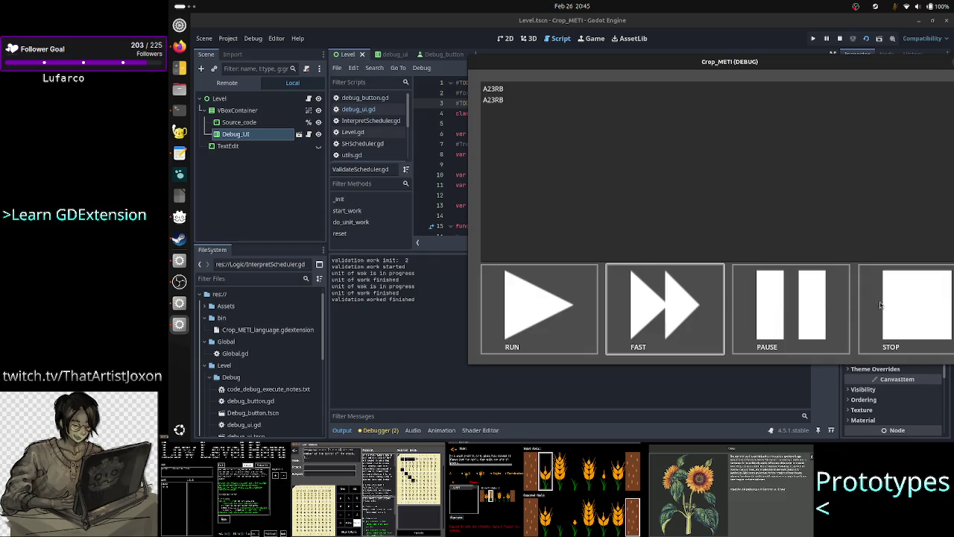
click(931, 321)
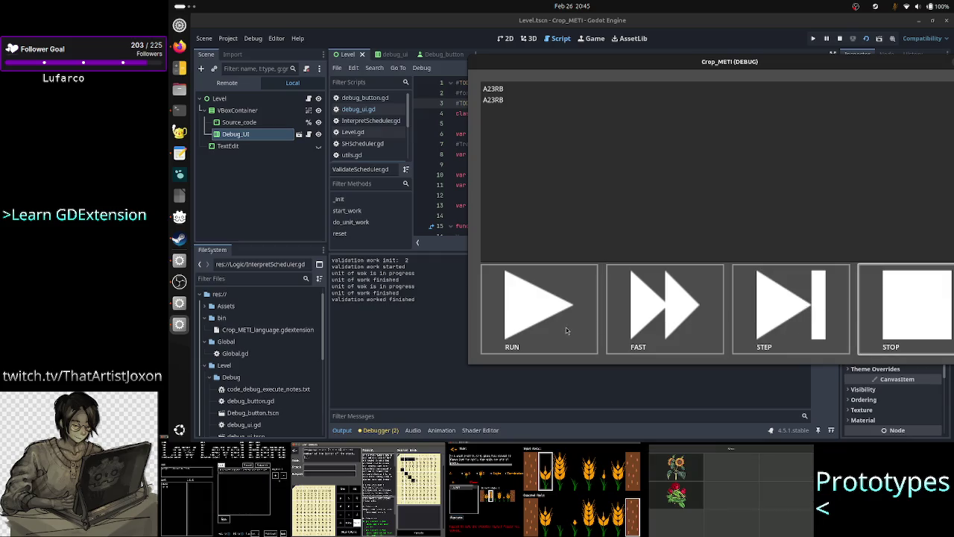
click(556, 151)
click(523, 104)
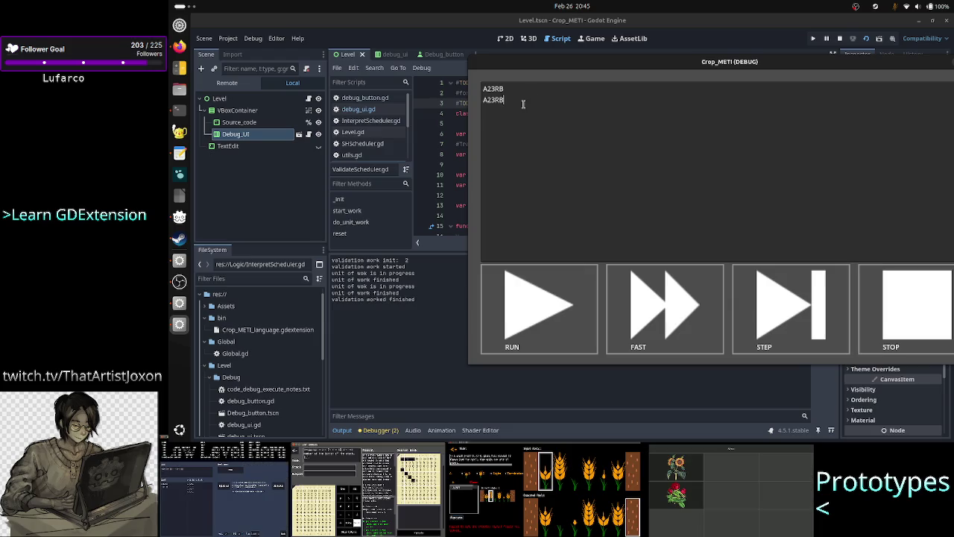
click(402, 298)
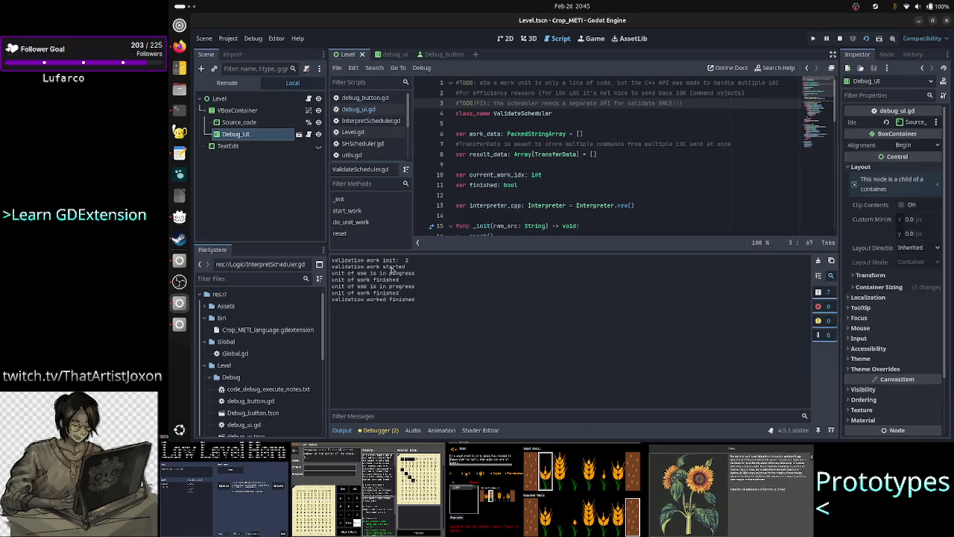
drag(391, 268, 440, 295)
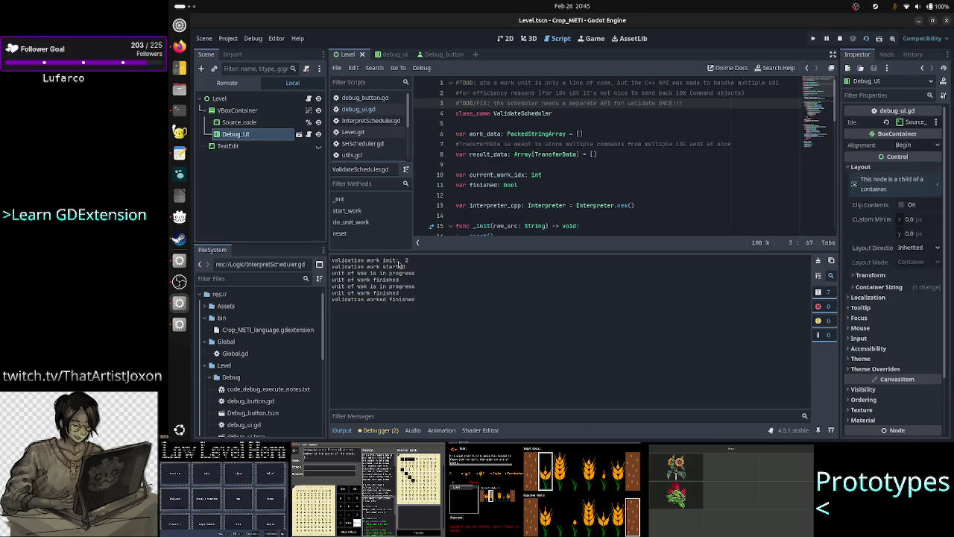
drag(400, 261, 437, 310)
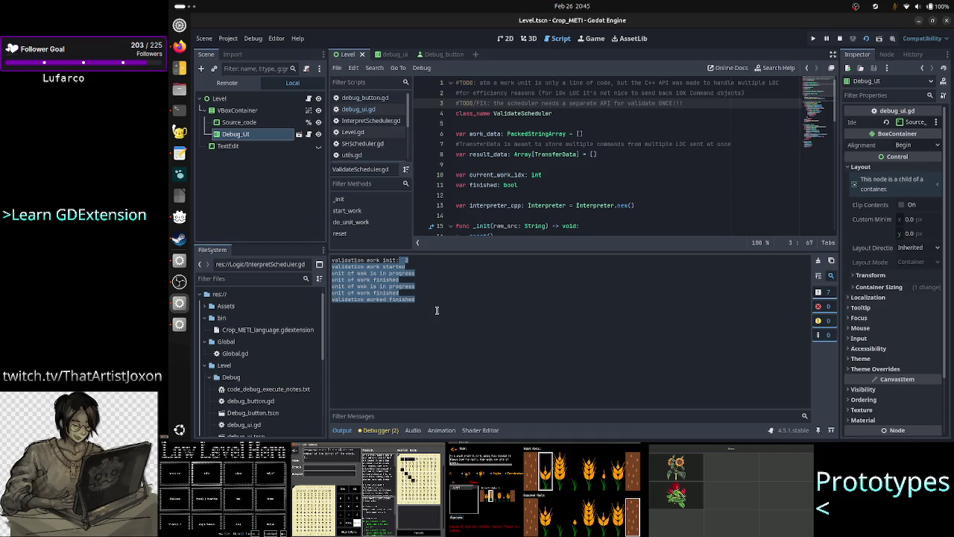
click(426, 273)
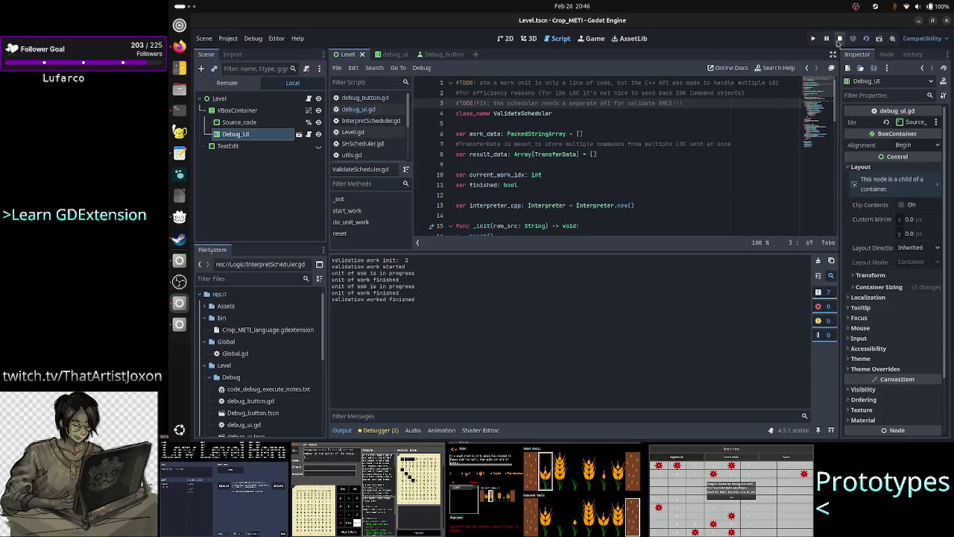
key(alt+Tab)
Paste more A23RB lines into the game's source box, growing it to 24 lines.
click(544, 241)
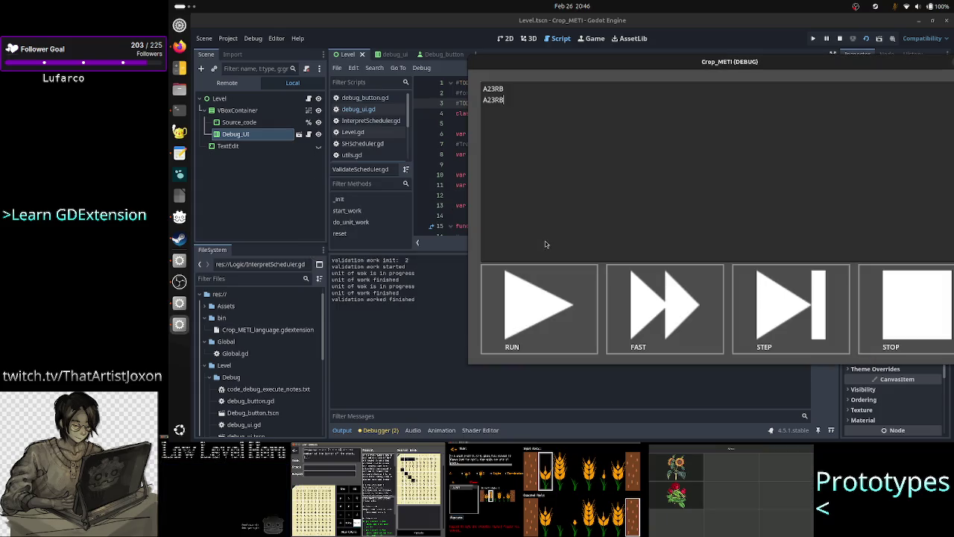
key(ctrl+a)
key(ctrl+c)
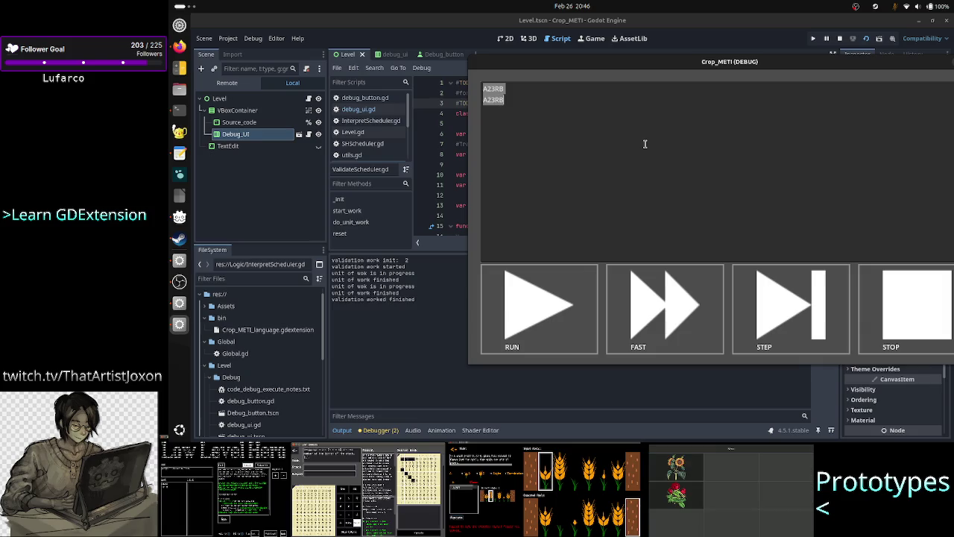
click(645, 144)
key(ctrl+v)
key(ctrl+v)
key(ctrl+v)
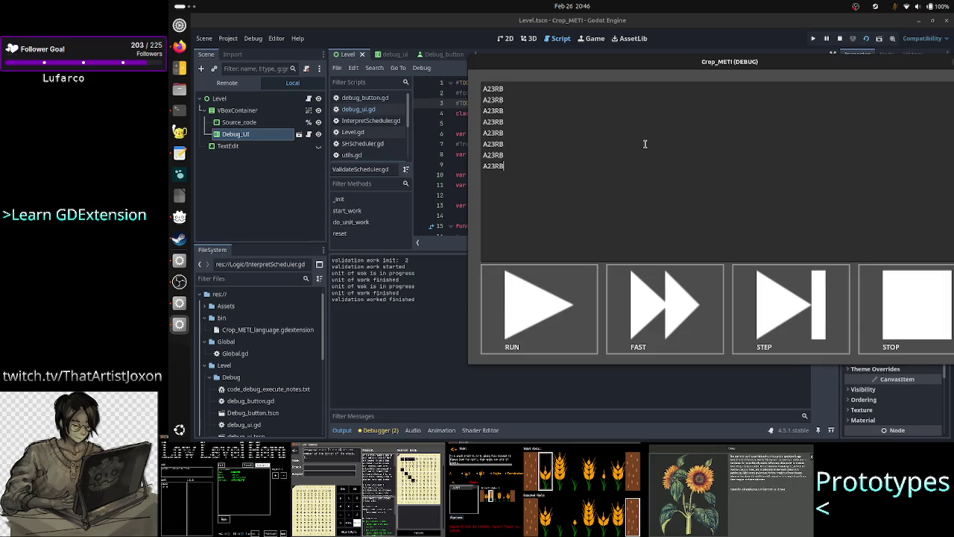
key(ctrl+v)
key(ctrl+v)
key(ctrl+v)
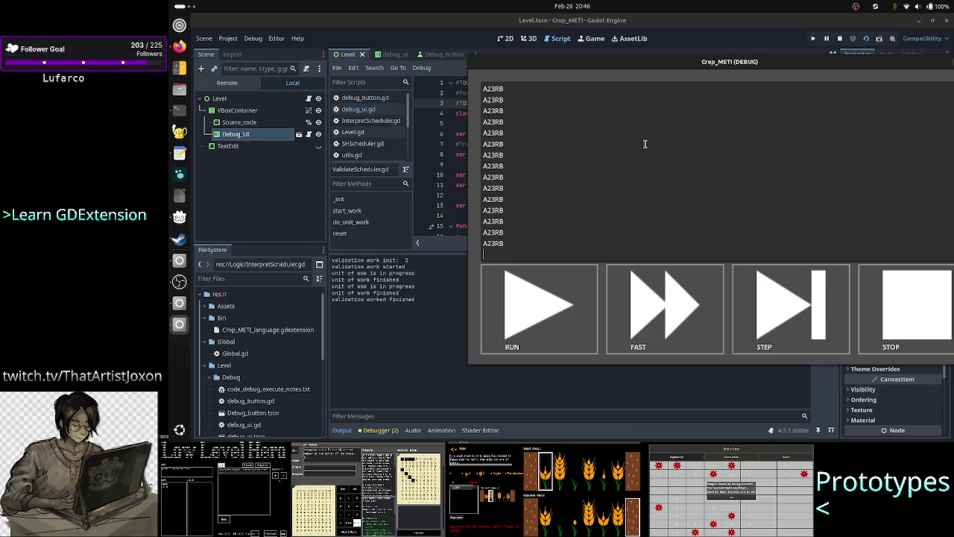
key(ctrl+v)
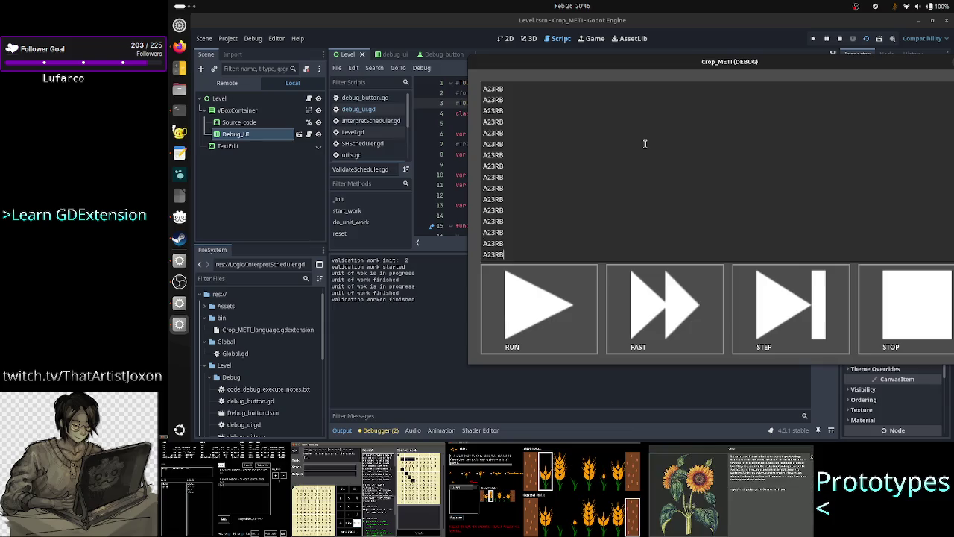
key(ctrl+z)
key(ctrl+v)
key(ctrl+z)
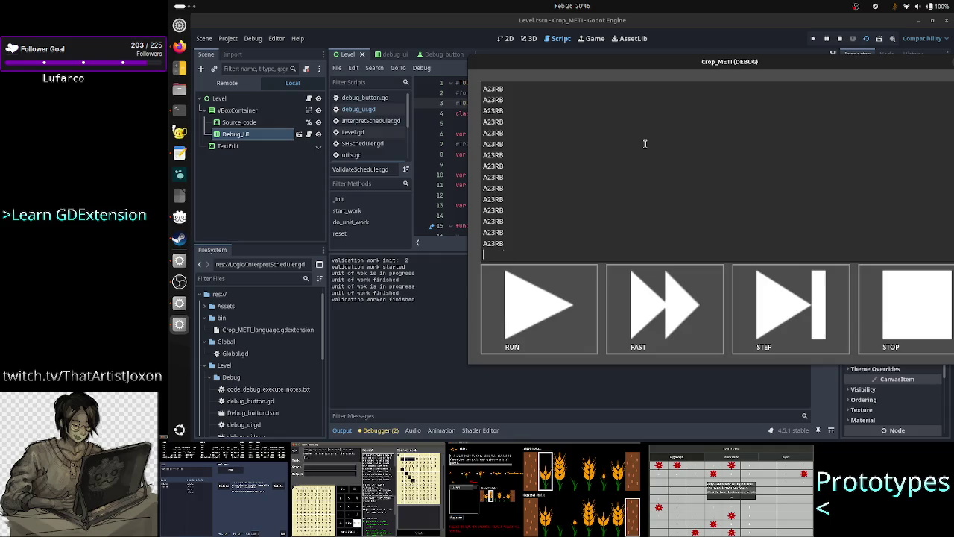
key(ctrl+v)
Move the game window left, run the validation and close the game with F8.
mouse_move(699, 64)
mouse_down()
mouse_move(582, 60)
mouse_move(619, 57)
mouse_up()
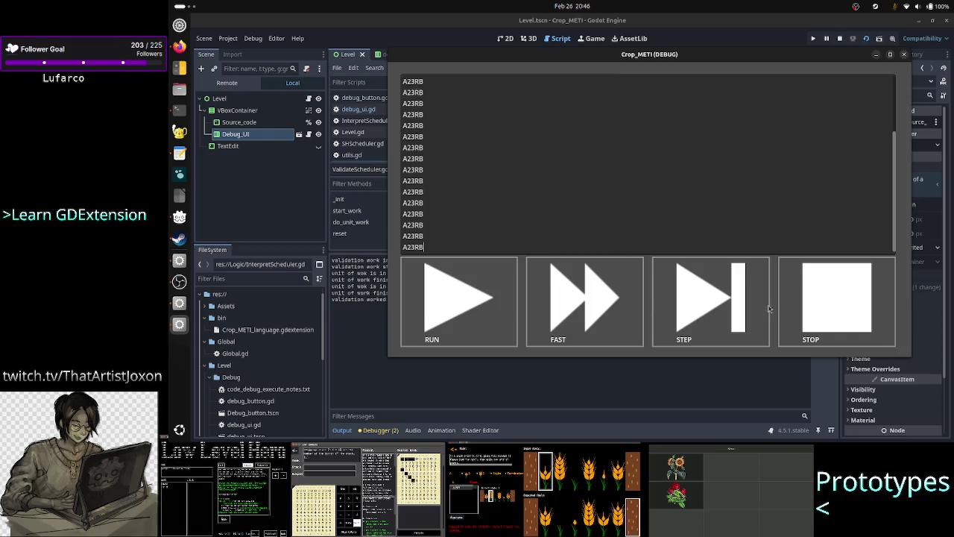
key(alt+Tab)
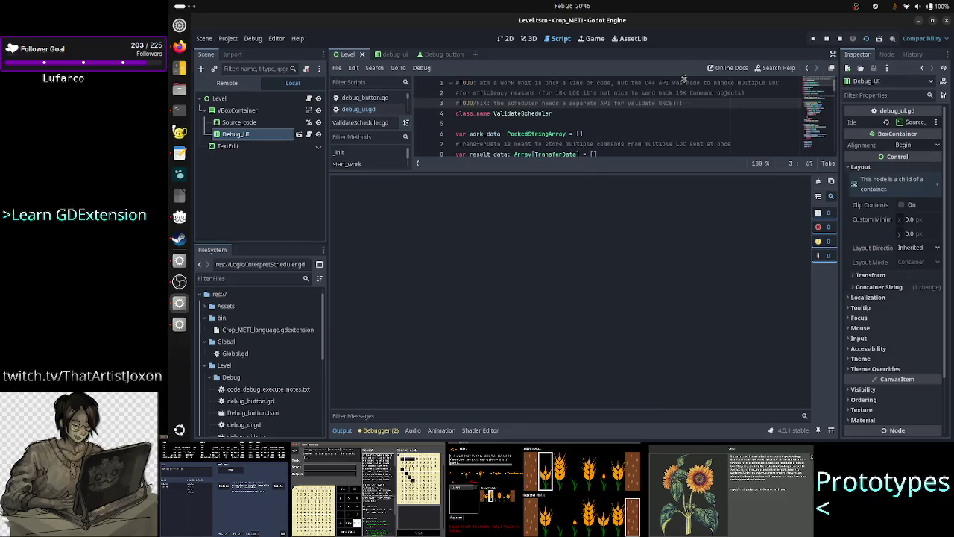
key(alt+Tab)
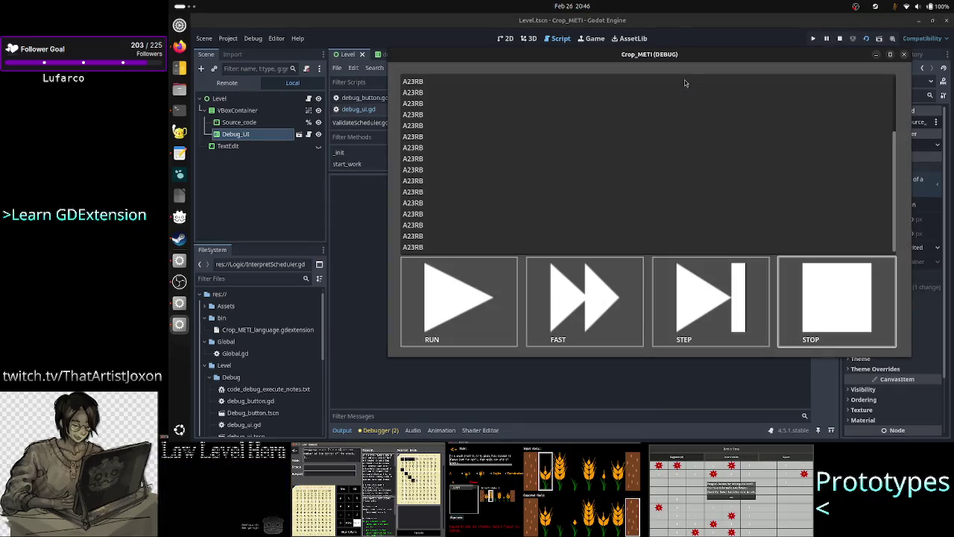
click(503, 307)
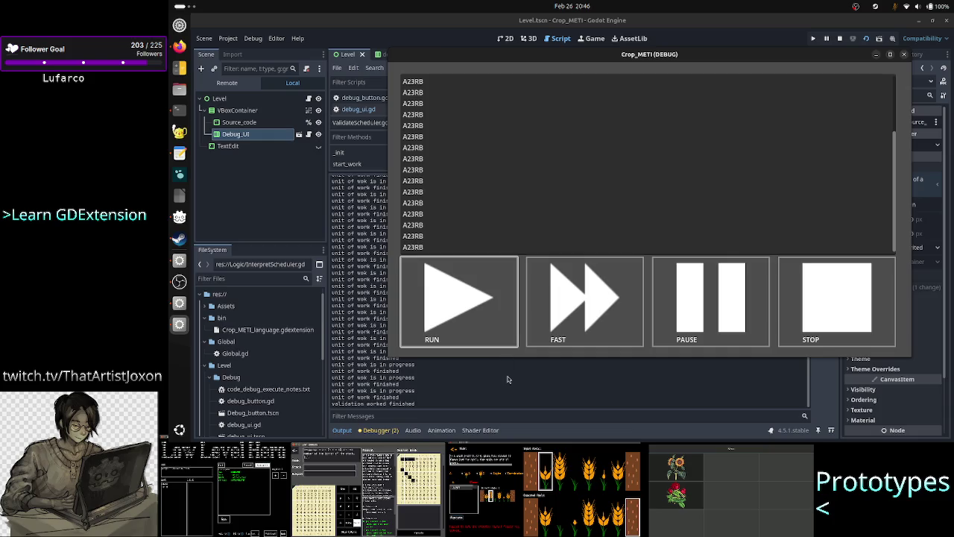
key(F8)
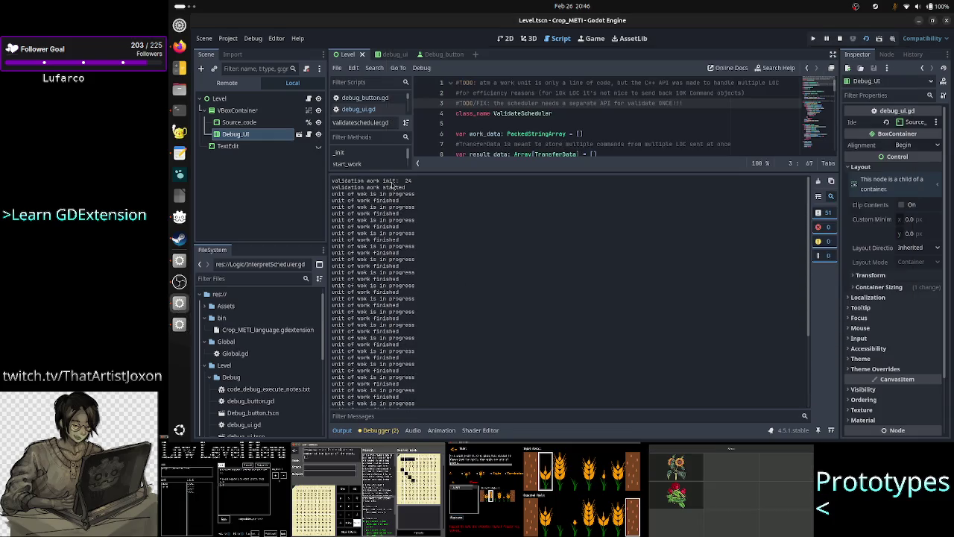
Highlight the validation work limit of 24 in the Output log, checking the running game in between.
drag(398, 181, 420, 183)
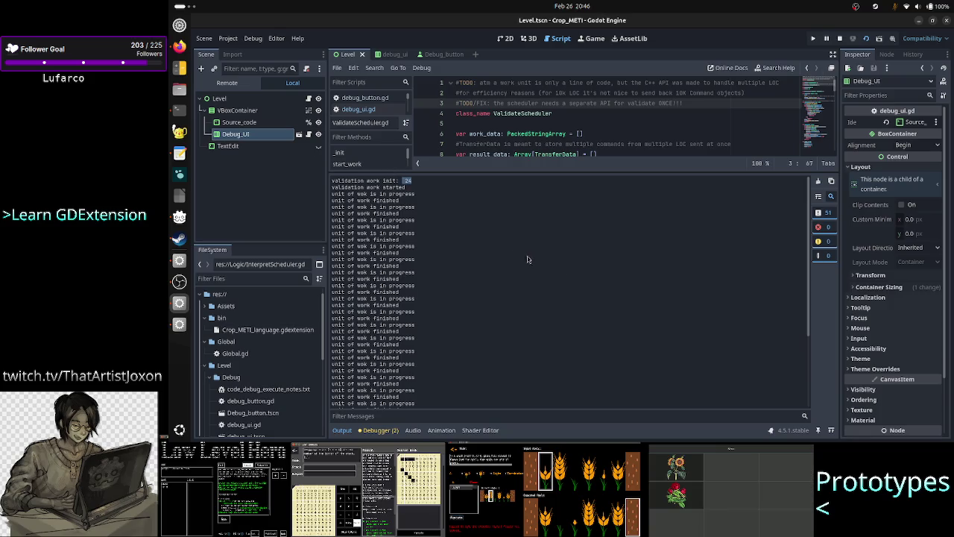
key(alt+Tab)
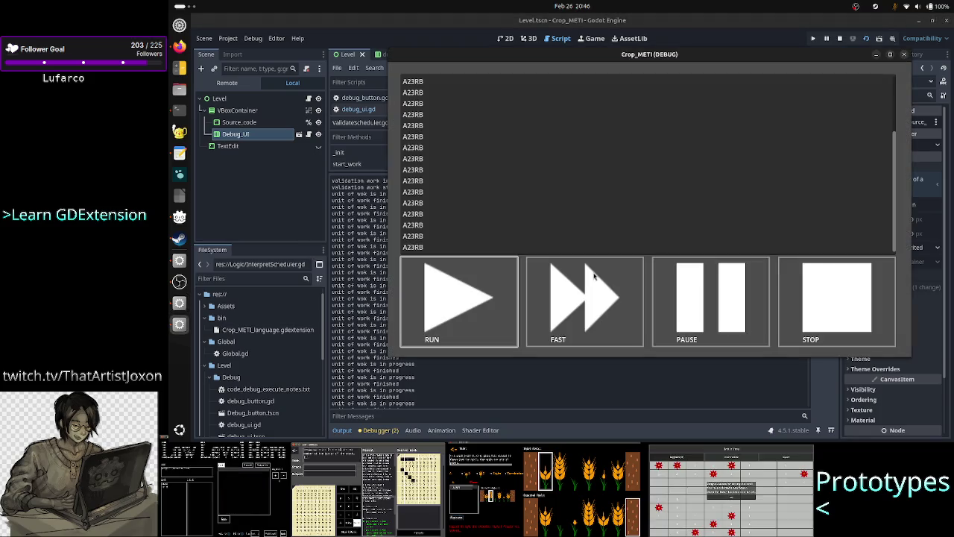
scroll(467, 219, up, 5)
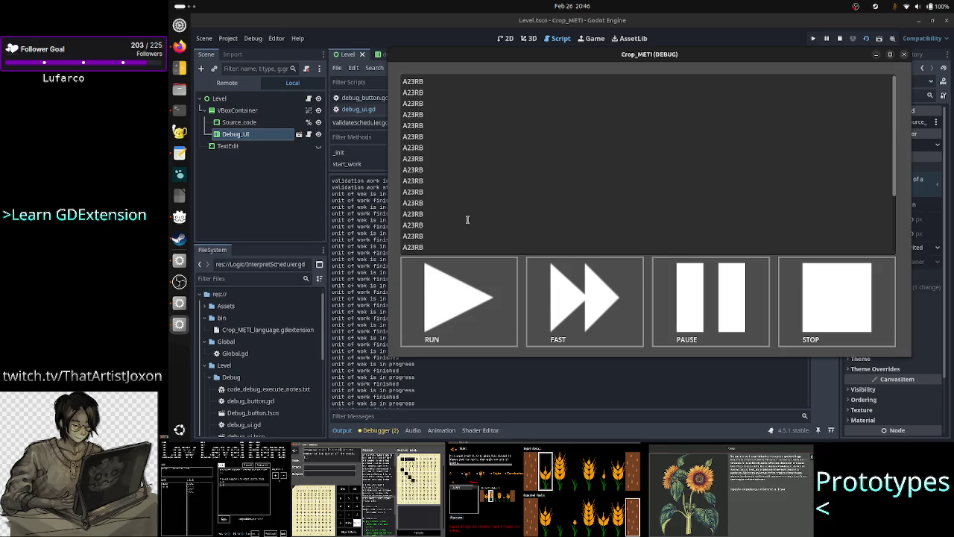
key(alt+Tab)
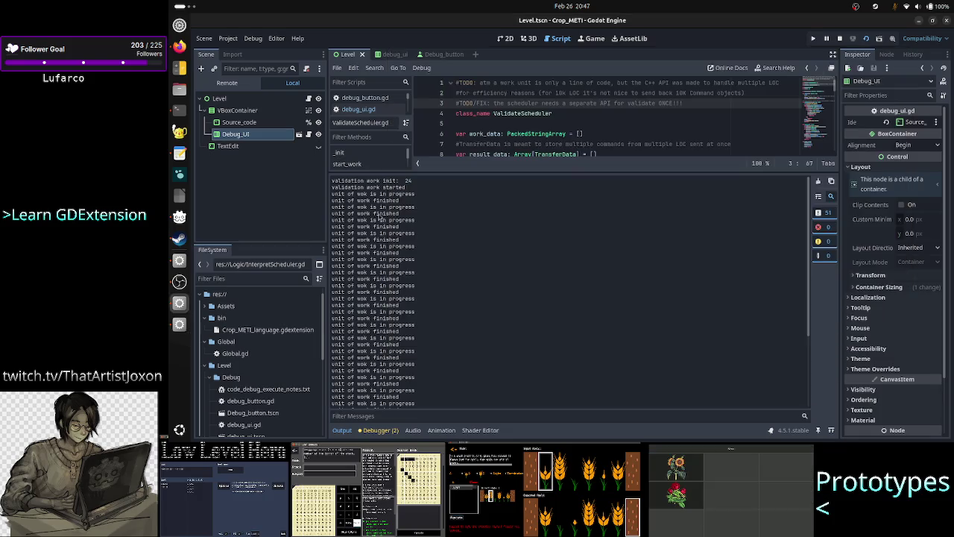
drag(405, 182, 415, 180)
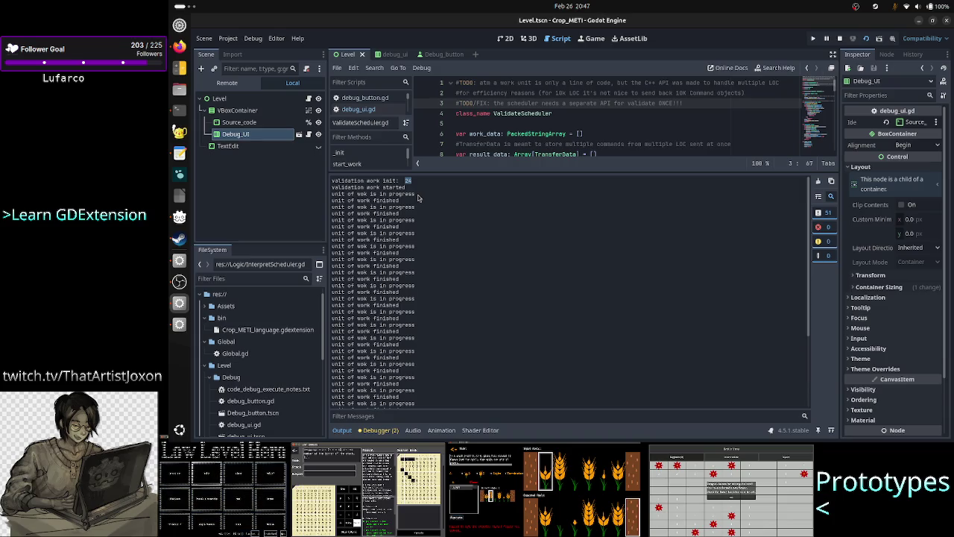
drag(352, 181, 422, 186)
Select the unit-of-work lines of the run log, then collapse the Output panel.
click(347, 193)
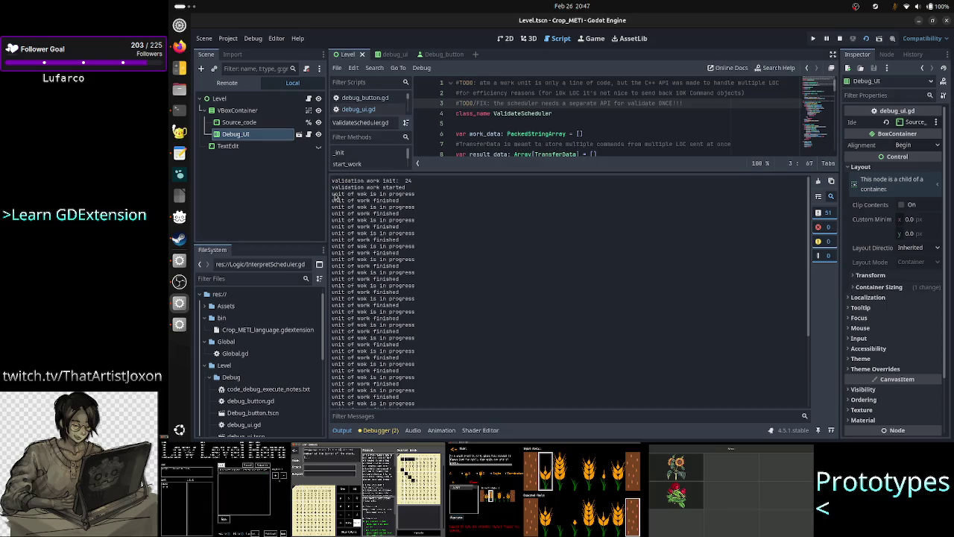
drag(333, 194, 422, 200)
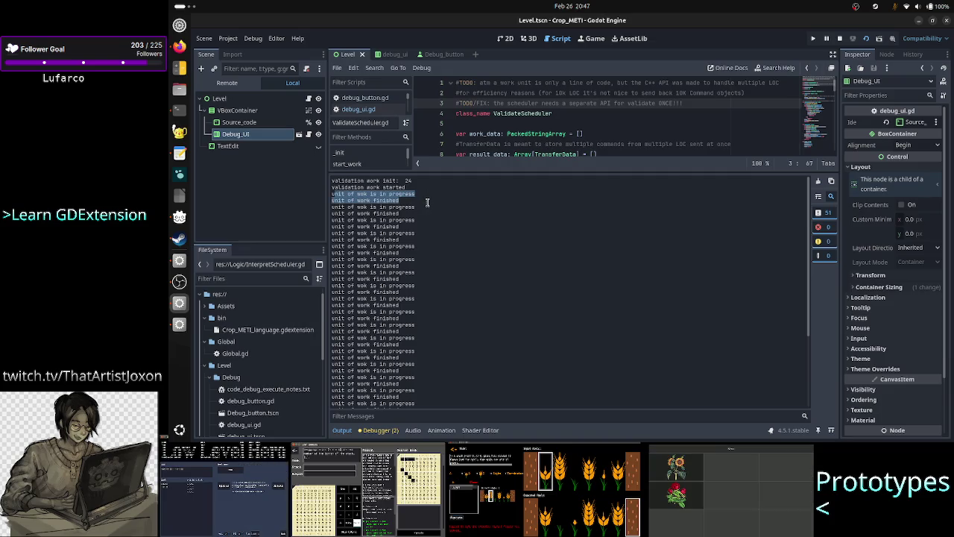
drag(428, 202, 432, 227)
click(431, 227)
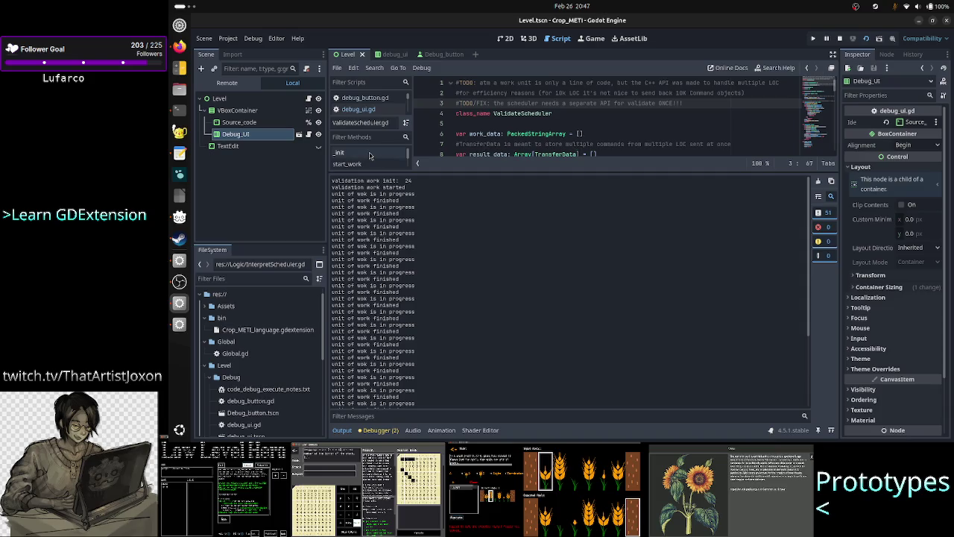
mouse_move(371, 196)
mouse_down()
mouse_move(410, 254)
mouse_move(398, 296)
mouse_up()
click(475, 287)
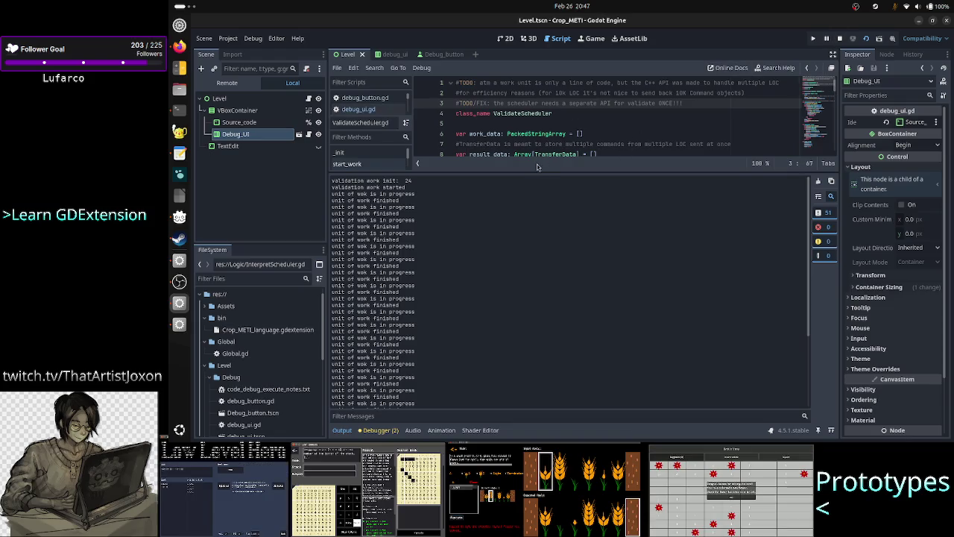
click(354, 432)
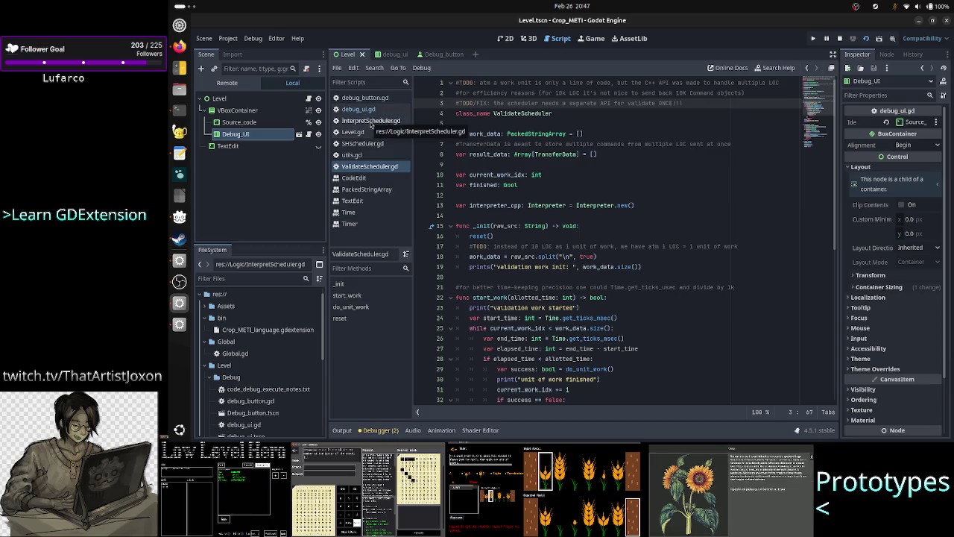
click(368, 165)
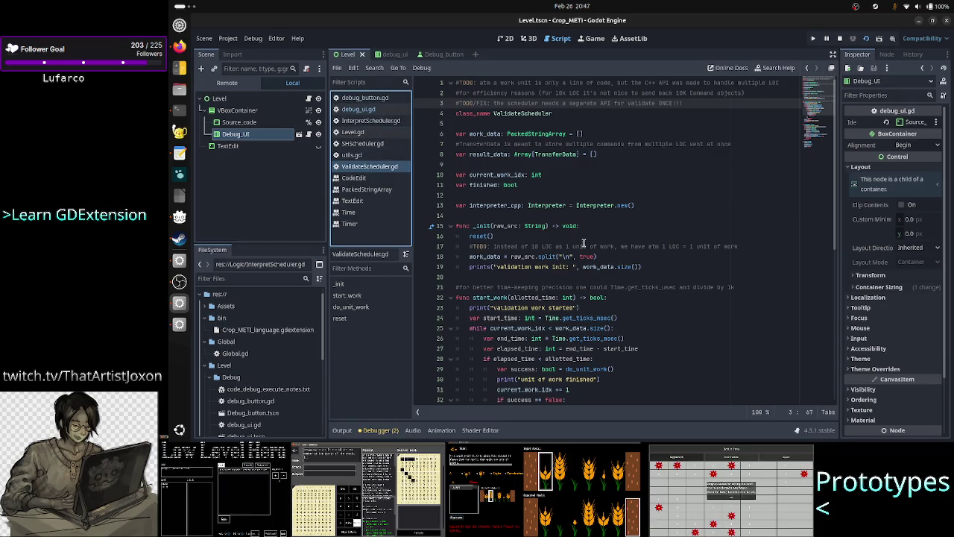
key(Up)
key(Up)
key(Up)
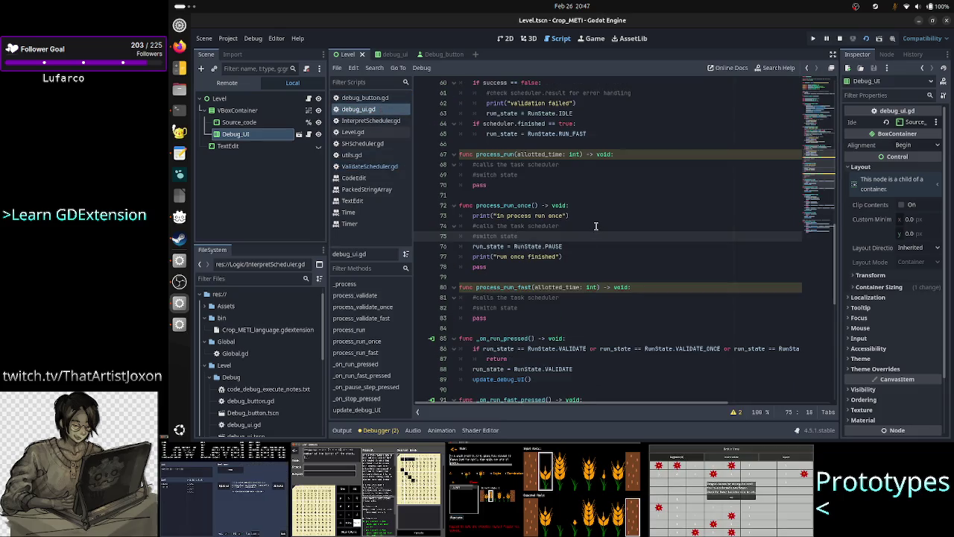
scroll(595, 226, up, 15)
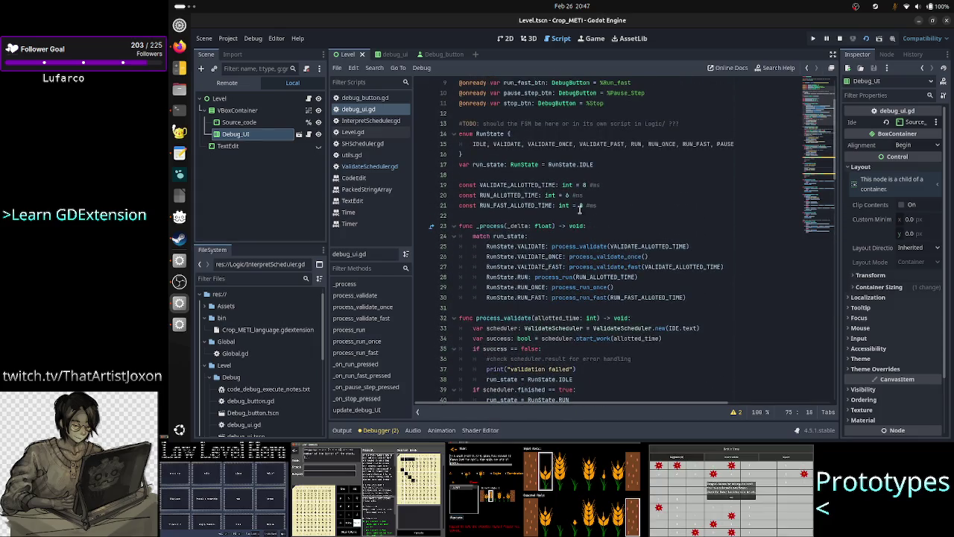
double_click(526, 184)
click(585, 185)
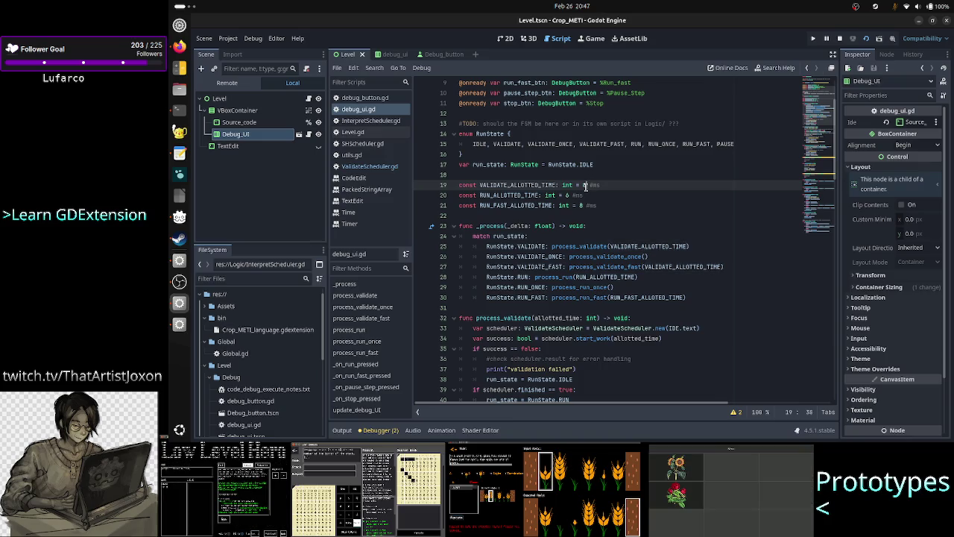
click(394, 169)
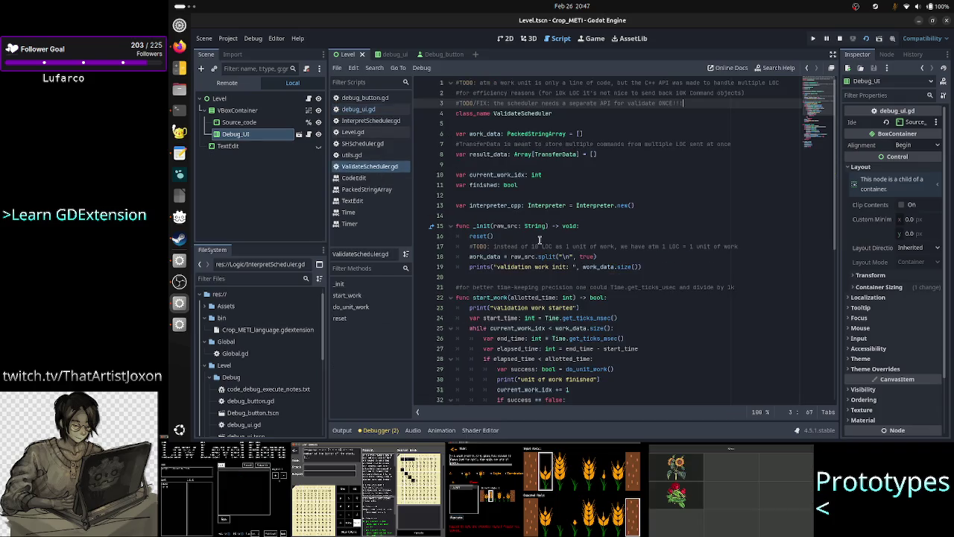
scroll(564, 257, down, 2)
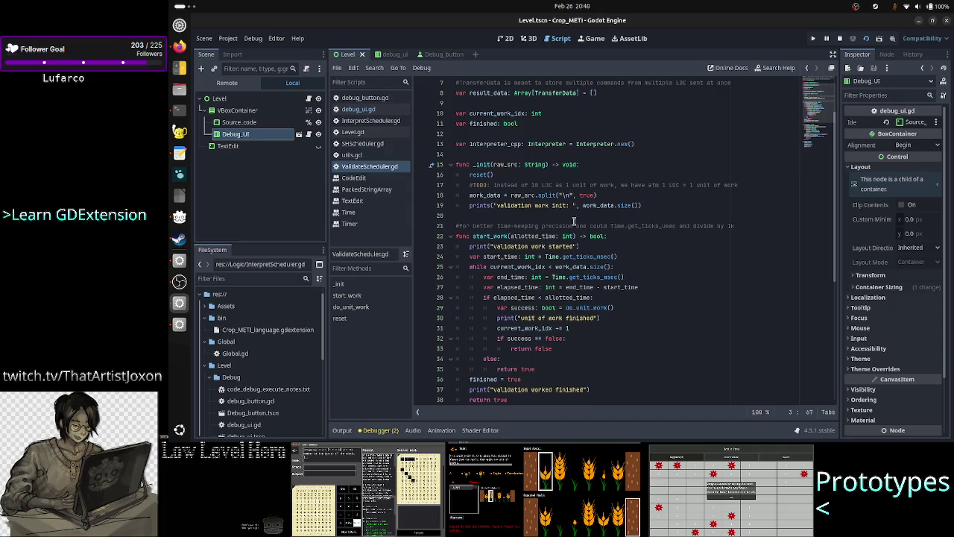
drag(498, 206, 566, 210)
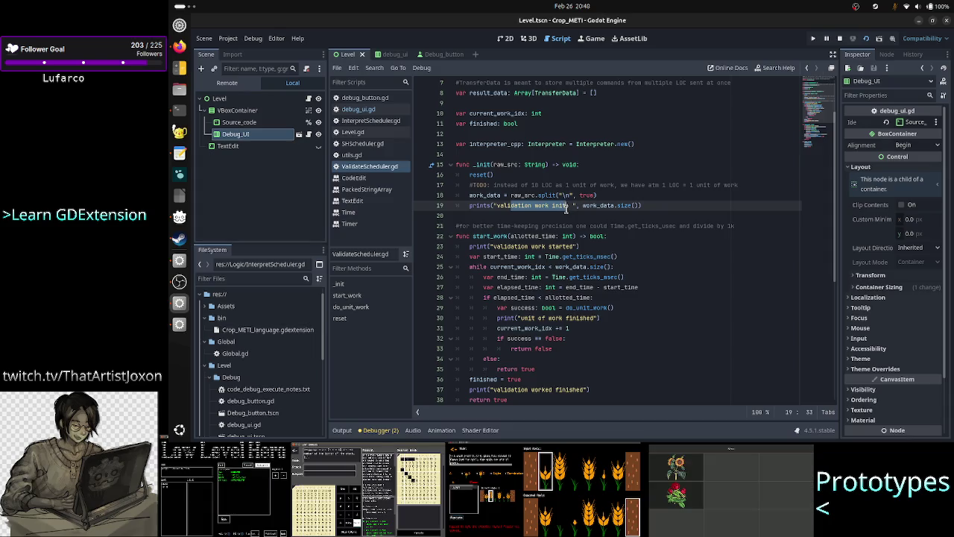
Show and re-hide the Output log, then select the start_work name in ValidateScheduler.gd.
click(343, 430)
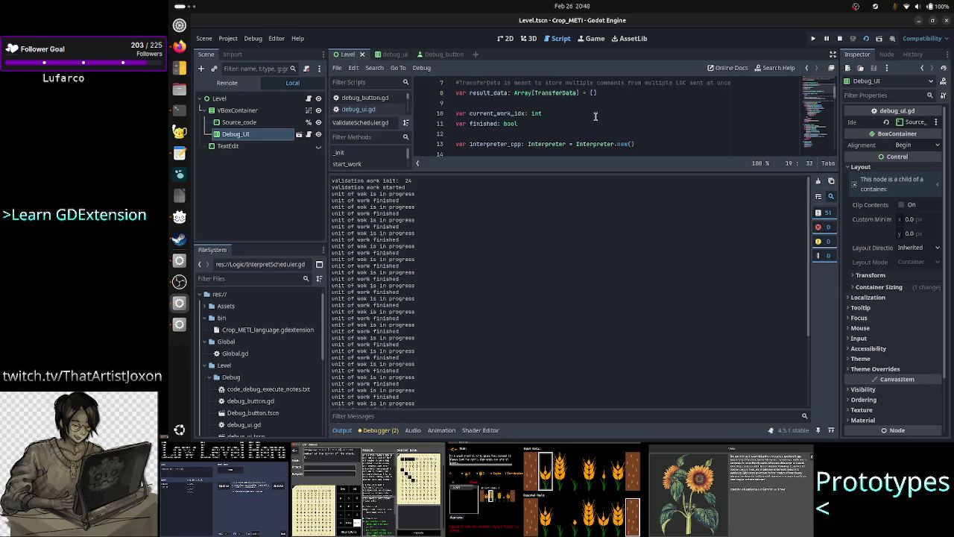
click(345, 430)
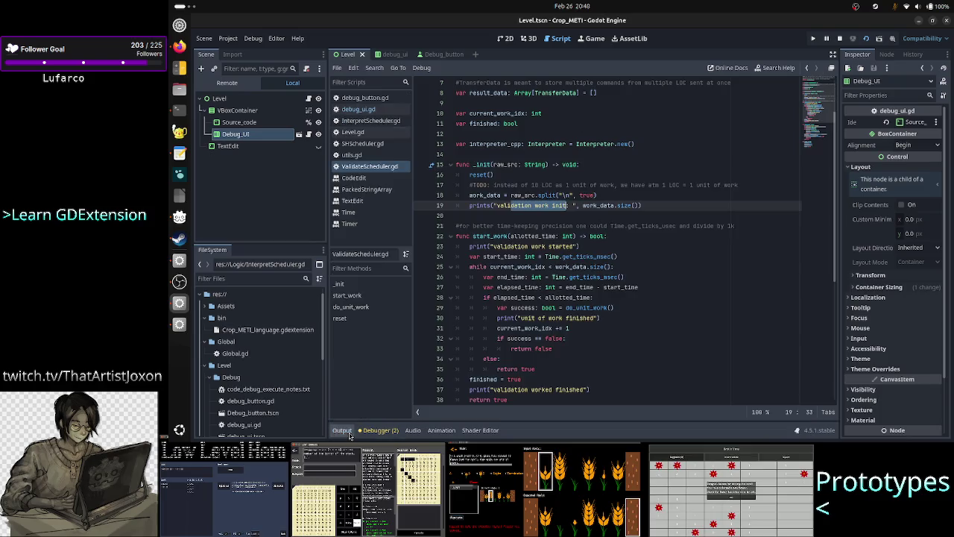
double_click(490, 236)
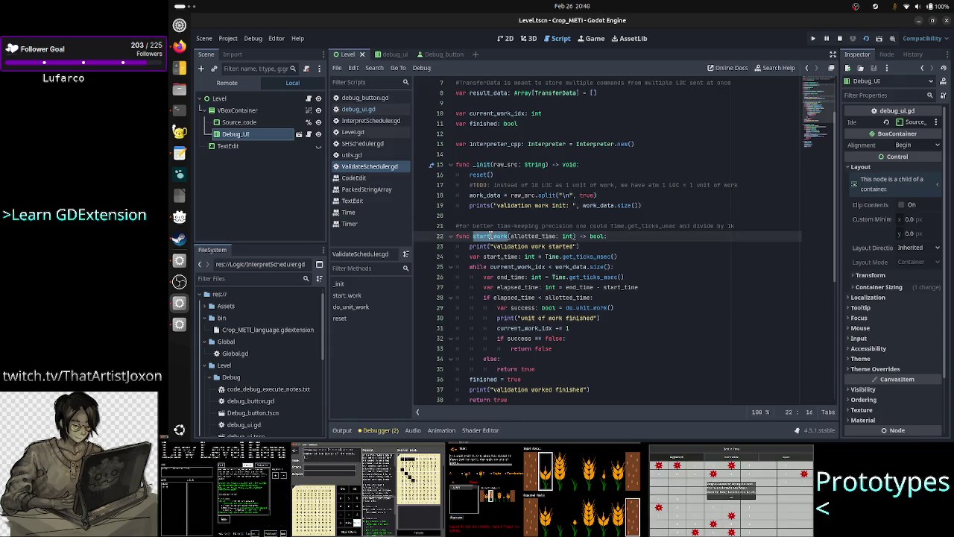
Switch to debug_ui.gd and place the caret inside process_validate.
click(376, 109)
scroll(553, 246, down, 3)
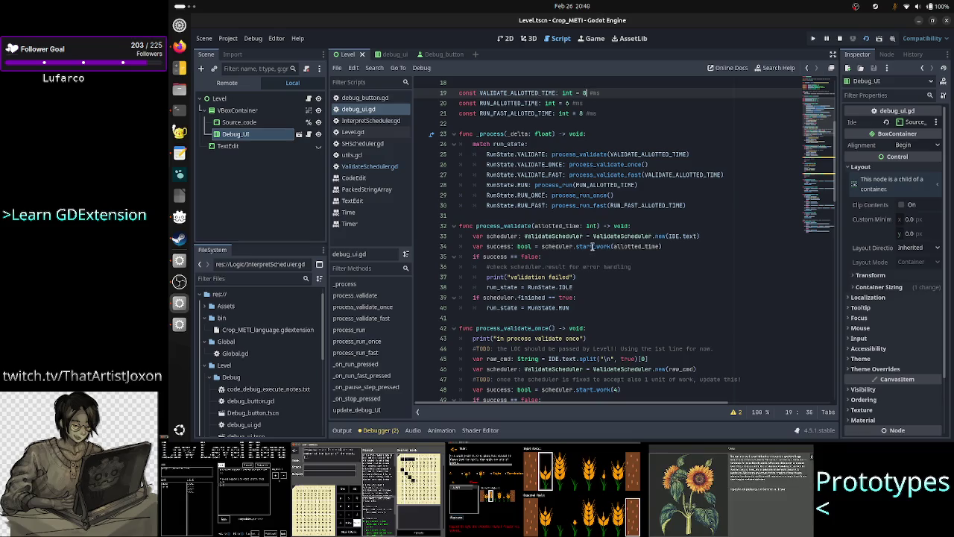
mouse_move(637, 235)
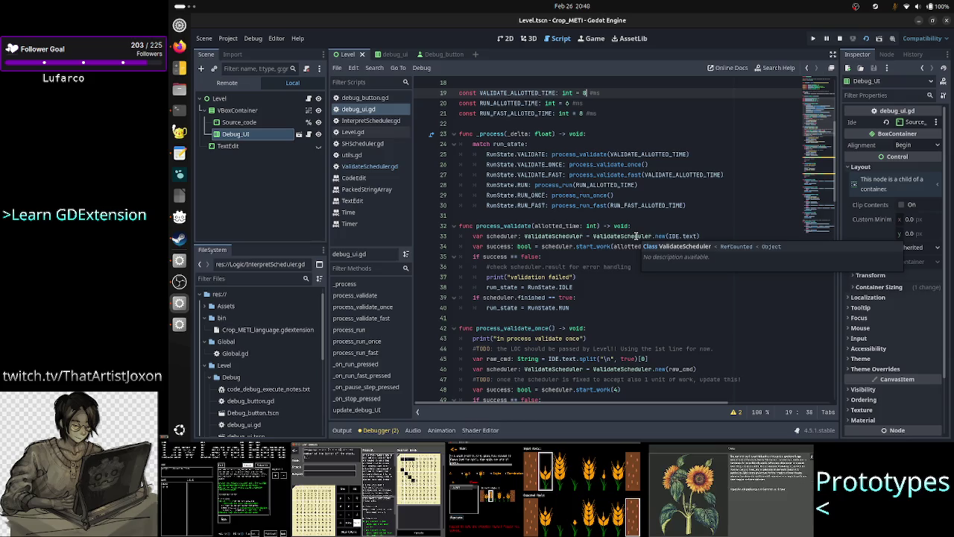
click(712, 237)
Select line 33's ValidateScheduler creation line and insert a blank line above it.
key(Up)
key(Down)
key(Home)
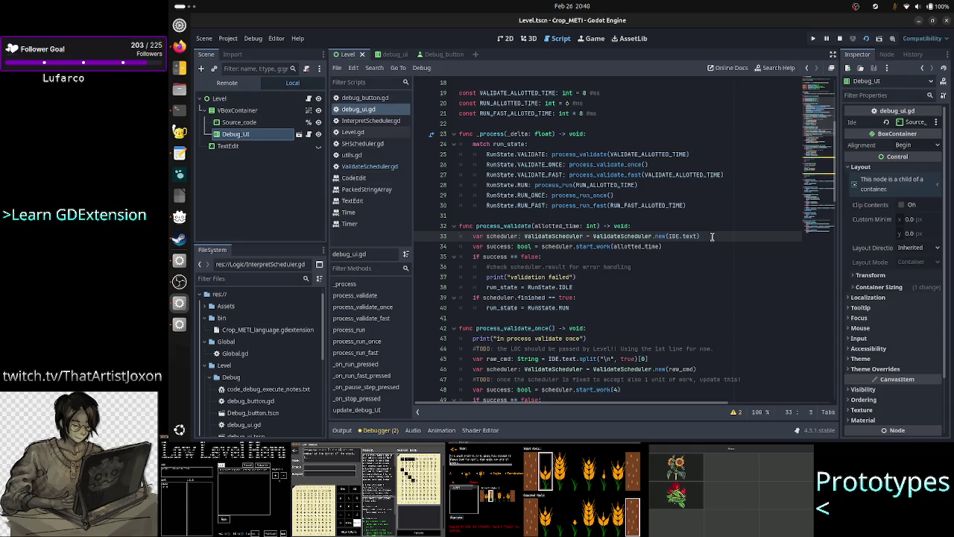
key(shift+End)
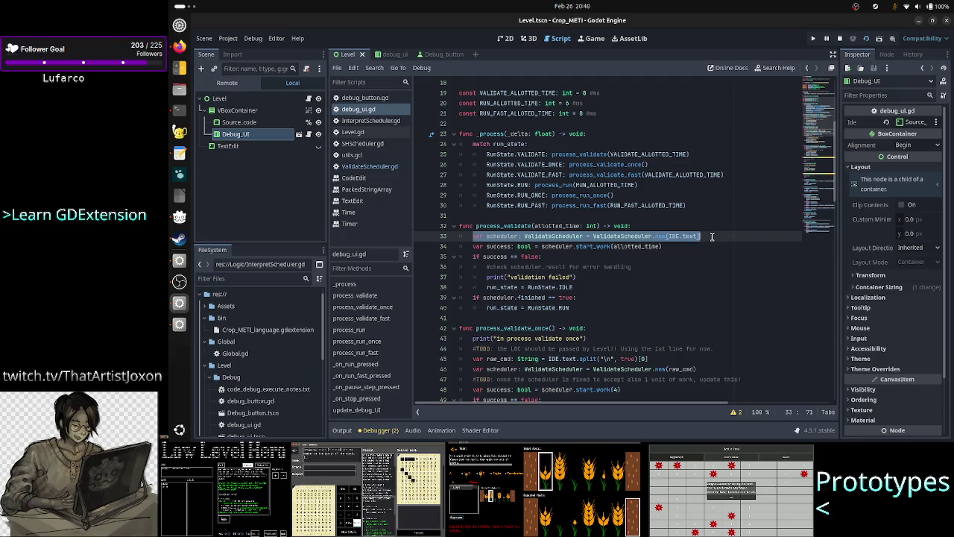
key(Home)
key(Return)
key(Up)
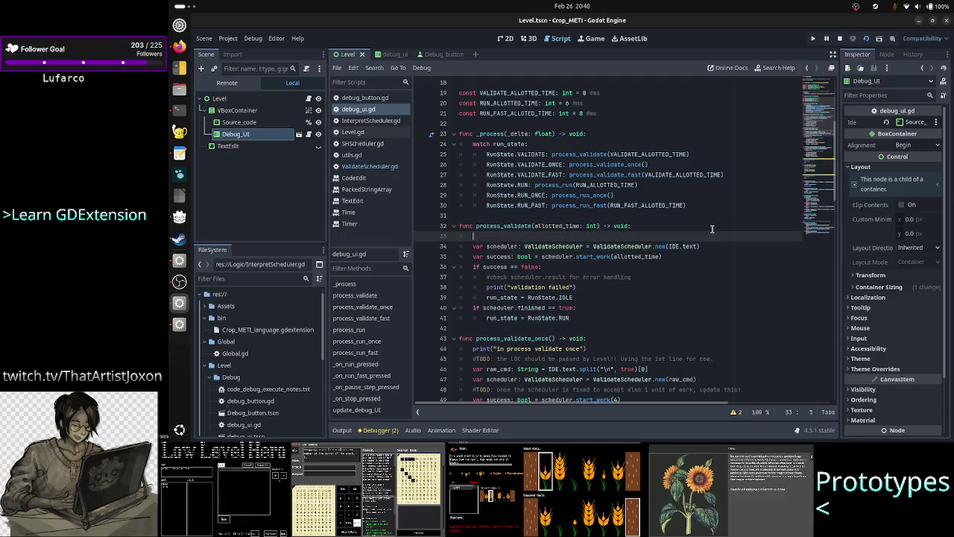
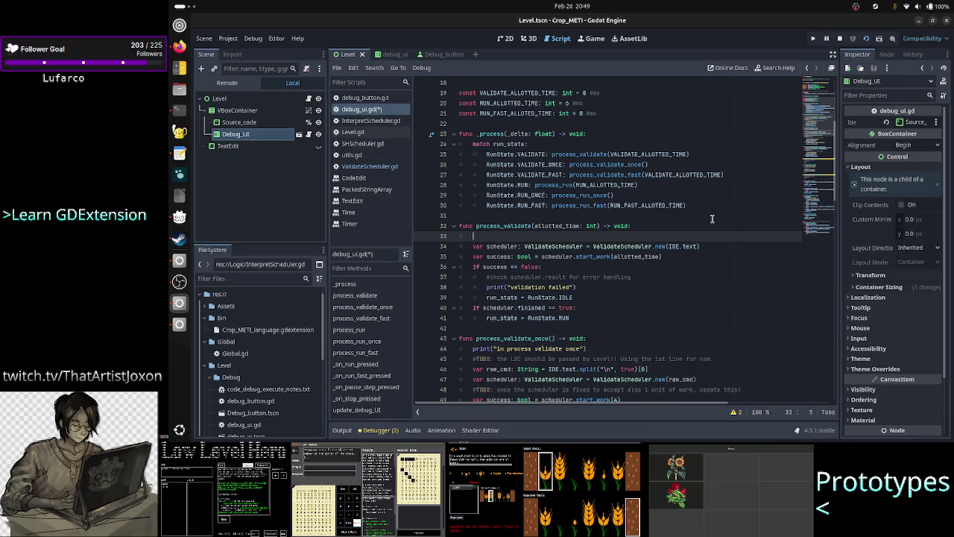
Add the comment 'TODO/FIX: init the scheduler only once!!!' at the top of process_validate.
text(this)
key(BackSpace)
key(BackSpace)
key(BackSpace)
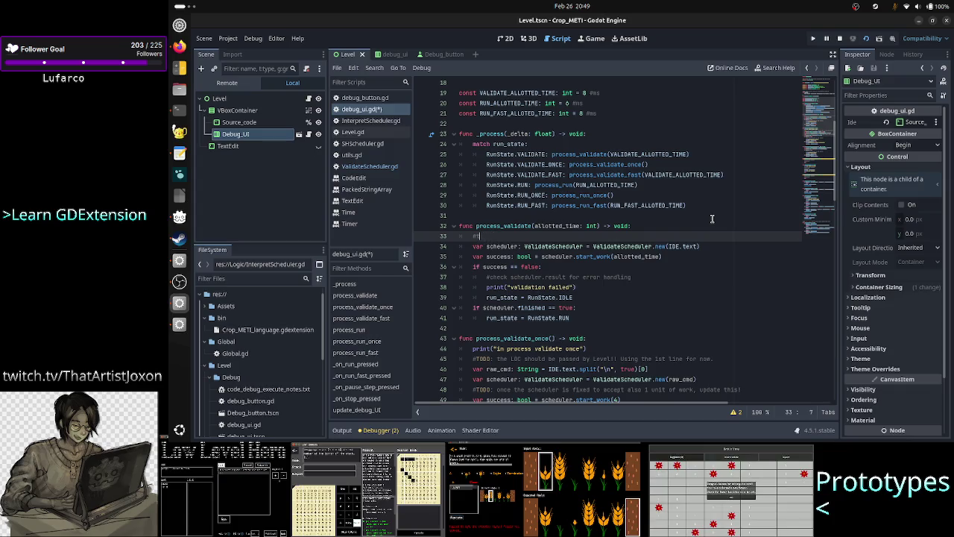
key(BackSpace)
text(TODO/)
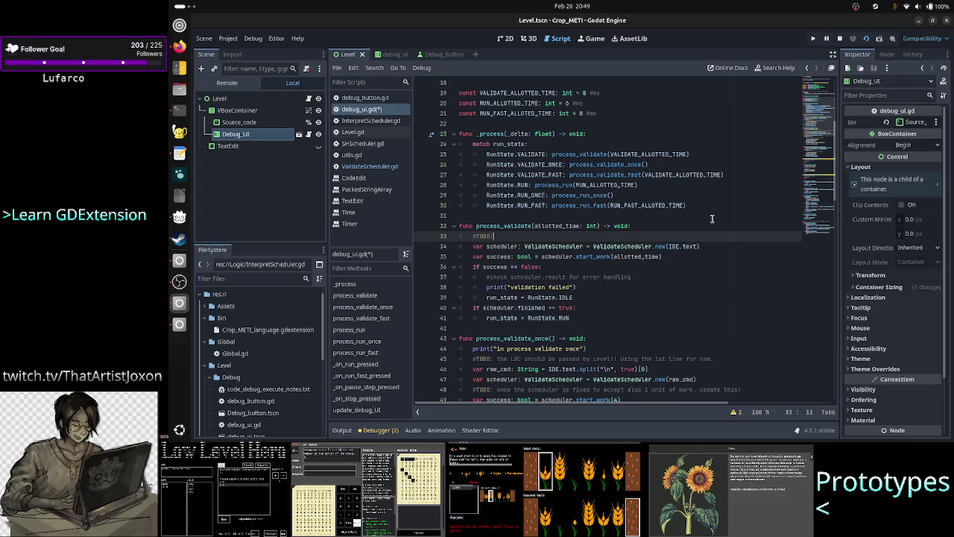
text(FIX: )
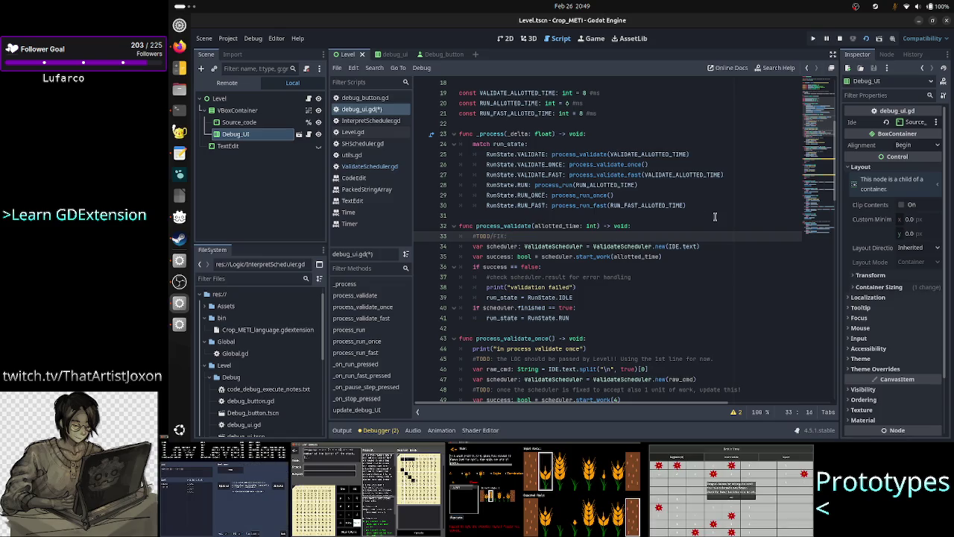
text(init the)
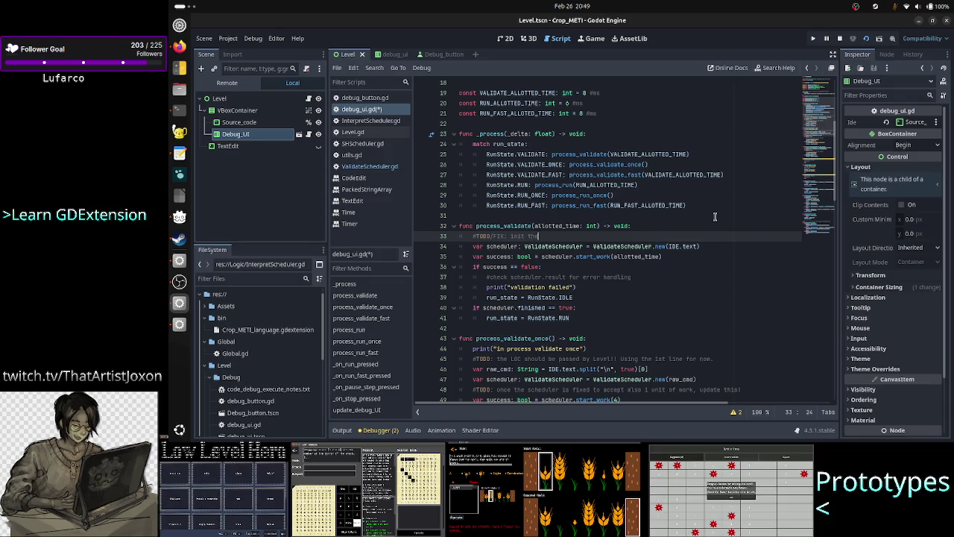
text( scheduler o)
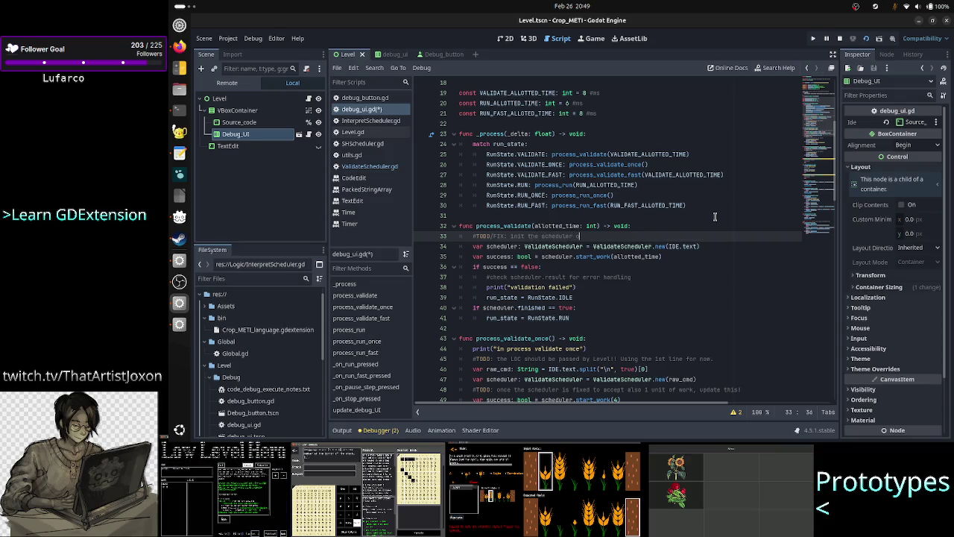
text(nly once!!!)
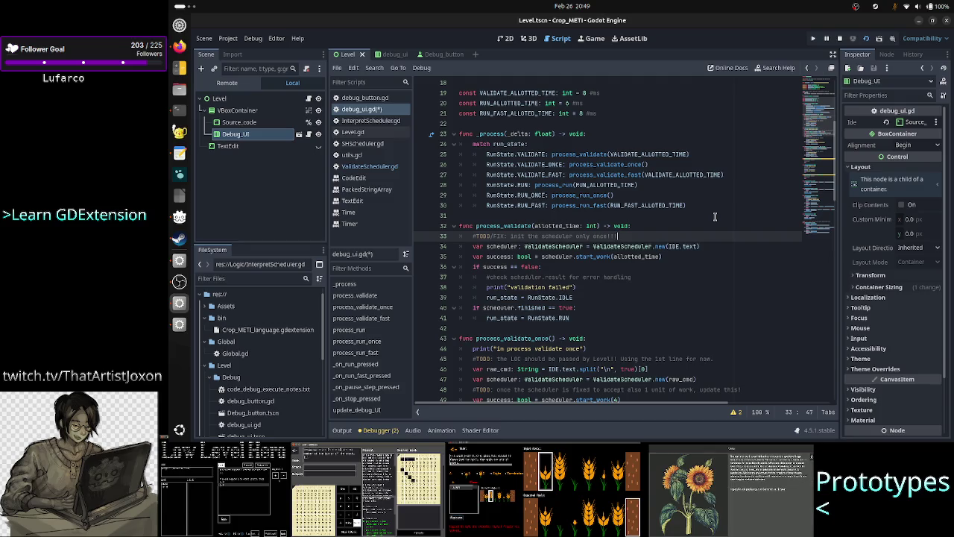
Review process_validate and the _process run_state match, ending on the blank line above _process.
key(Right)
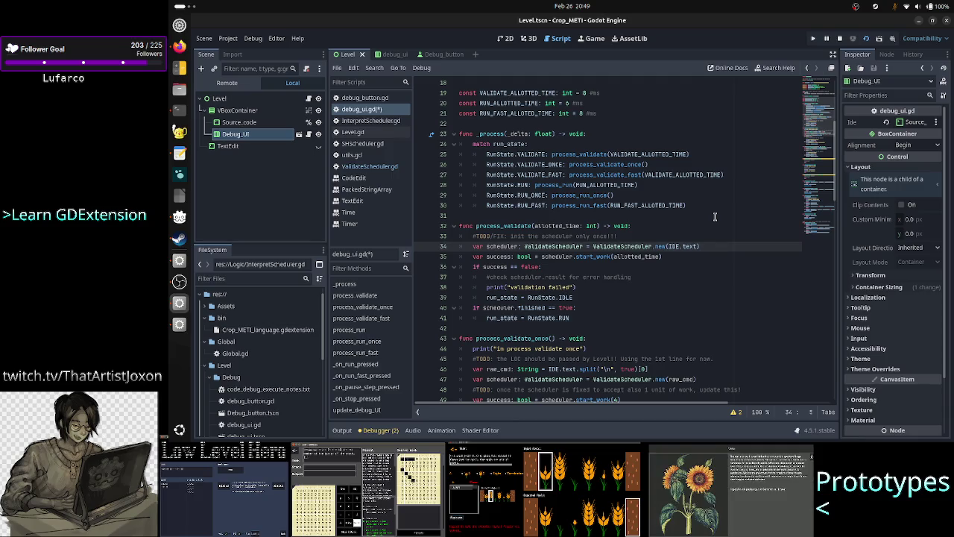
key(Up)
key(Up)
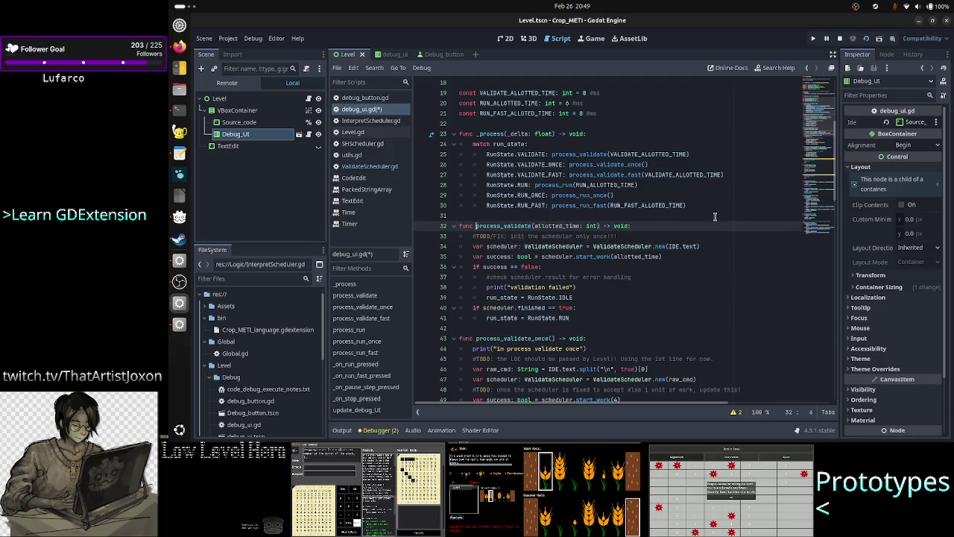
key(shift+Right)
key(shift+Right)
key(shift+Right)
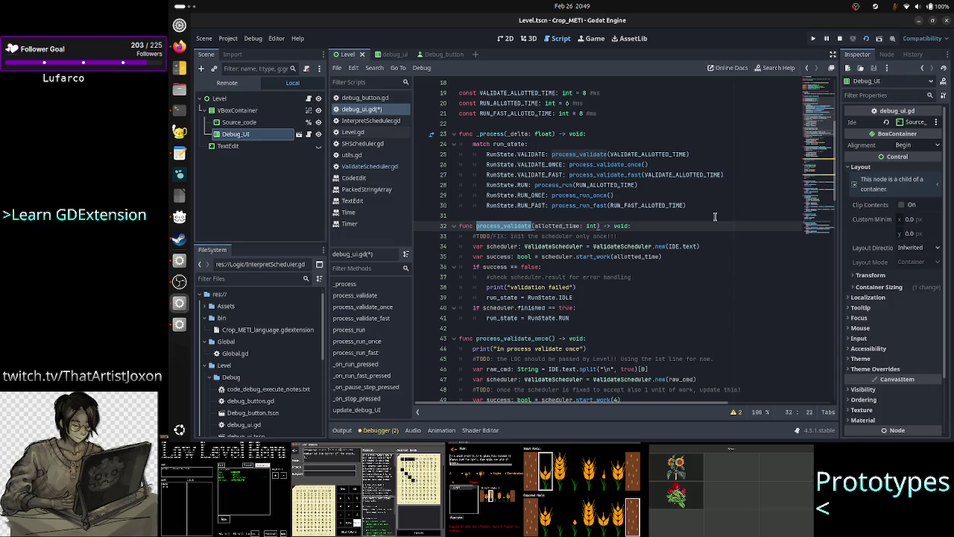
key(Up)
key(Up)
key(Up)
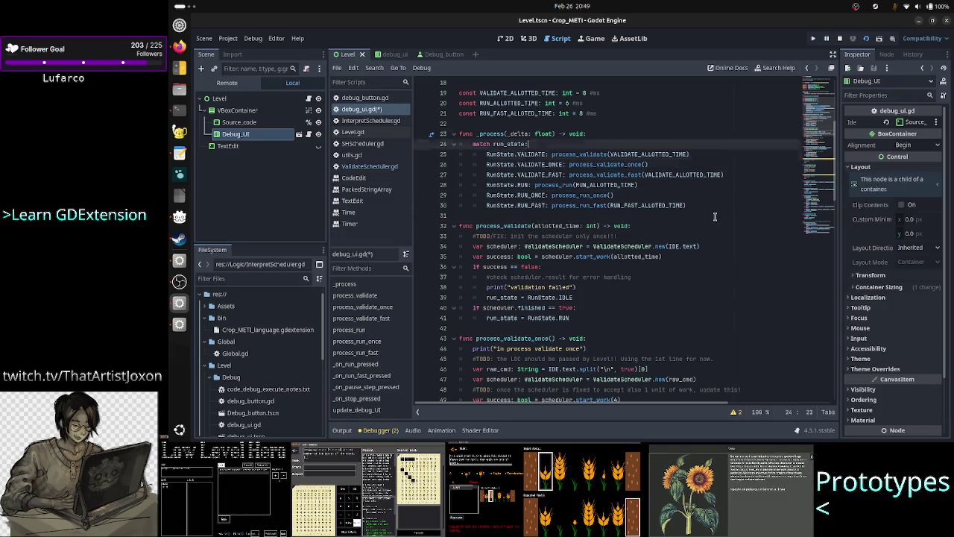
key(Down)
key(Down)
key(Down)
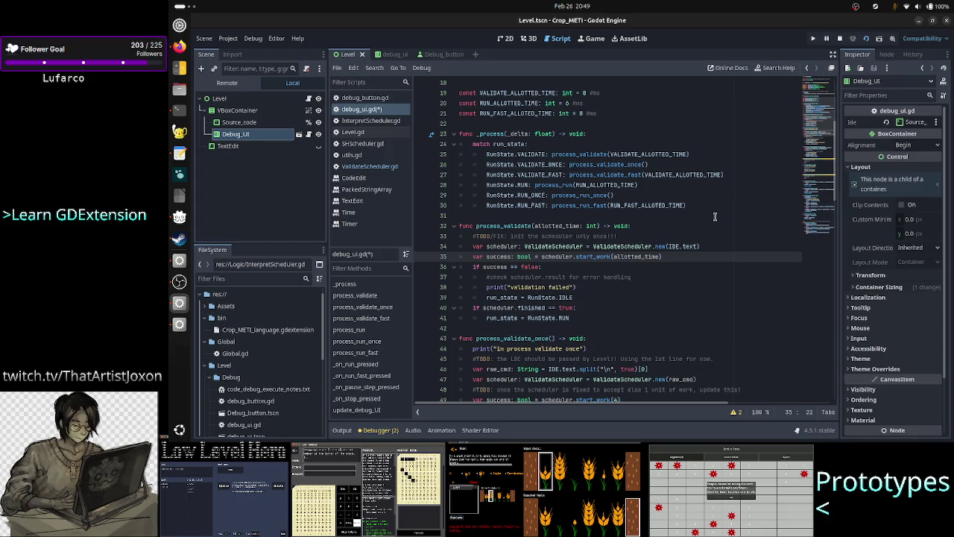
key(Up)
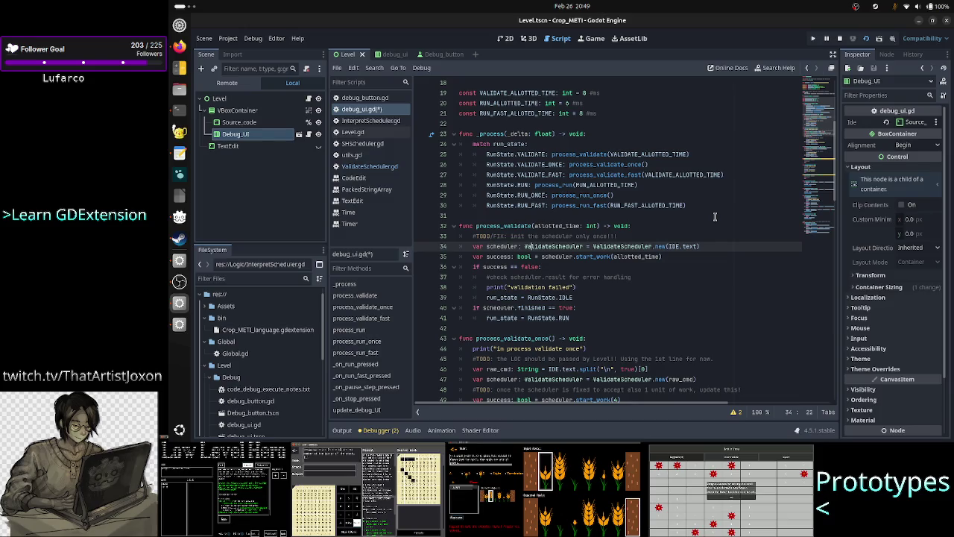
key(Up)
key(Up)
key(Up)
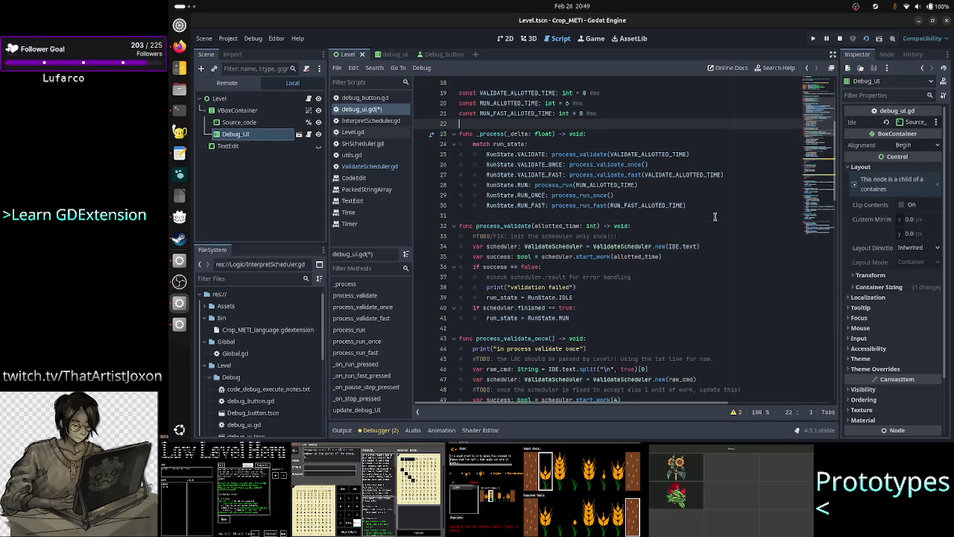
Insert a '#quick and dirty' comment line above _process.
key(Return)
key(Return)
key(Up)
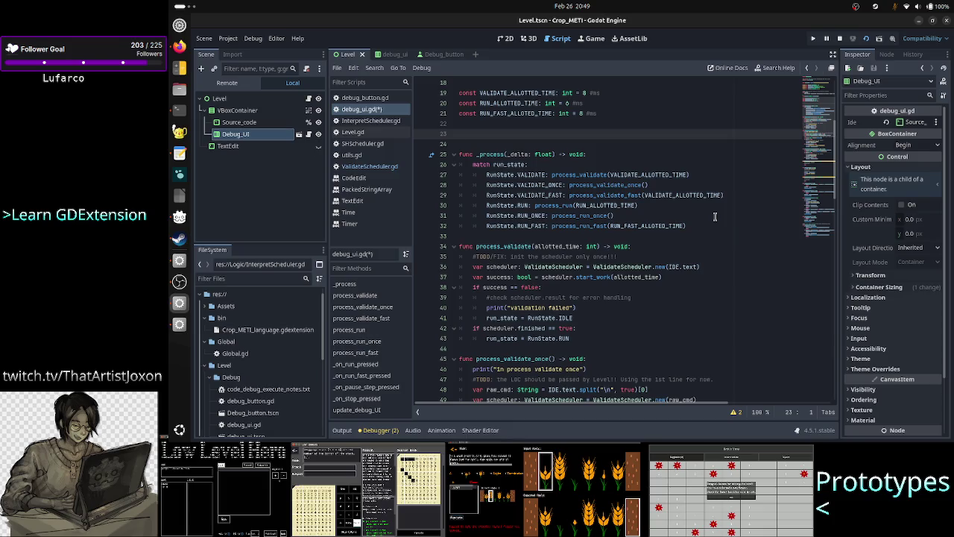
text(#qui)
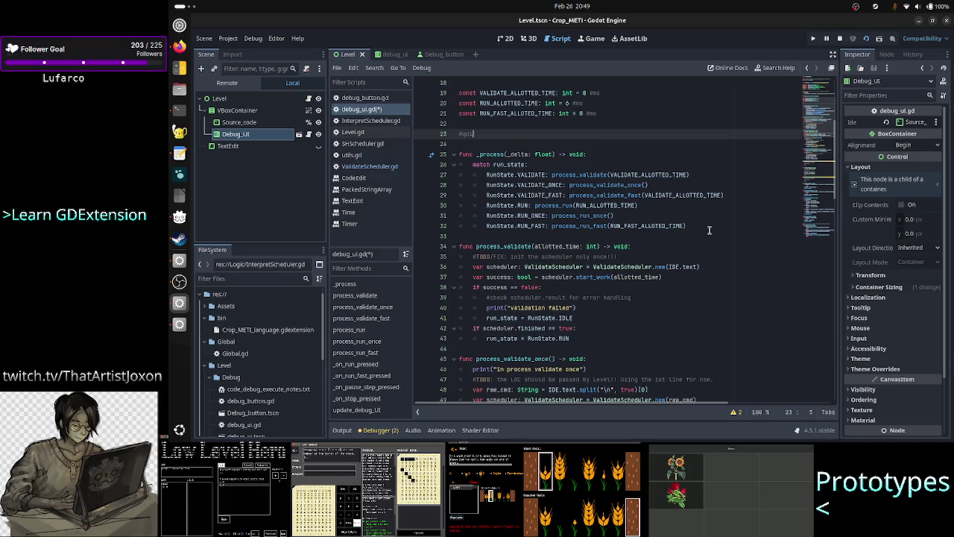
text(ck and dirty)
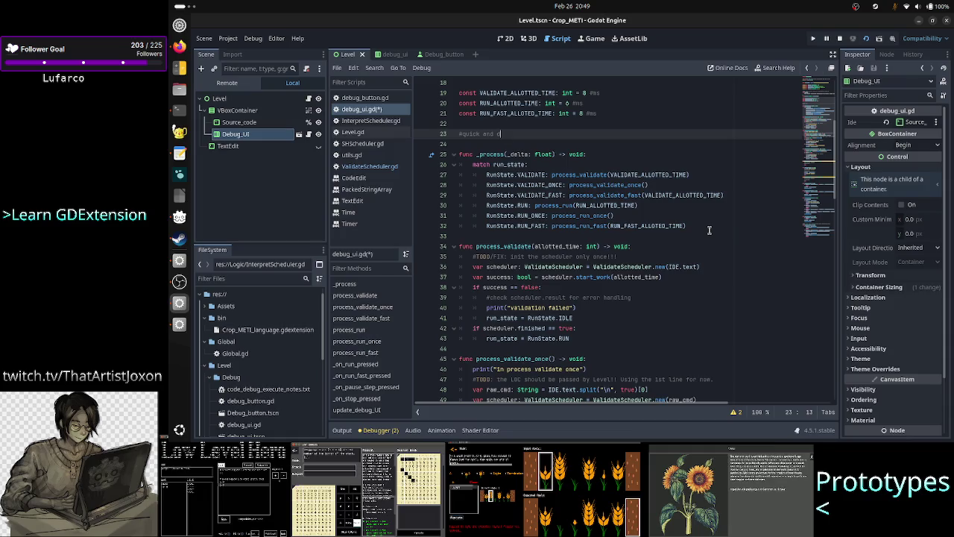
key(Return)
Declare 'var validation_started: bool = false' beneath the comment.
text(var)
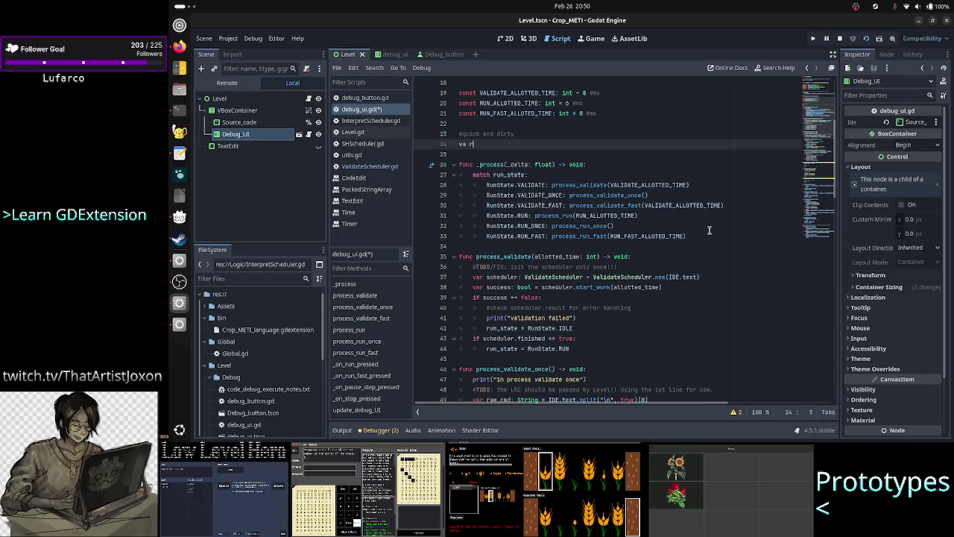
key(BackSpace)
text(r valida)
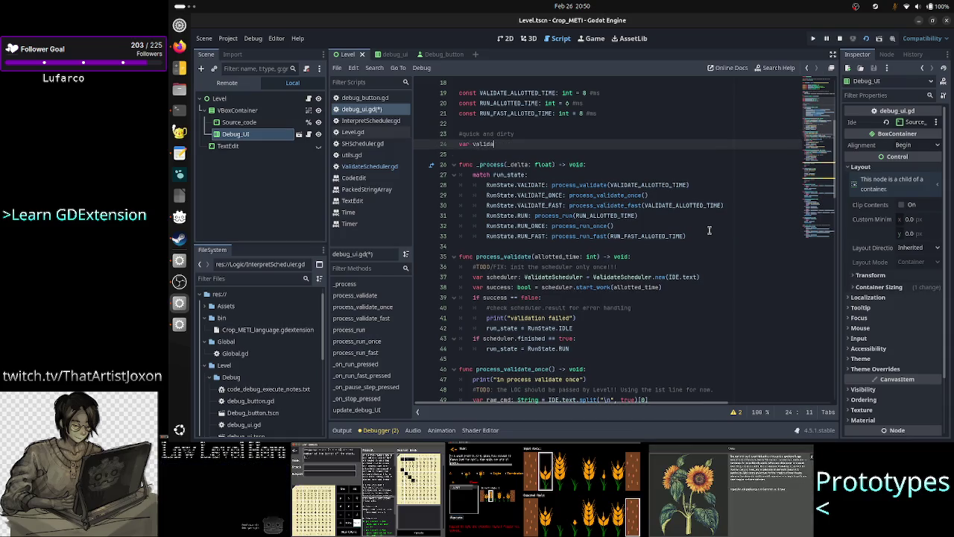
text(tion_start)
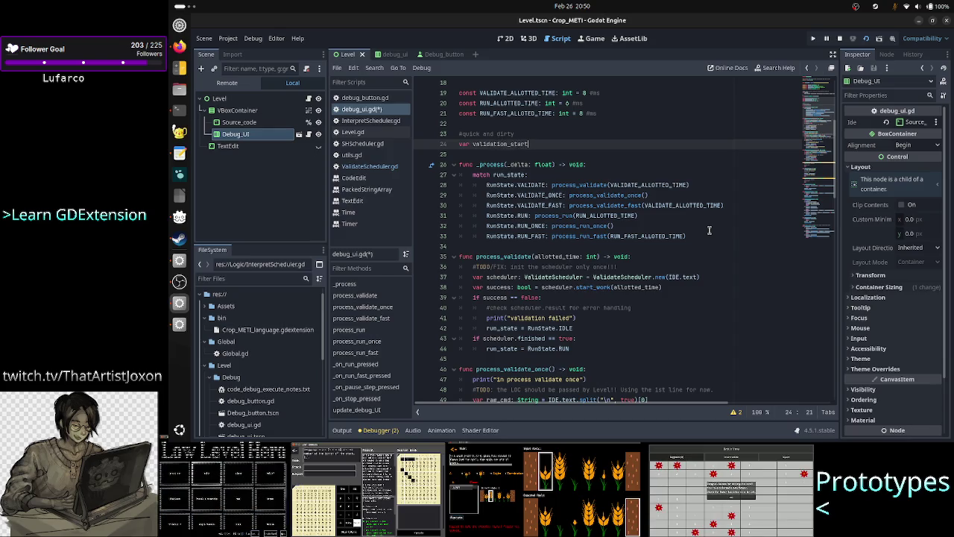
text(: bool)
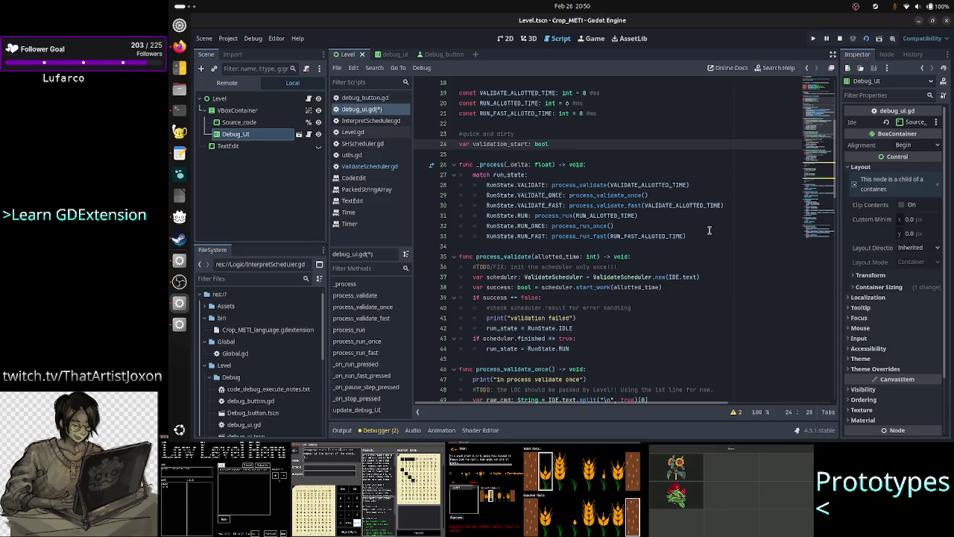
key(BackSpace)
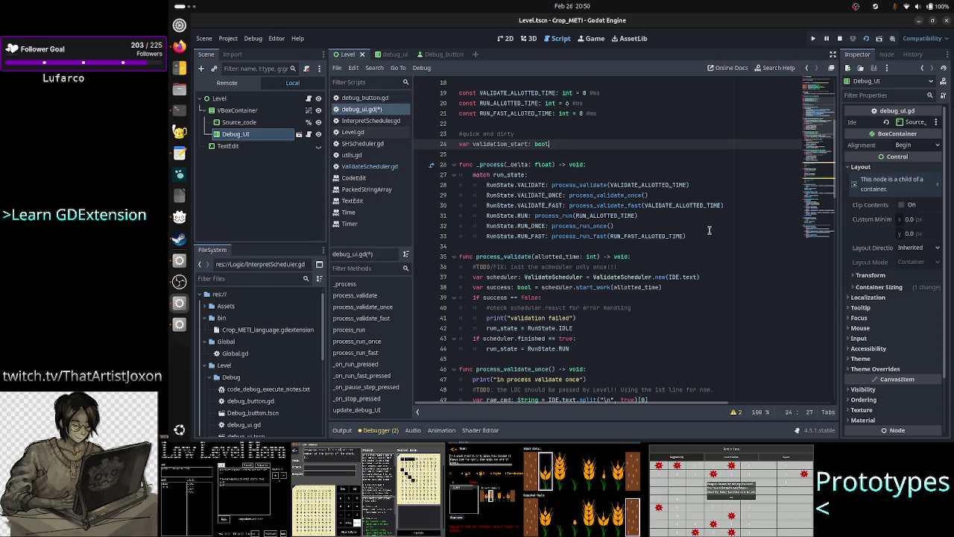
key(Left)
key(Left)
text(ed)
key(End)
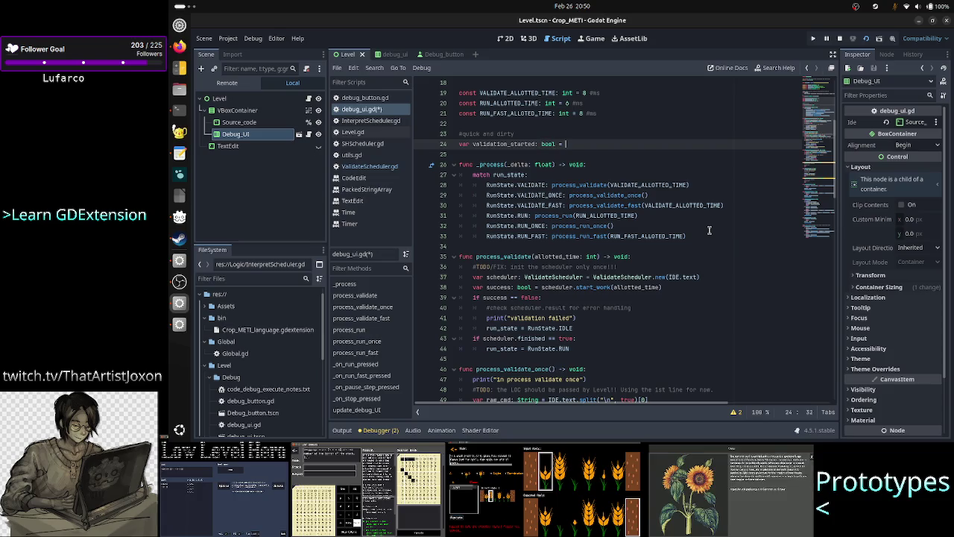
text(false)
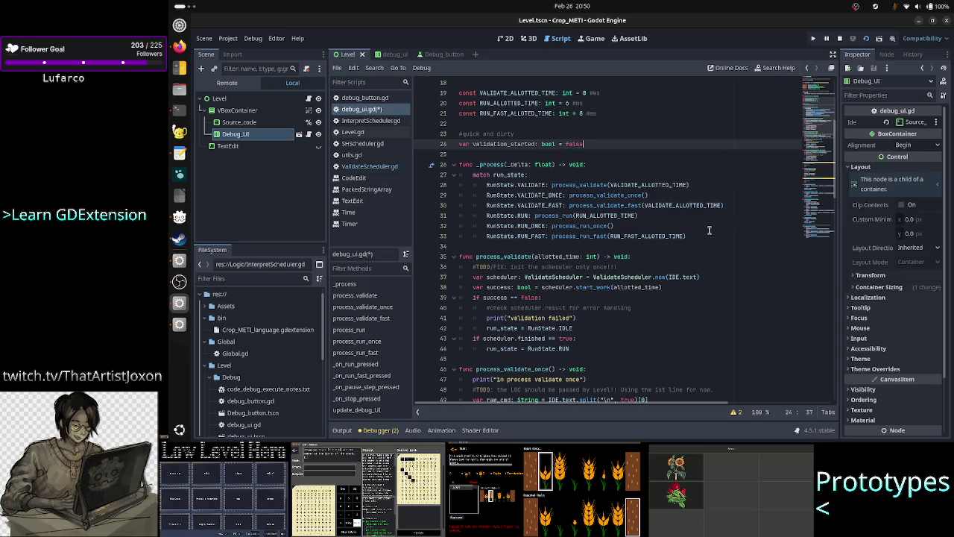
key(Down)
key(Down)
key(Down)
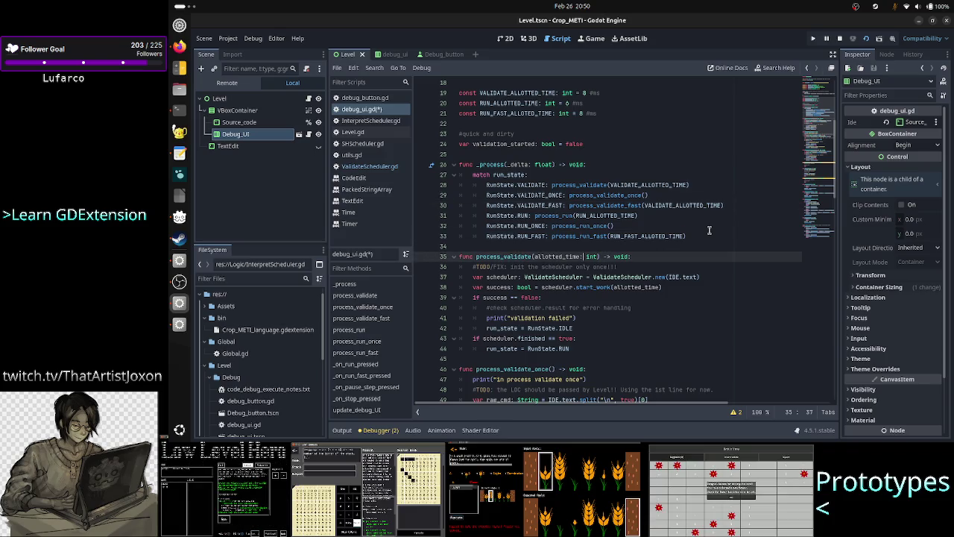
key(Home)
key(Down)
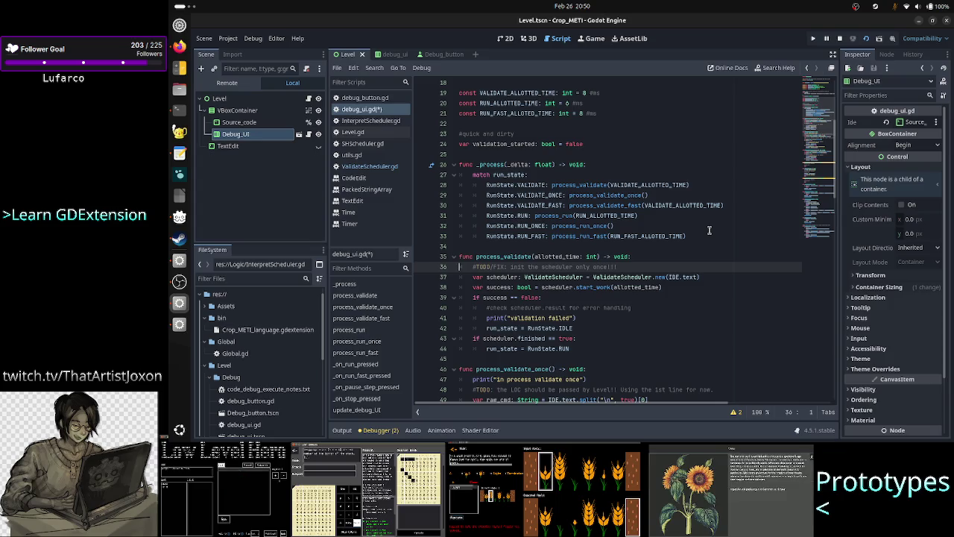
key(Down)
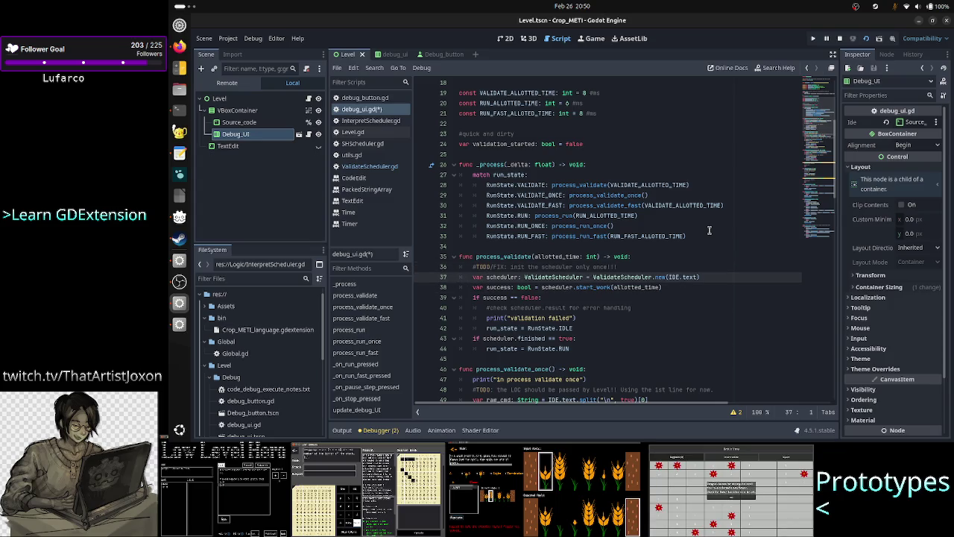
key(Up)
key(Down)
key(Up)
key(End)
key(Return)
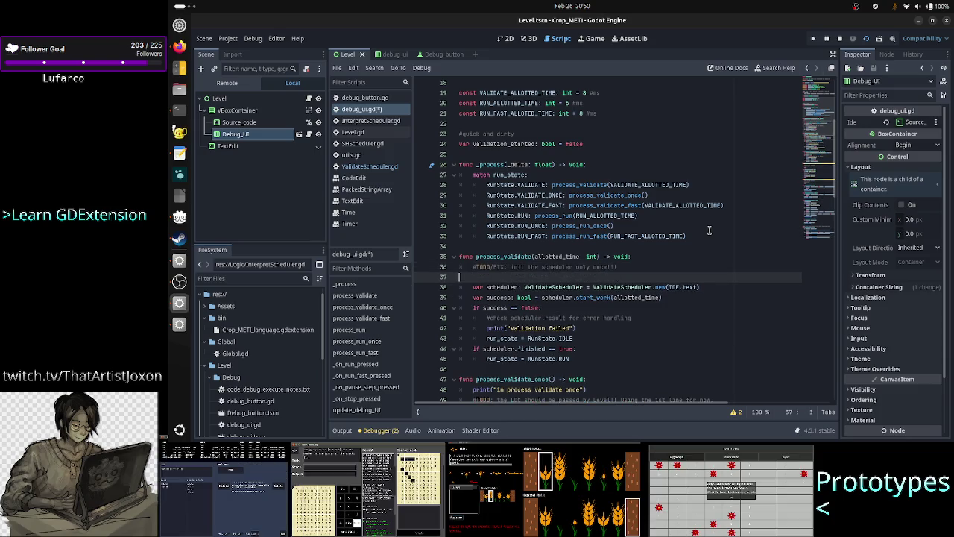
key(BackSpace)
key(BackSpace)
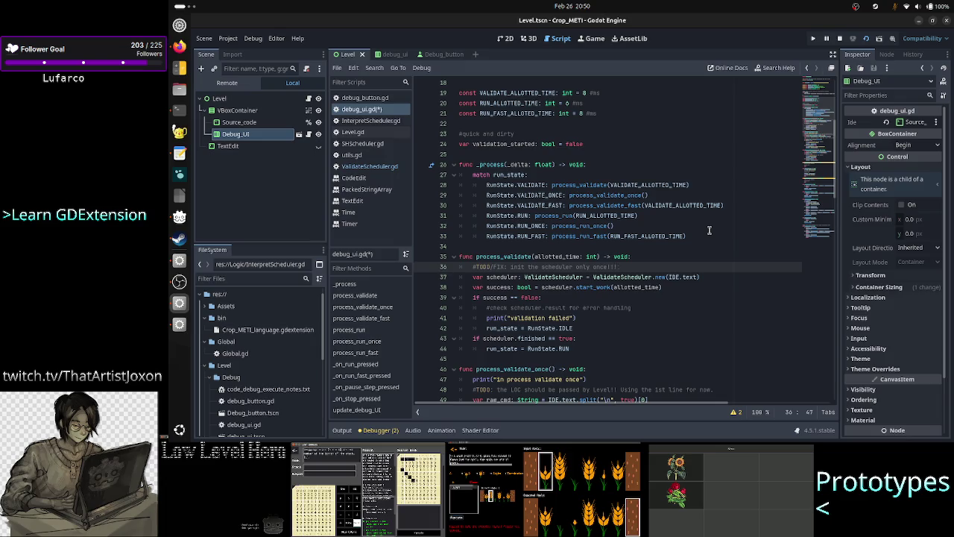
key(Down)
key(End)
key(Return)
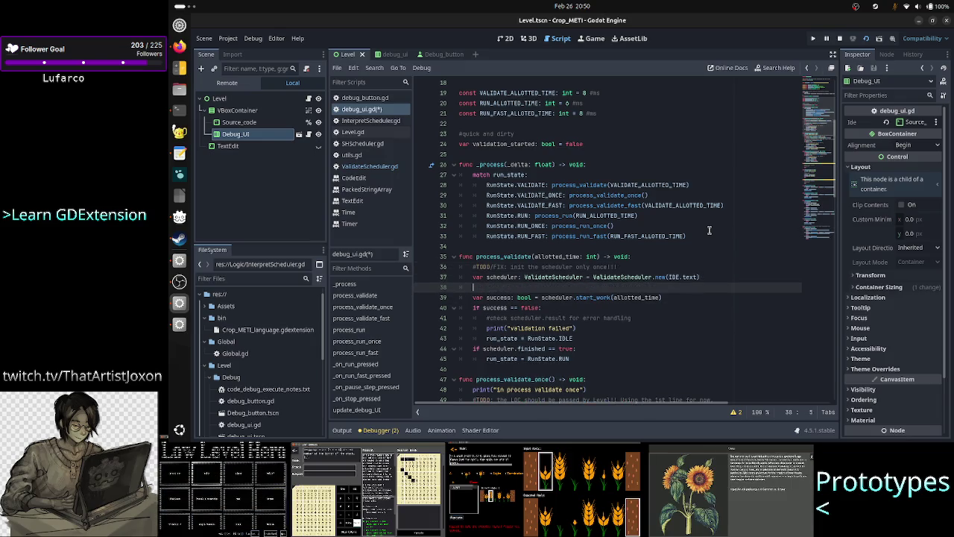
key(Return)
key(Up)
text(val)
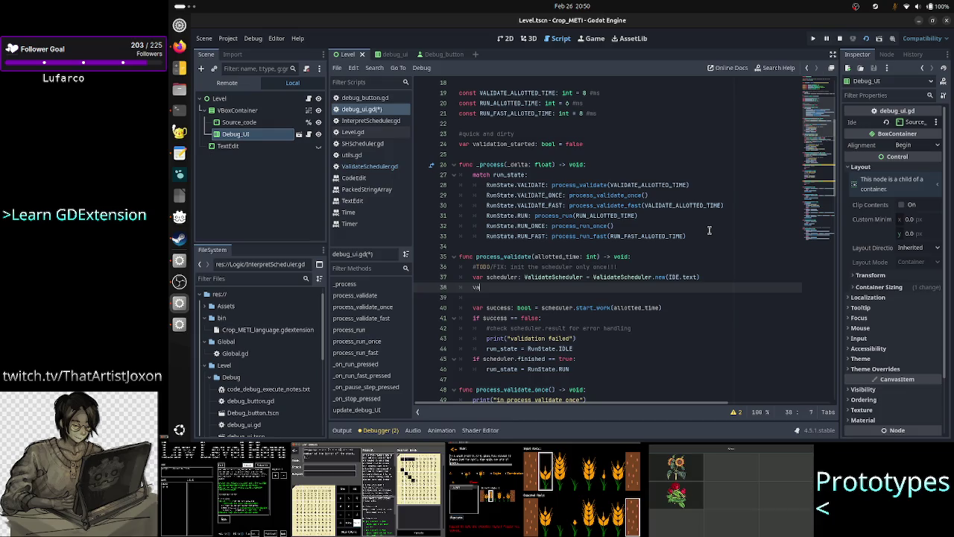
text(= true)
key(Return)
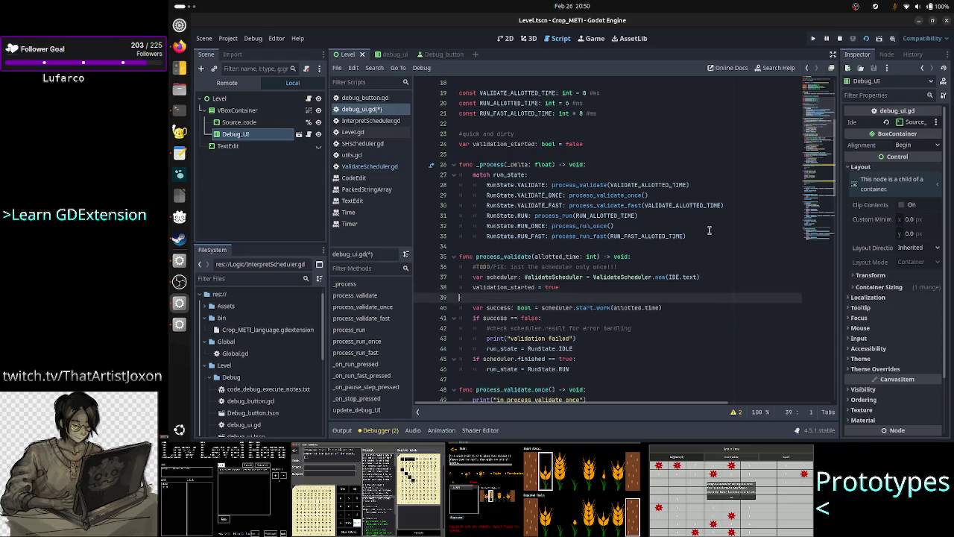
key(Down)
key(Down)
key(Down)
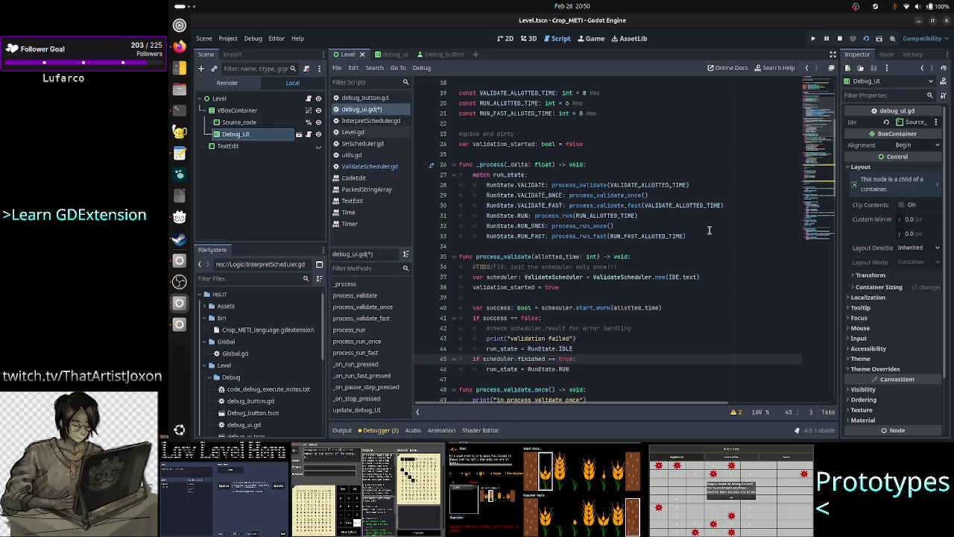
key(Right)
key(Right)
key(Down)
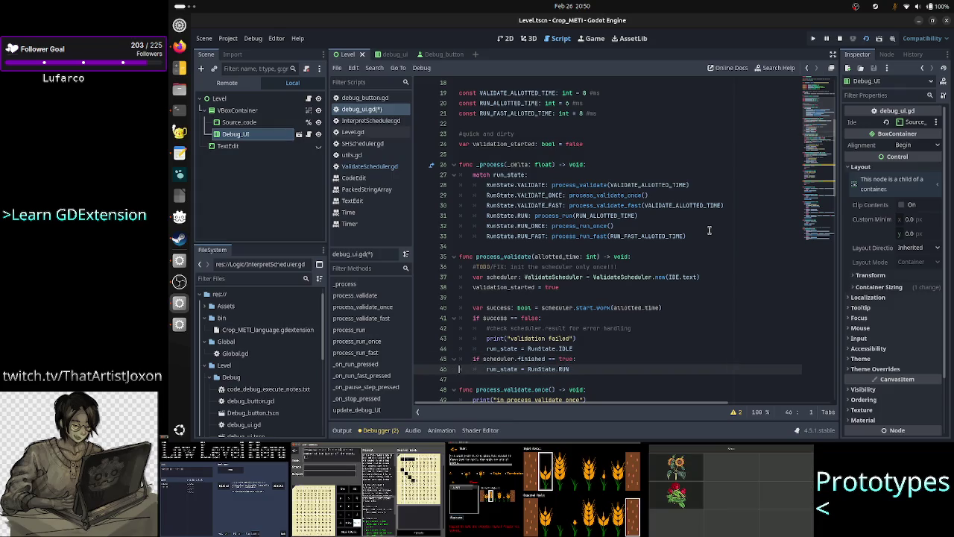
key(Down)
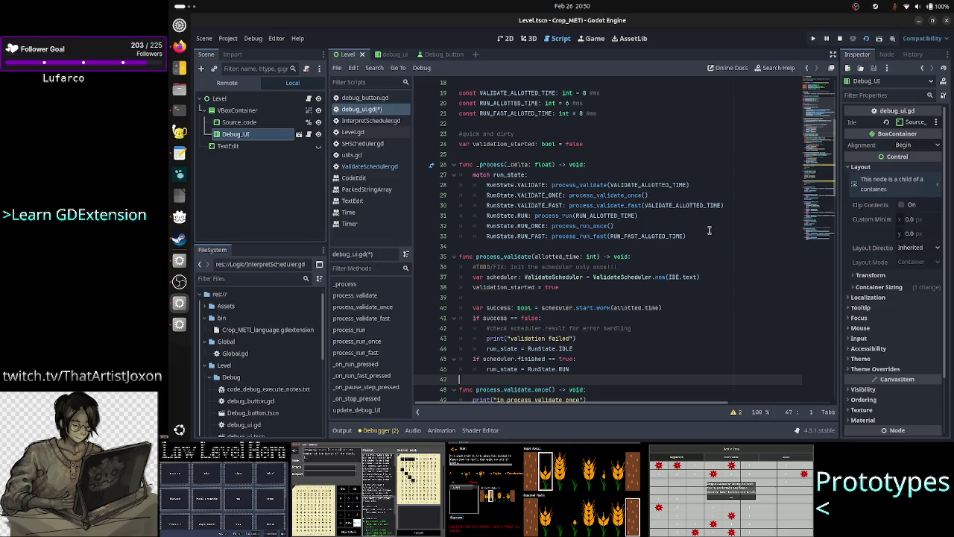
key(Left)
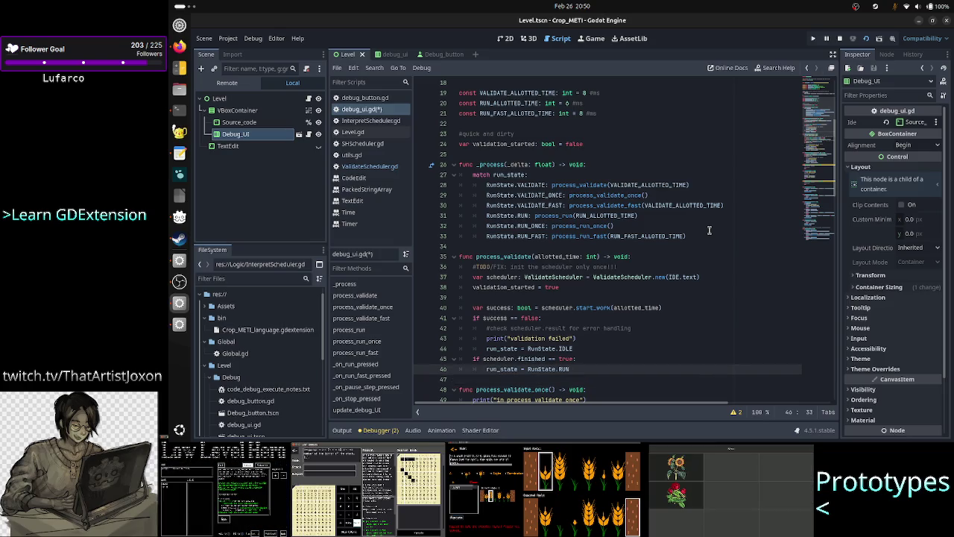
key(Up)
key(Return)
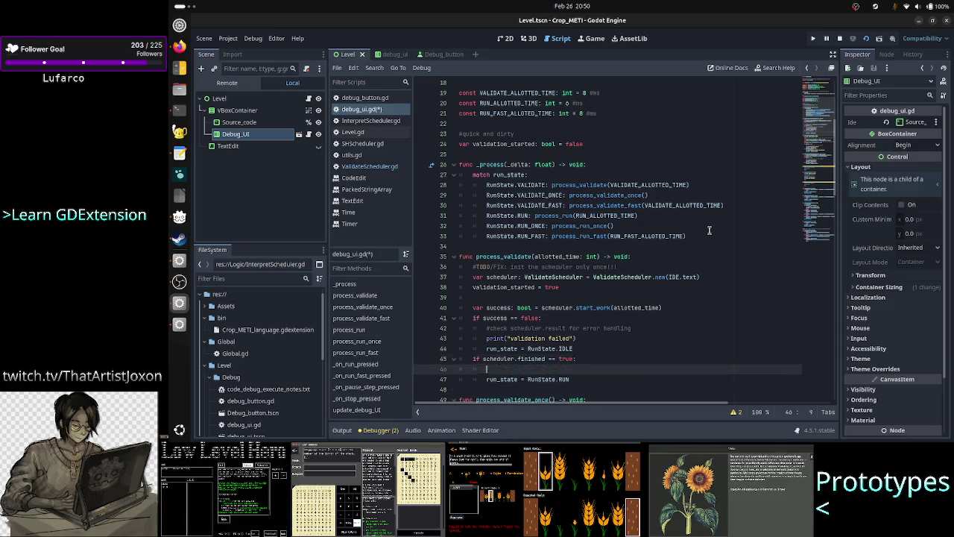
text(valida)
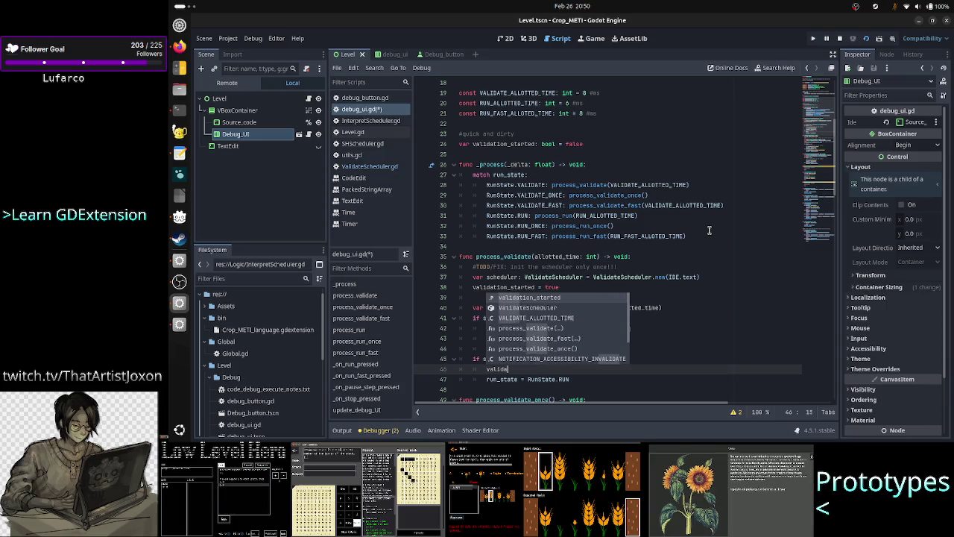
key(Escape)
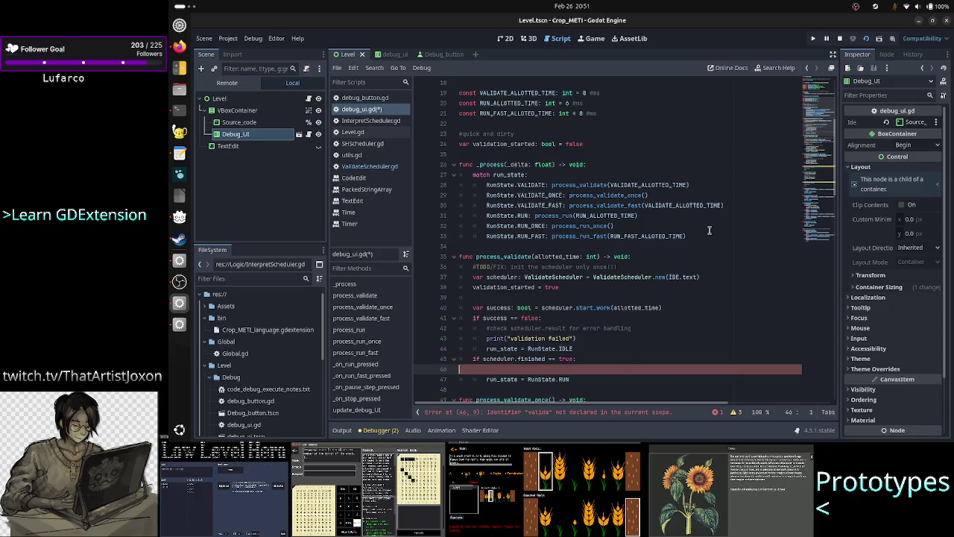
key(ctrl+z)
key(ctrl+z)
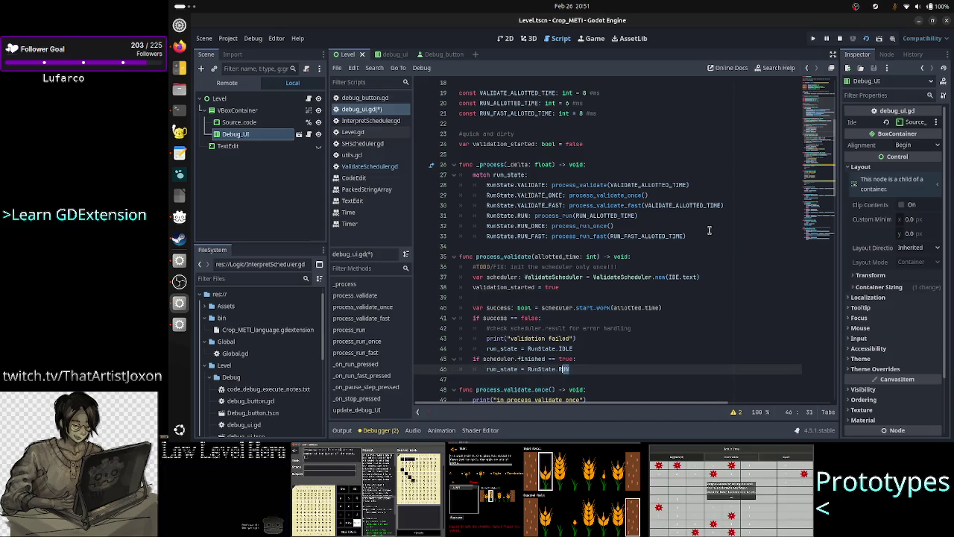
key(shift+Left)
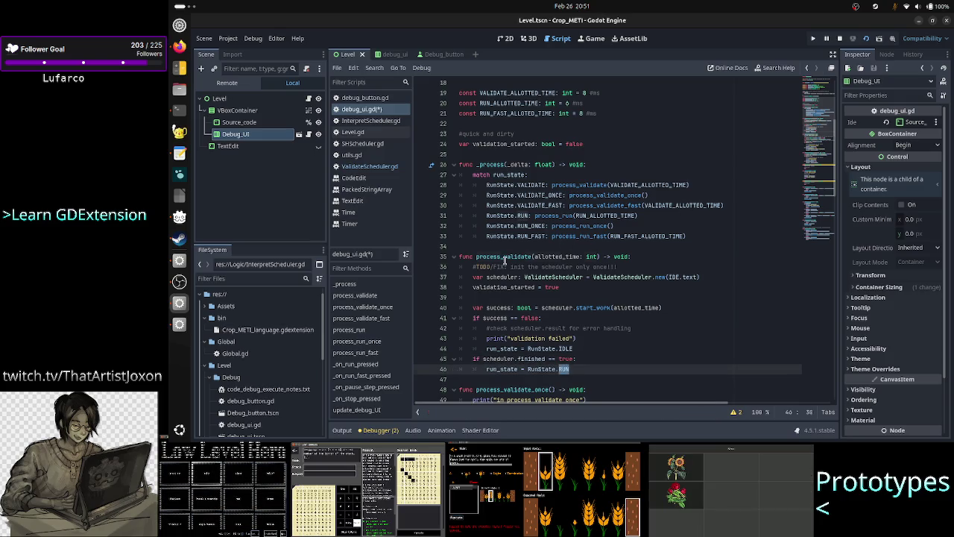
double_click(504, 256)
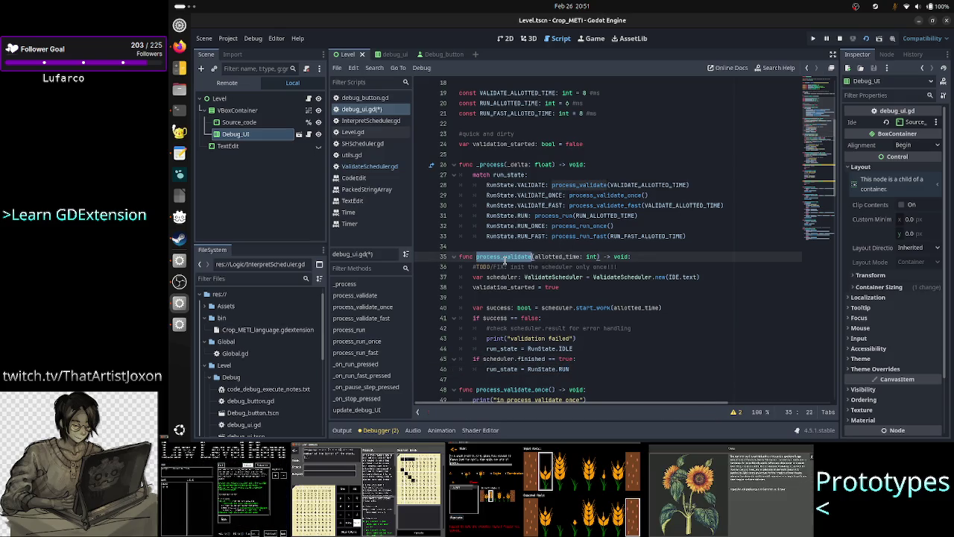
click(568, 288)
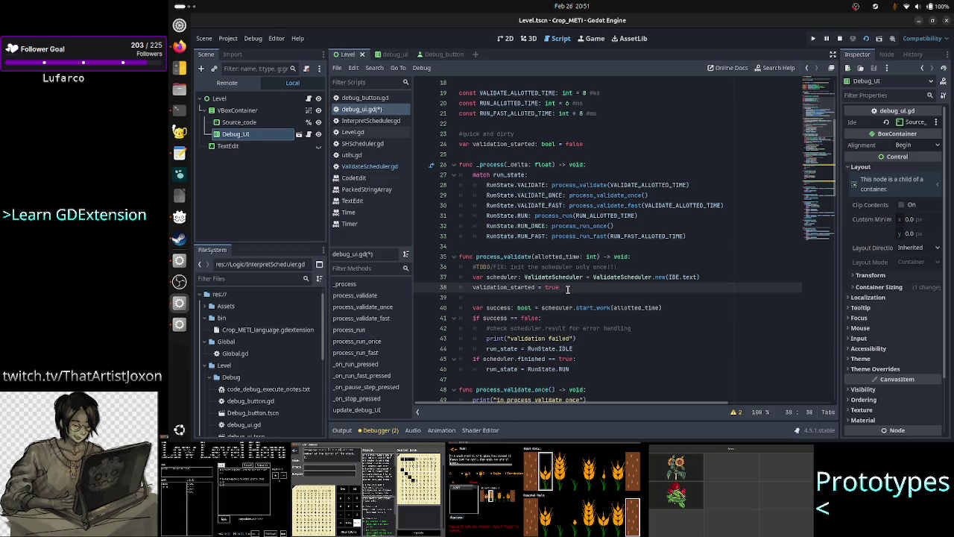
Add 'if validation_started == false:' after the TODO and indent the scheduler creation under it.
key(Up)
key(Up)
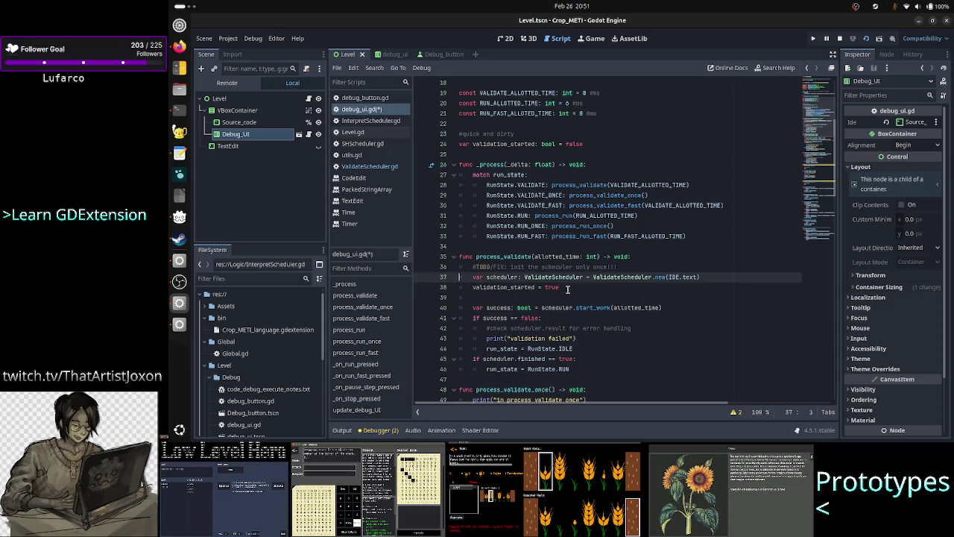
key(Return)
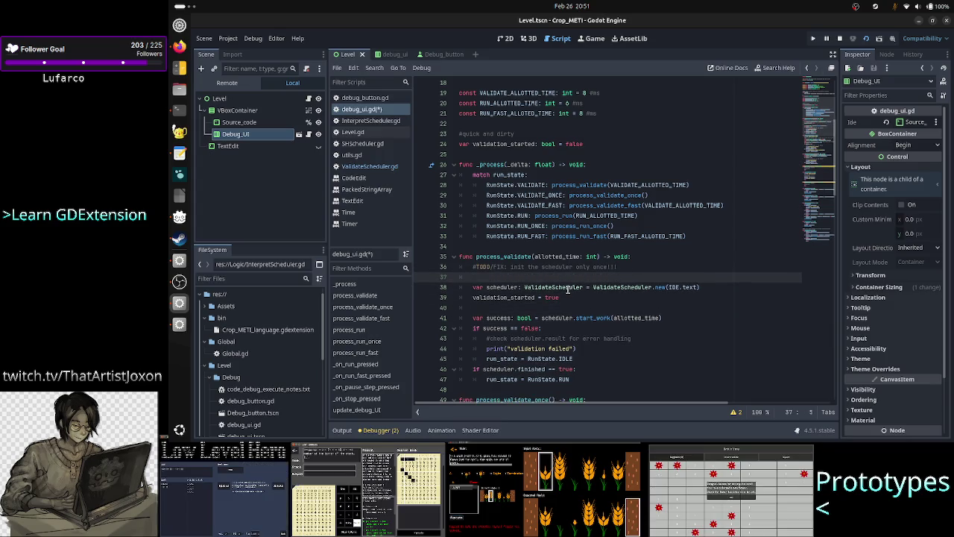
text(if )
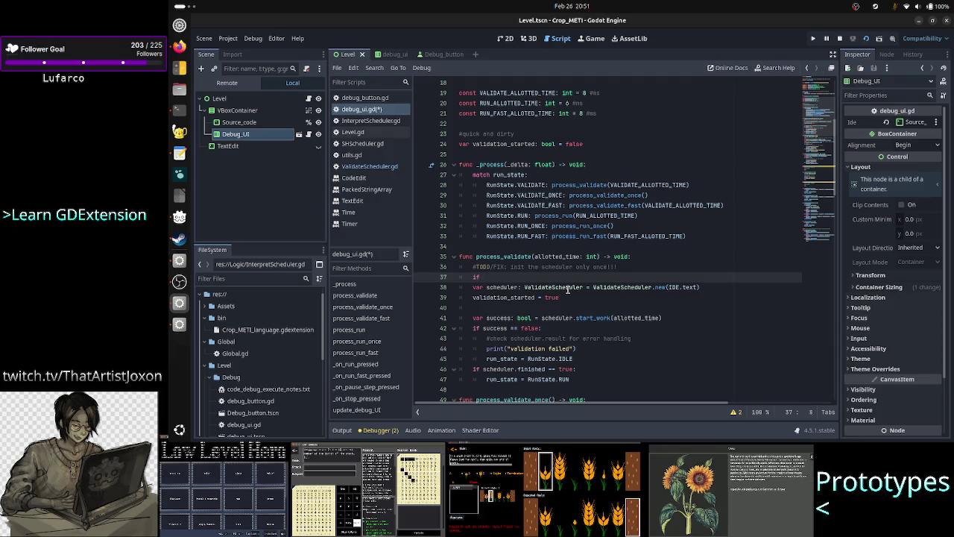
text(valid)
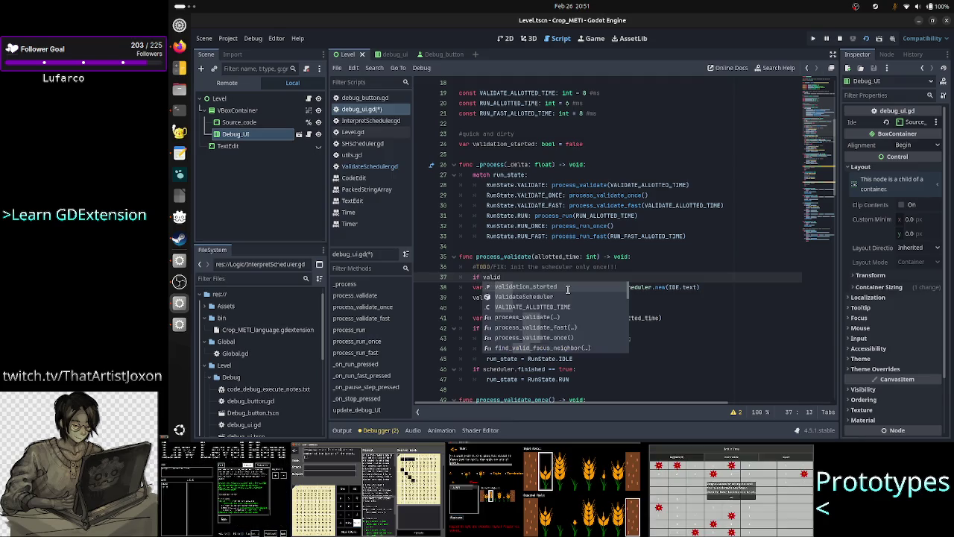
key(Return)
text(= )
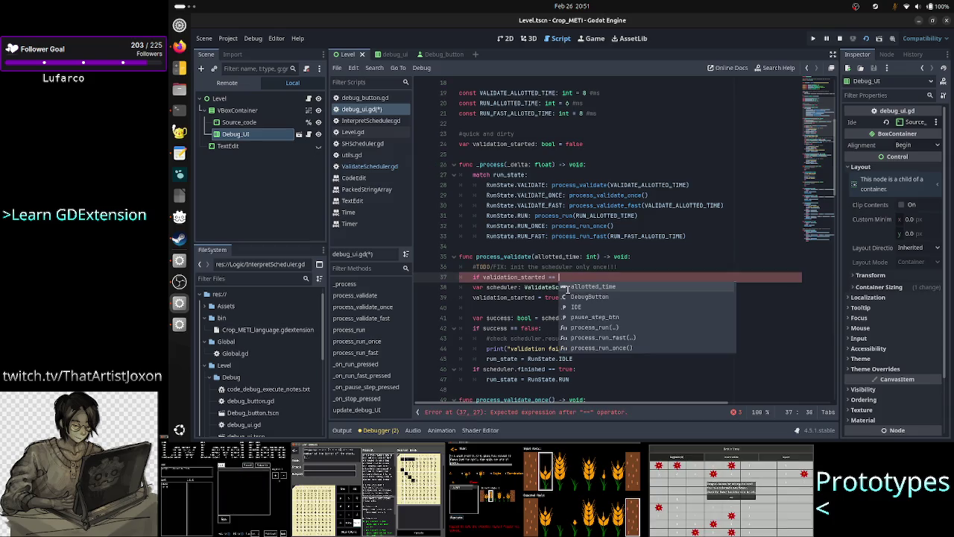
text(false:)
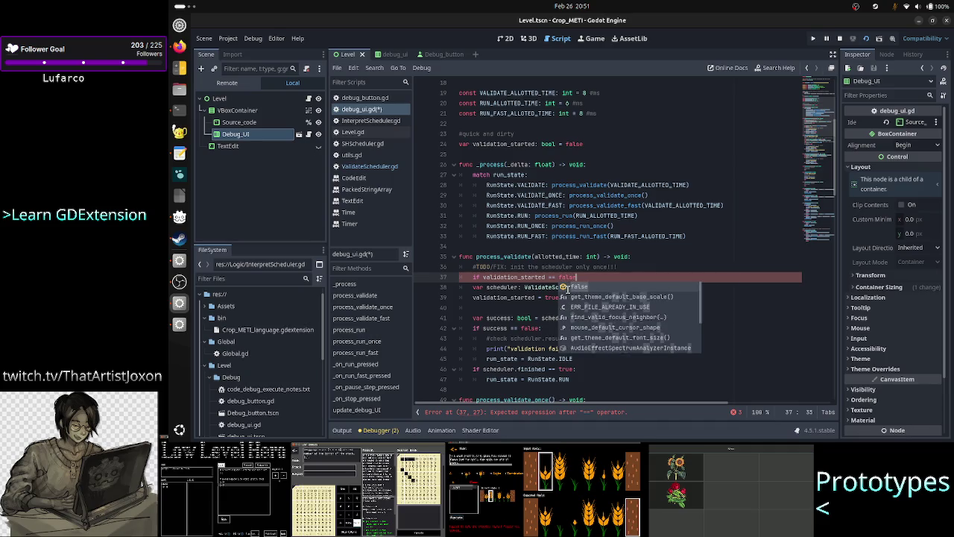
key(Down)
key(Home)
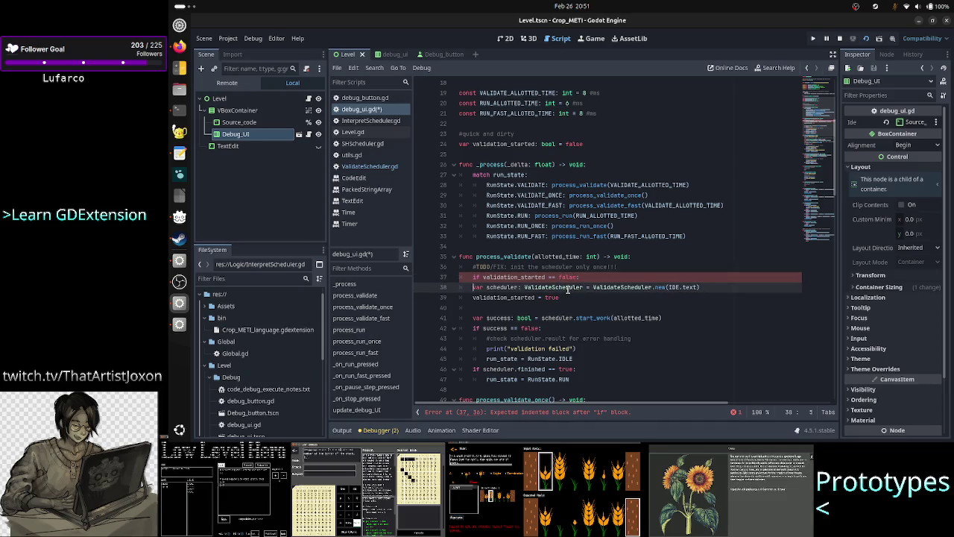
key(Tab)
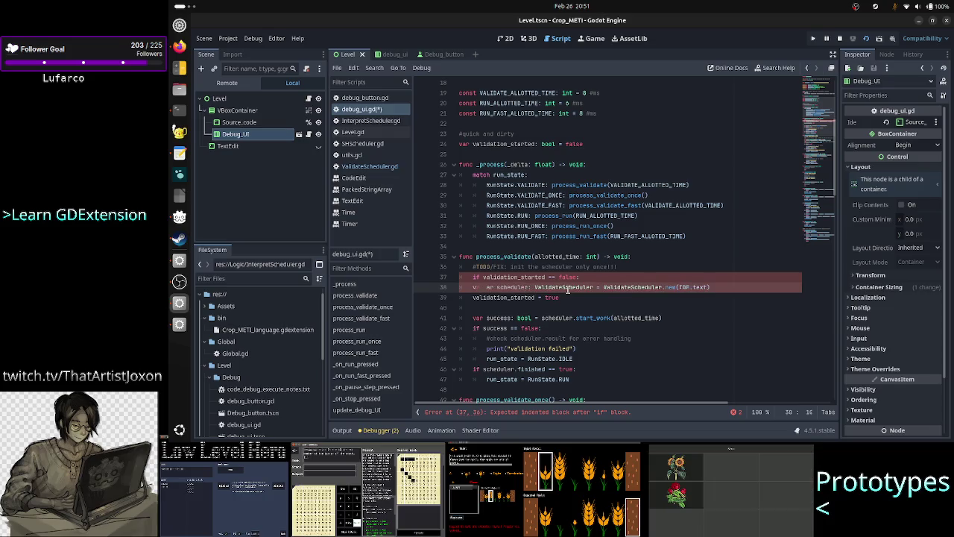
key(BackSpace)
key(Home)
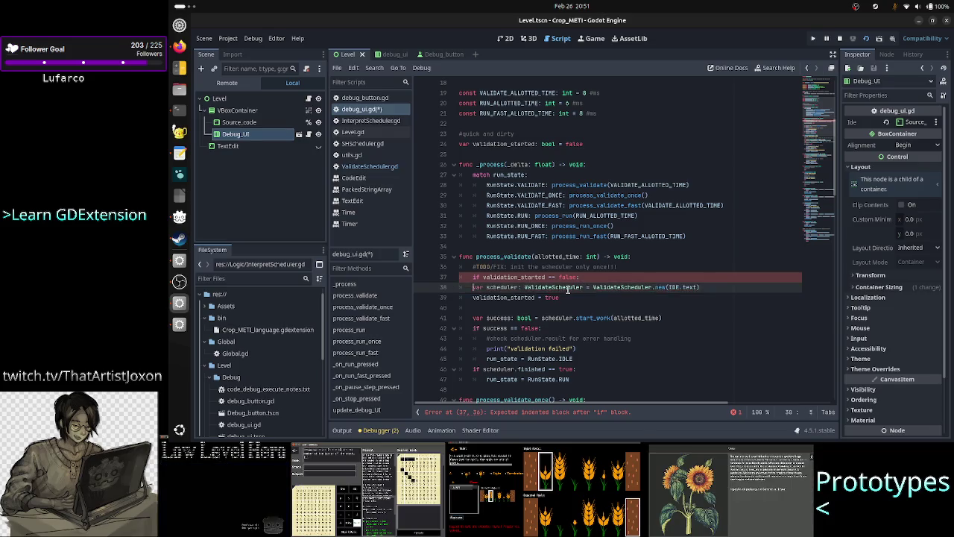
key(Tab)
Copy the scheduler's ValidateScheduler declaration and paste it above the if.
key(shift+Right)
key(shift+Right)
key(shift+Right)
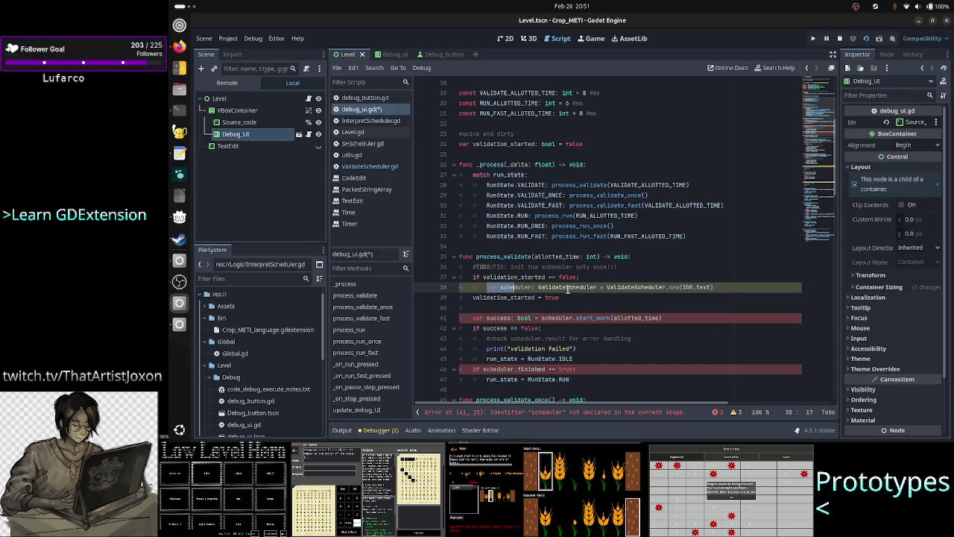
key(shift+Right)
key(shift+Right)
key(shift+Right)
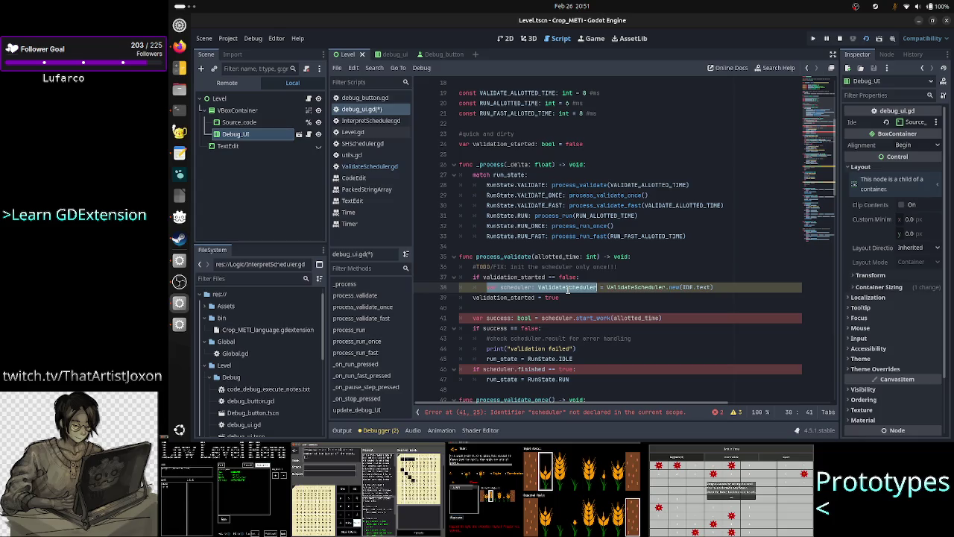
key(Right)
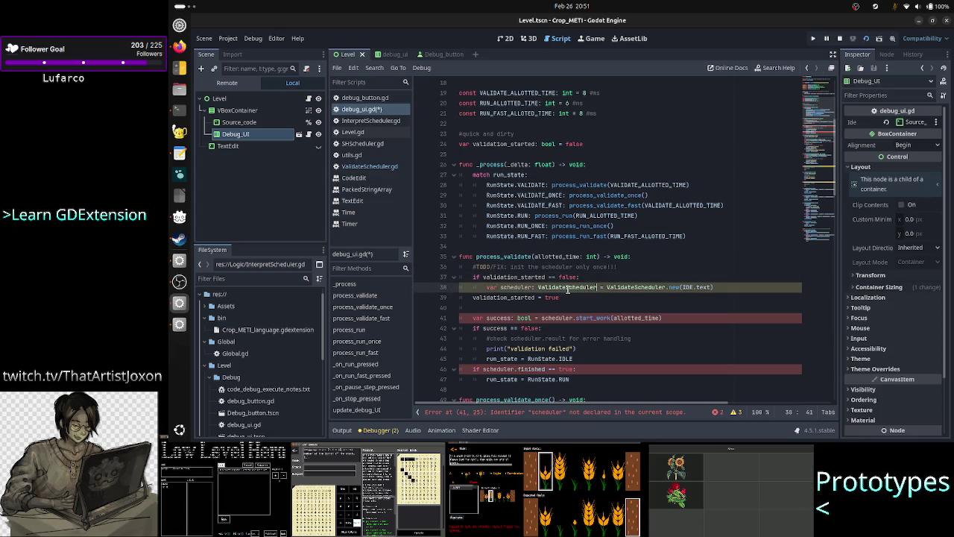
key(shift+Left)
key(shift+Left)
key(shift+Left)
key(ctrl+c)
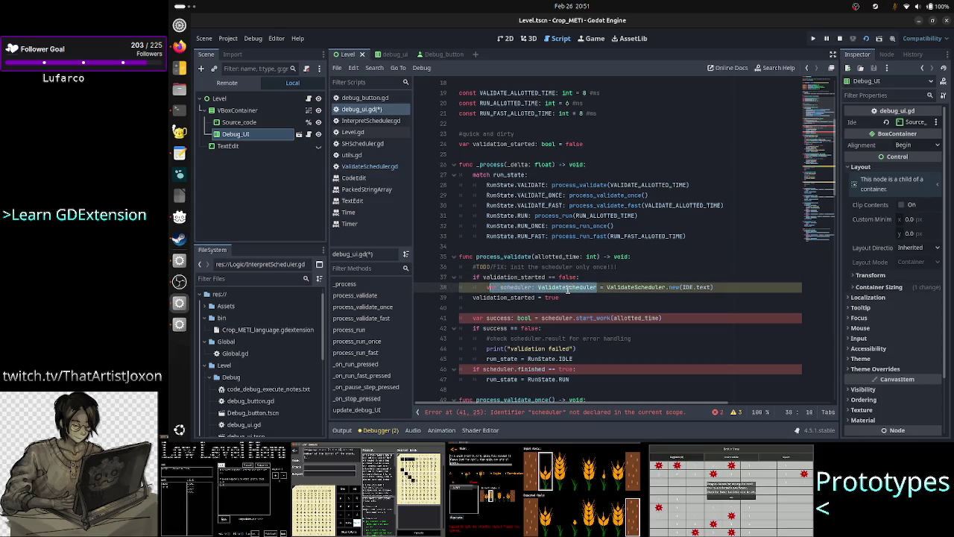
key(Up)
key(Up)
key(Down)
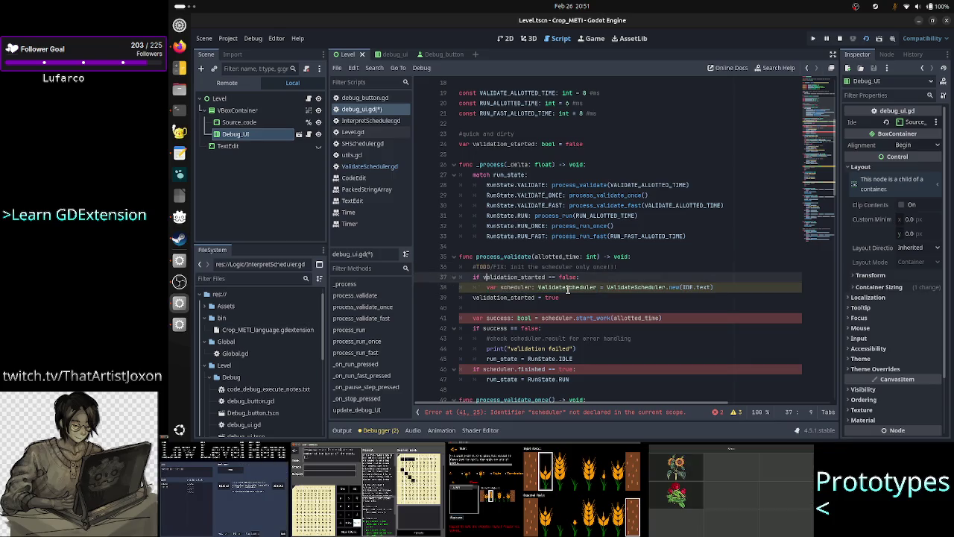
key(Left)
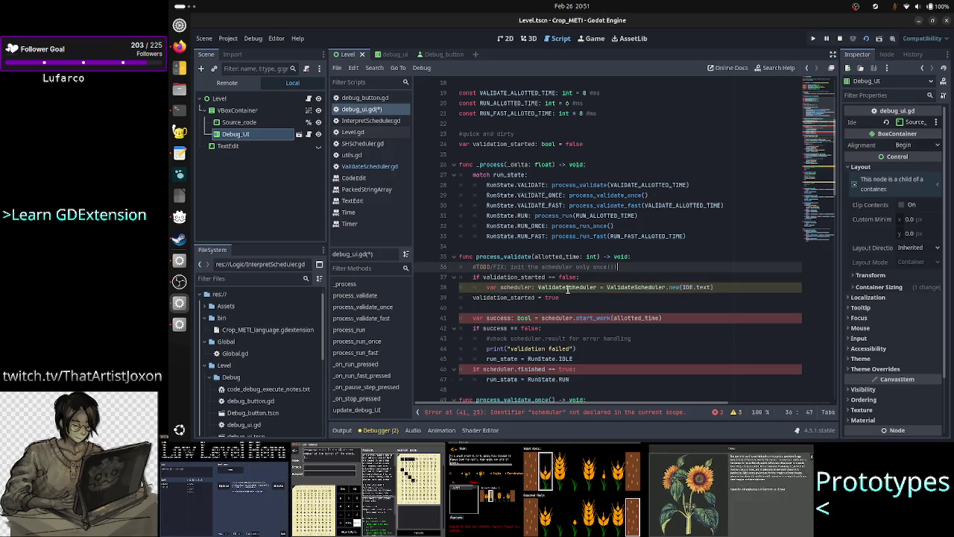
key(Return)
key(ctrl+v)
Make the line inside the if a plain scheduler assignment and save debug_ui.gd.
key(Down)
key(Down)
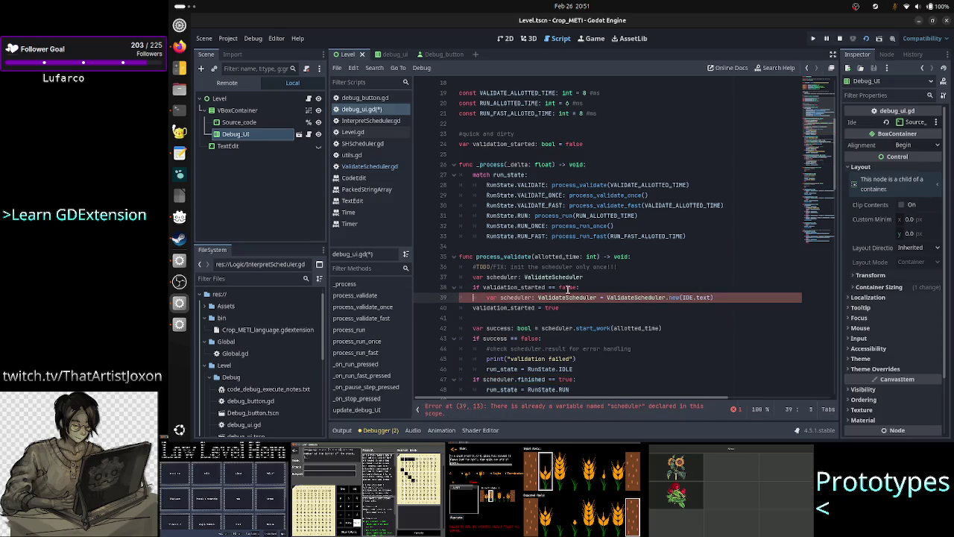
key(ctrl+shift+Right)
key(ctrl+shift+Right)
key(ctrl+shift+Right)
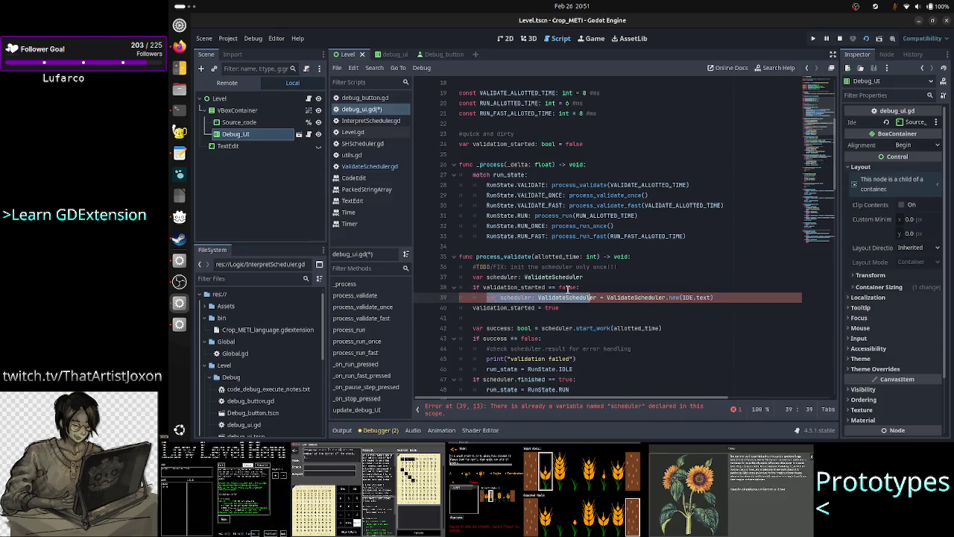
text(sched)
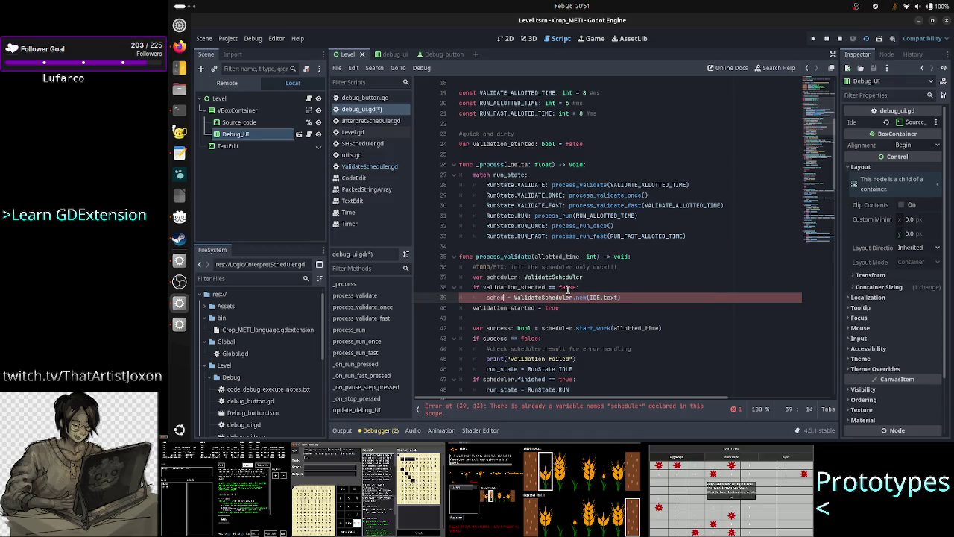
key(Return)
key(ctrl+s)
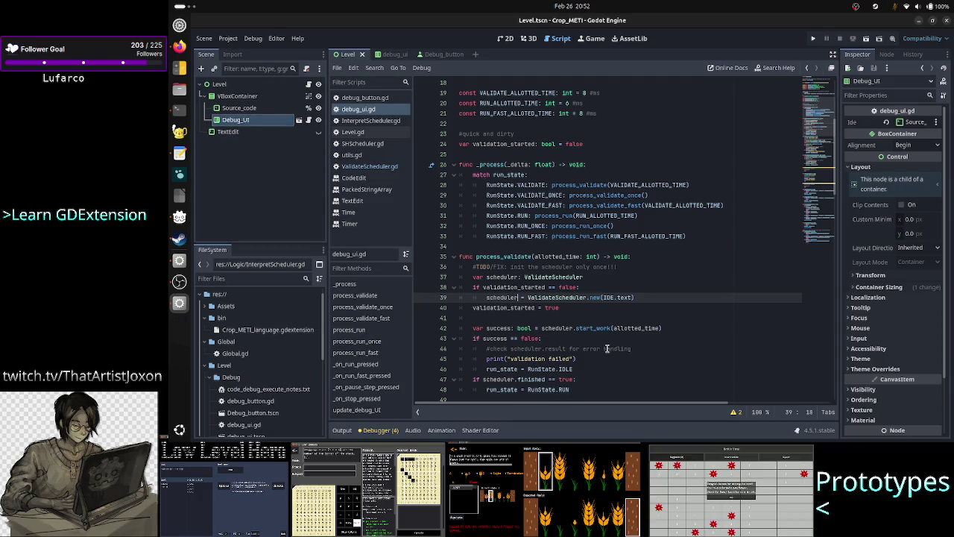
Clear the output log and run the game.
click(342, 430)
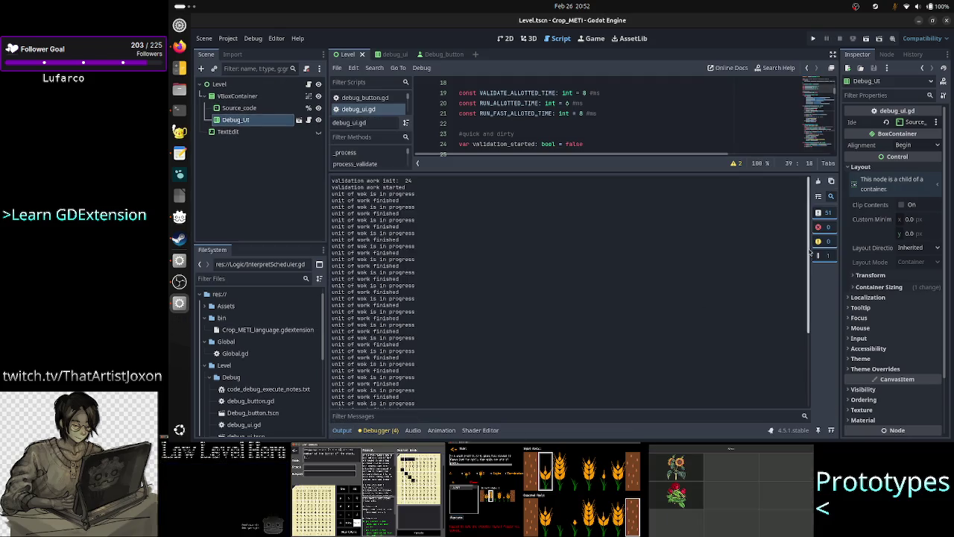
click(818, 180)
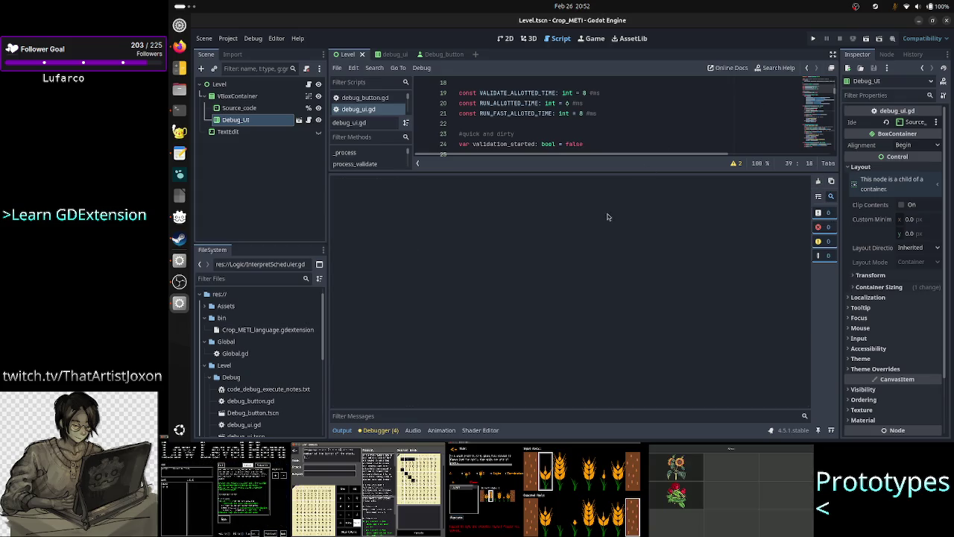
click(866, 38)
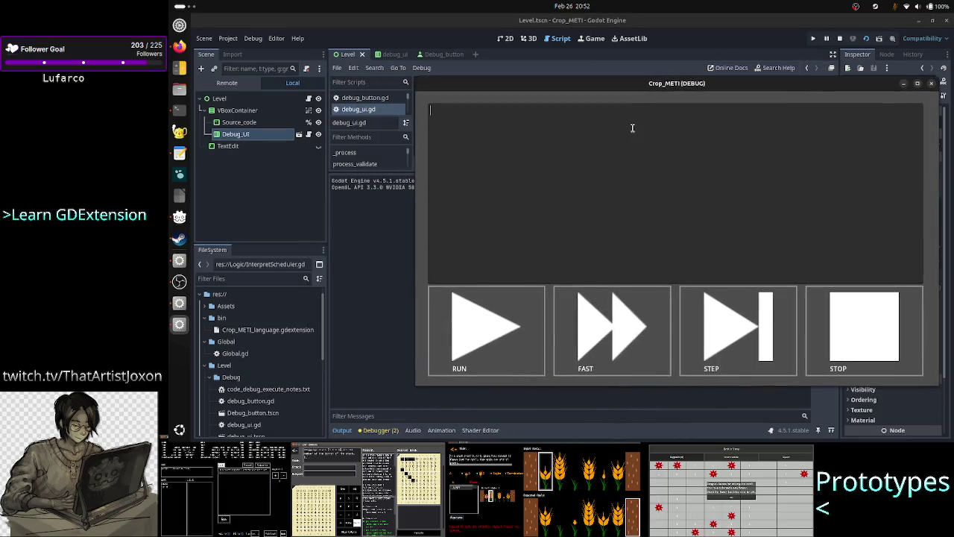
Enter A23RT in the source box, duplicate it into many lines, then select all.
text(A23)
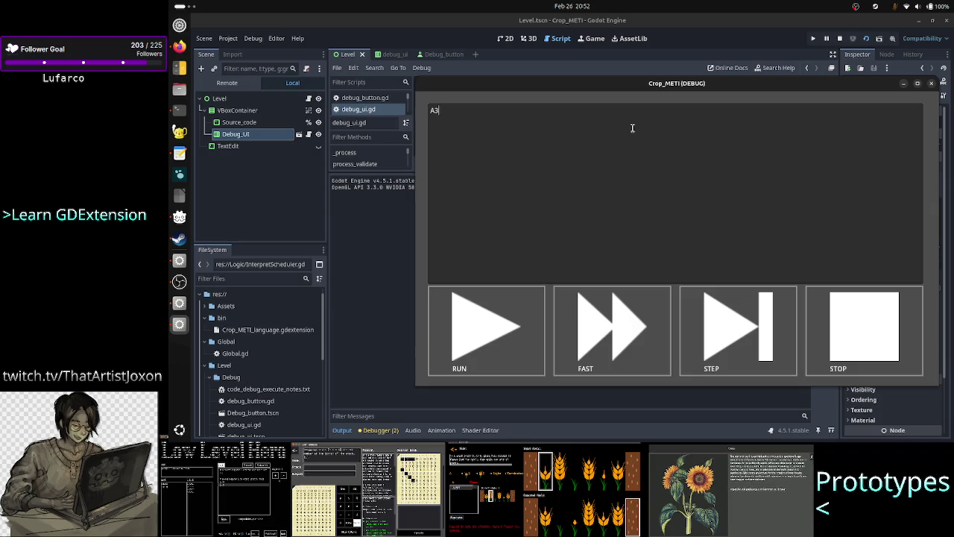
text(RT)
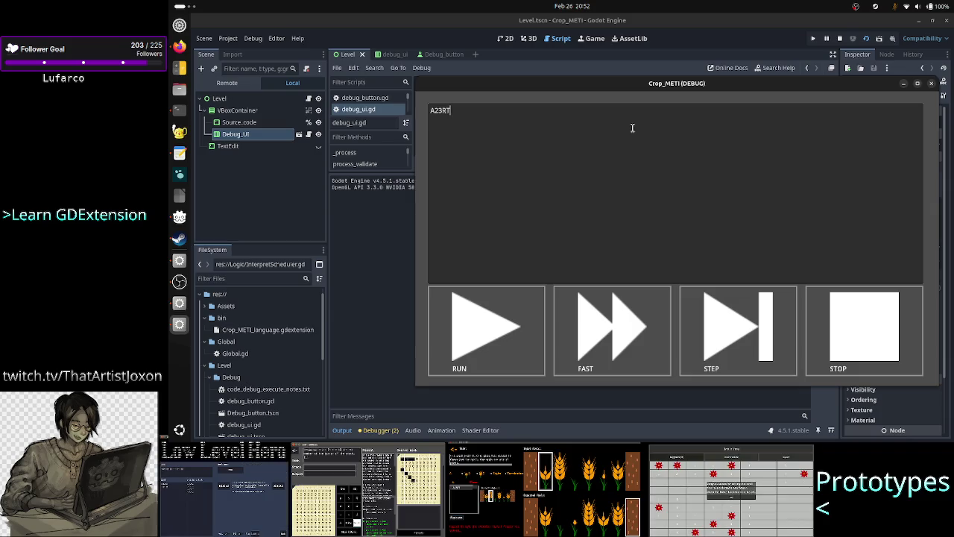
key(ctrl+a)
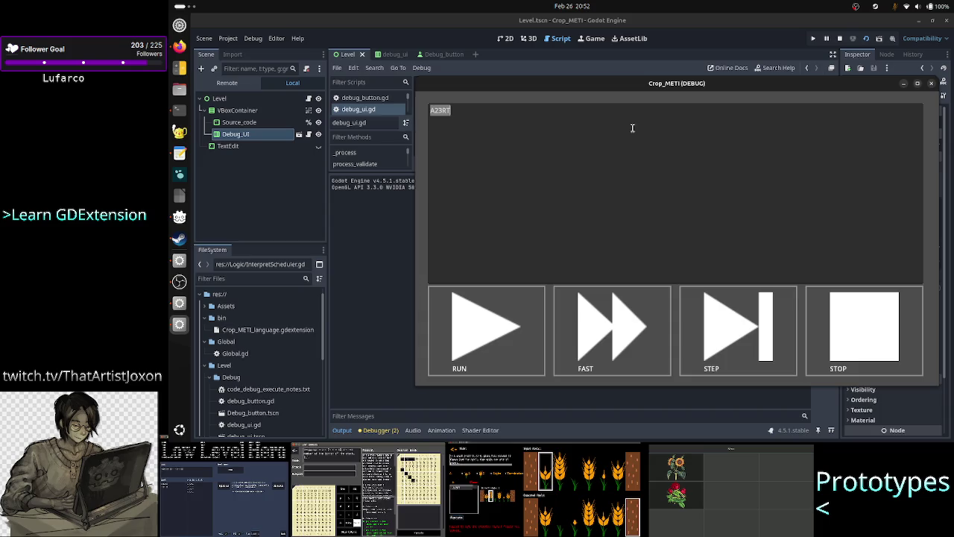
key(ctrl+c)
key(End)
key(Return)
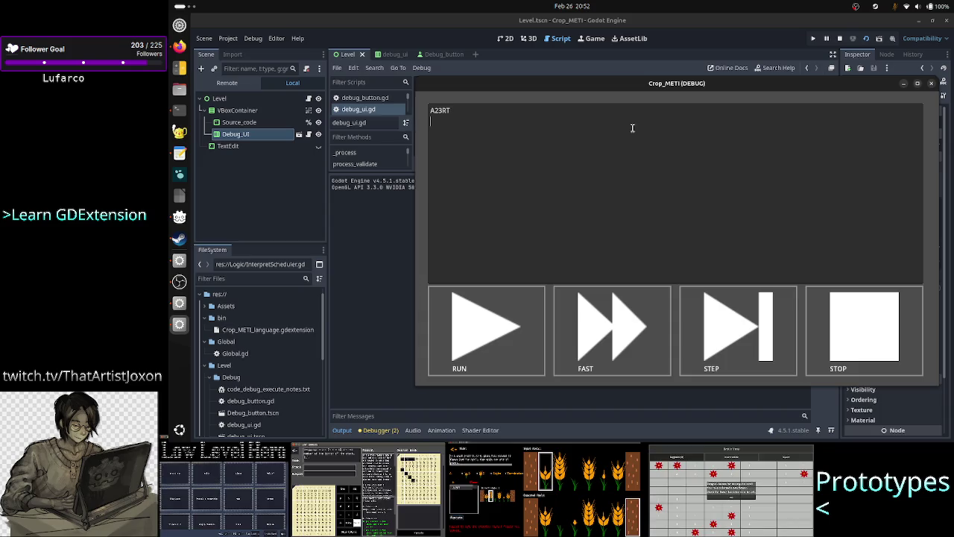
key(ctrl+v)
key(Return)
key(ctrl+v)
key(Return)
key(ctrl+v)
key(Return)
key(ctrl+v)
key(Return)
key(ctrl+v)
key(Return)
key(ctrl+v)
key(Return)
key(ctrl+v)
key(Return)
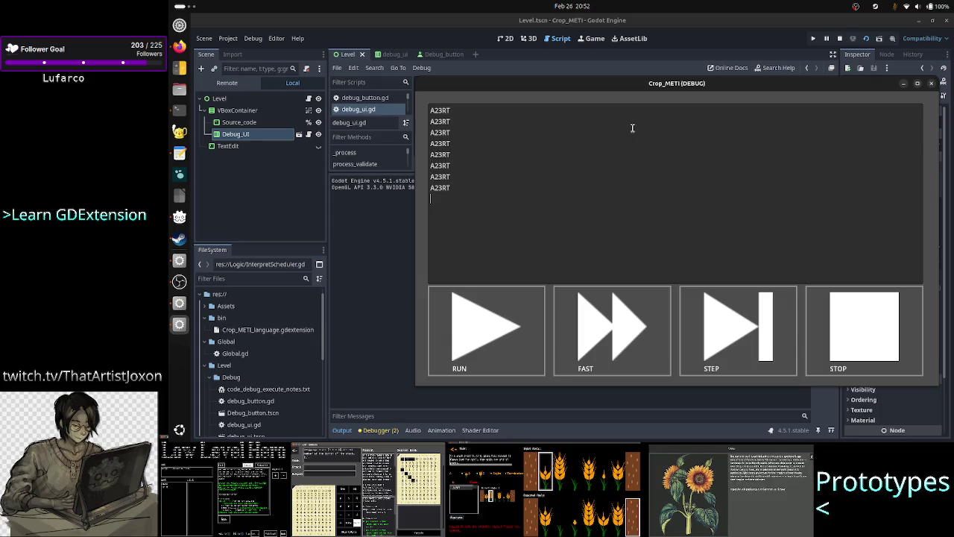
key(ctrl+v)
key(Return)
key(ctrl+v)
key(Return)
key(ctrl+v)
key(Return)
key(ctrl+v)
key(Return)
key(ctrl+v)
key(Return)
key(ctrl+v)
key(Return)
key(ctrl+v)
key(Return)
key(ctrl+v)
key(Return)
key(ctrl+v)
key(Return)
key(ctrl+v)
key(Return)
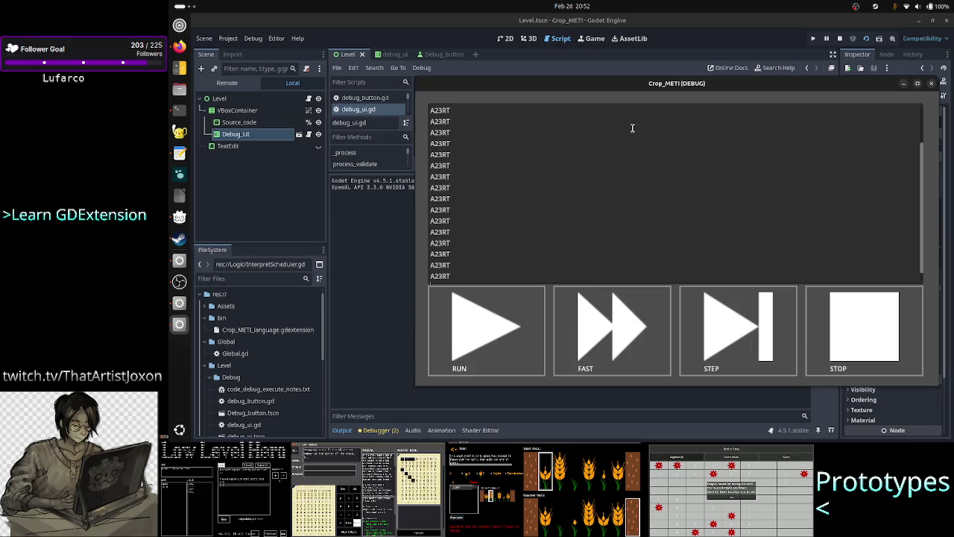
key(ctrl+a)
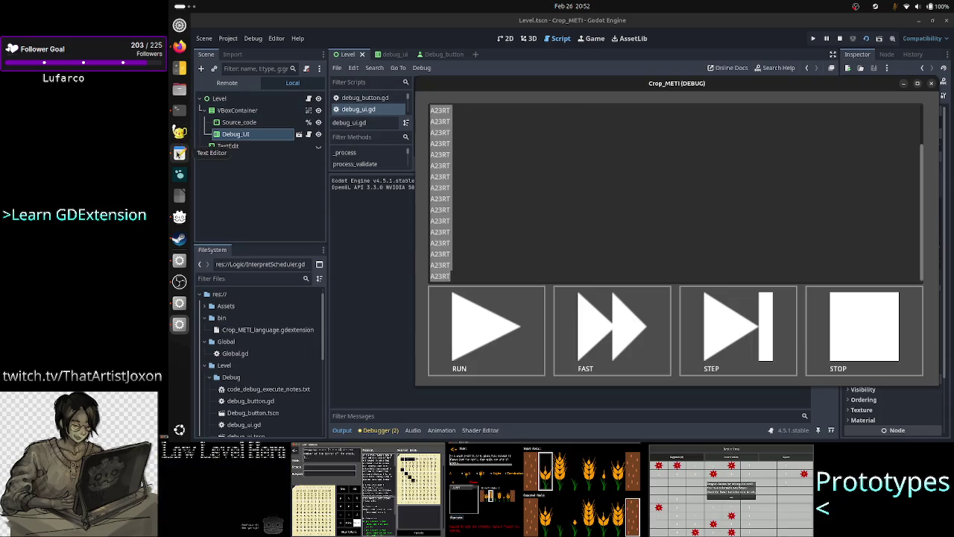
Paste the copied A23RT lines into a new Text Editor document to count them.
click(179, 152)
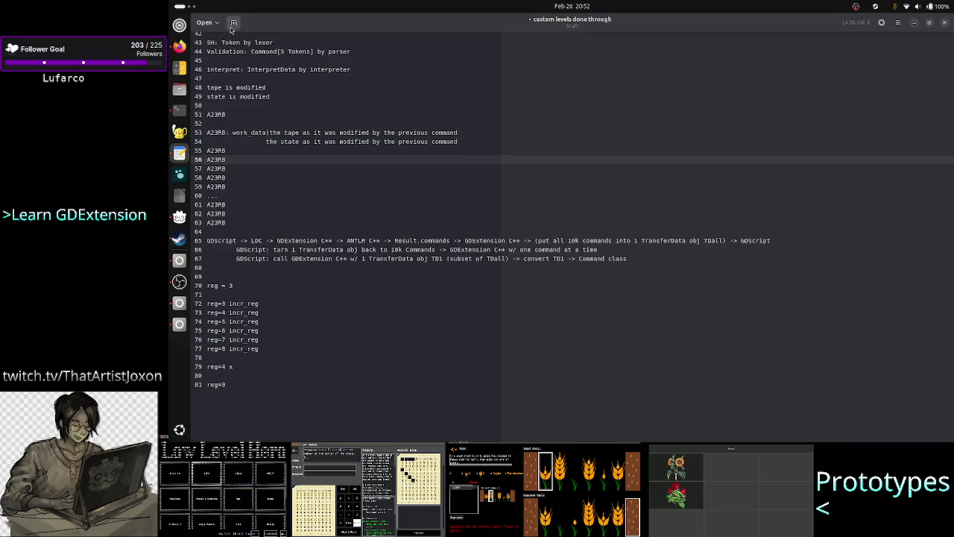
click(233, 22)
key(ctrl+v)
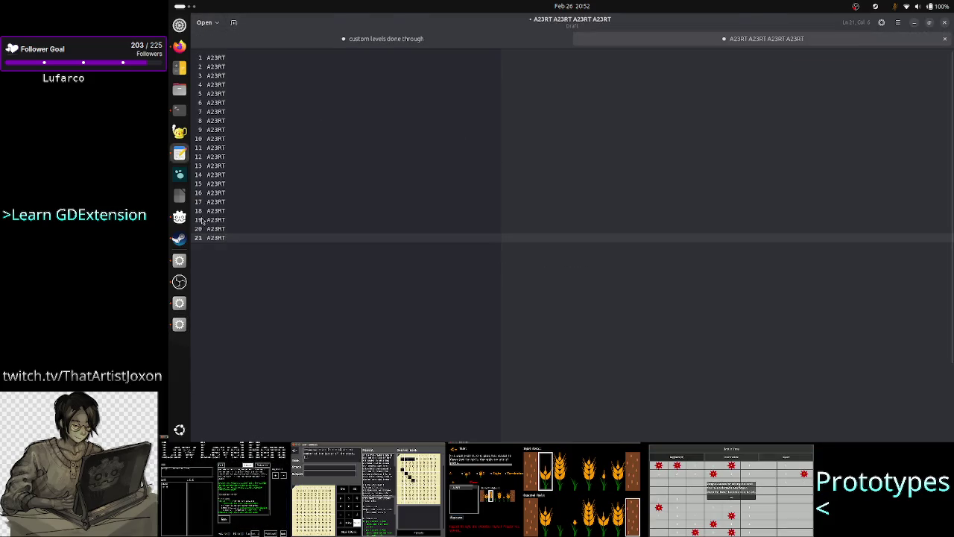
Return to the Crop_METI window, hide the Text Editor, and run the A23RT source.
click(179, 325)
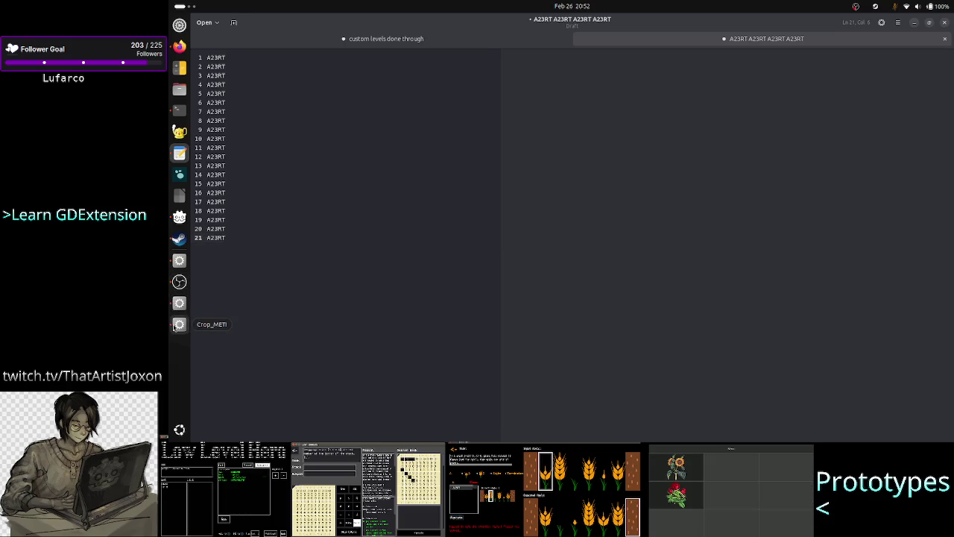
click(479, 264)
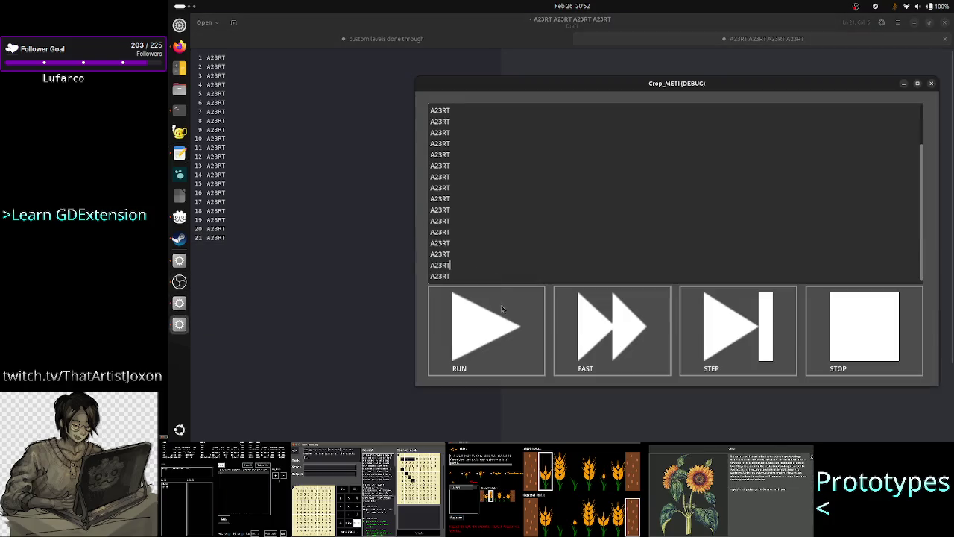
click(913, 24)
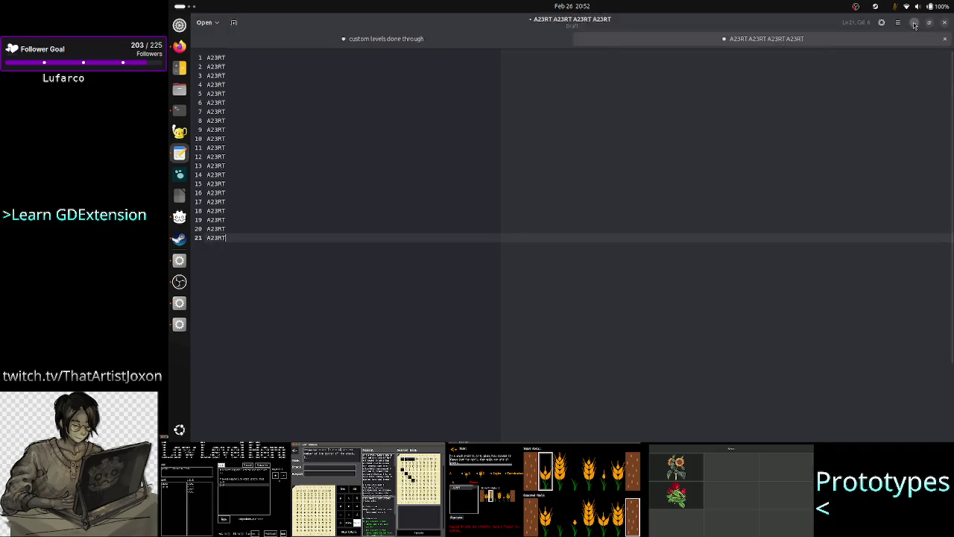
click(490, 348)
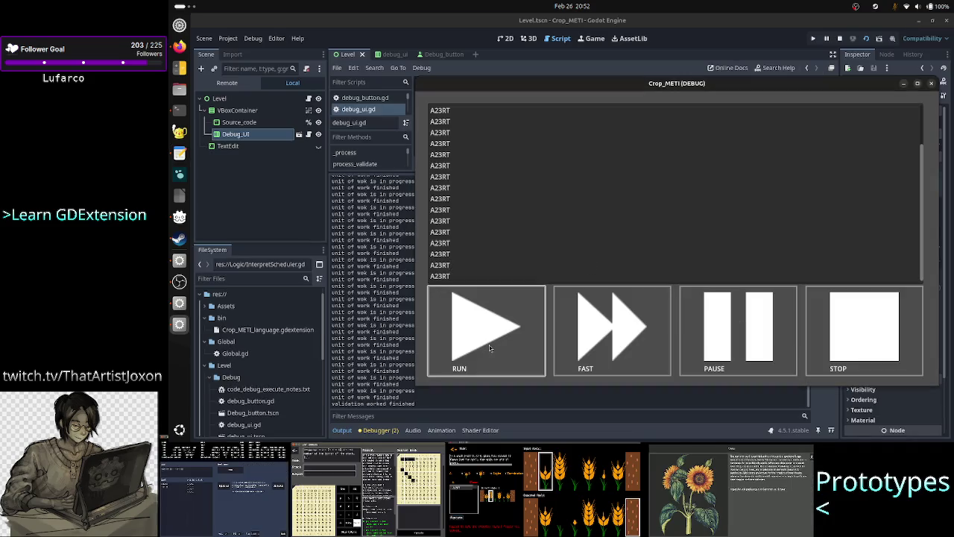
Check the Output log shows 'work init: 21' and finished validation, then stop the game.
click(383, 344)
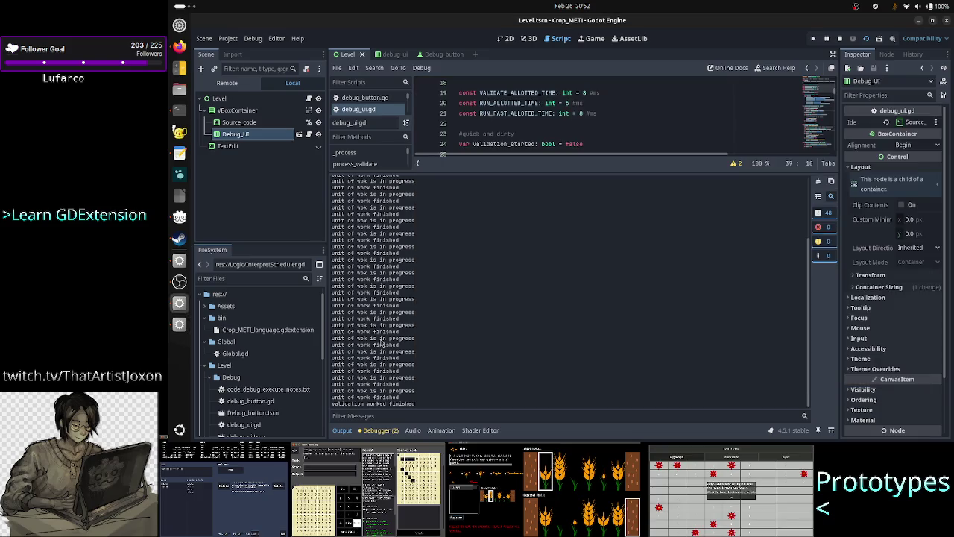
scroll(481, 328, up, 5)
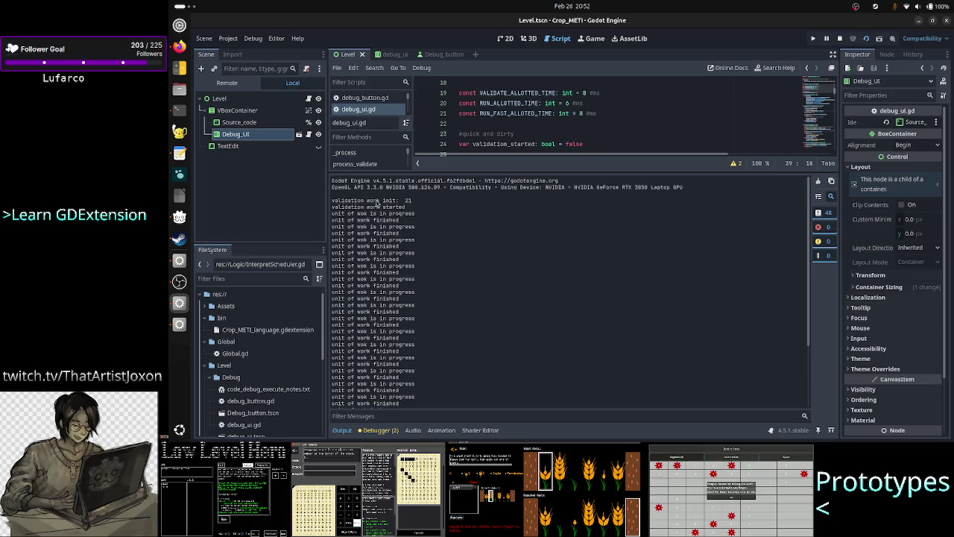
drag(367, 200, 419, 200)
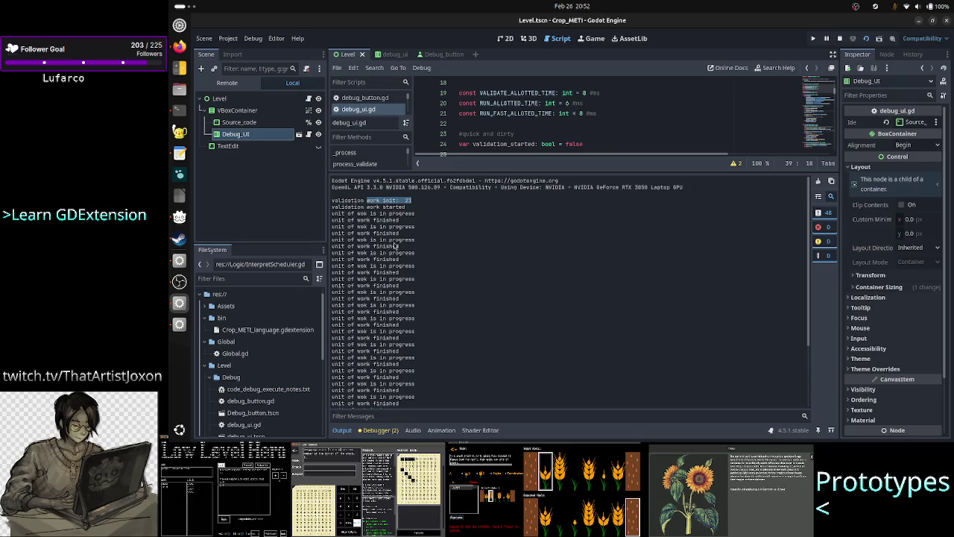
click(417, 210)
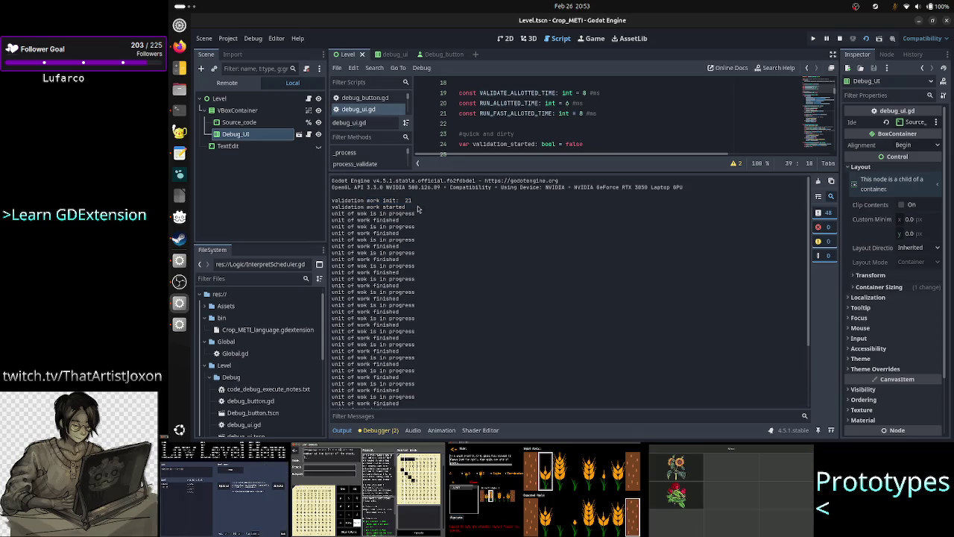
drag(418, 210, 400, 200)
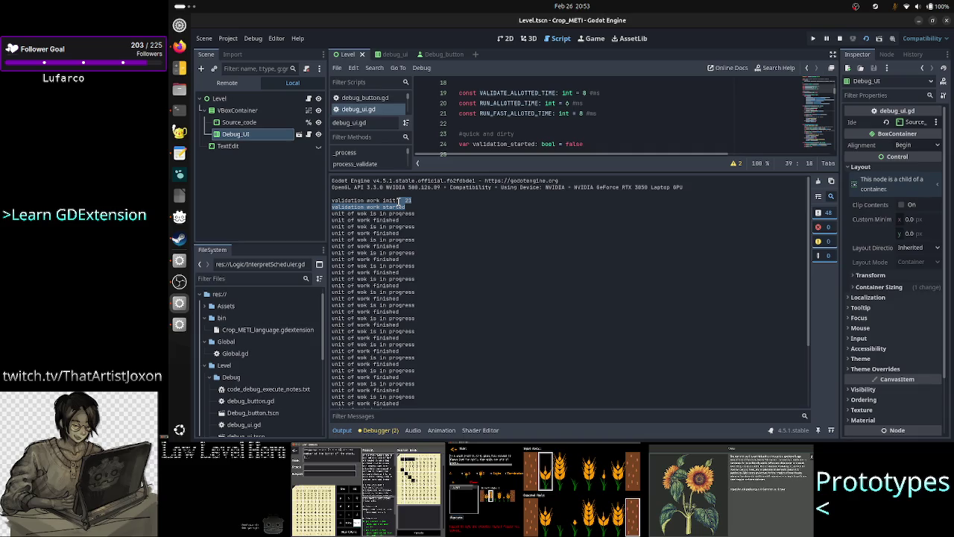
click(400, 202)
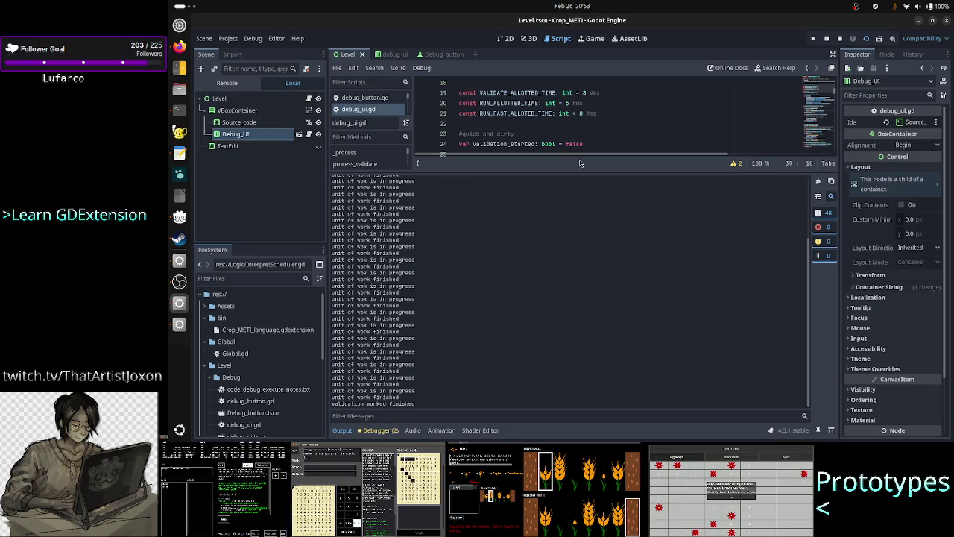
click(840, 39)
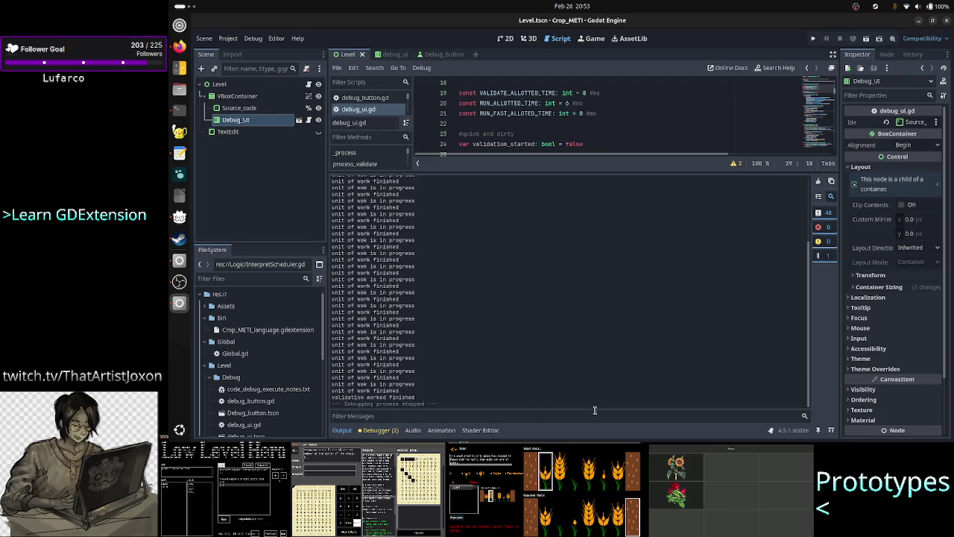
Hide the Output panel, set VALIDATE_ALLOTTED_TIME to 2, and save debug_ui.gd.
click(342, 430)
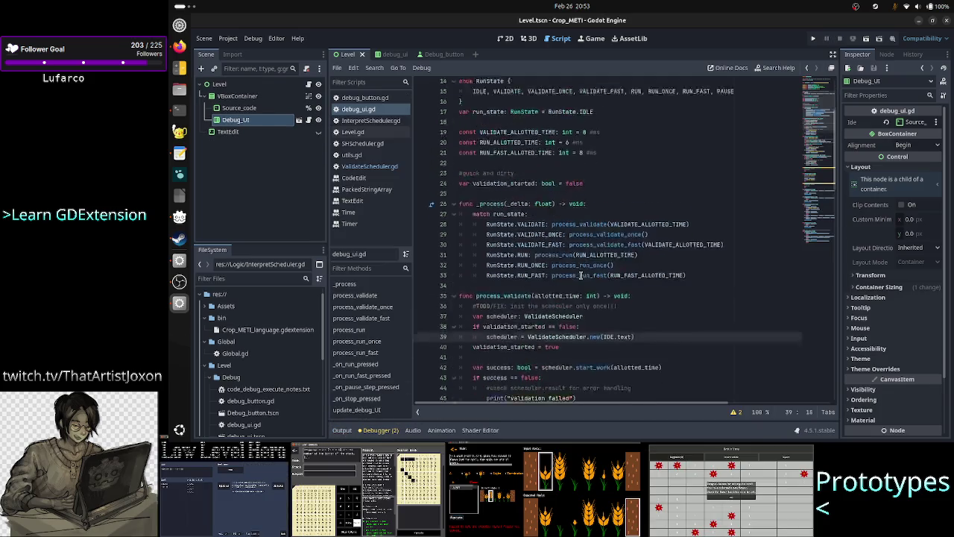
scroll(581, 275, up, 5)
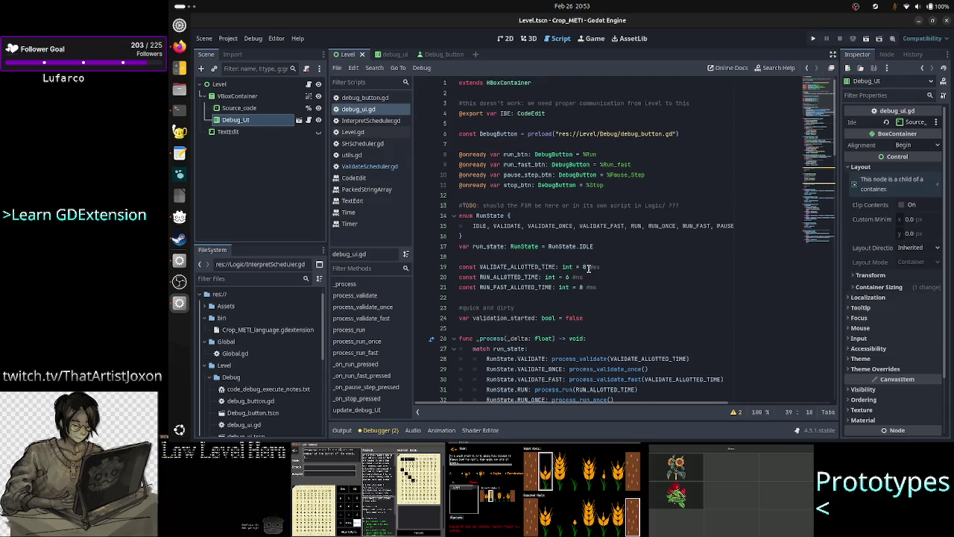
click(624, 275)
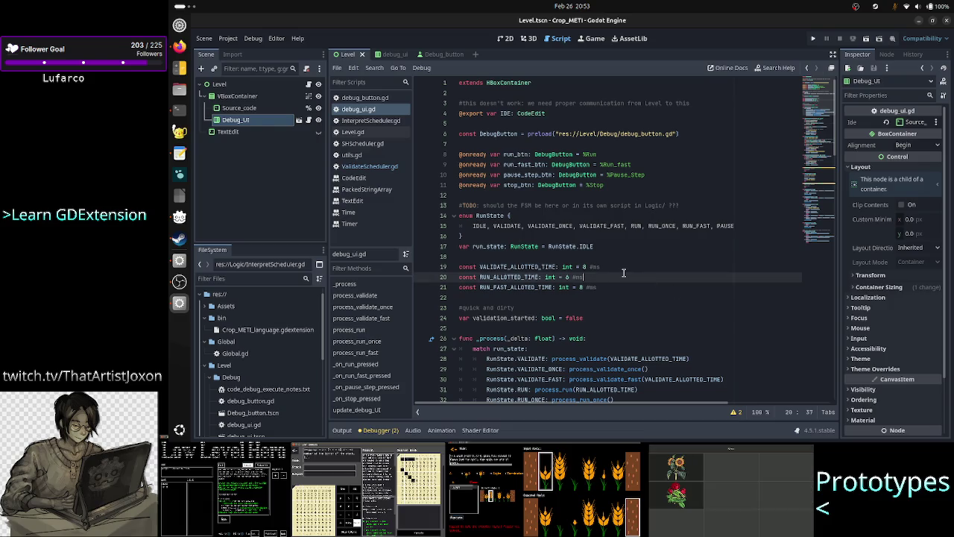
scroll(624, 273, down, 1)
key(Up)
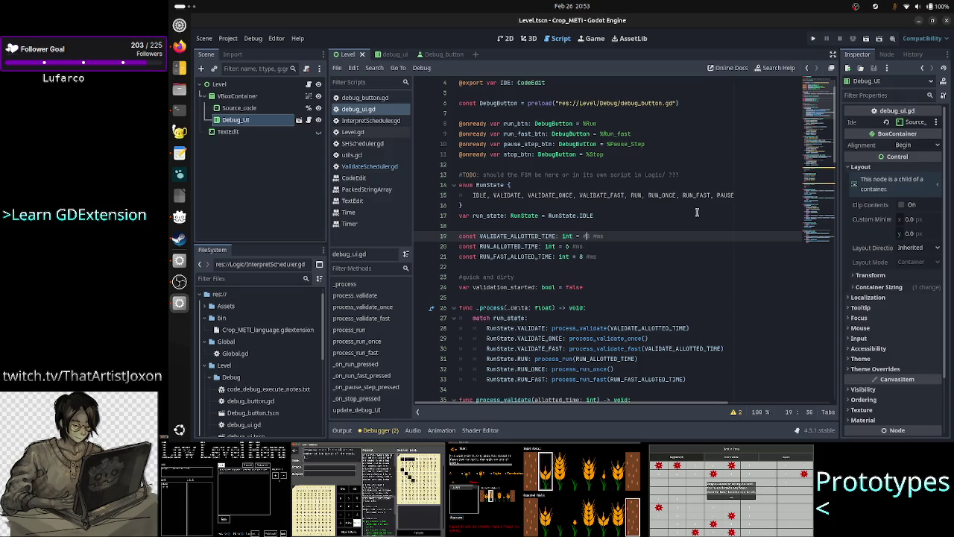
key(Left)
text(2)
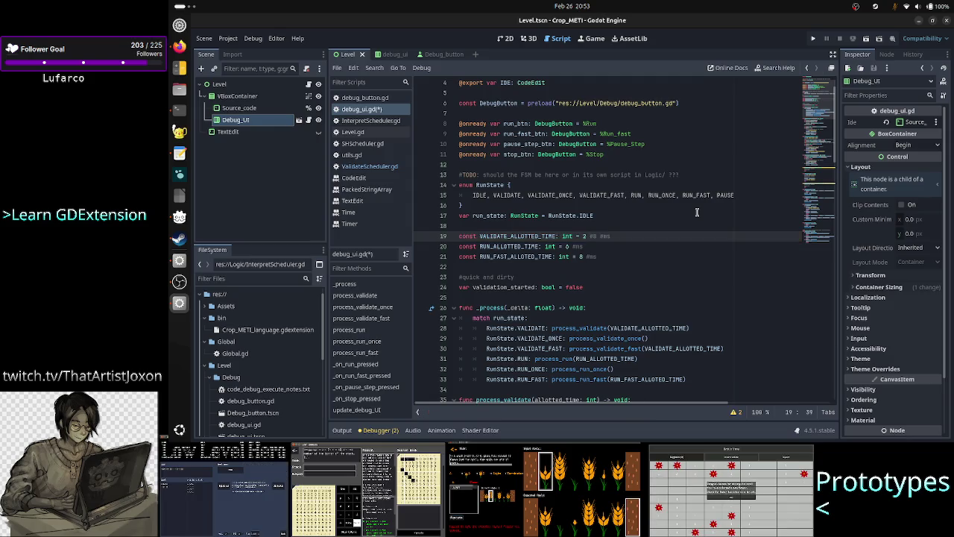
key(ctrl+s)
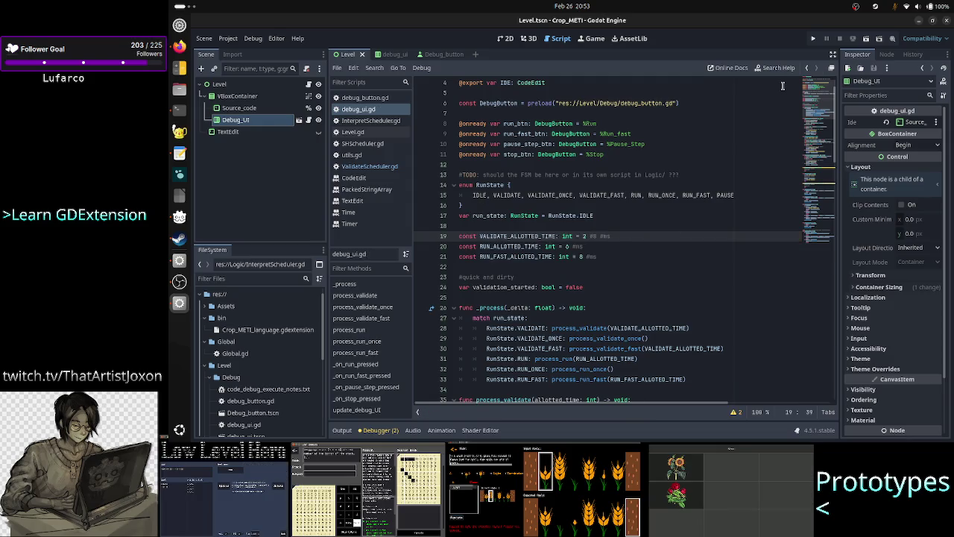
Open ValidateScheduler.gd and inspect the start_work function and its started message.
click(388, 169)
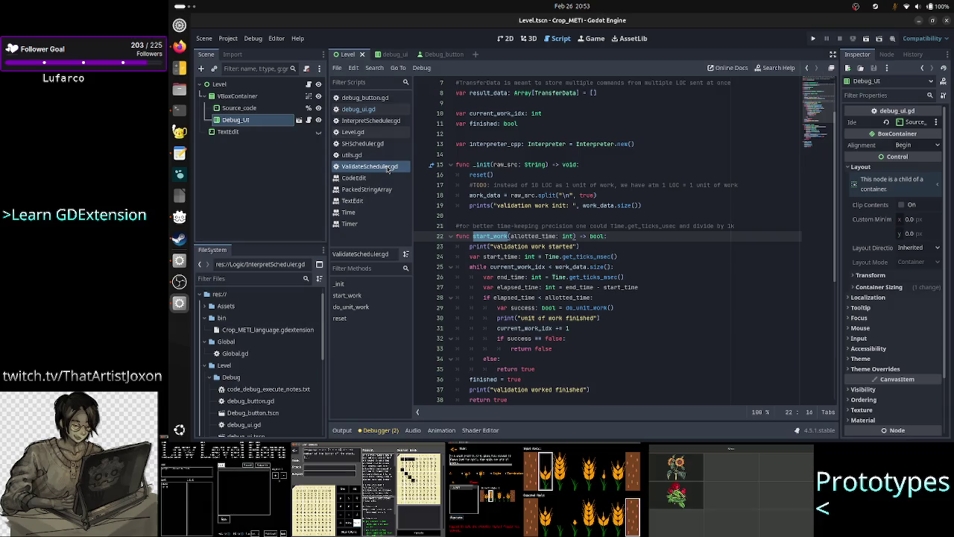
click(660, 246)
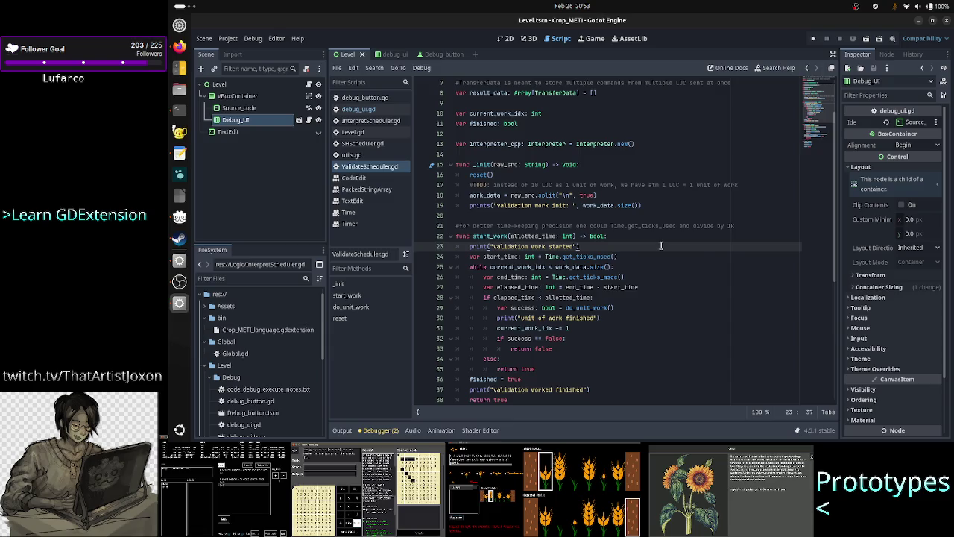
scroll(660, 245, down, 7)
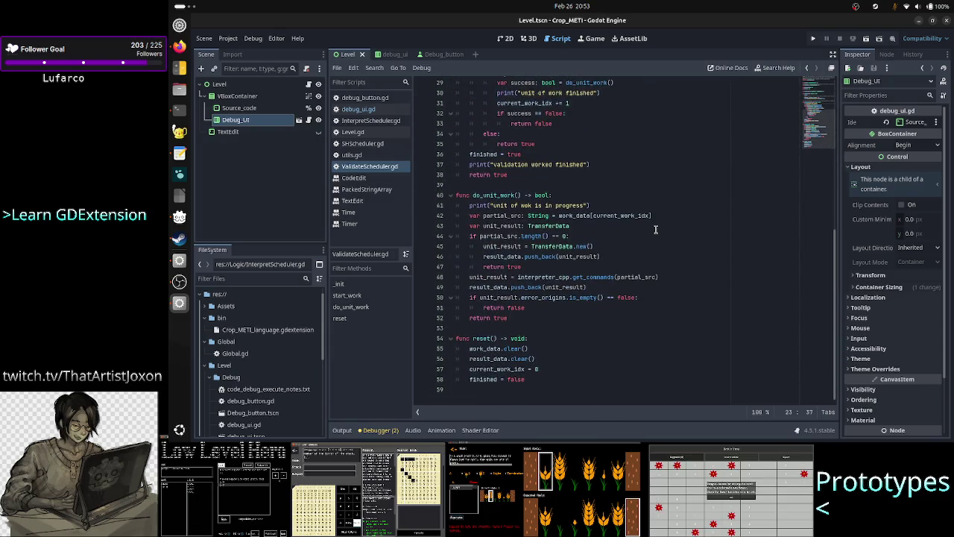
scroll(656, 228, up, 7)
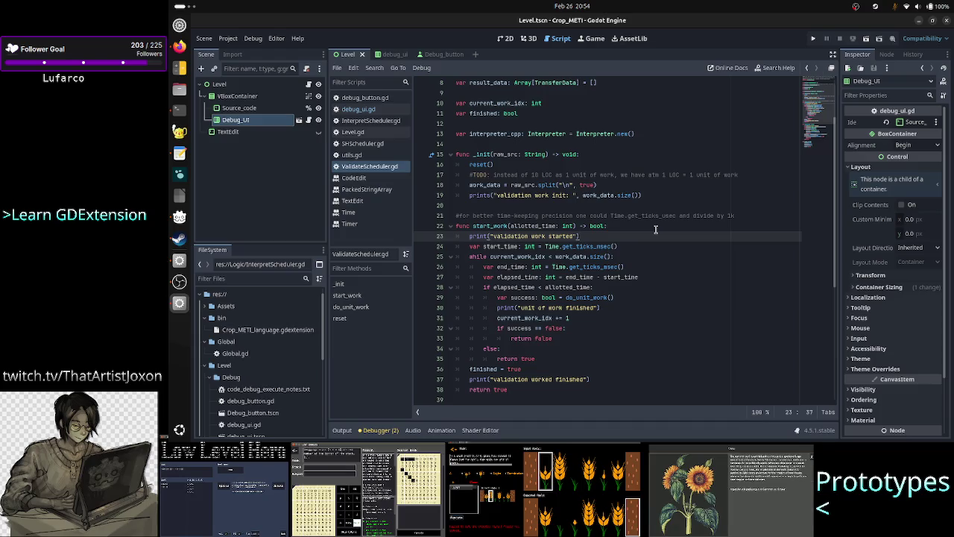
scroll(656, 228, down, 4)
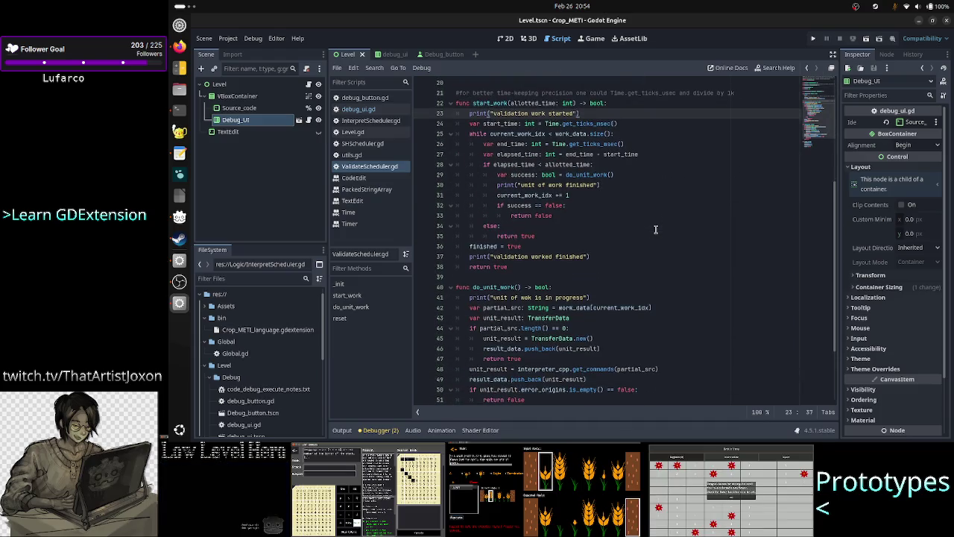
scroll(656, 229, up, 4)
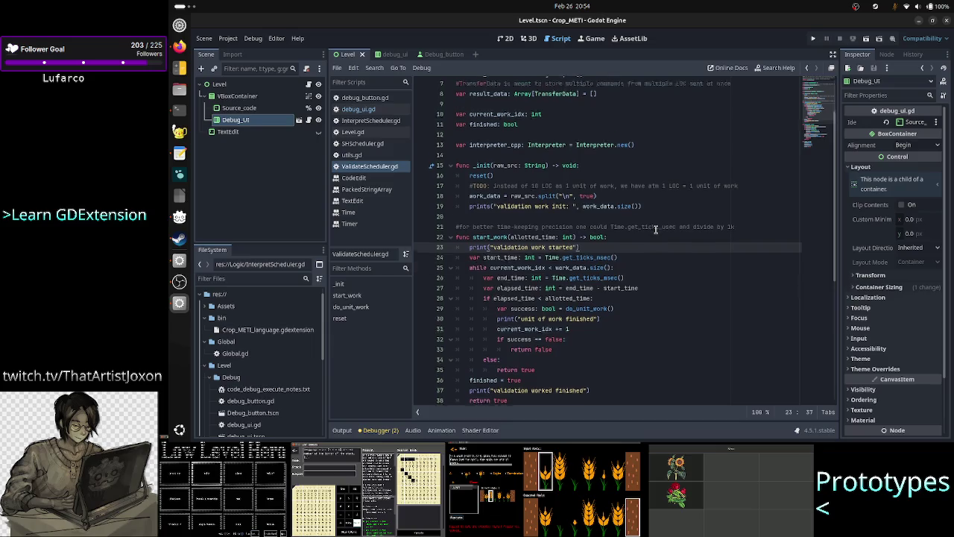
scroll(656, 228, up, 1)
drag(517, 266, 571, 267)
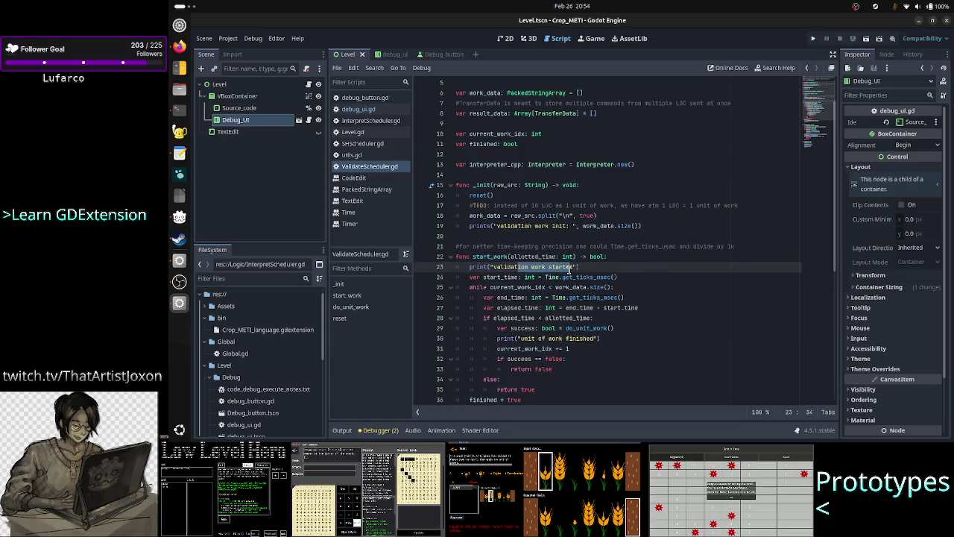
mouse_move(504, 256)
mouse_down()
mouse_move(545, 254)
mouse_move(483, 254)
mouse_up()
double_click(483, 256)
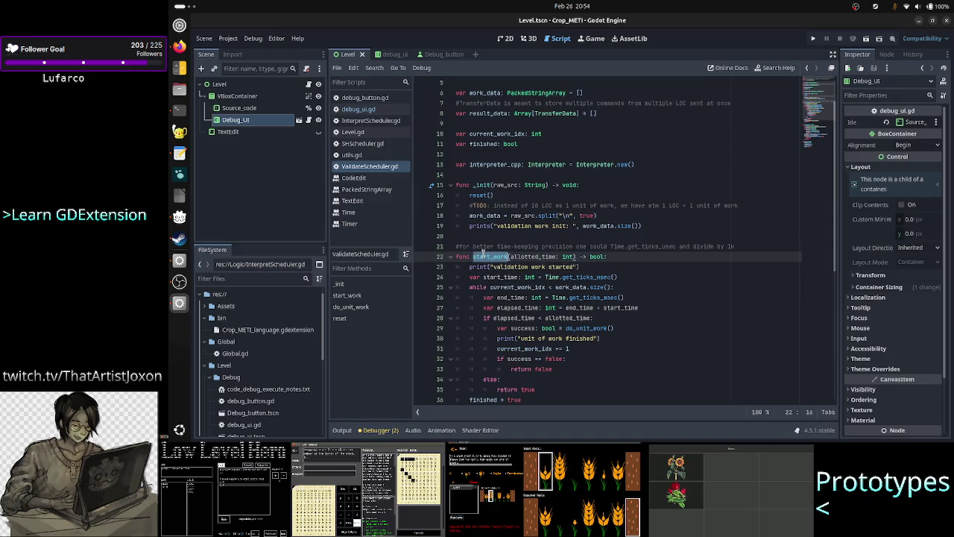
Prefix the 'validation work started' print message with 'FRAME: ' and save the script.
double_click(544, 268)
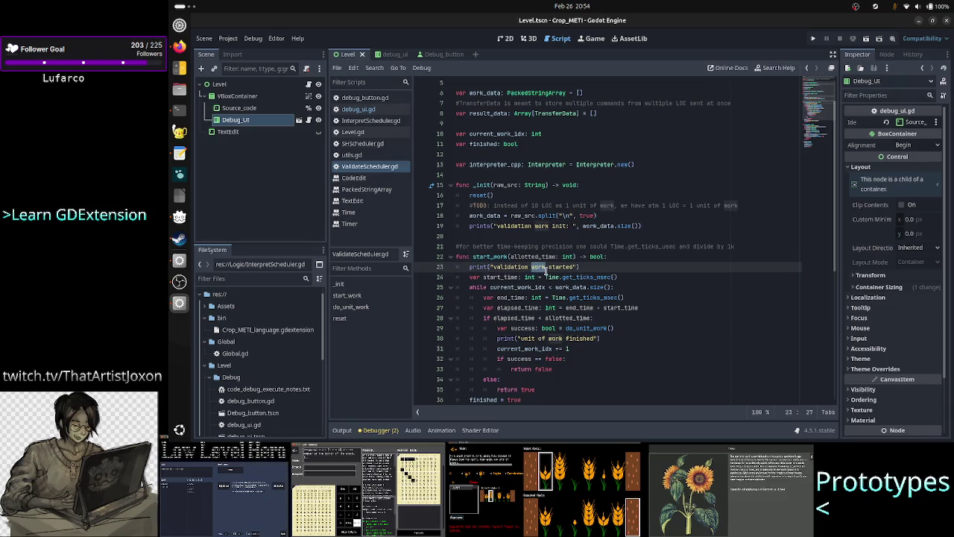
click(580, 266)
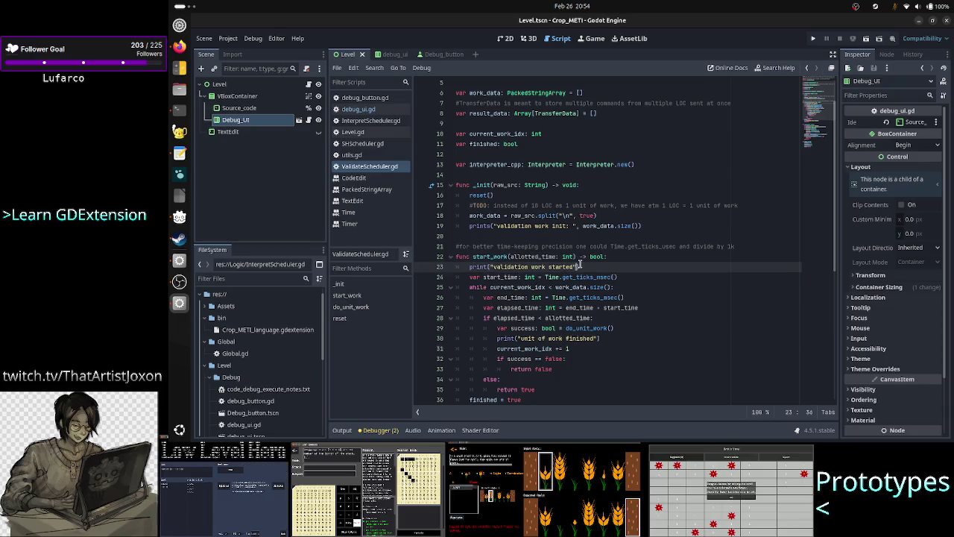
key(Left)
key(Left)
key(Left)
key(shift+Left)
text(V)
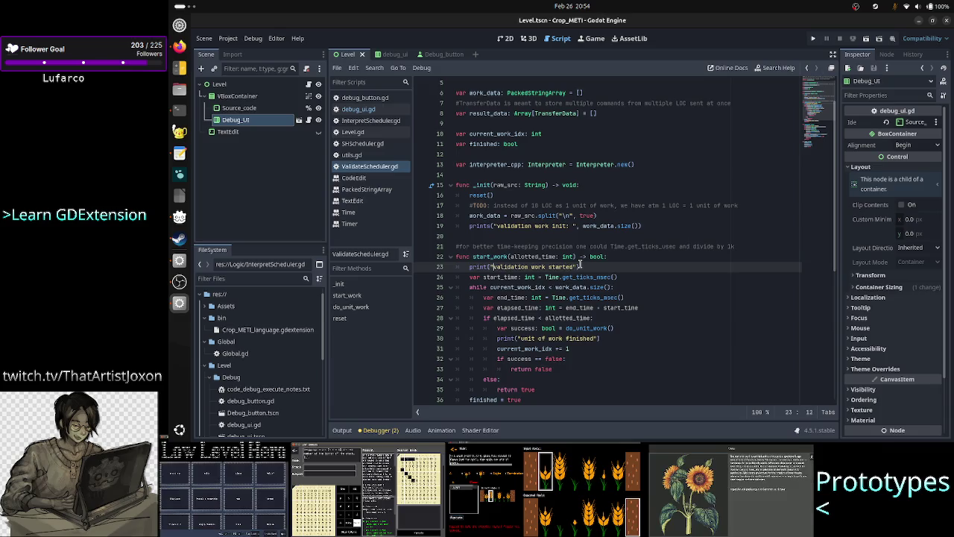
text(FRAME: v)
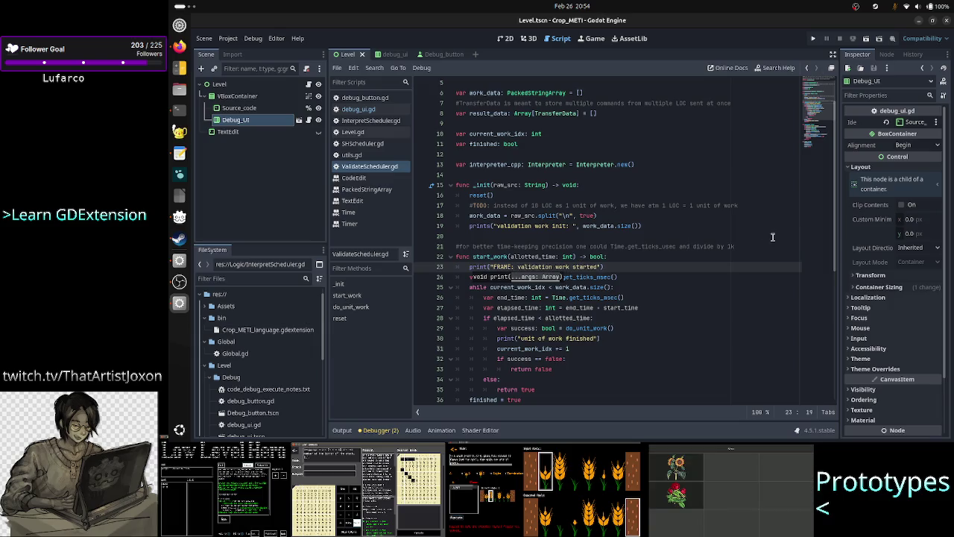
key(Right)
key(Right)
key(Right)
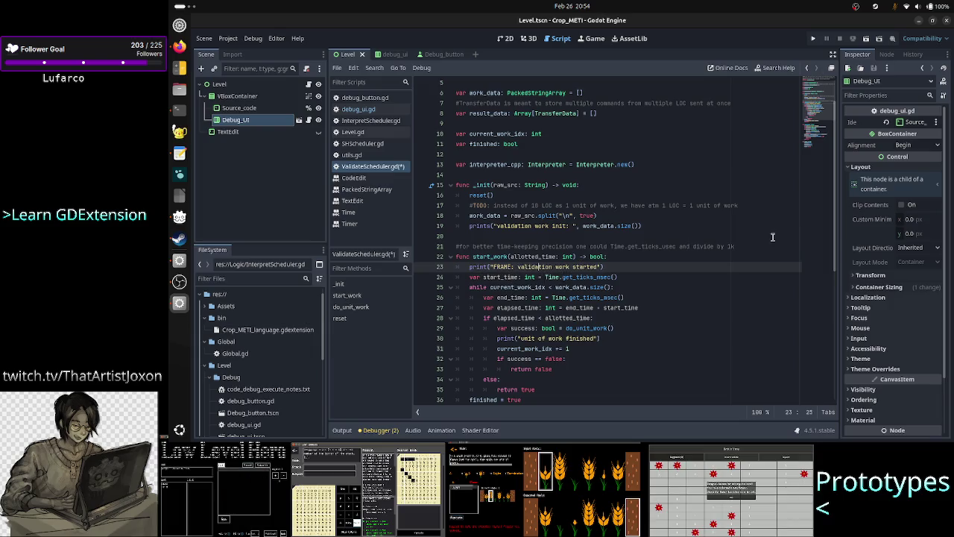
key(Up)
key(Up)
key(Up)
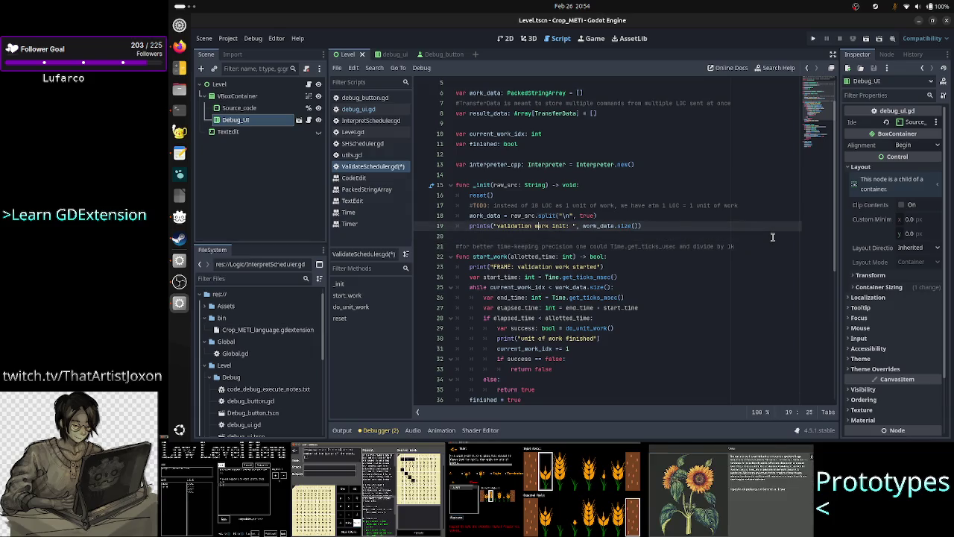
key(ctrl+s)
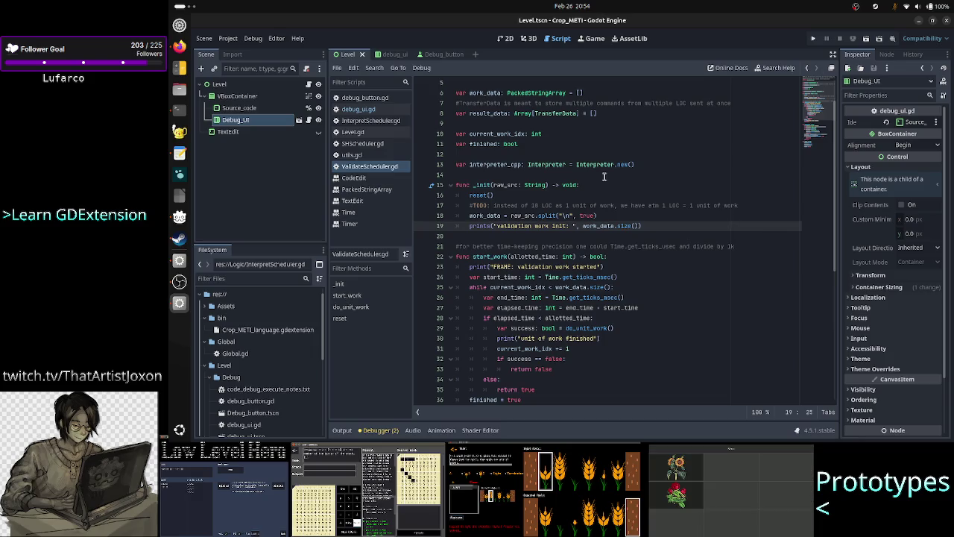
Review start_work's allotted_time parameter against the FRAME-prefixed line.
double_click(493, 256)
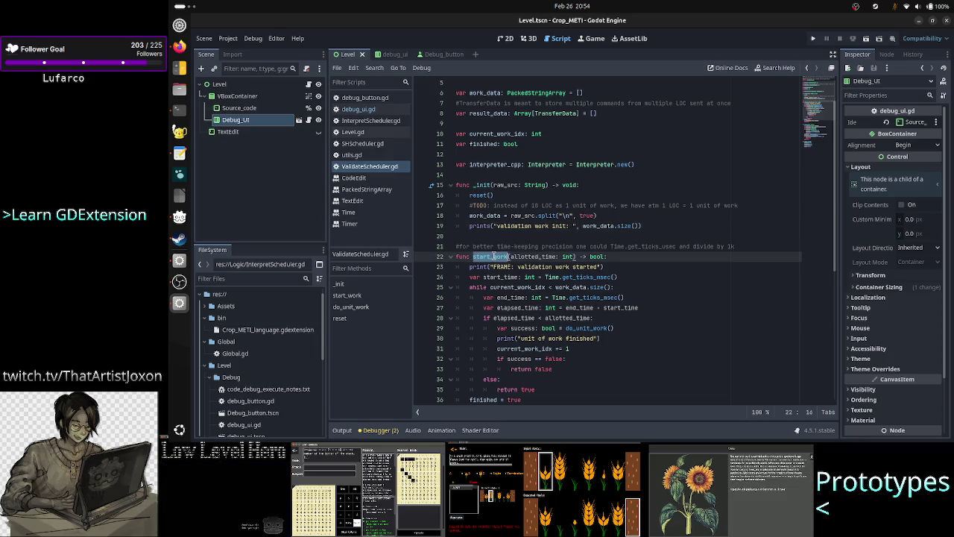
double_click(539, 256)
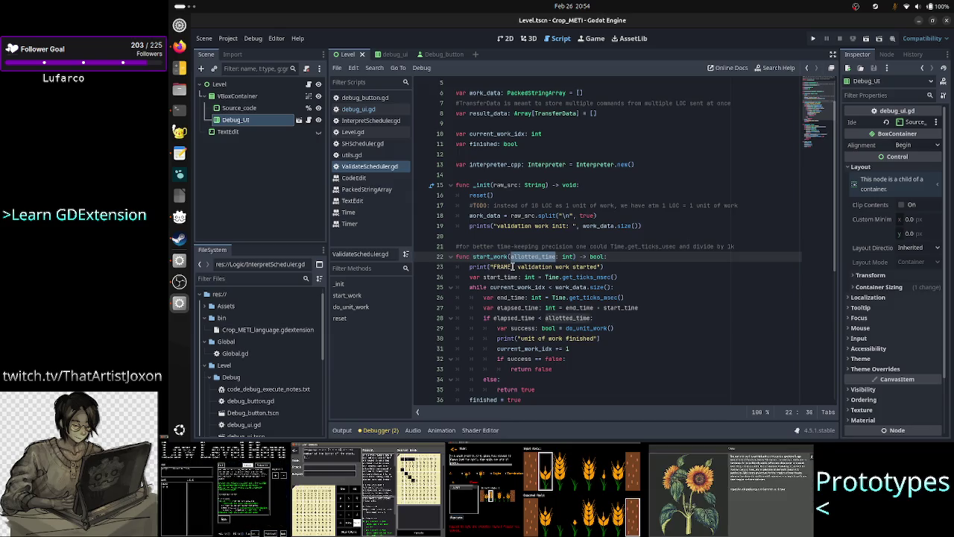
click(513, 266)
double_click(512, 266)
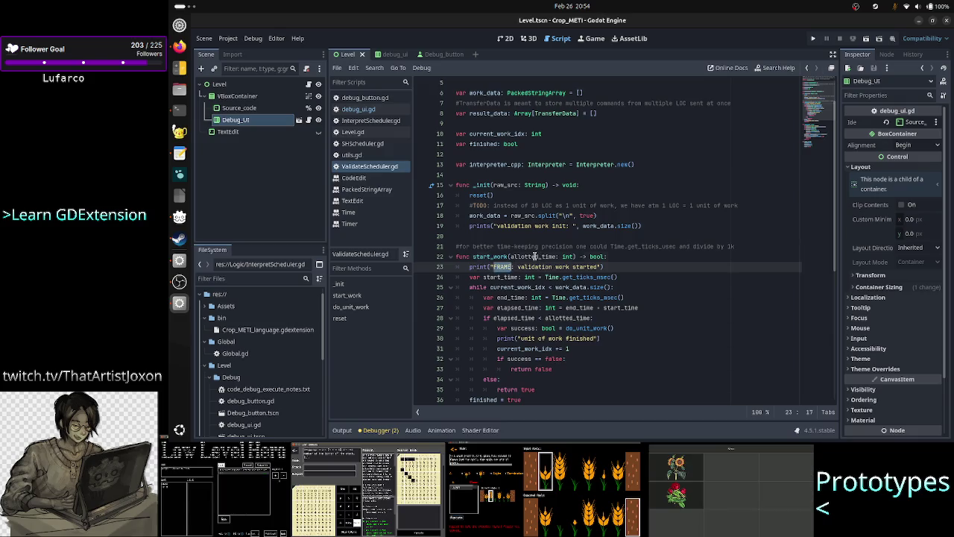
double_click(534, 256)
click(508, 266)
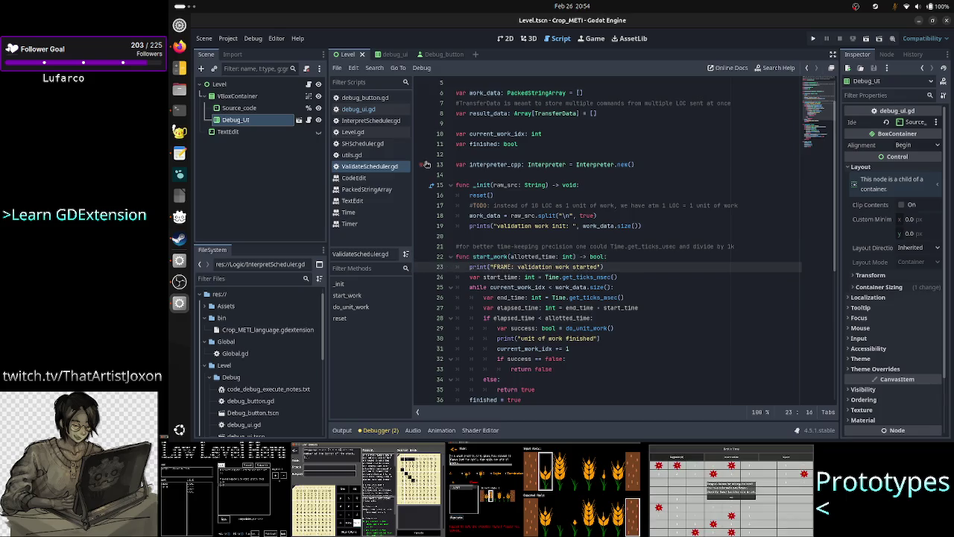
key(F5)
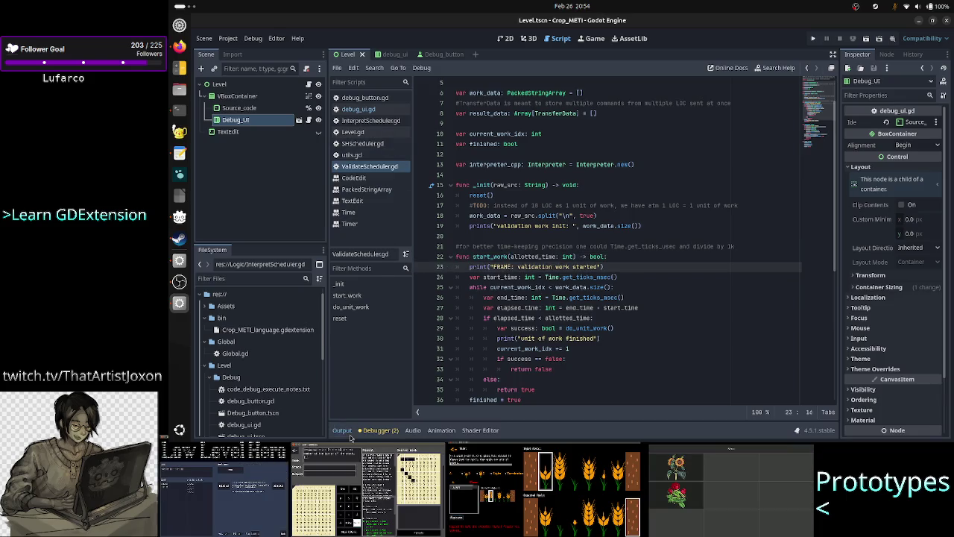
Clear the Output log, launch the game, move its window aside, and start the validation run.
click(818, 181)
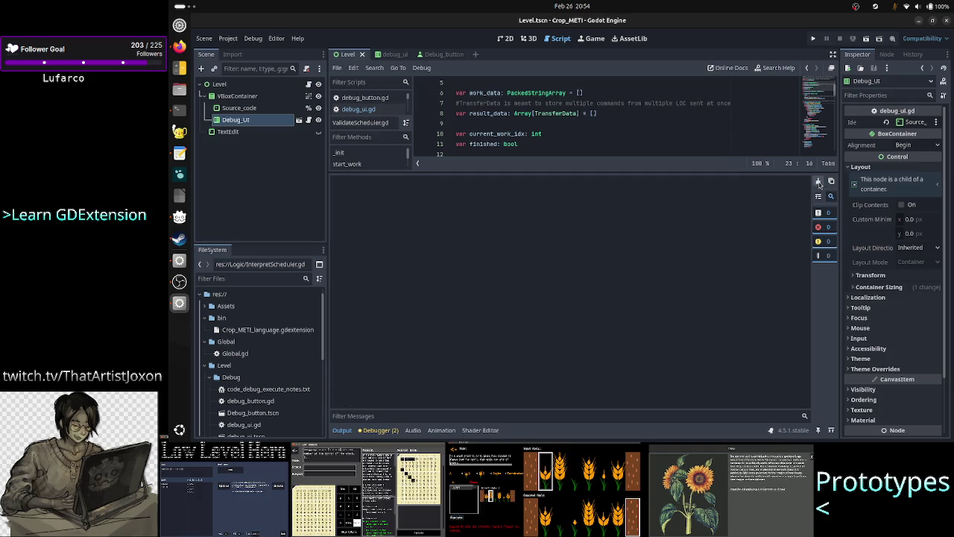
click(865, 41)
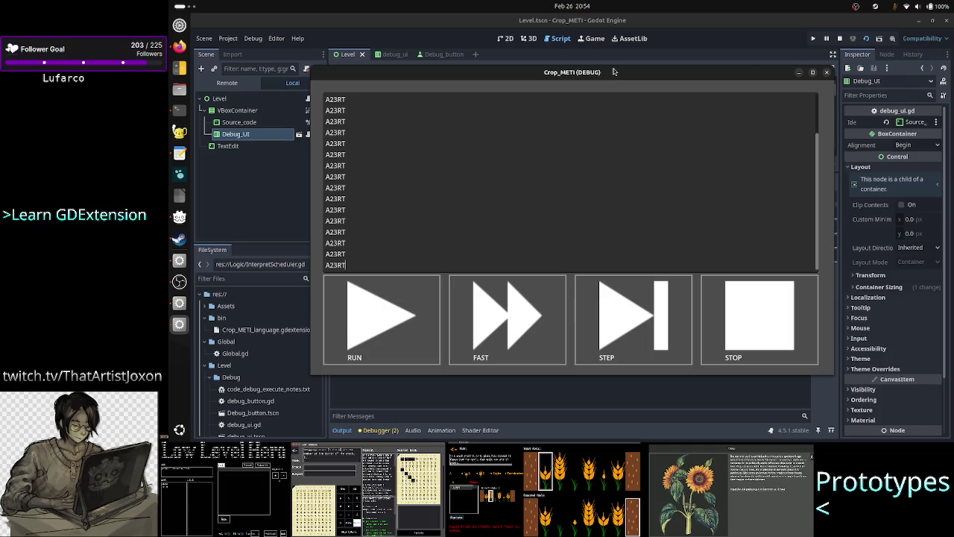
drag(609, 74, 751, 83)
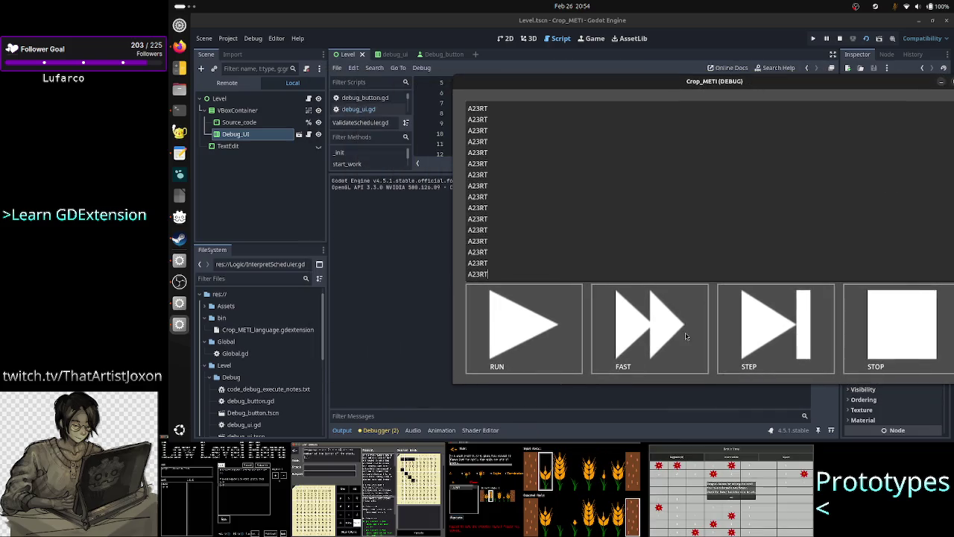
click(553, 332)
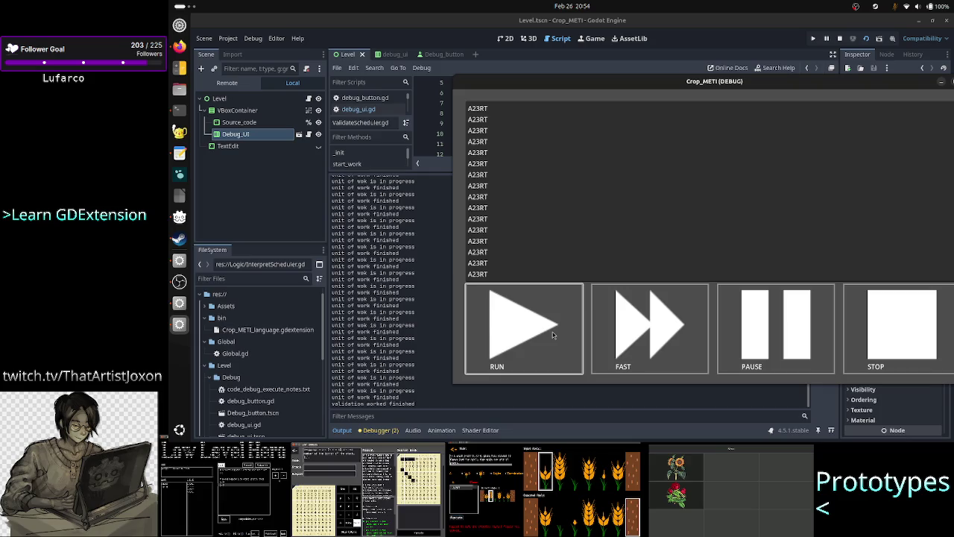
click(425, 341)
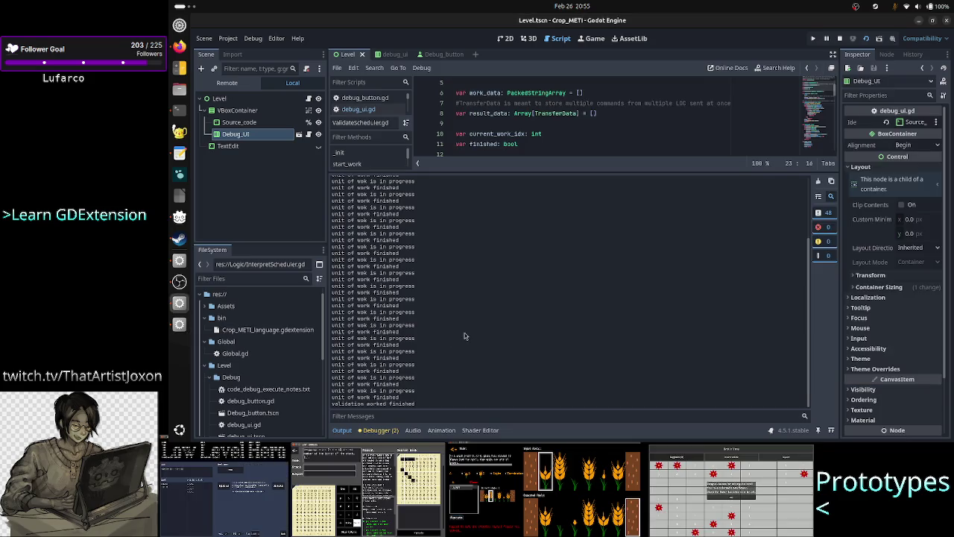
Review the validation log in the Output panel, examining the FRAME prefix and the init work count.
scroll(465, 336, up, 5)
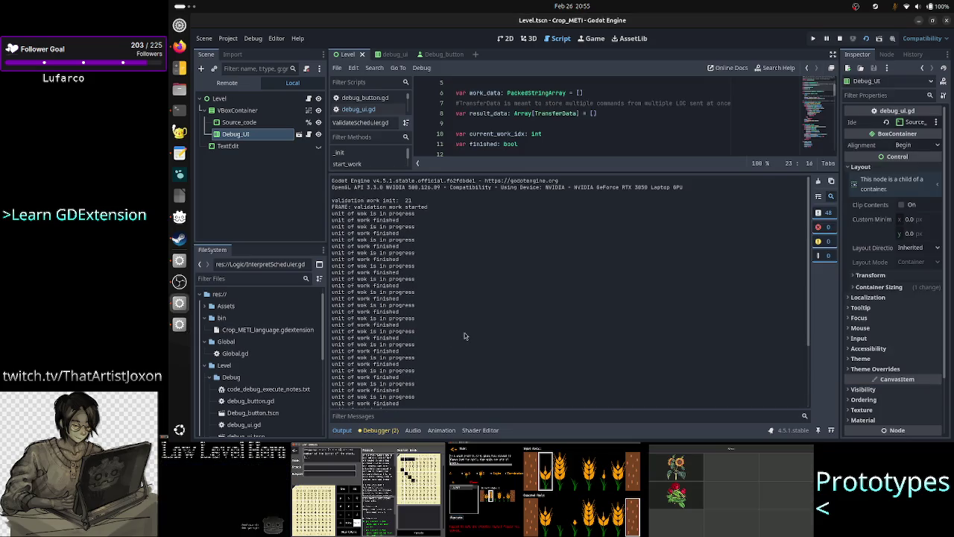
double_click(340, 209)
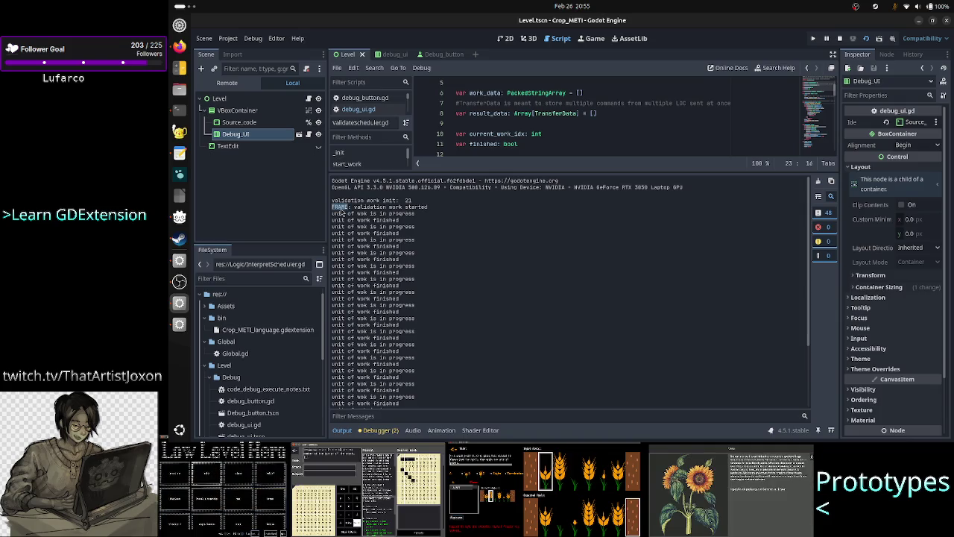
click(420, 267)
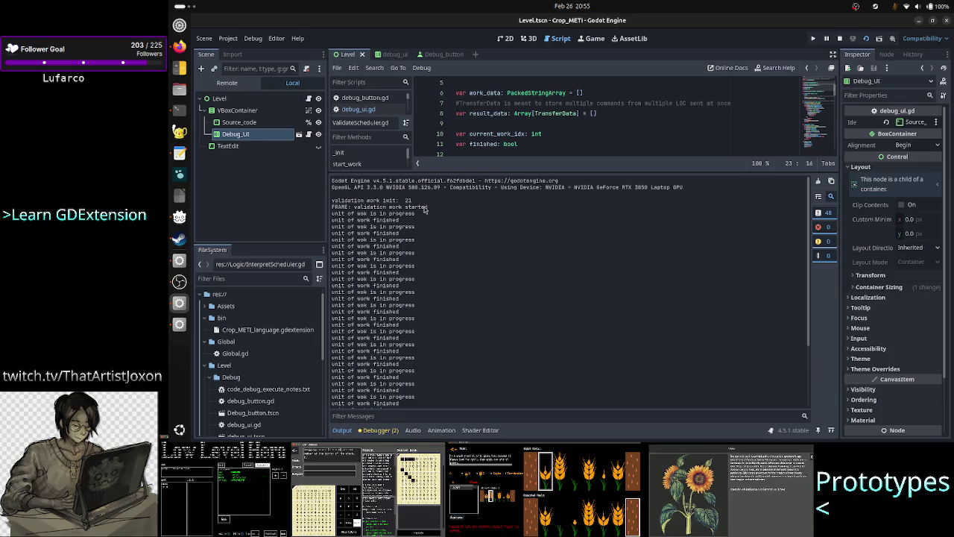
scroll(399, 274, down, 3)
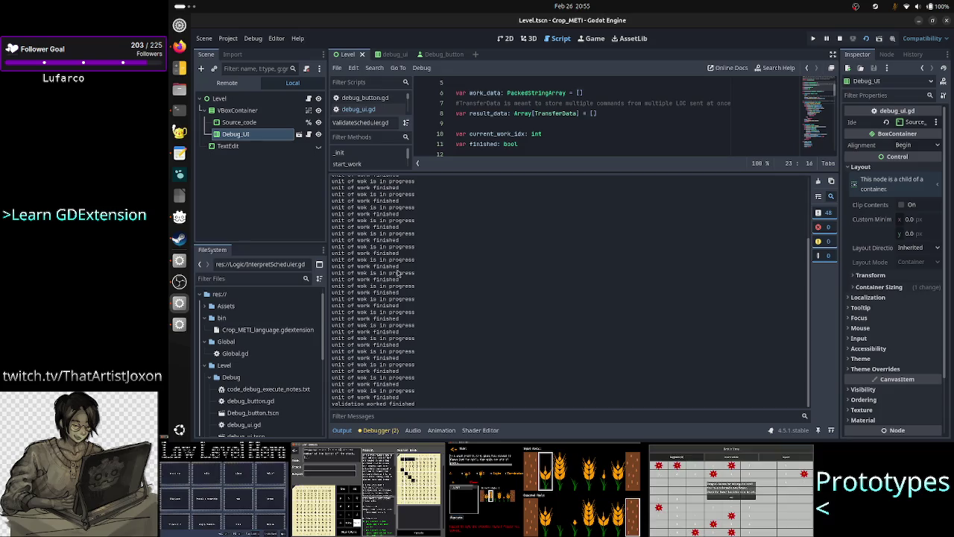
scroll(399, 273, up, 5)
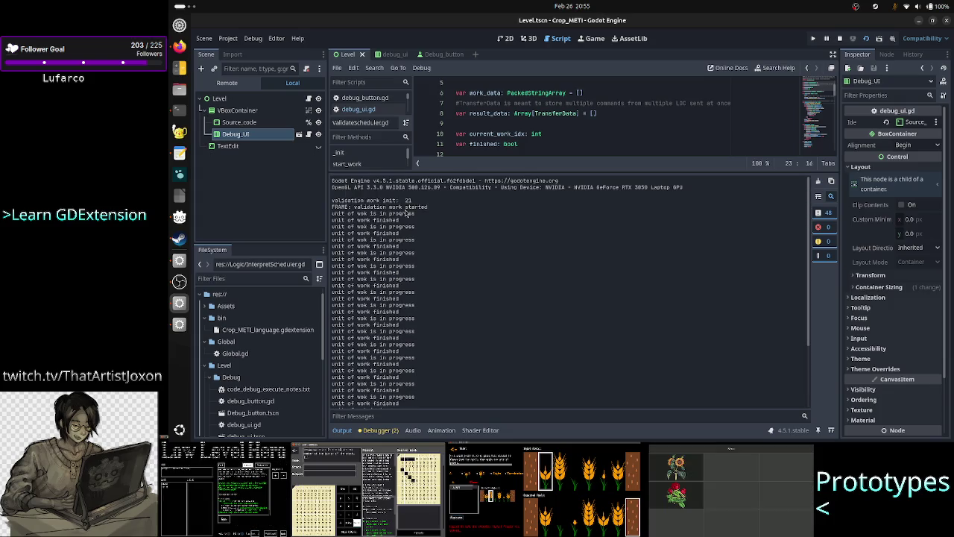
drag(411, 201, 401, 199)
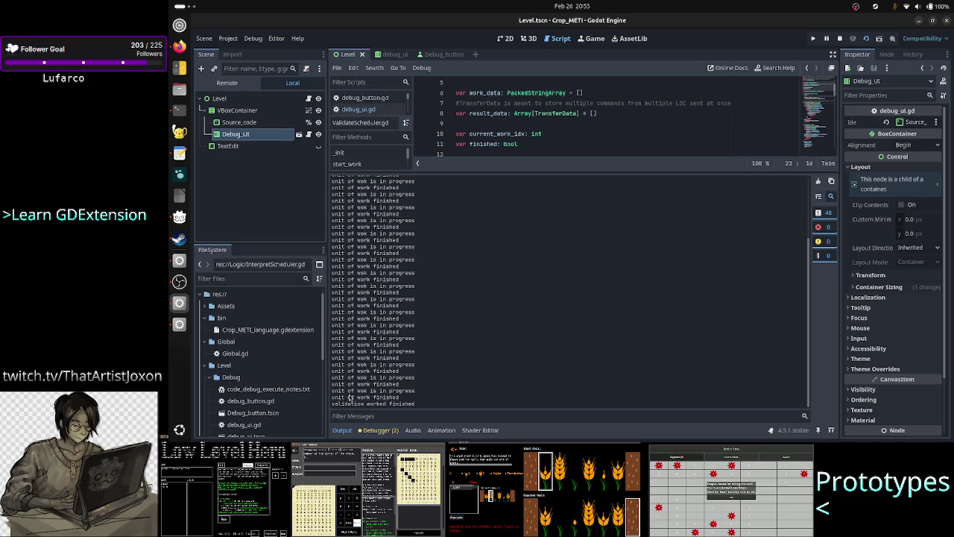
scroll(382, 326, up, 5)
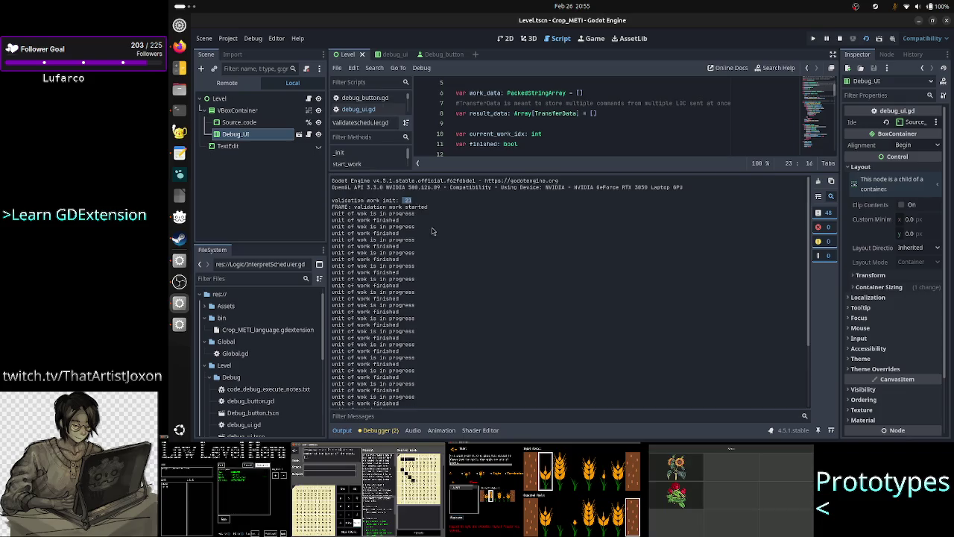
click(416, 206)
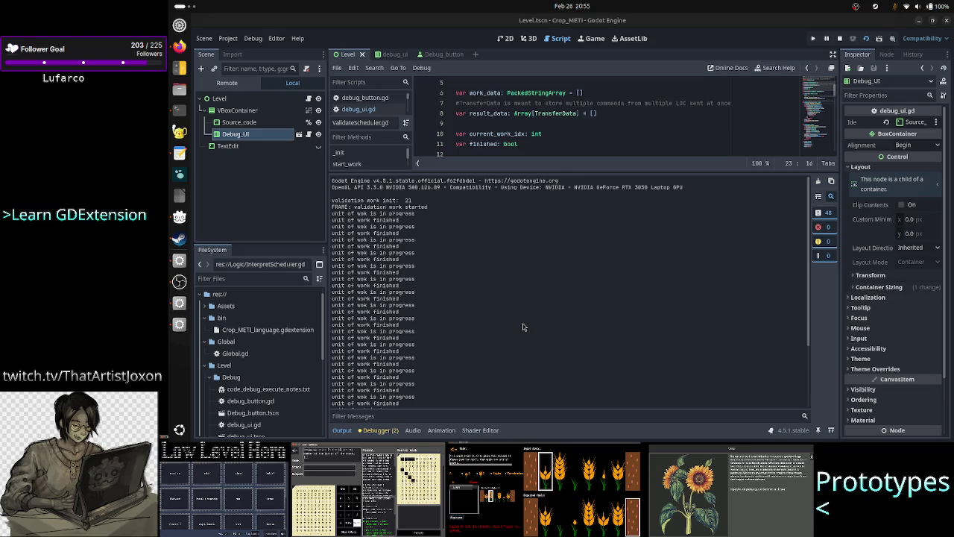
Return to the running Crop_METI game window and move it back toward the centre.
key(alt+Tab)
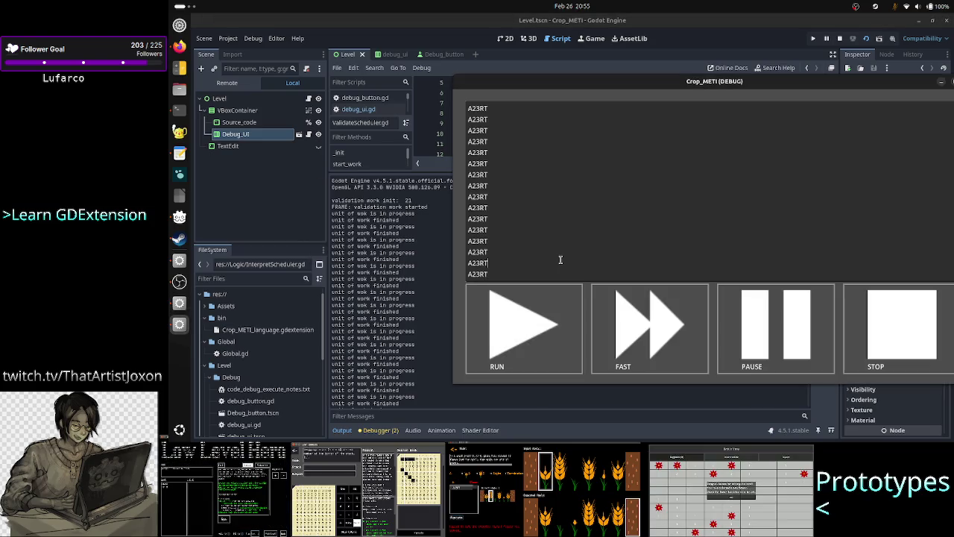
key(ctrl+a)
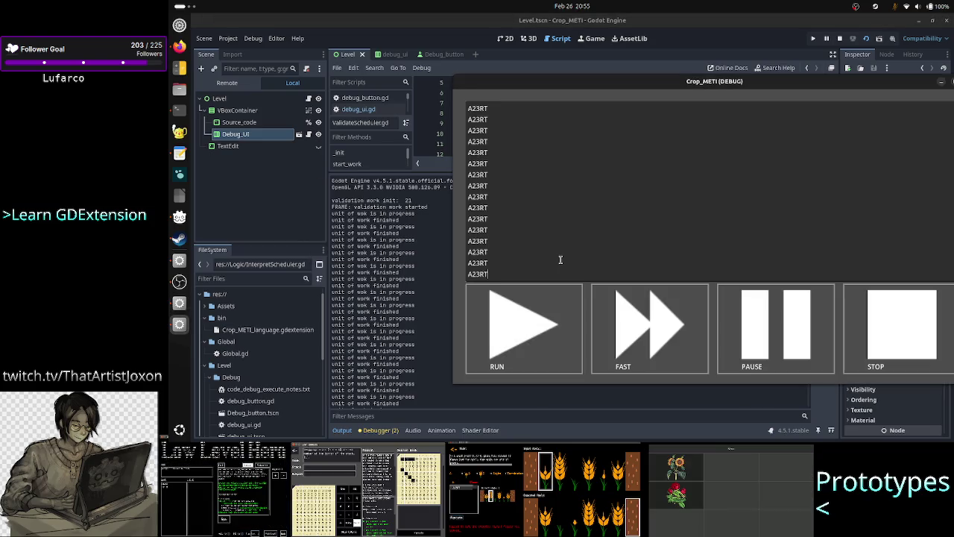
key(Right)
drag(603, 82, 483, 73)
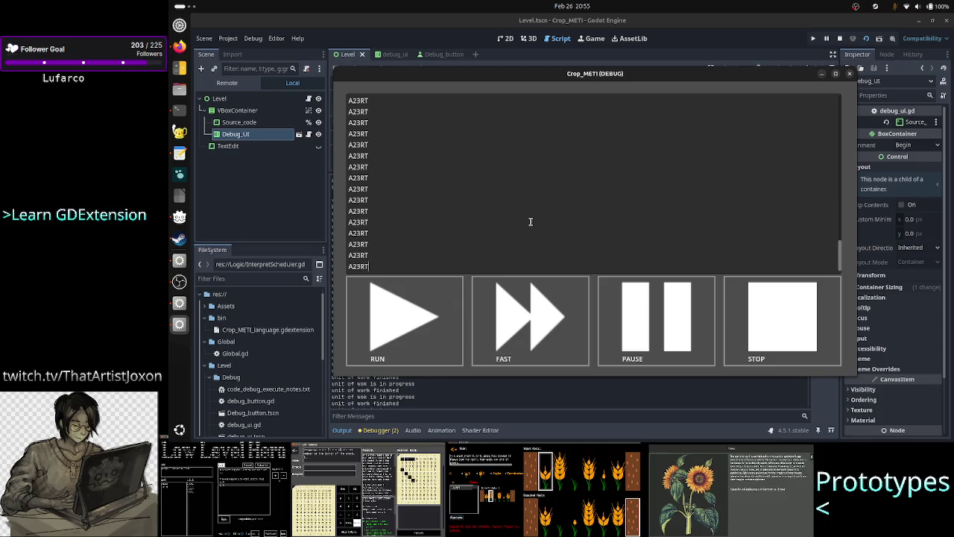
Append another A23RT line to the game's text box, then select all of its lines.
key(Return)
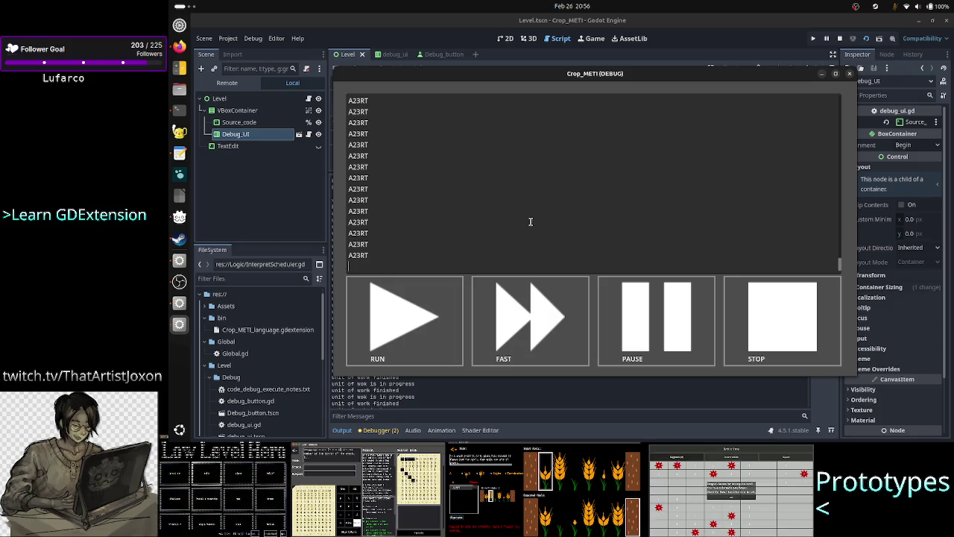
text(A23RT)
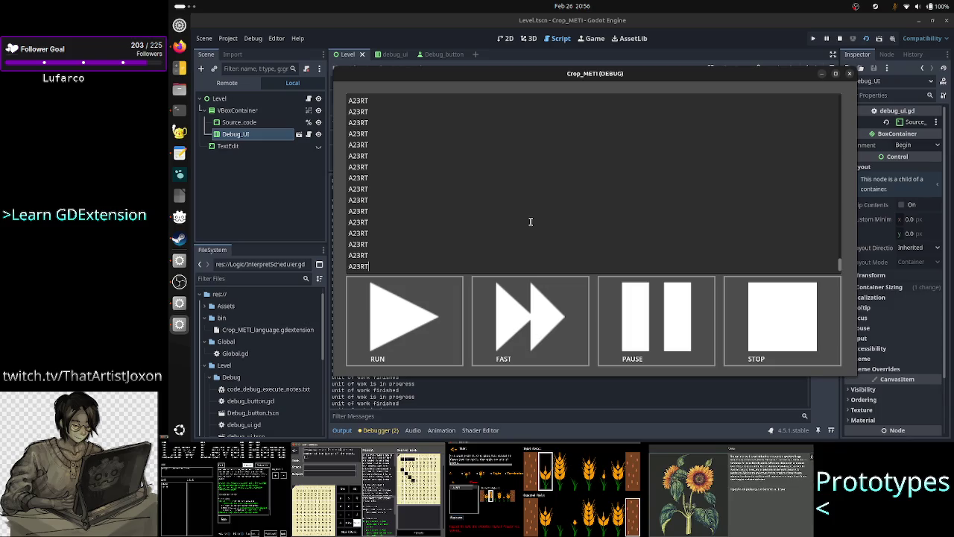
key(ctrl+a)
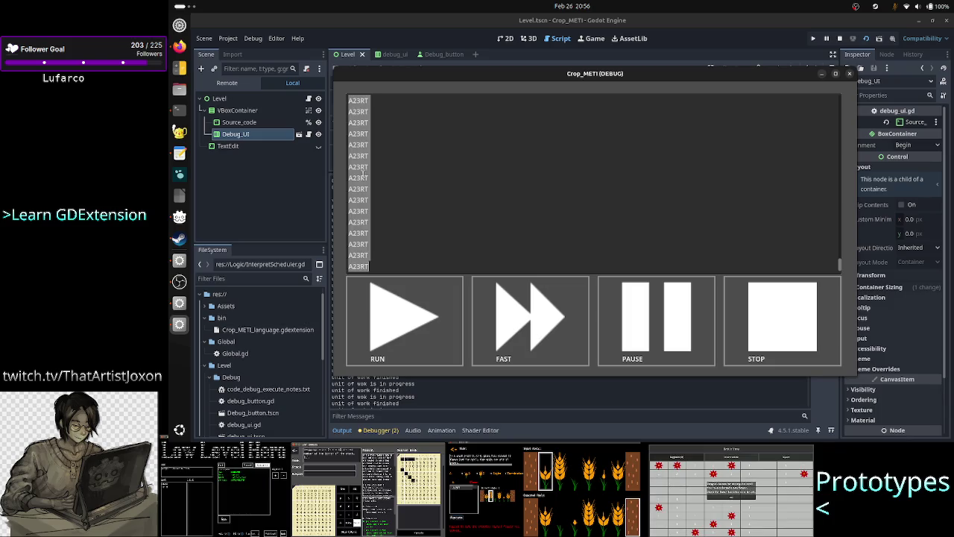
Extend the Text Editor draft to 315 A23RT lines and bring the Crop_METI window back.
click(179, 153)
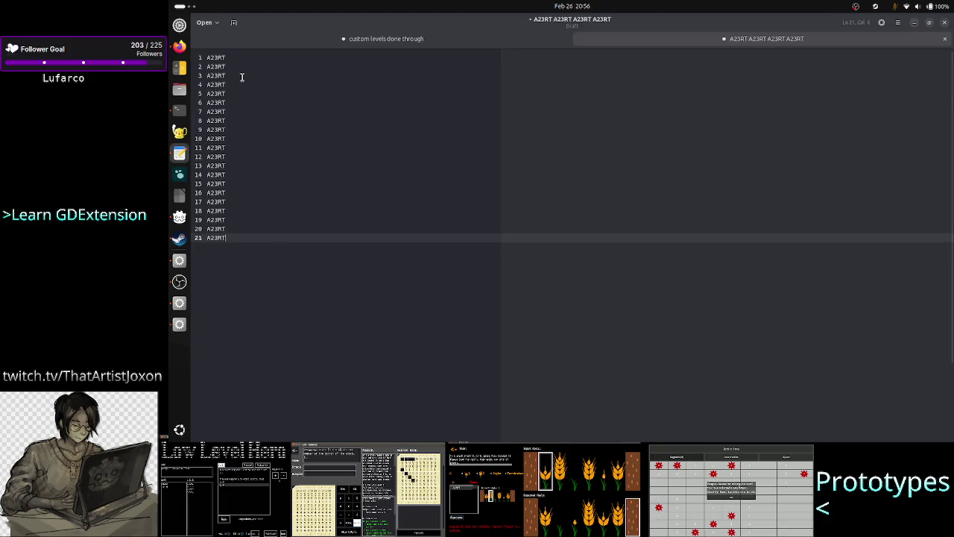
key(ctrl+a)
key(ctrl+x)
key(ctrl+v)
key(ctrl+v)
key(ctrl+v)
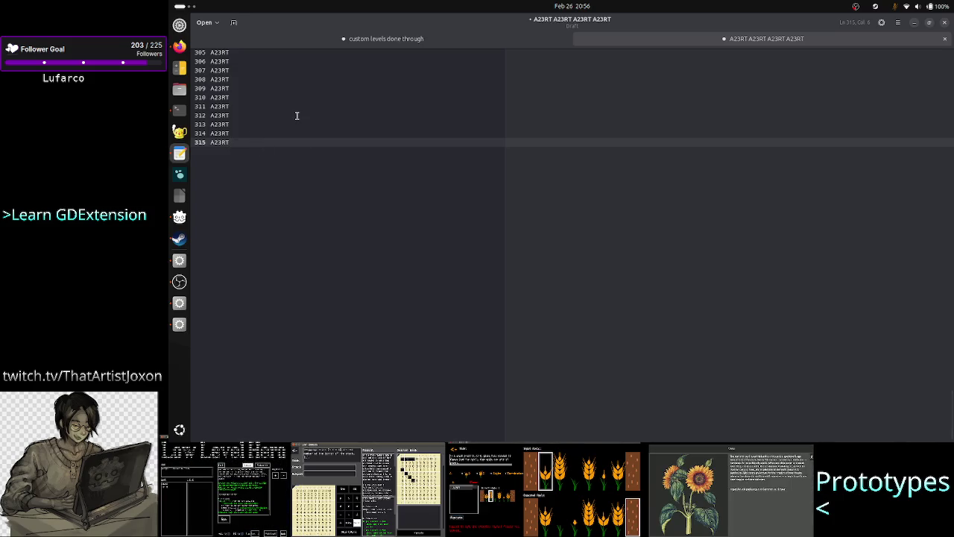
click(178, 325)
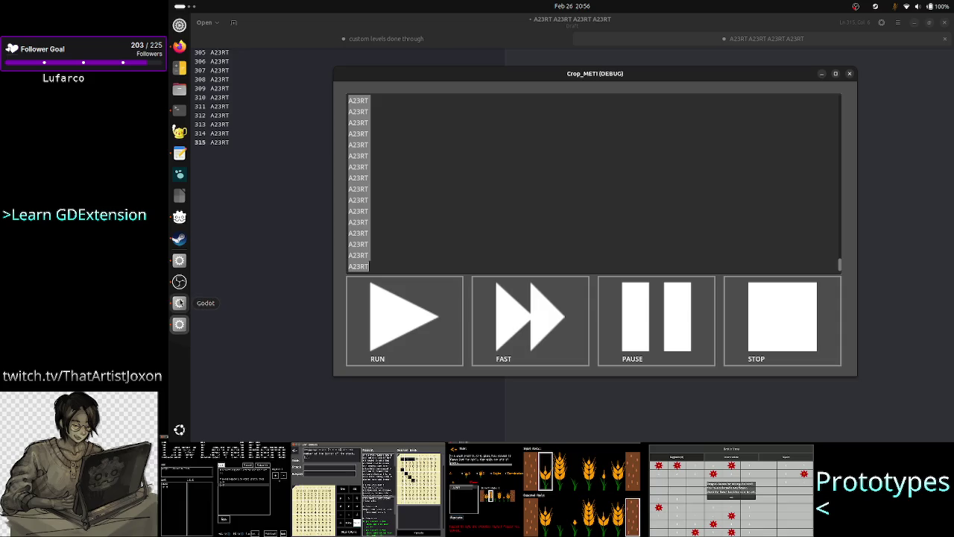
Clear Godot's Output log, then put the game in PAUSE step mode and run validation.
click(179, 303)
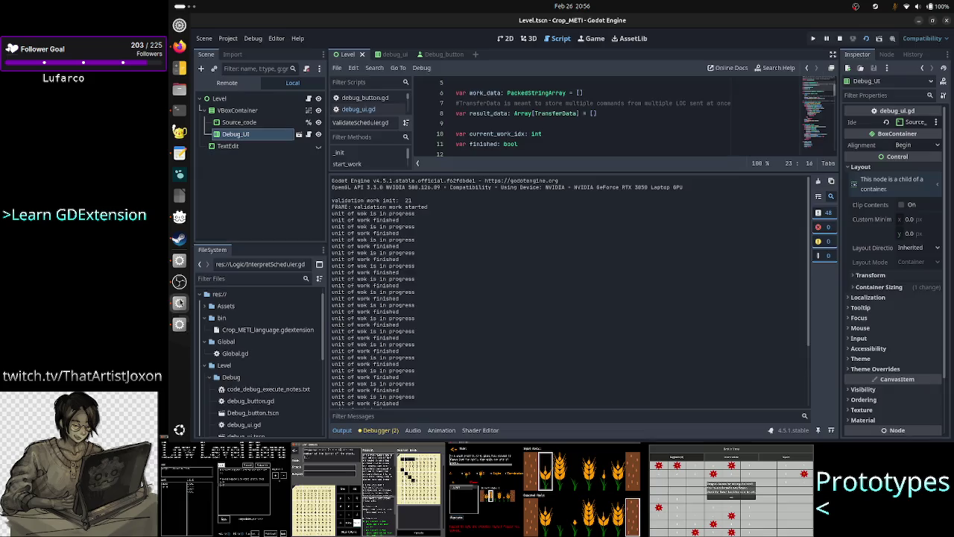
click(818, 182)
key(alt+Tab)
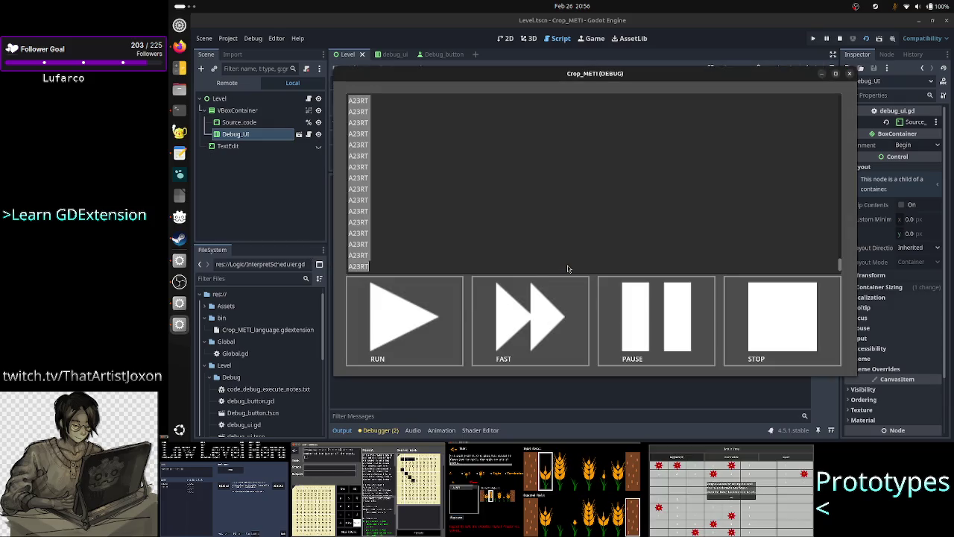
click(500, 239)
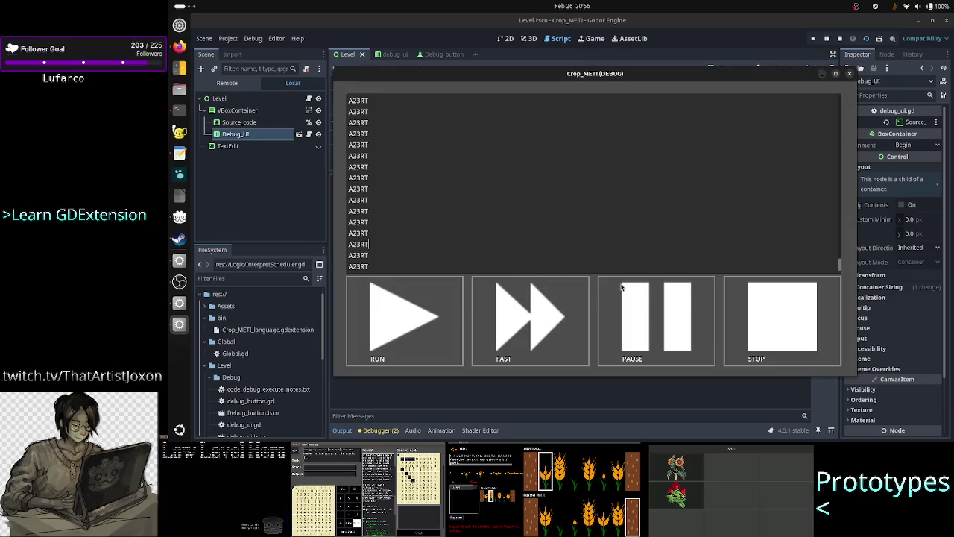
click(775, 310)
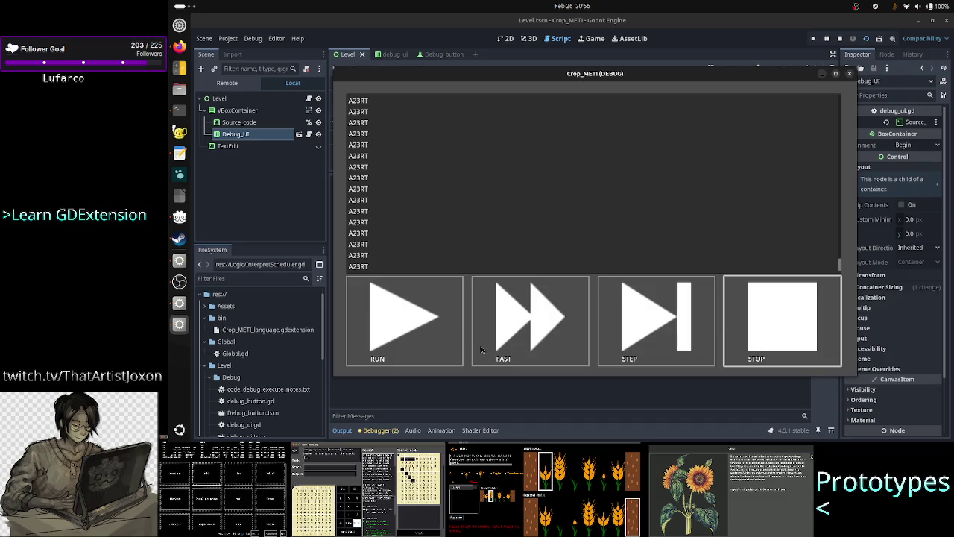
click(430, 319)
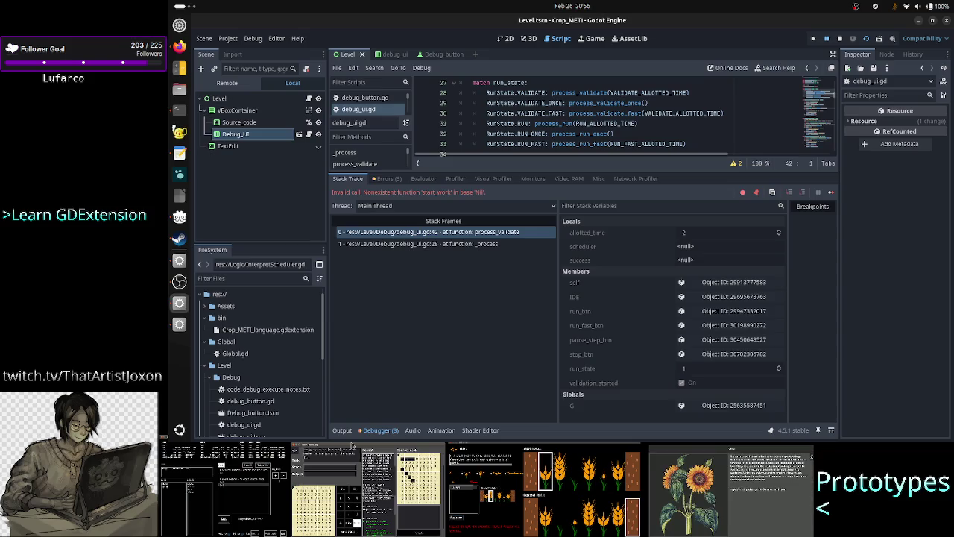
Check the Output and Debugger error, stop the game, and collapse the bottom panel to show process_validate.
click(352, 435)
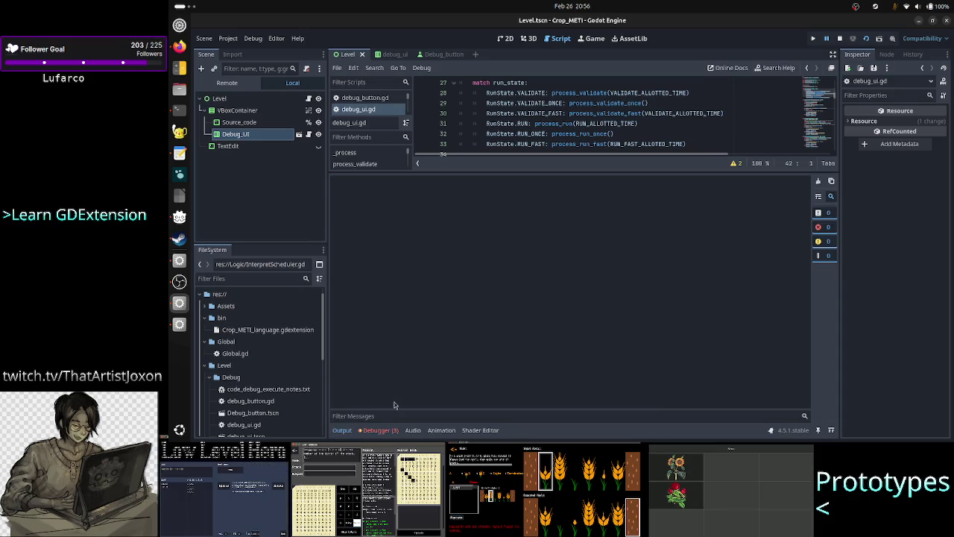
click(380, 430)
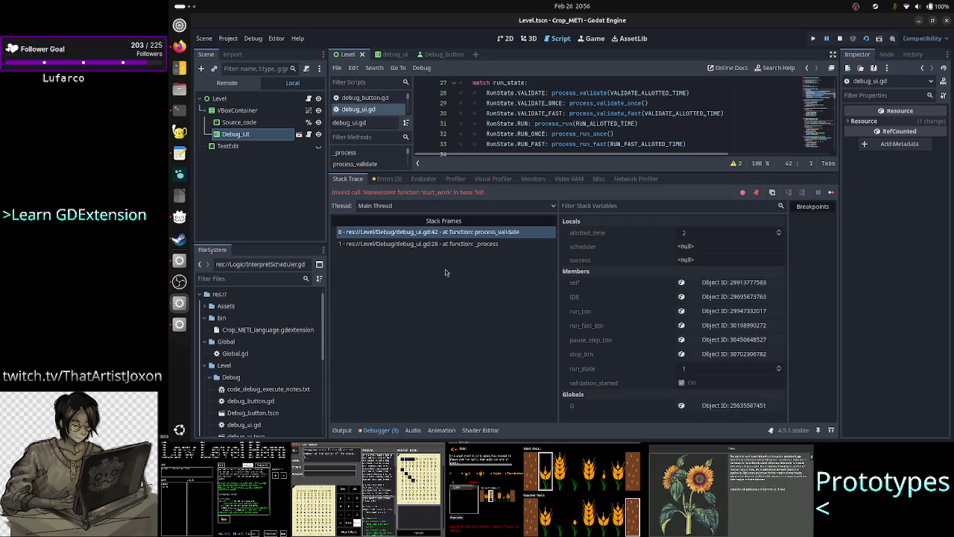
click(840, 39)
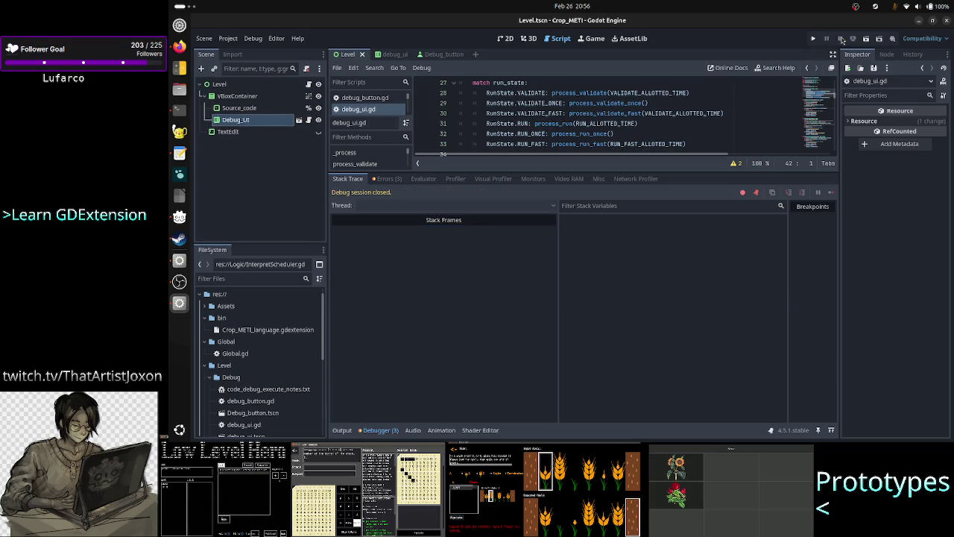
click(342, 430)
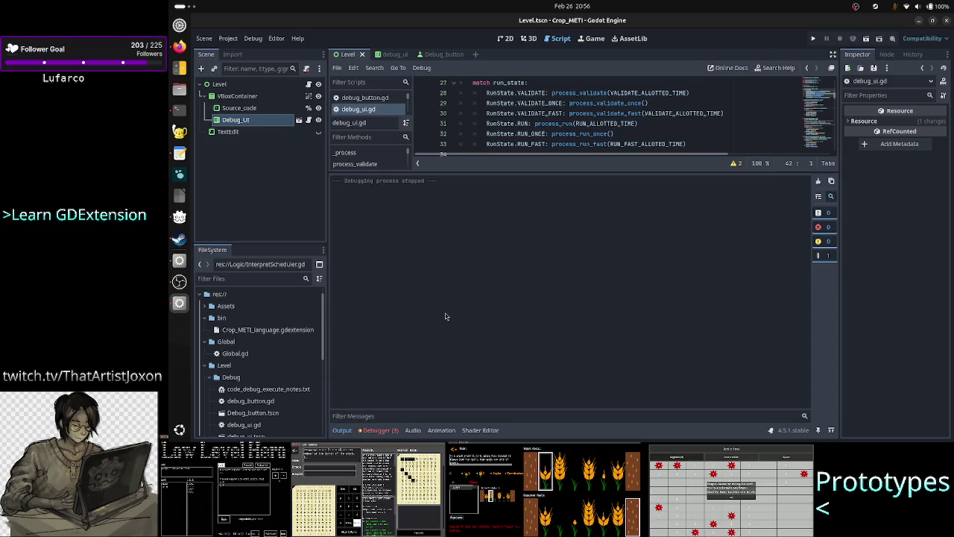
click(342, 430)
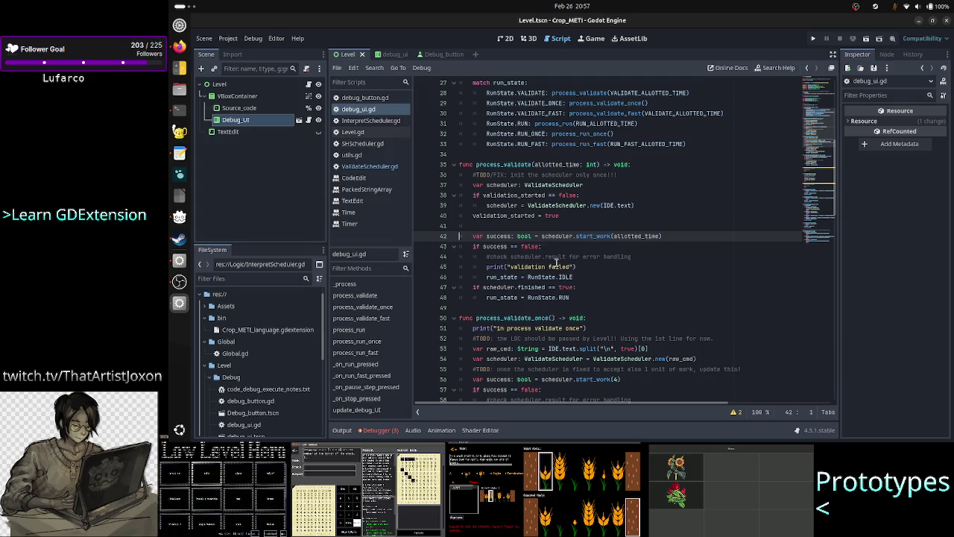
Add 'validation_started = false' on line 48 in the scheduler.finished block, save, and rerun the game.
click(588, 288)
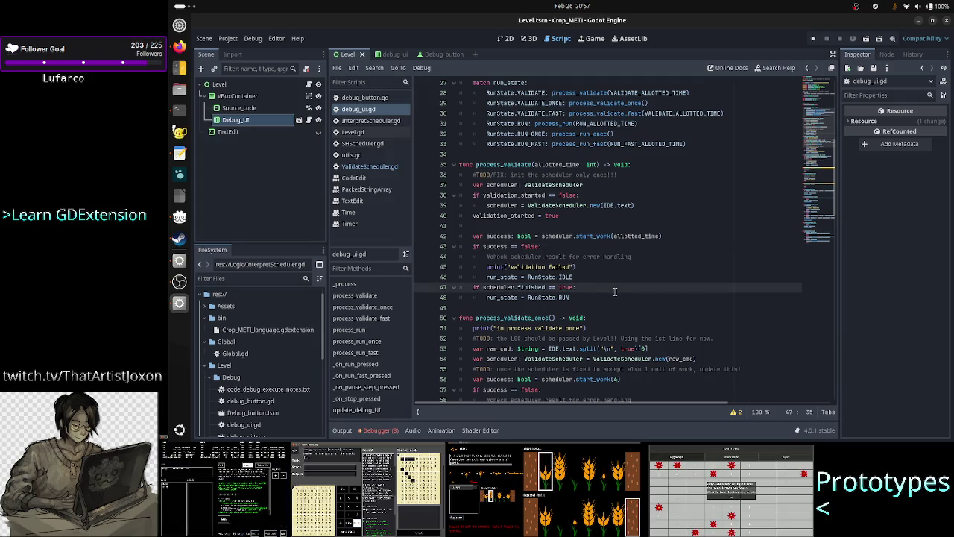
key(Down)
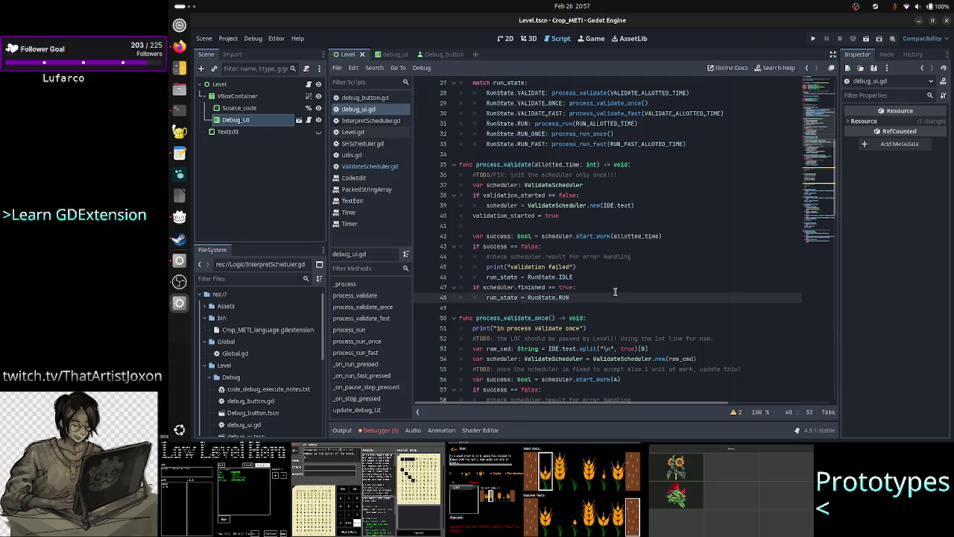
key(ctrl+shift+Return)
text(valid)
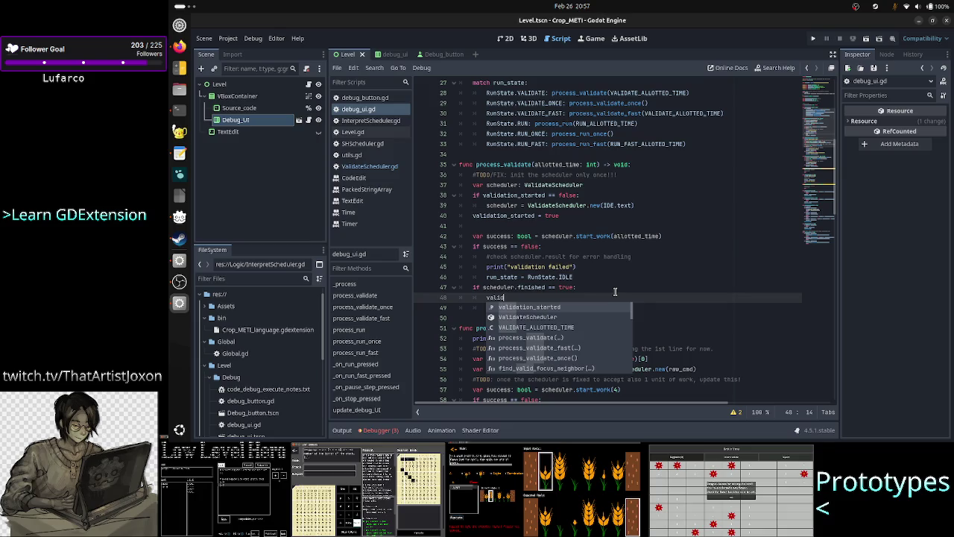
key(Return)
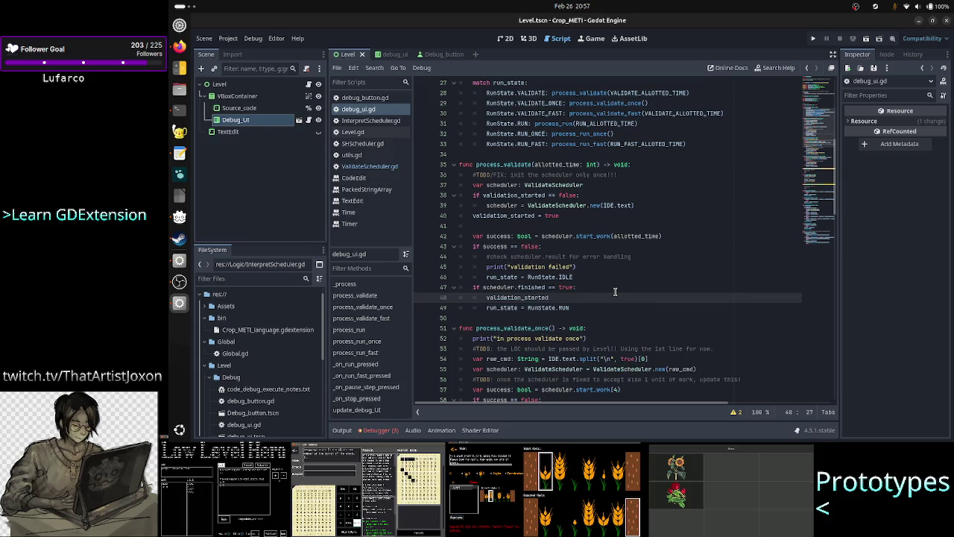
text( = )
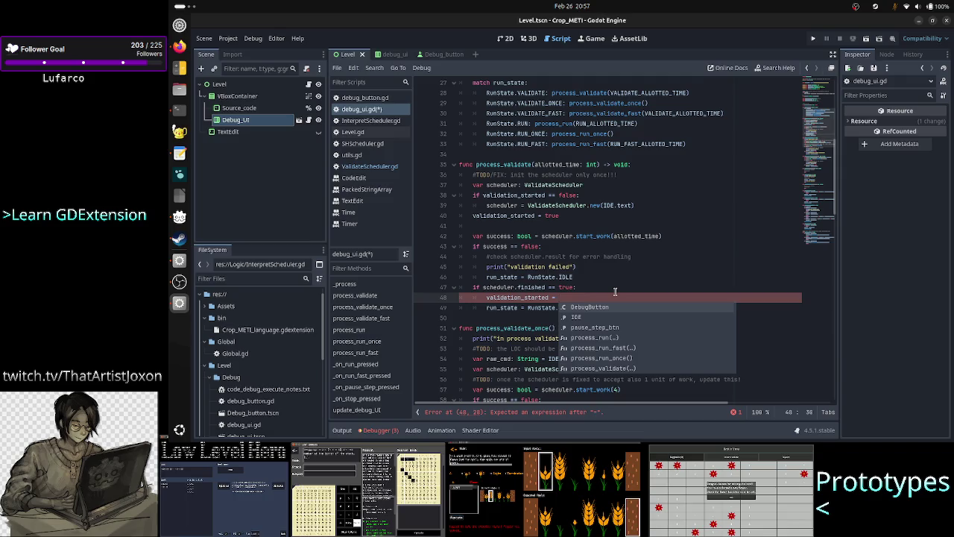
text(false)
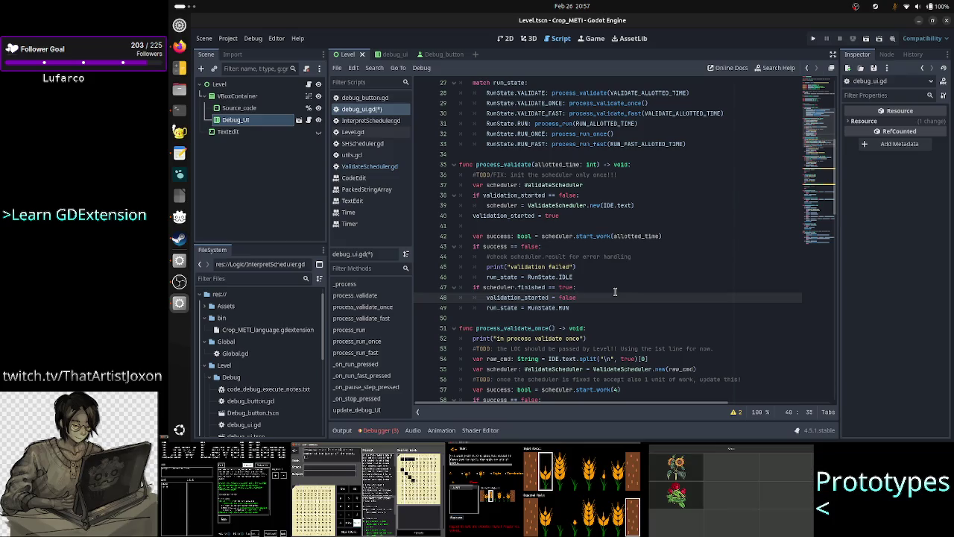
key(ctrl+s)
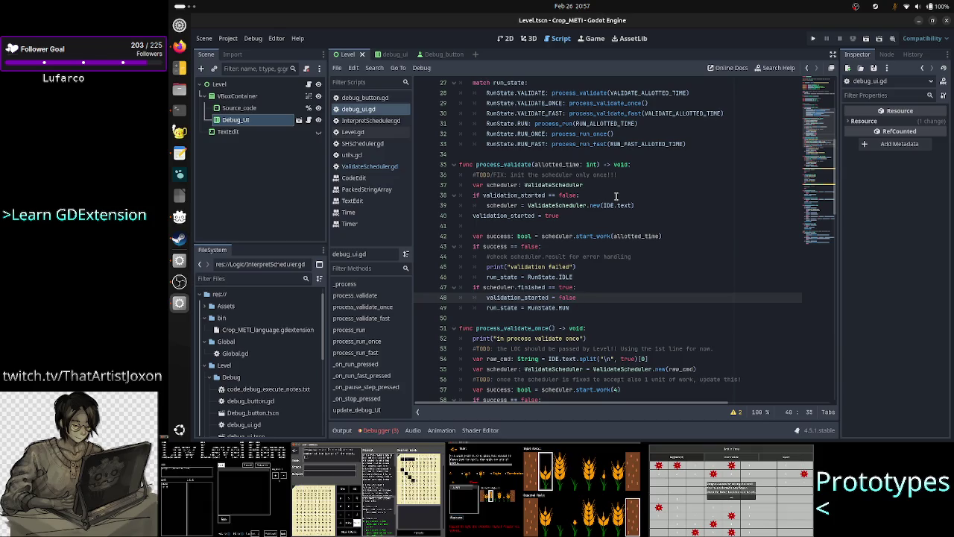
click(865, 38)
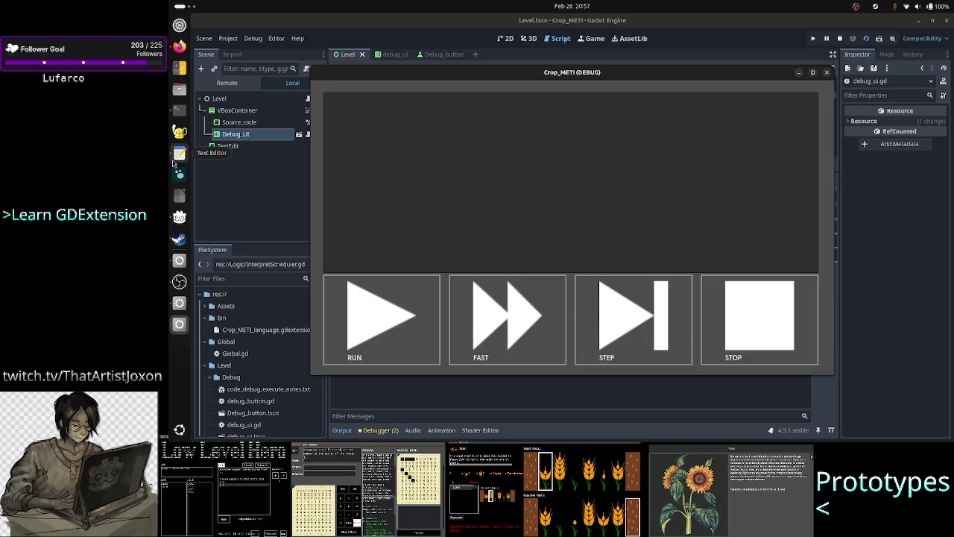
Paste all A23RT lines from the Text Editor draft into the game's text box and run validation.
click(179, 153)
key(ctrl+a)
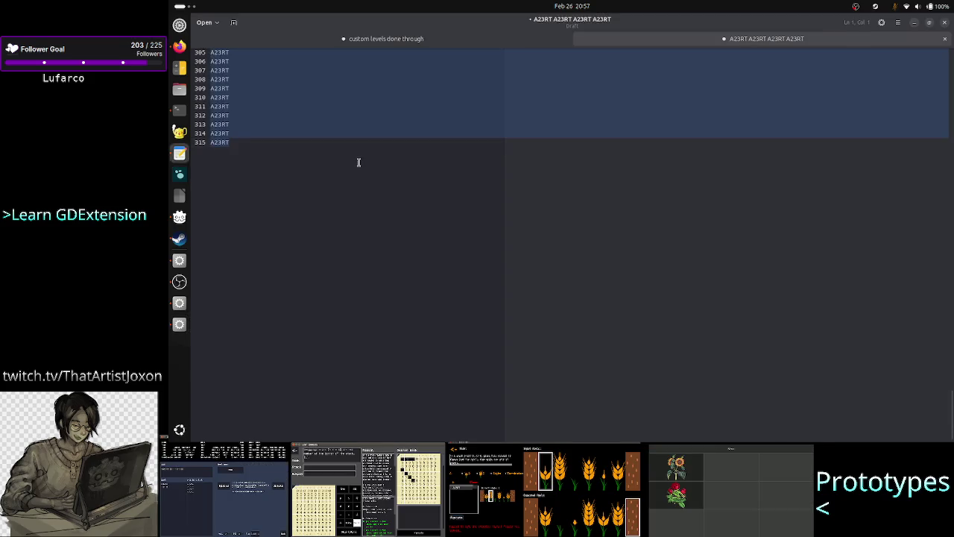
key(alt+Tab)
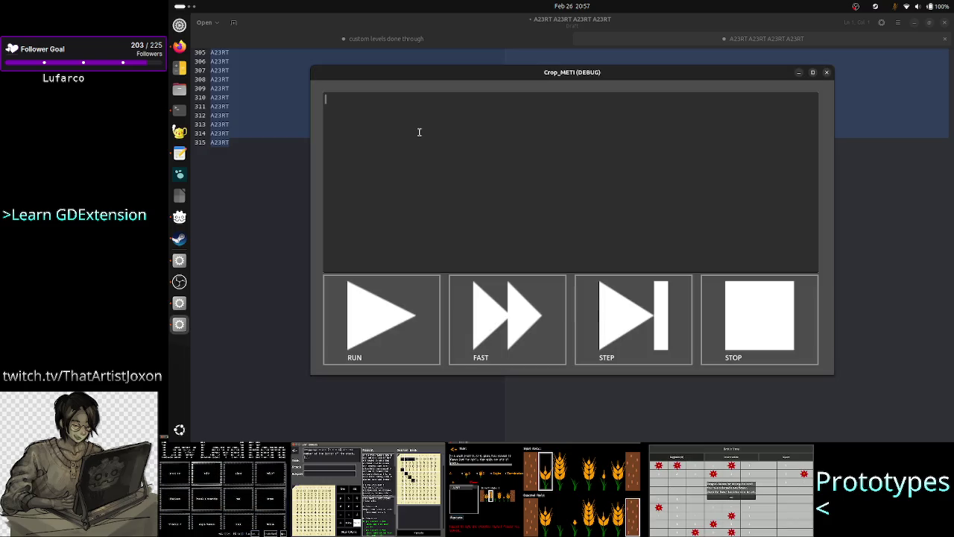
key(ctrl+v)
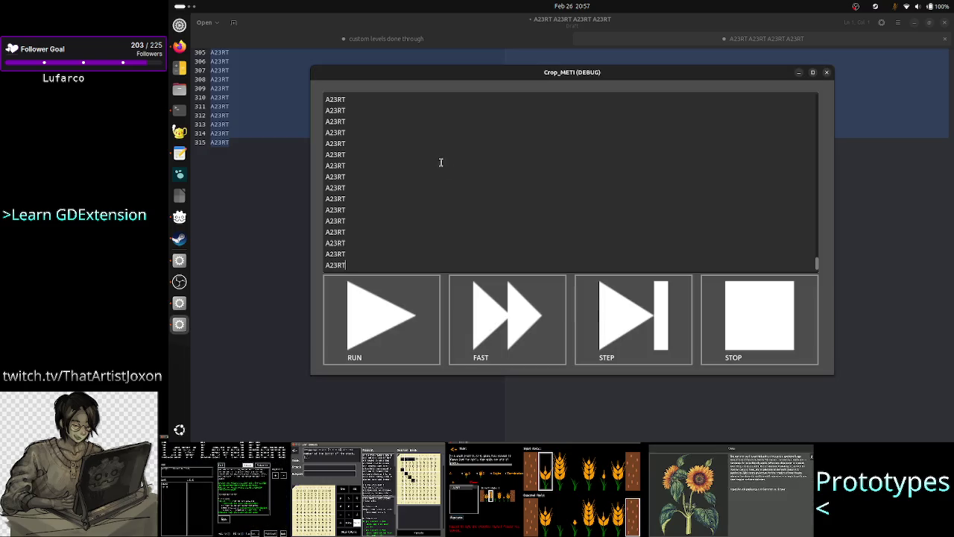
click(401, 173)
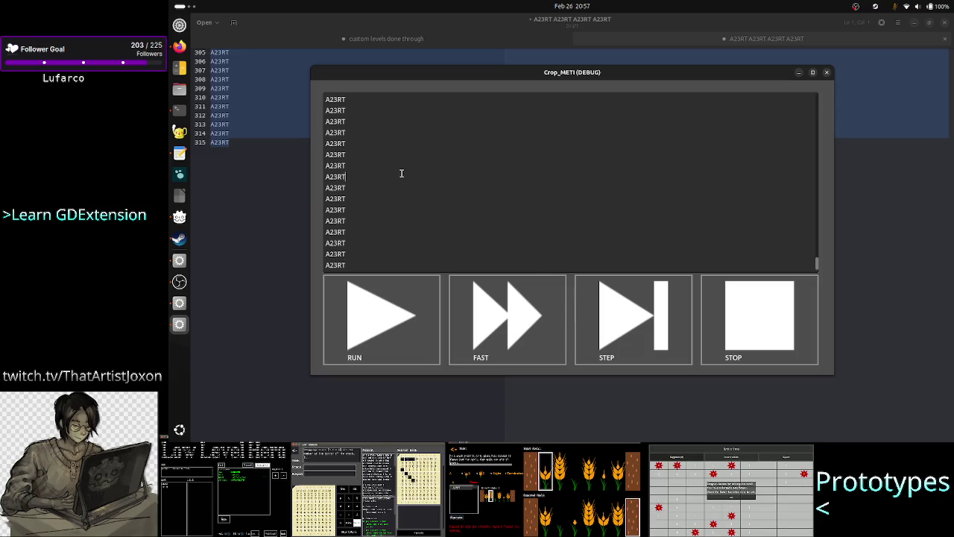
click(414, 214)
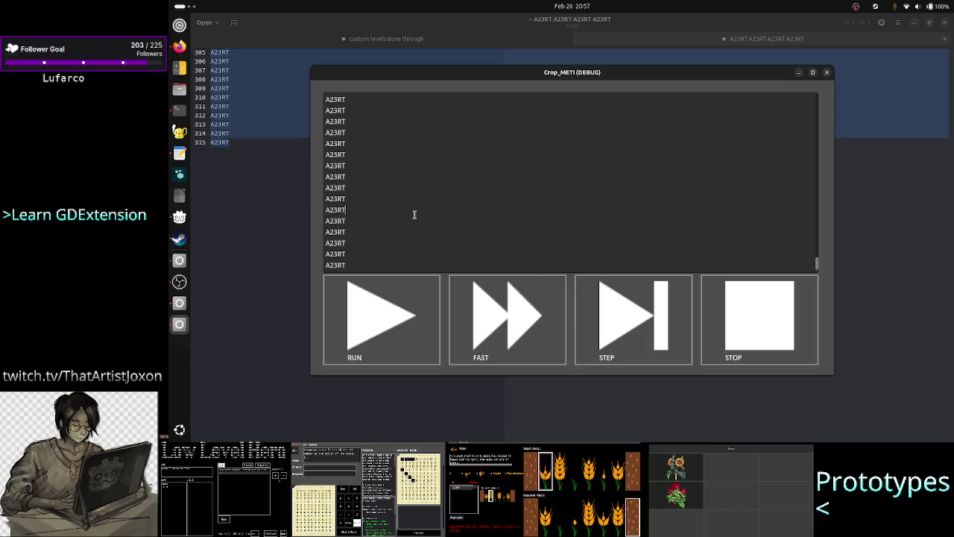
click(405, 322)
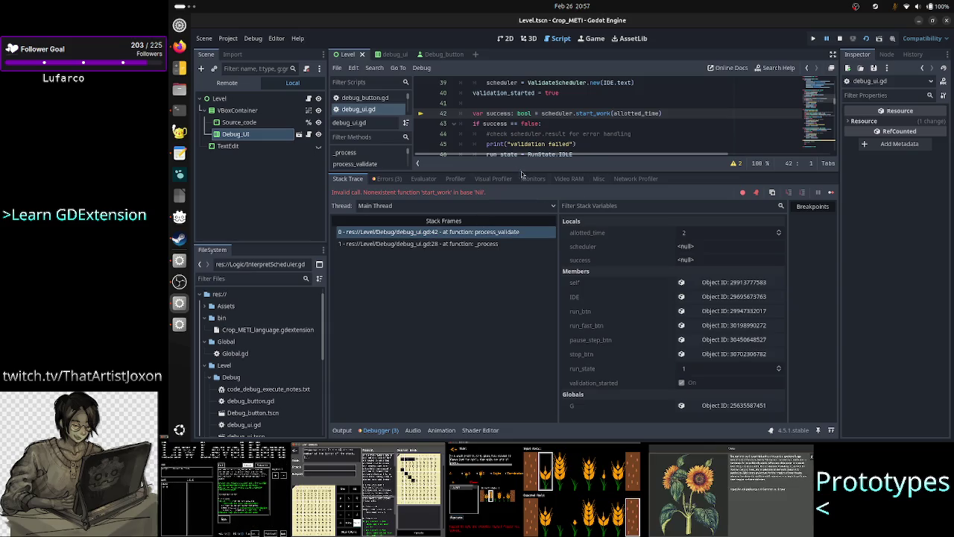
double_click(554, 114)
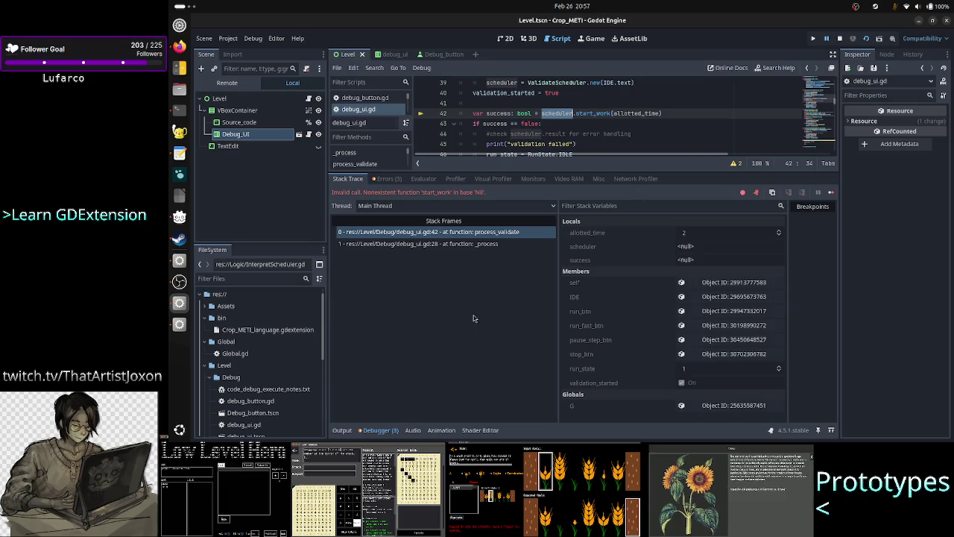
click(380, 431)
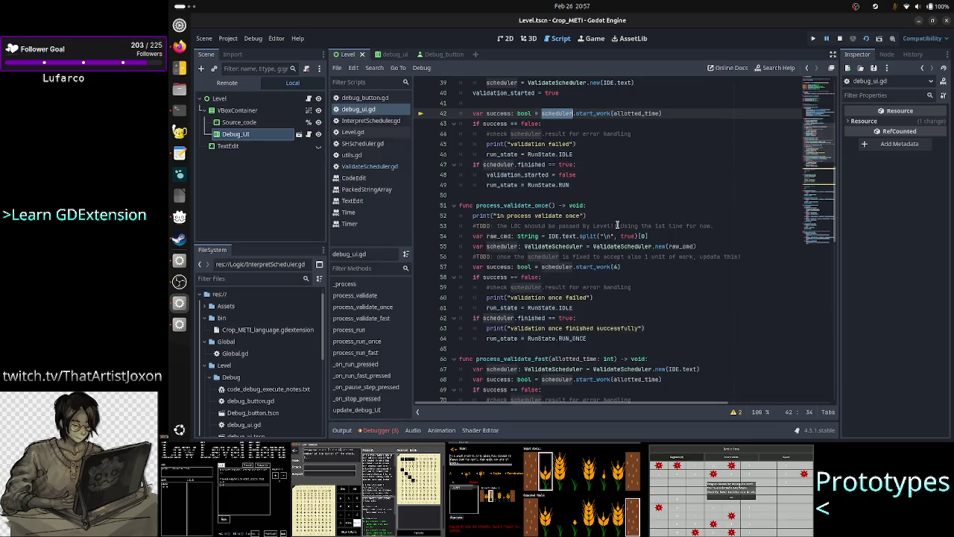
scroll(618, 224, up, 2)
scroll(624, 219, up, 2)
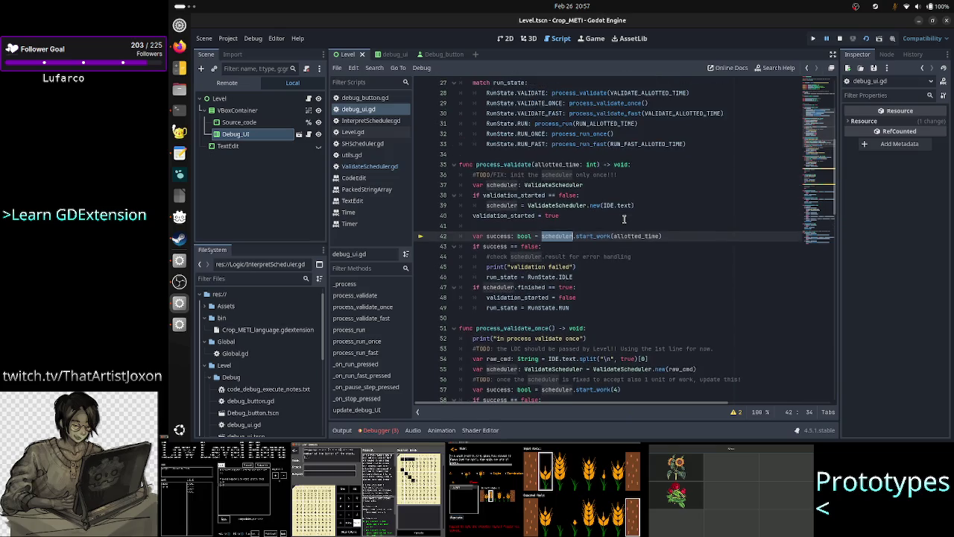
mouse_move(533, 193)
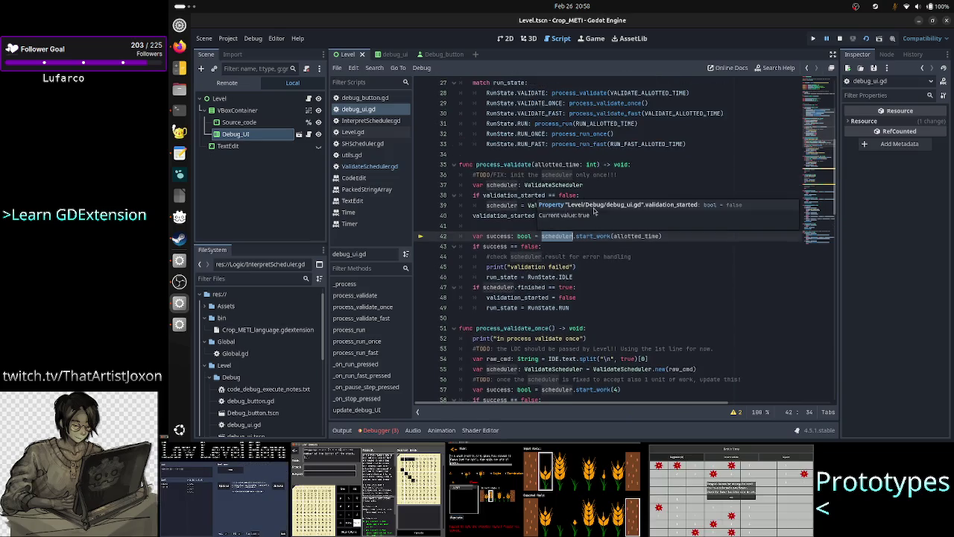
click(582, 185)
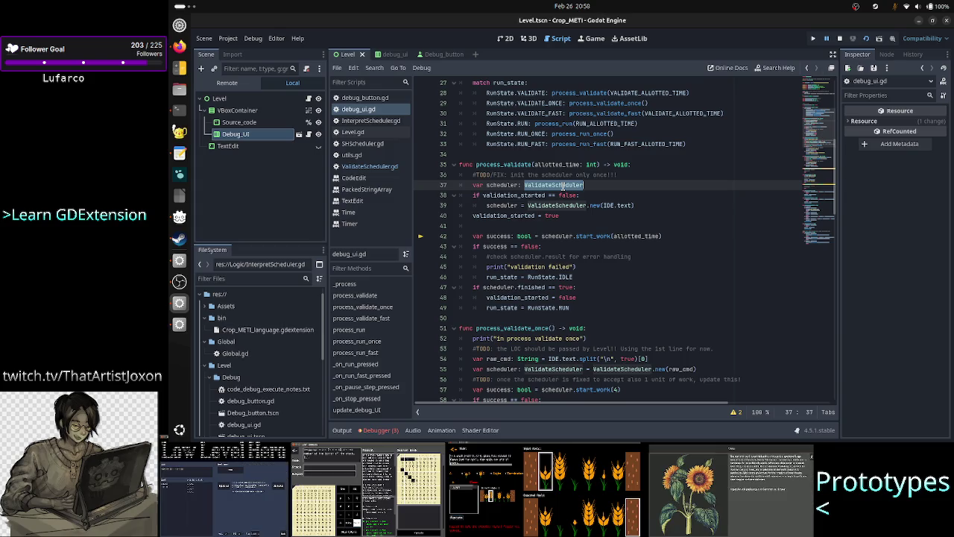
click(840, 38)
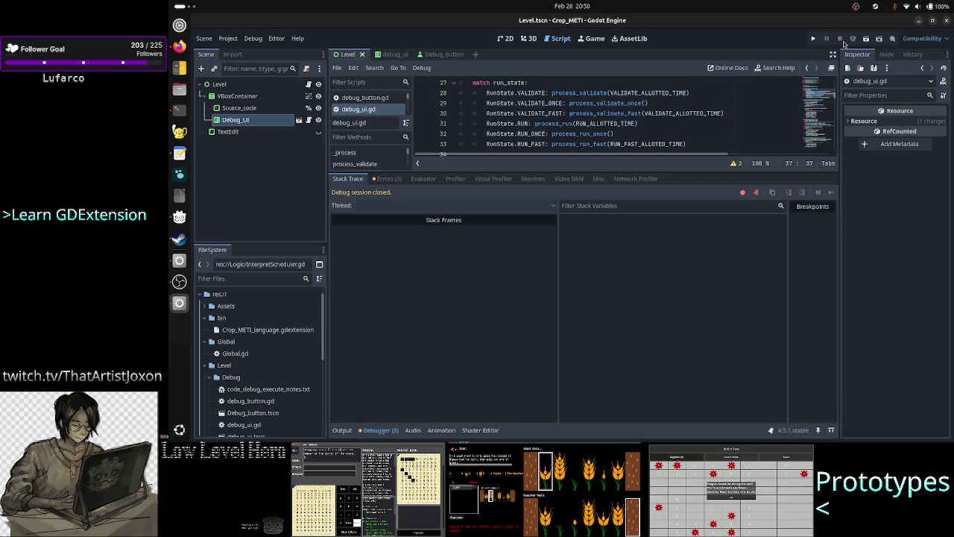
Review the logged unit-of-work output, then collapse the panel and place the caret at line 40's end.
click(342, 431)
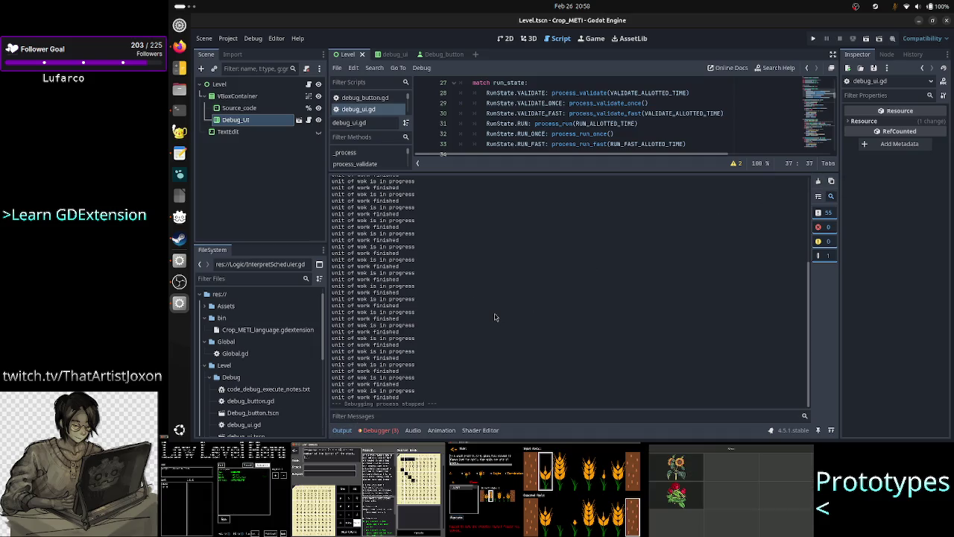
scroll(494, 315, up, 7)
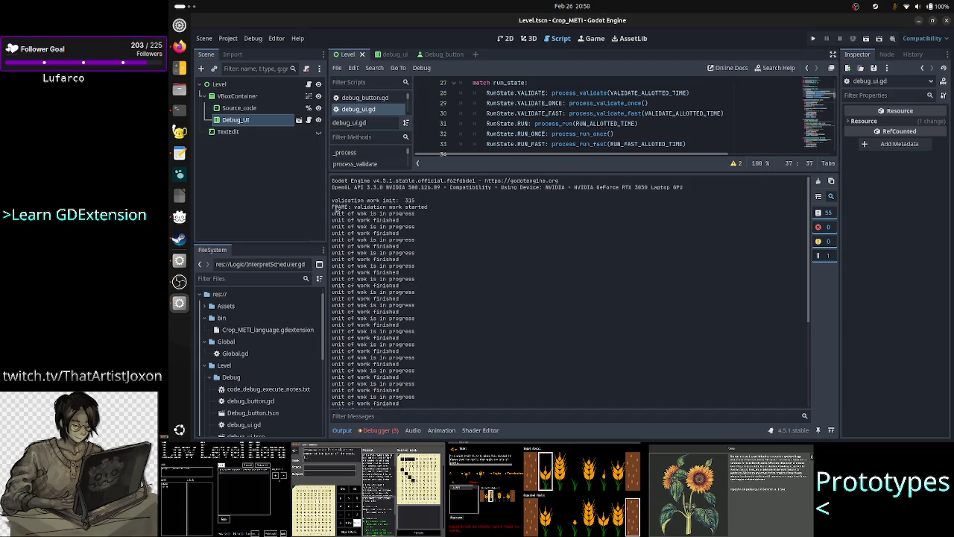
scroll(367, 281, down, 3)
scroll(367, 280, down, 3)
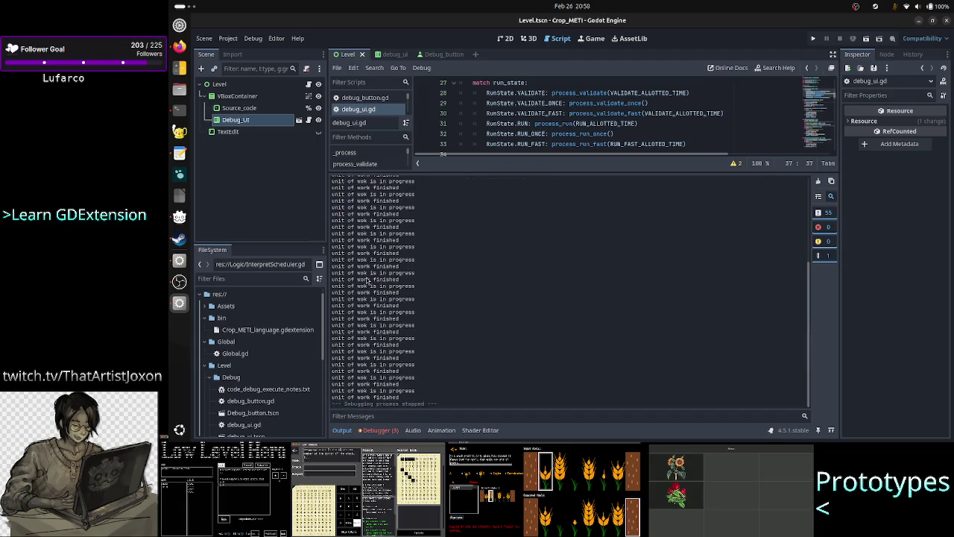
click(341, 432)
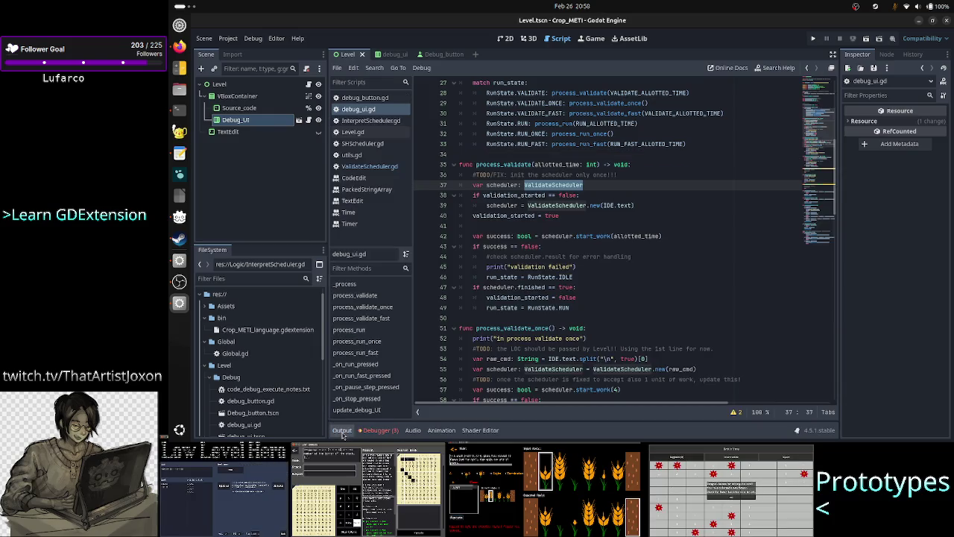
click(577, 175)
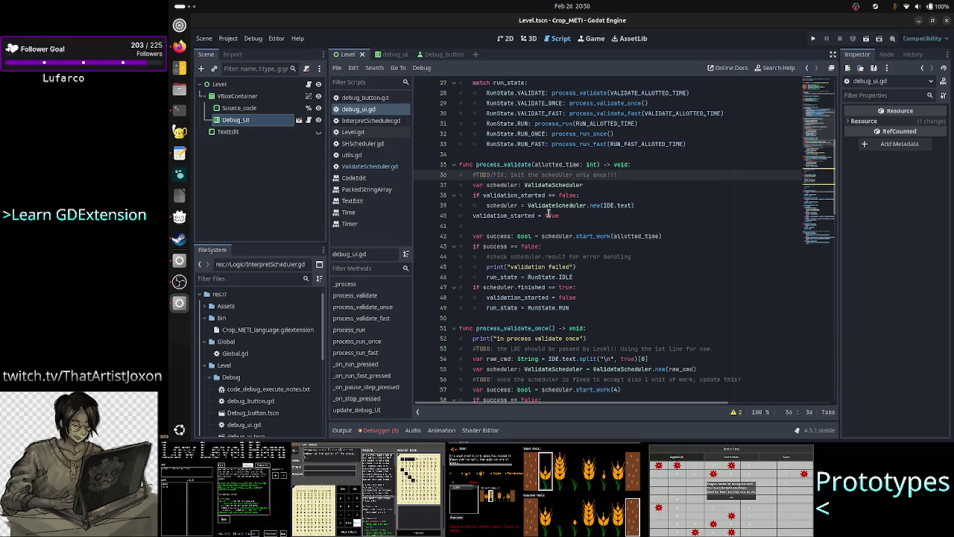
click(556, 215)
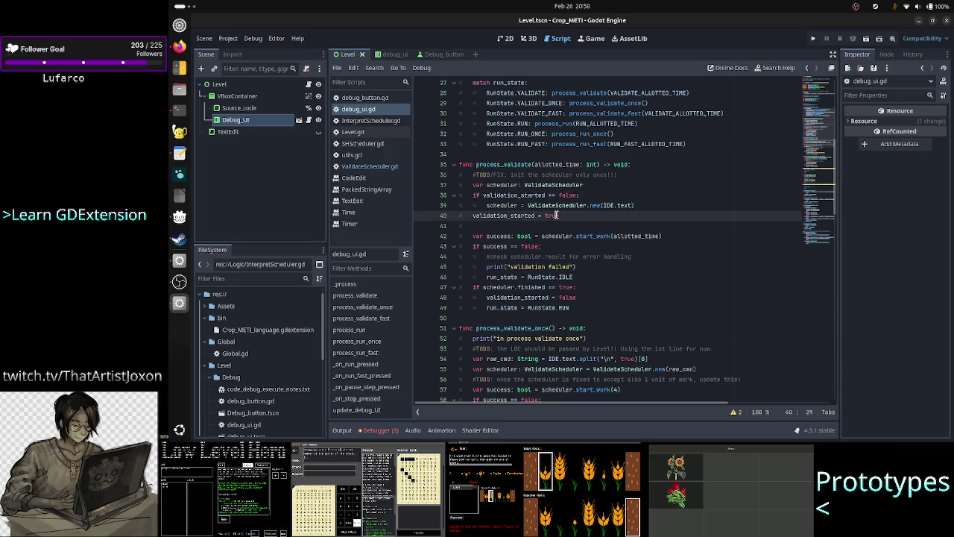
click(592, 187)
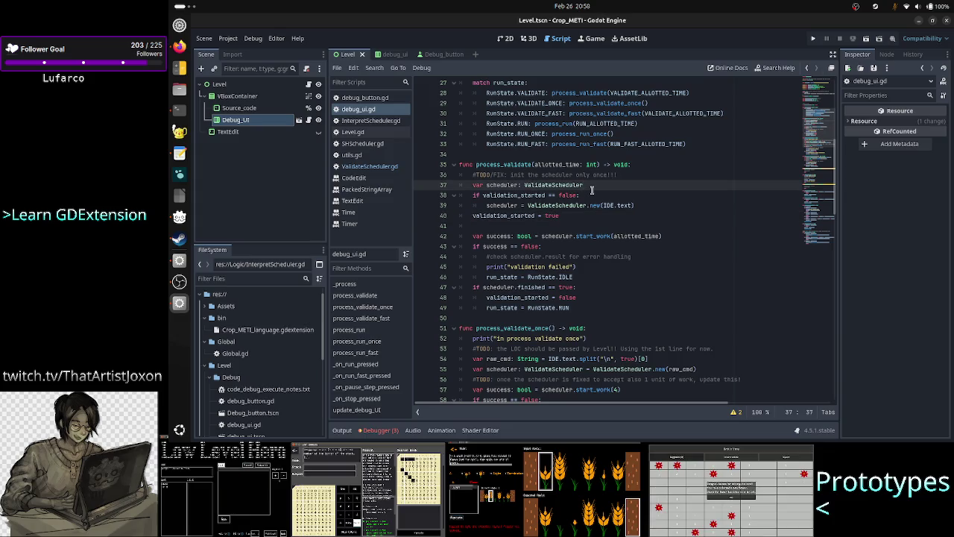
scroll(592, 190, up, 5)
scroll(592, 190, up, 1)
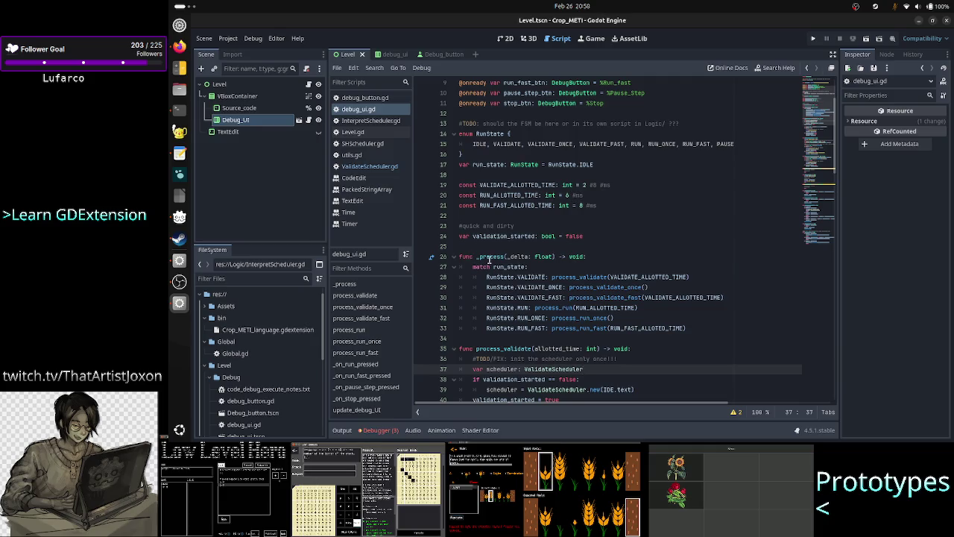
double_click(499, 256)
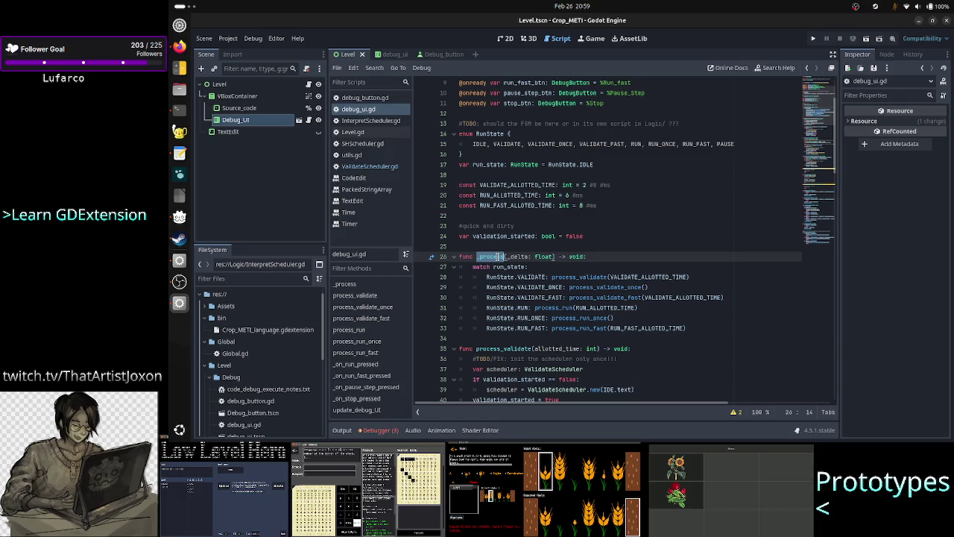
scroll(561, 240, down, 1)
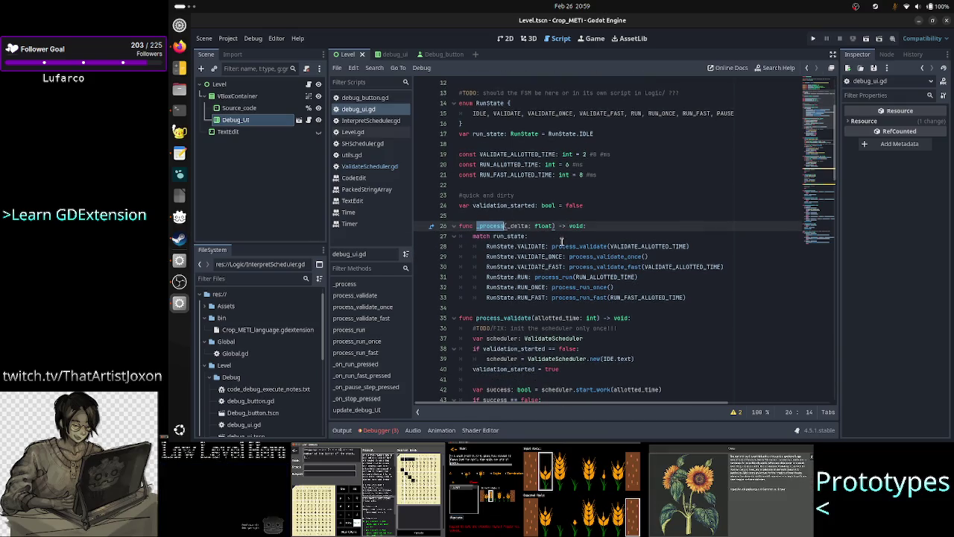
scroll(566, 249, down, 2)
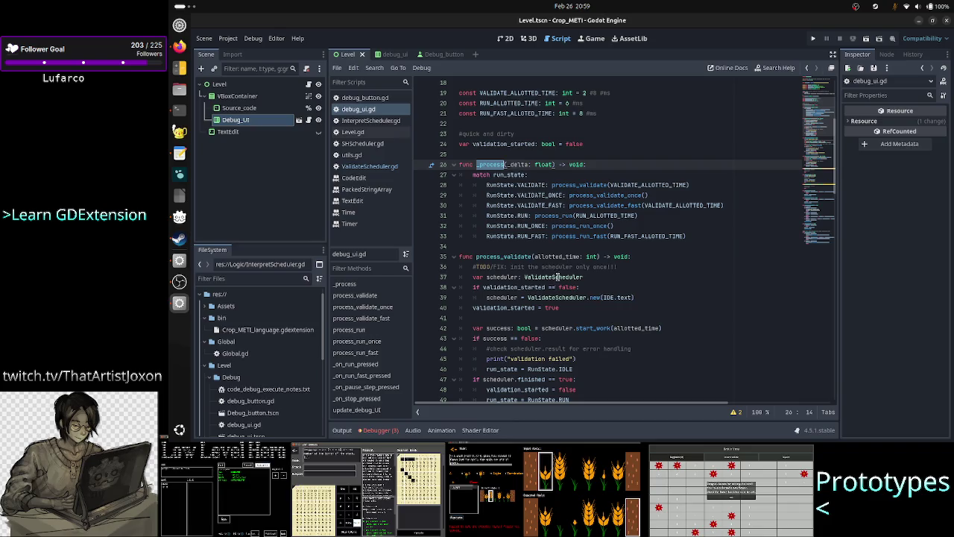
double_click(557, 276)
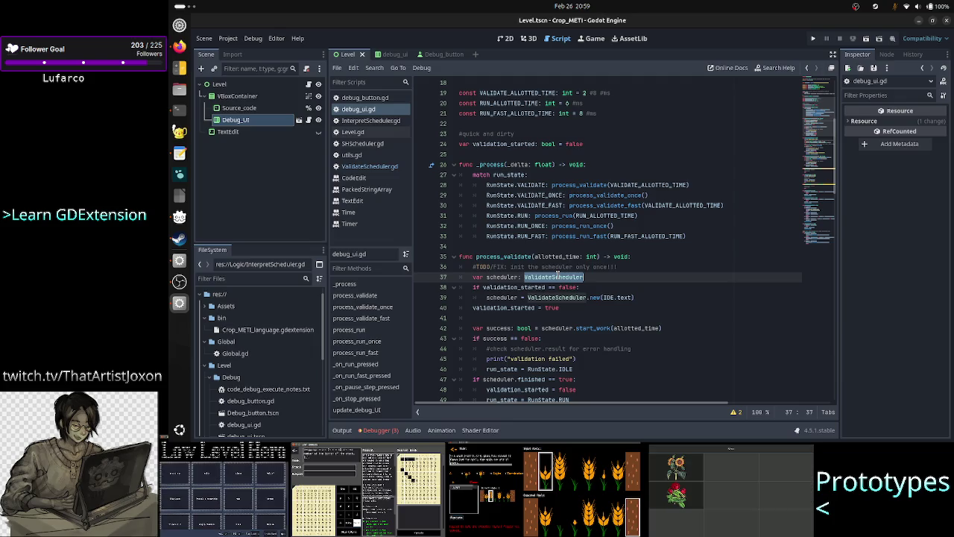
click(497, 256)
double_click(497, 256)
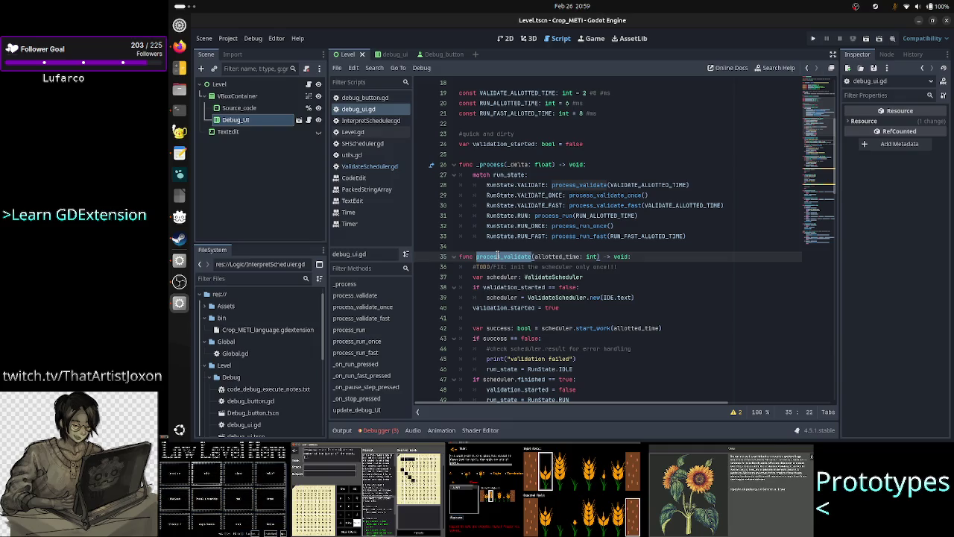
click(602, 286)
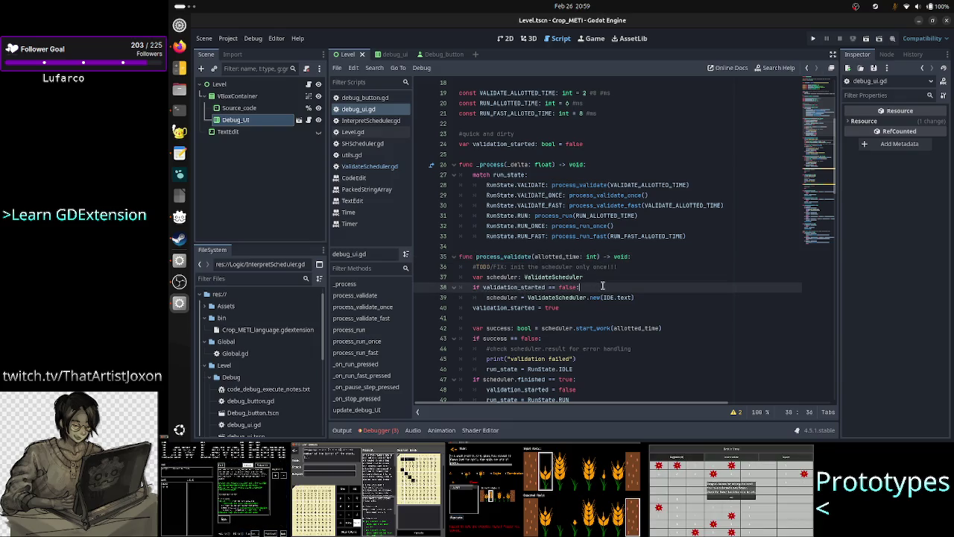
double_click(497, 256)
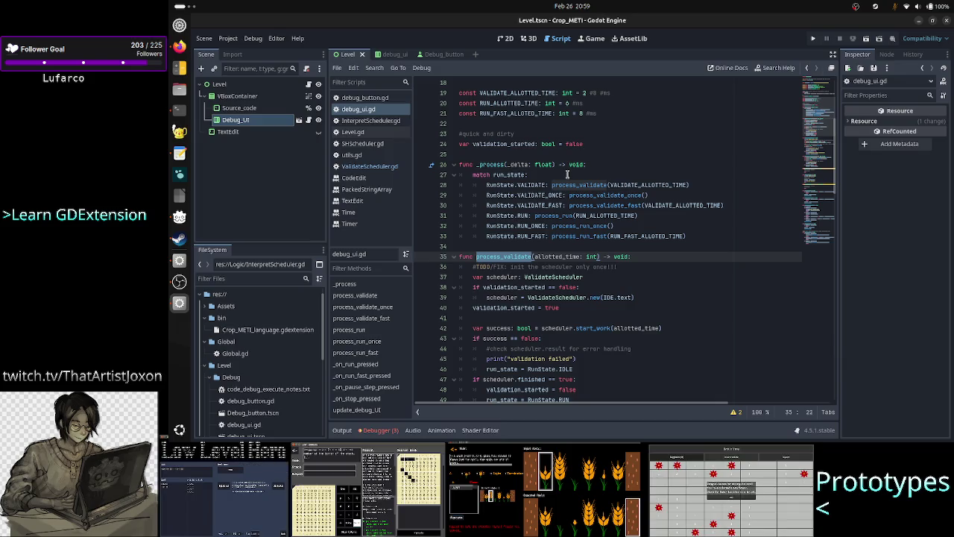
click(588, 144)
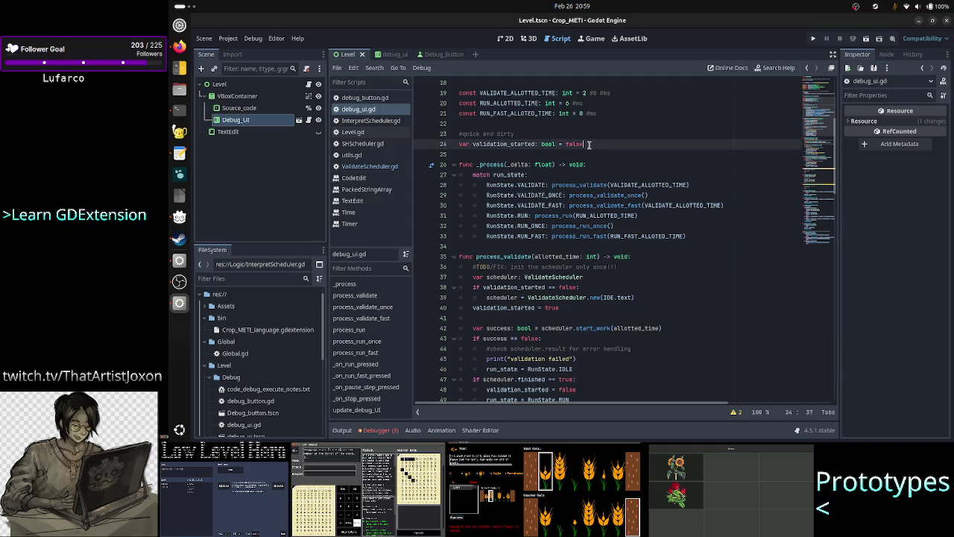
Delete the validation_started declaration on line 24.
key(Up)
click(589, 144)
key(shift+Home)
key(BackSpace)
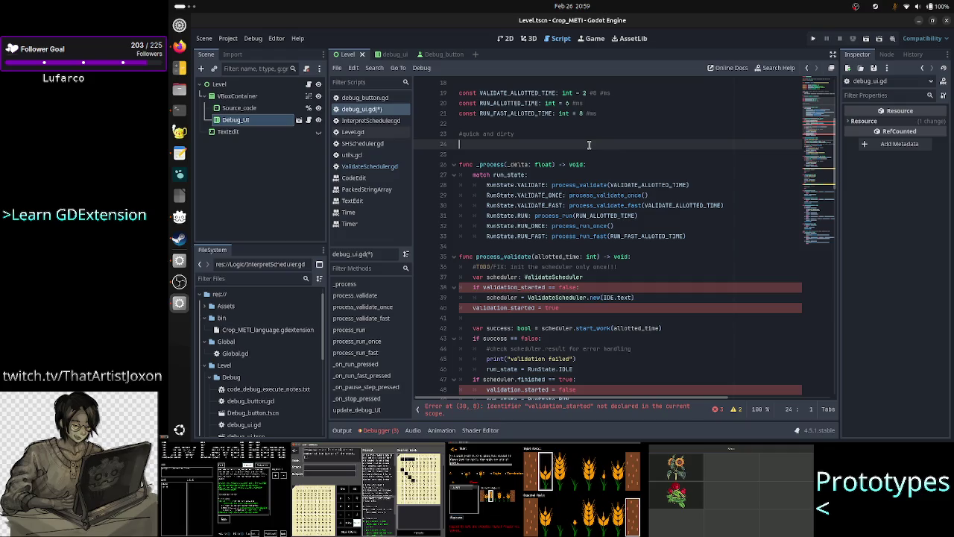
Move the scheduler creation to line 24 as a class-level 'var scheduler: ValidateScheduler'.
key(Down)
key(Down)
key(Down)
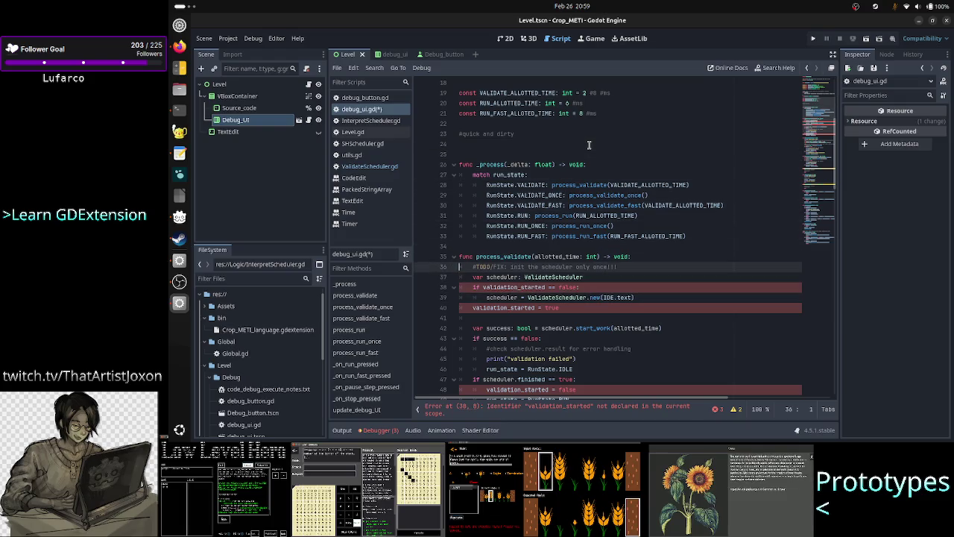
key(Down)
key(Home)
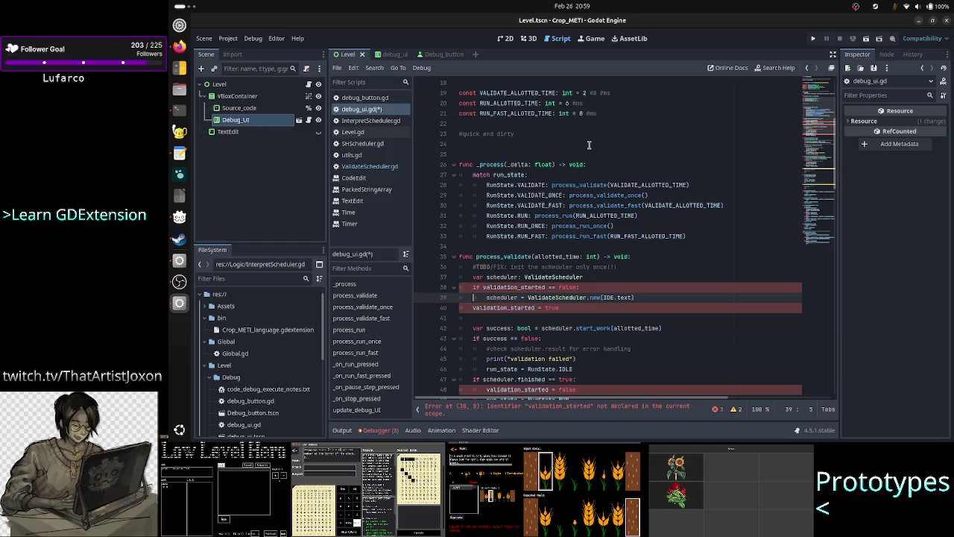
key(shift+Down)
key(ctrl+c)
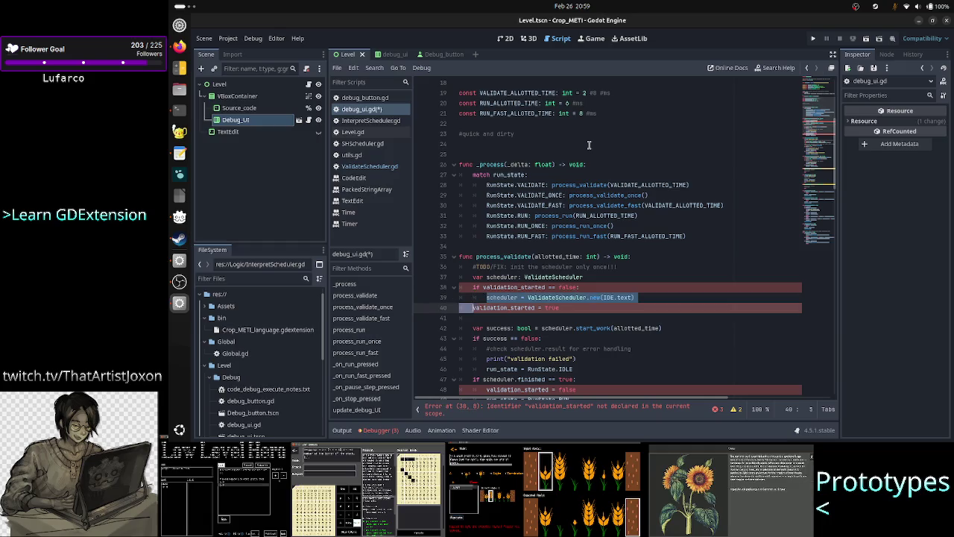
key(Up)
key(Up)
key(Up)
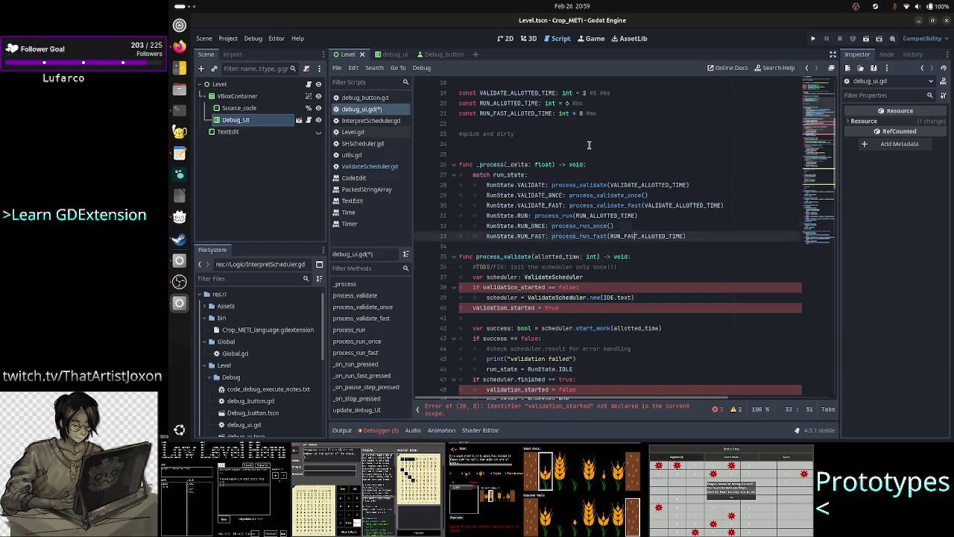
click(589, 145)
key(ctrl+v)
key(Home)
text(var)
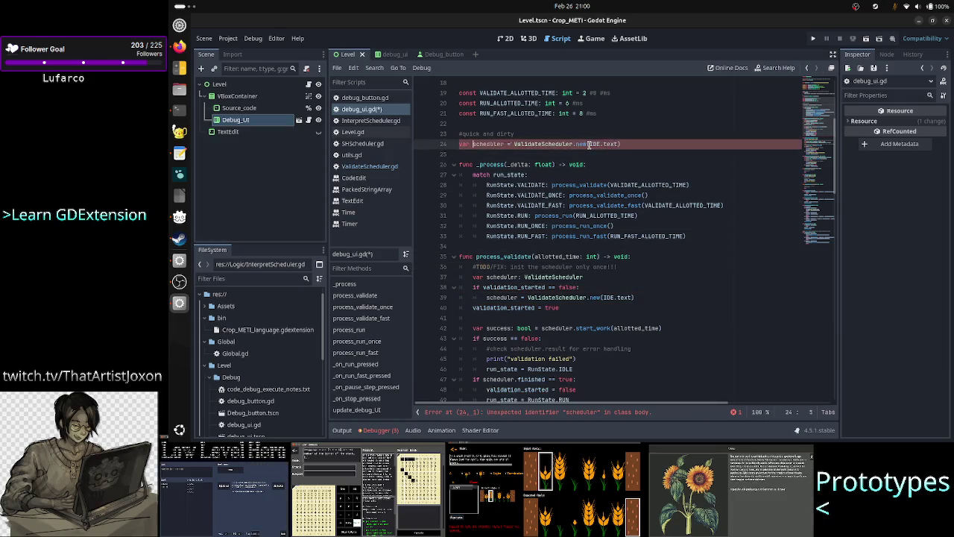
key(Left)
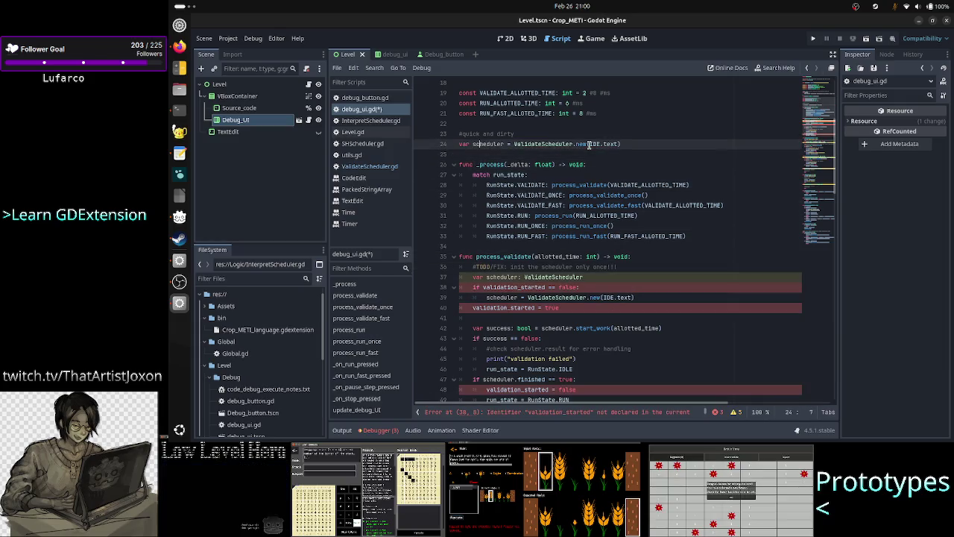
key(ctrl+Right)
text(: V)
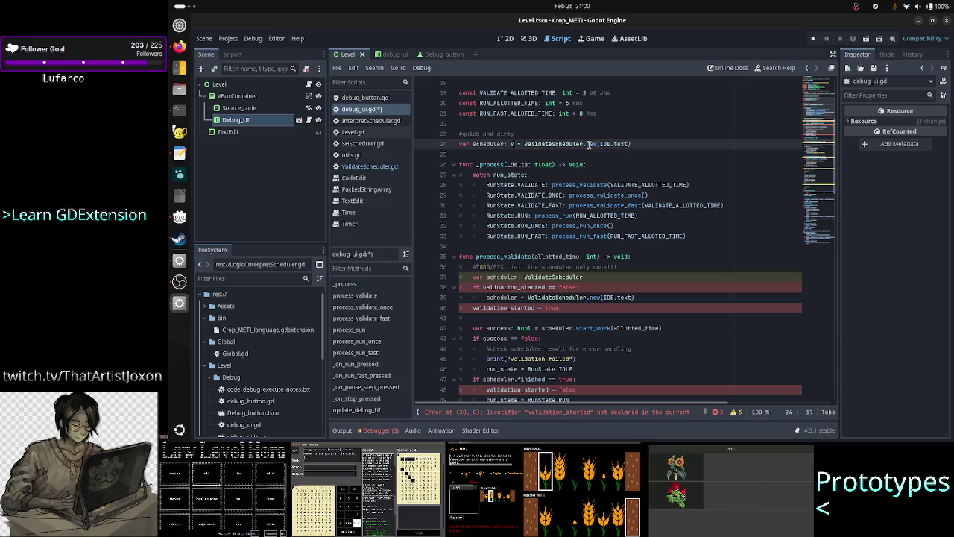
text(al)
key(Return)
Delete the old per-call scheduler setup and validation_started check from process_validate.
key(Down)
key(Down)
key(Down)
key(Up)
key(Up)
key(Up)
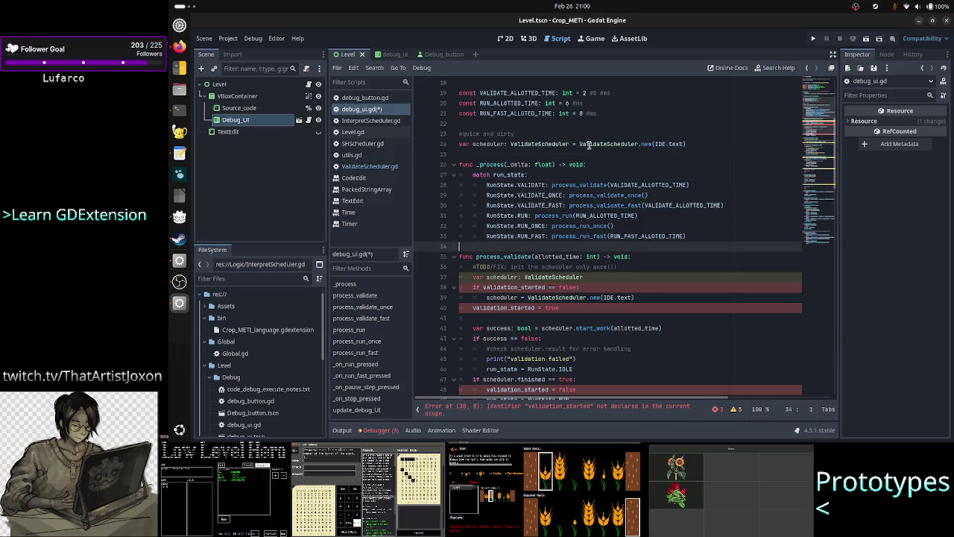
key(Down)
key(Down)
key(shift+Down)
key(shift+Down)
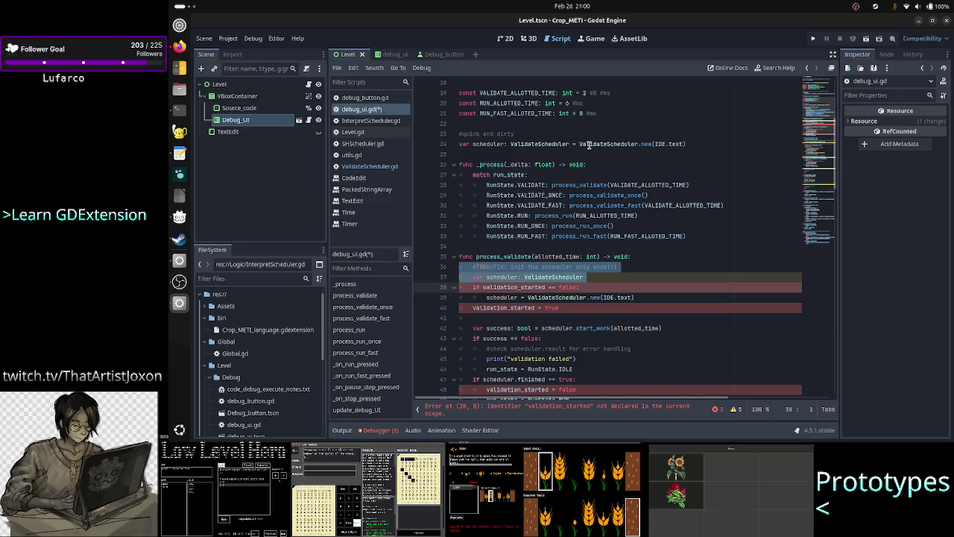
key(shift+Down)
key(shift+Down)
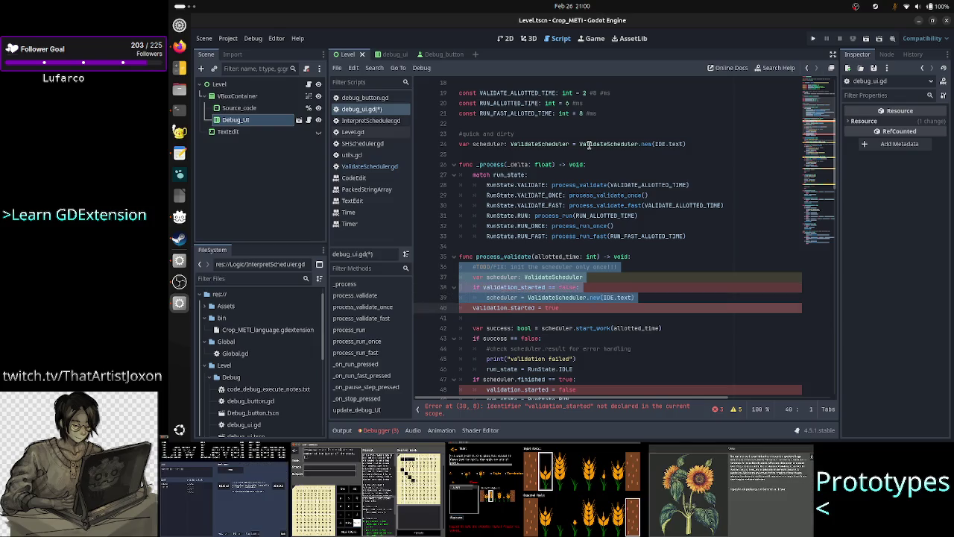
key(shift+Down)
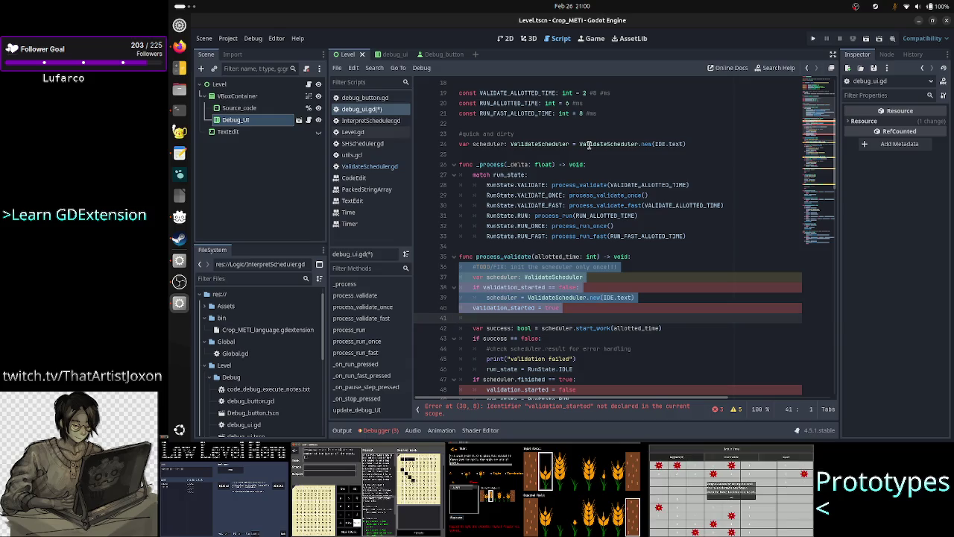
key(Delete)
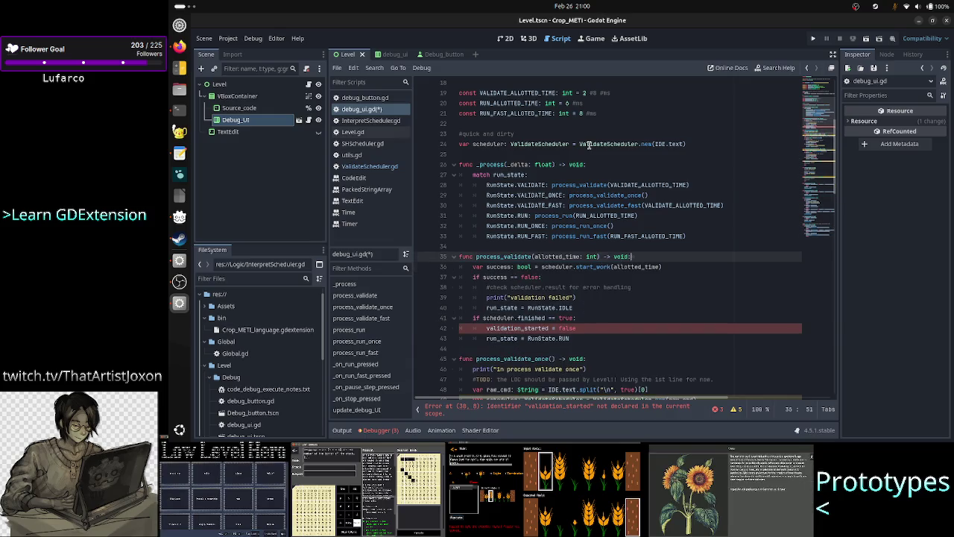
key(Delete)
key(Down)
key(End)
Remove the leftover 'validation_started = false' line and save debug_ui.gd.
key(Down)
key(Down)
key(Down)
key(Home)
key(shift+Down)
key(BackSpace)
key(Left)
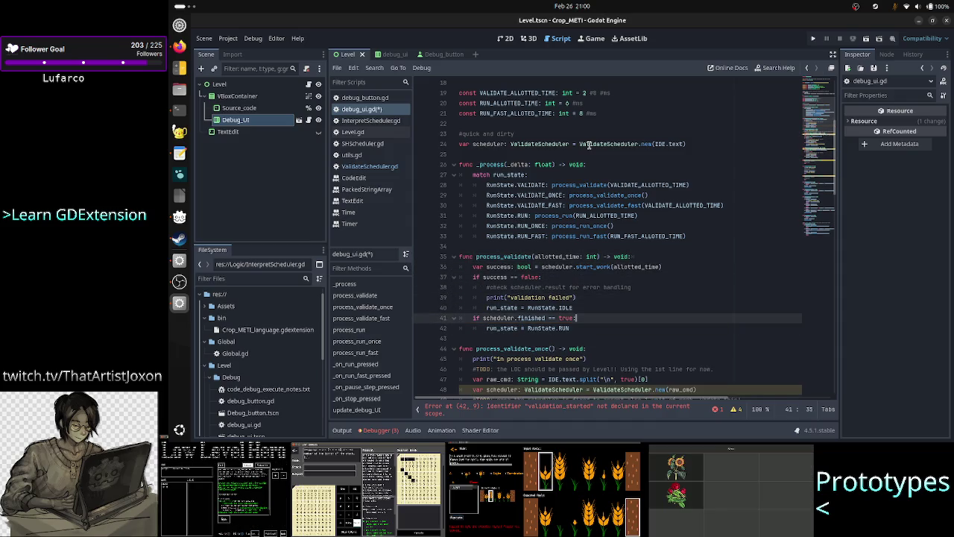
key(ctrl+s)
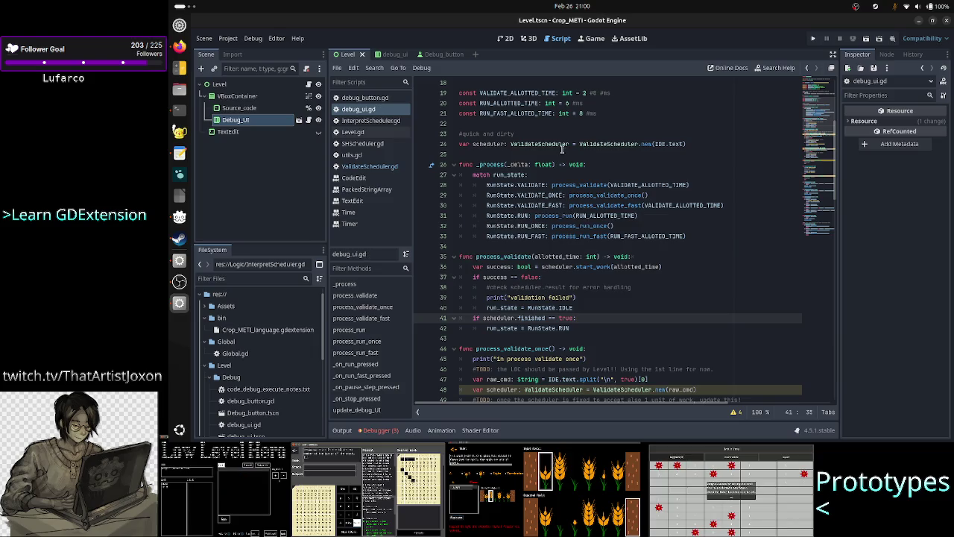
Prefix the quick-and-dirty comment on line 23 with 'TODO/FIX:' and run the project.
click(531, 134)
key(Home)
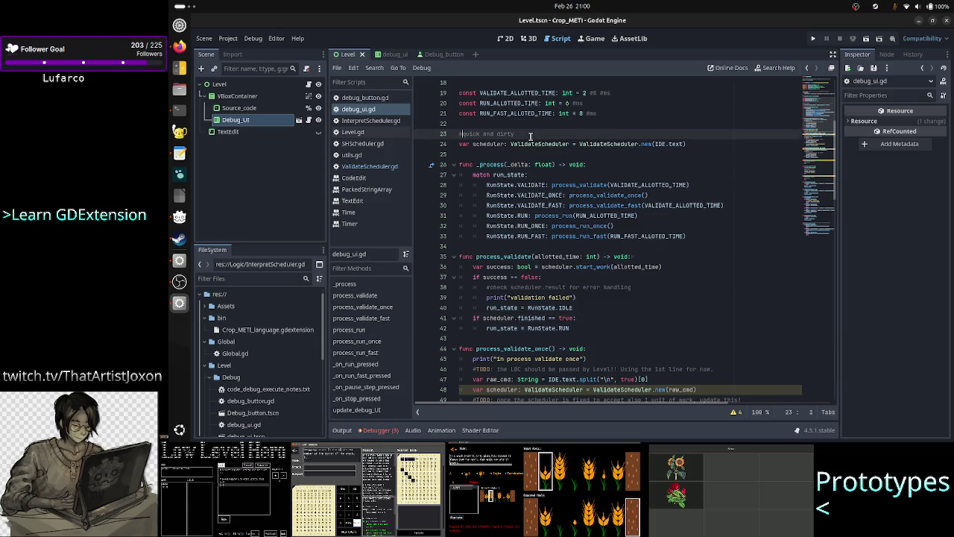
key(shift+Down)
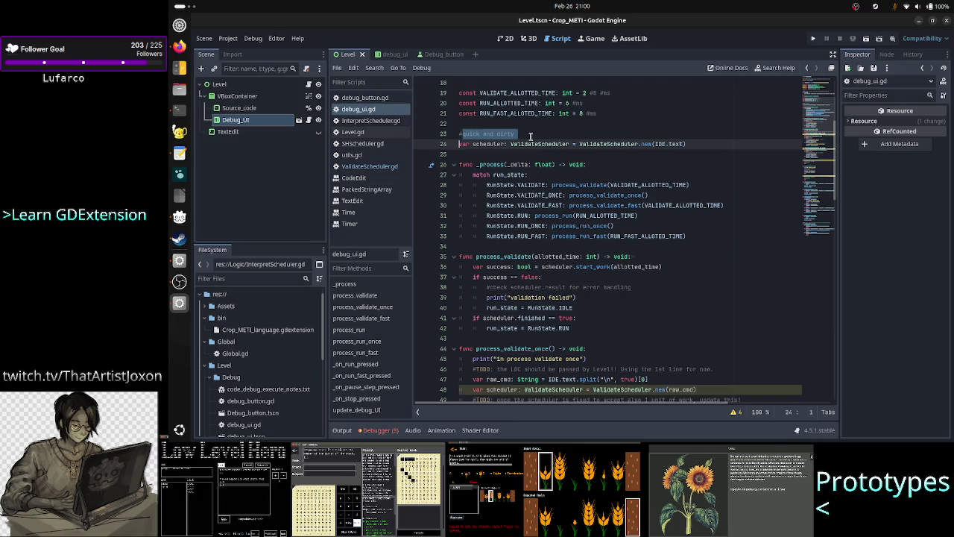
key(Left)
key(Right)
text(TODO/FIX)
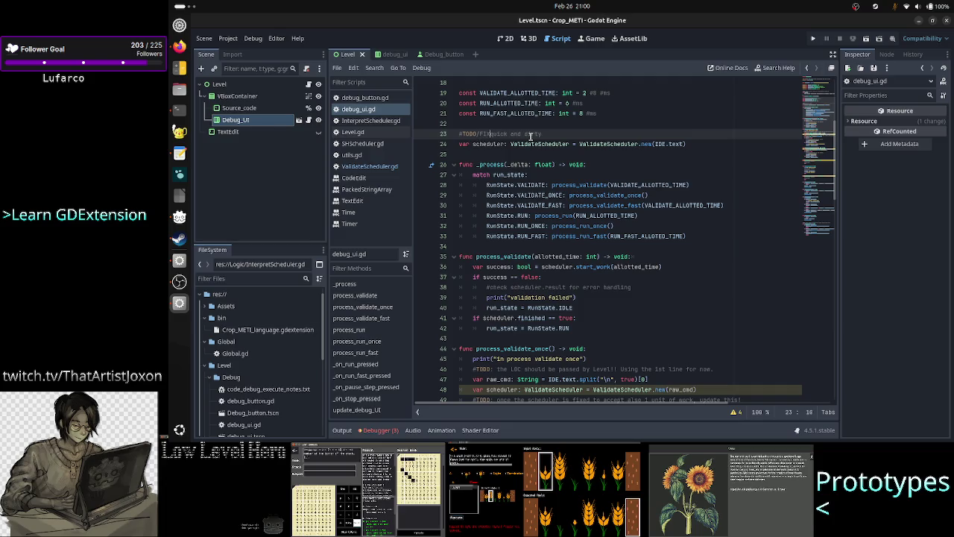
text(:)
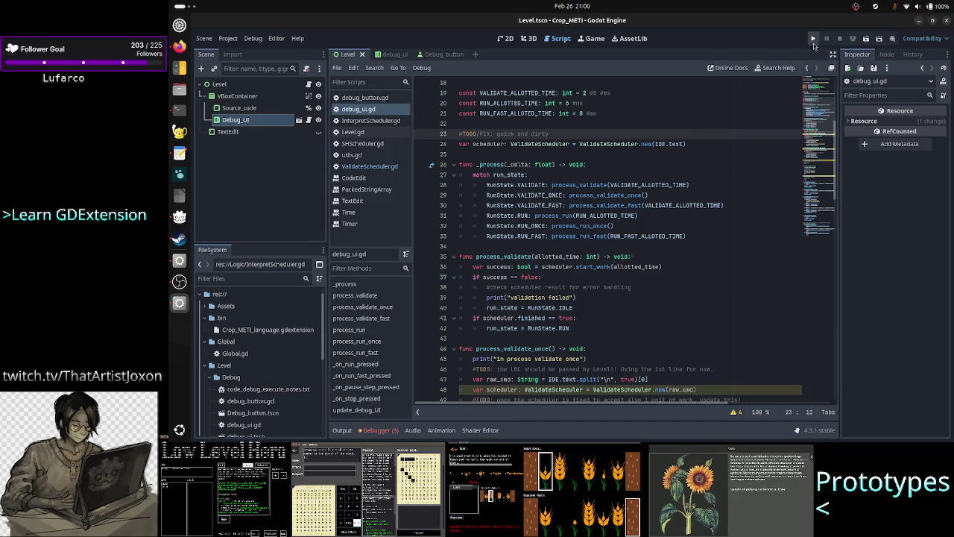
click(867, 39)
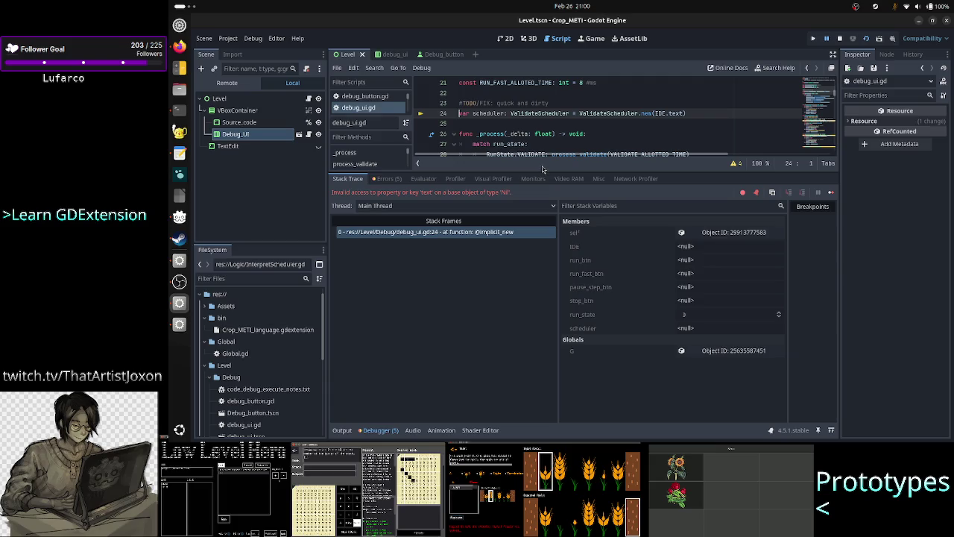
click(839, 38)
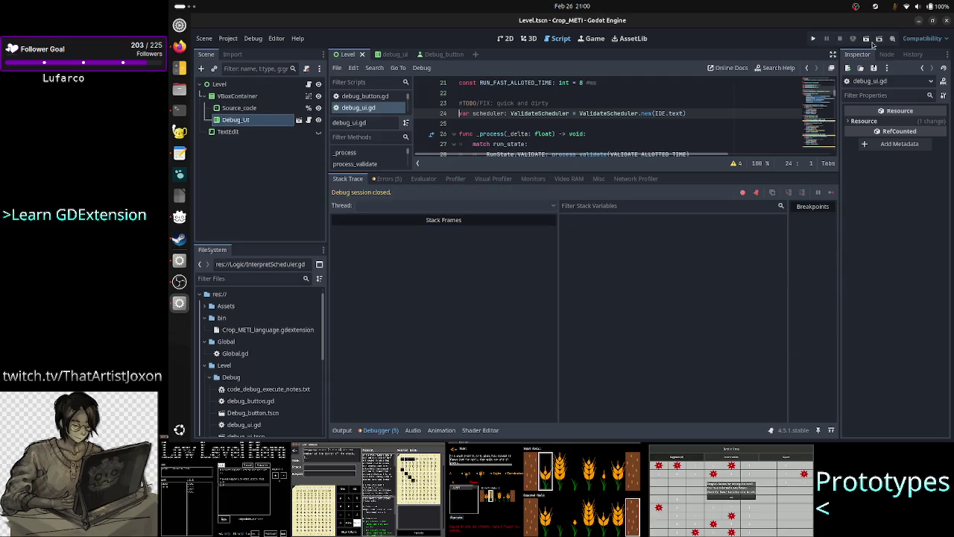
mouse_move(644, 120)
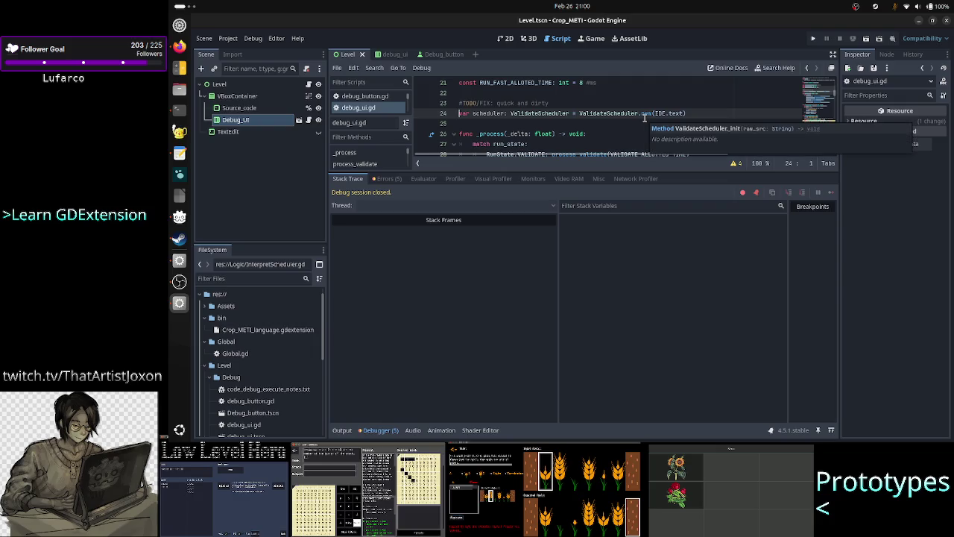
click(344, 431)
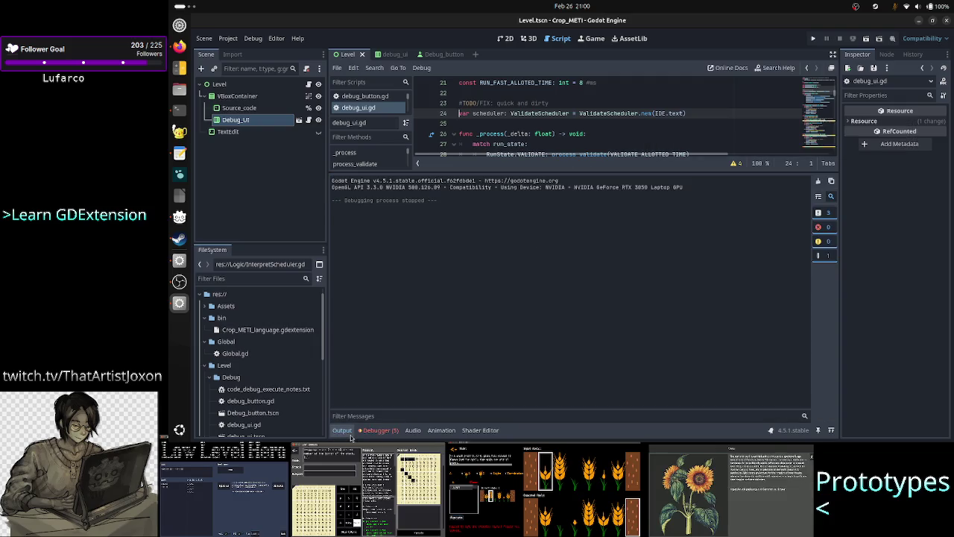
click(342, 431)
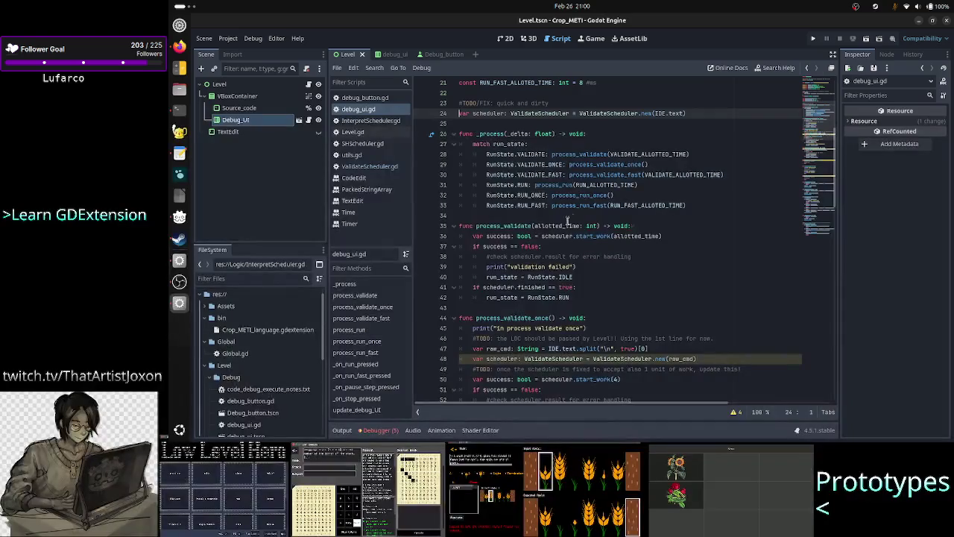
scroll(569, 220, up, 3)
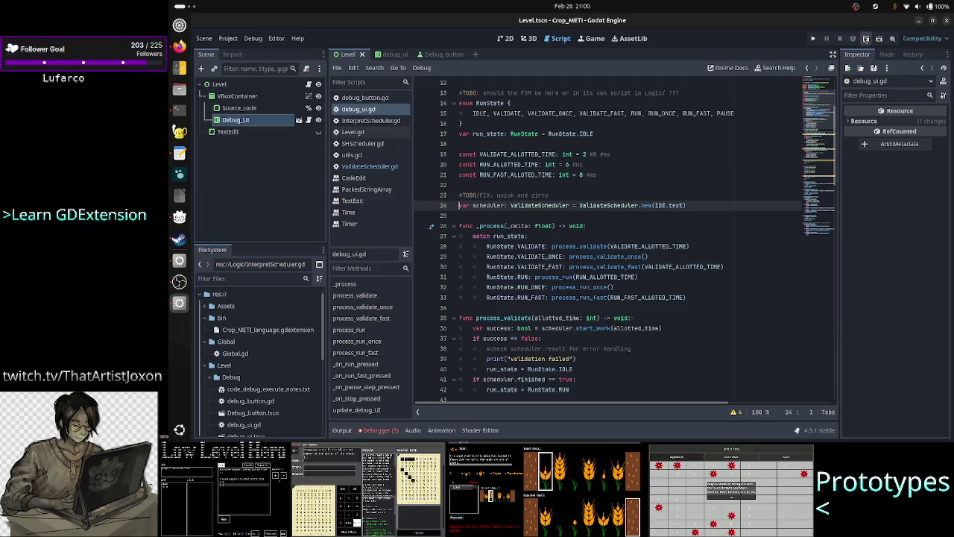
click(865, 38)
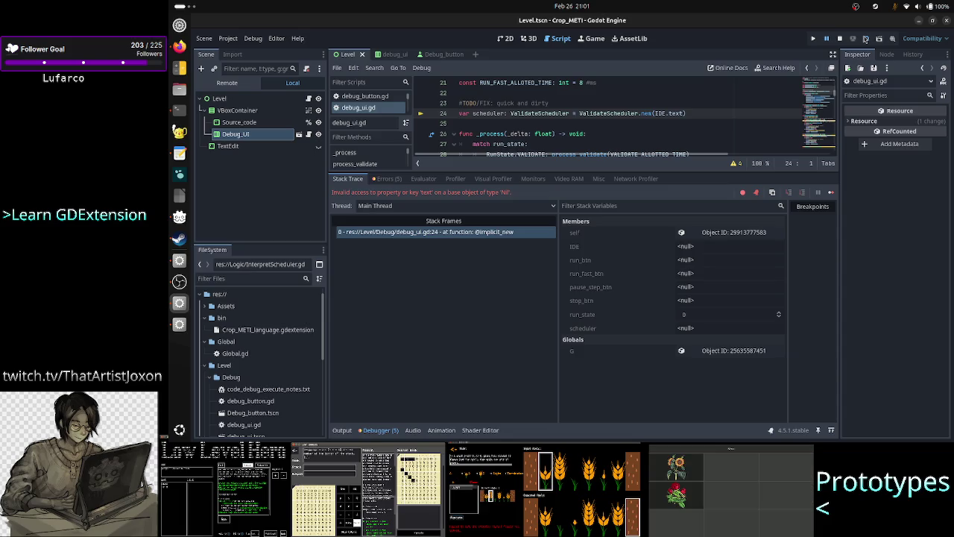
click(659, 113)
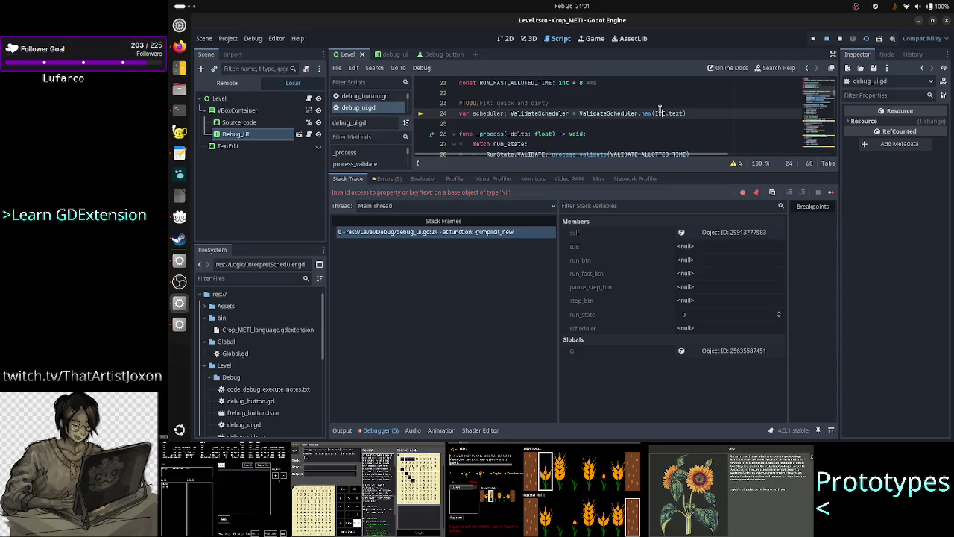
click(840, 38)
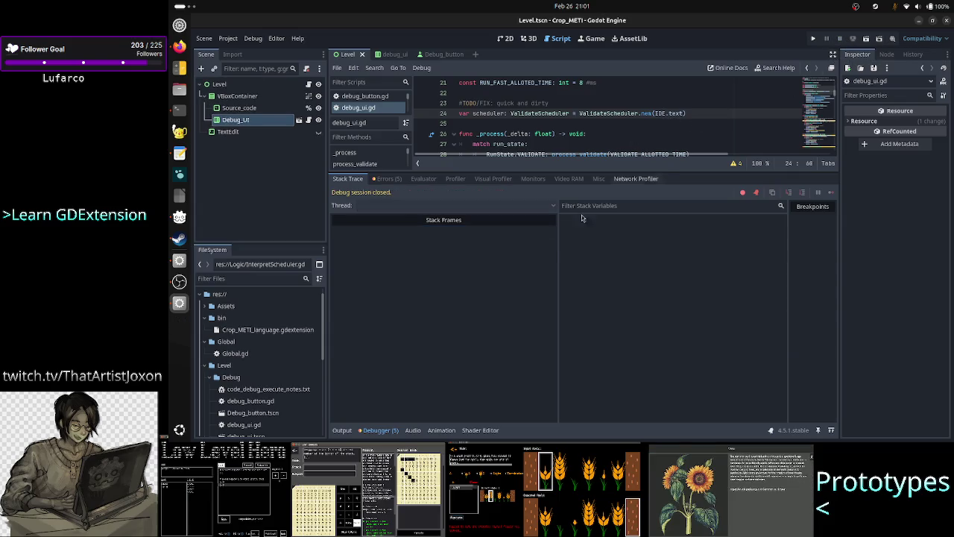
click(377, 430)
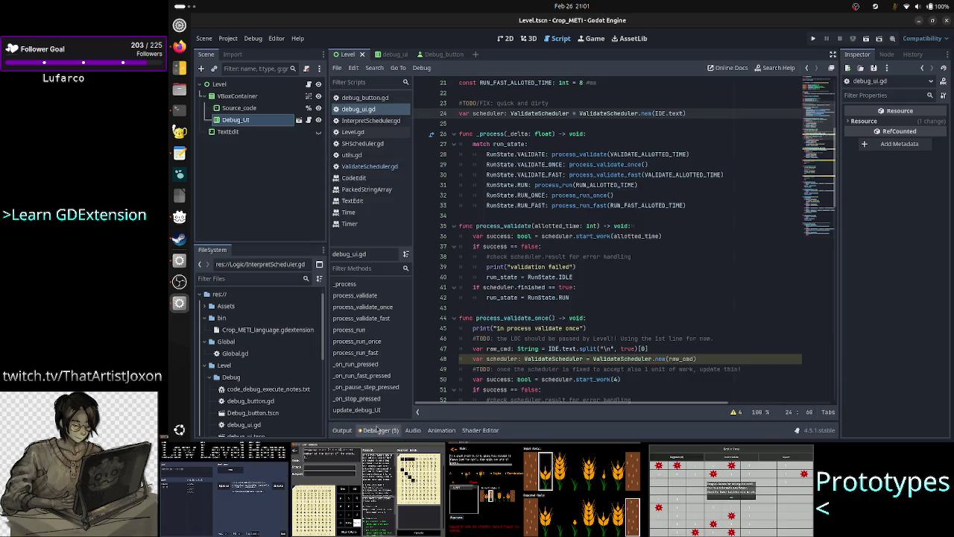
scroll(606, 205, up, 7)
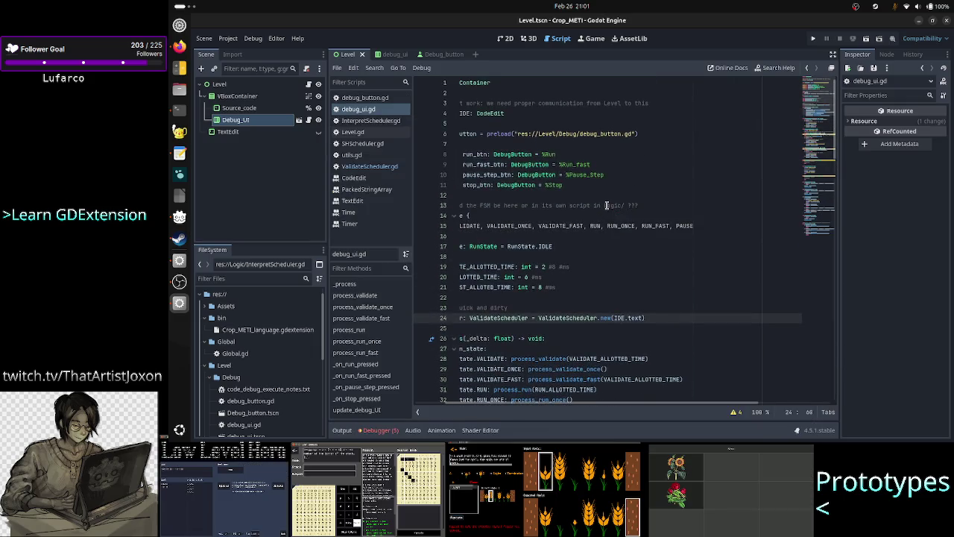
scroll(606, 205, left, 3)
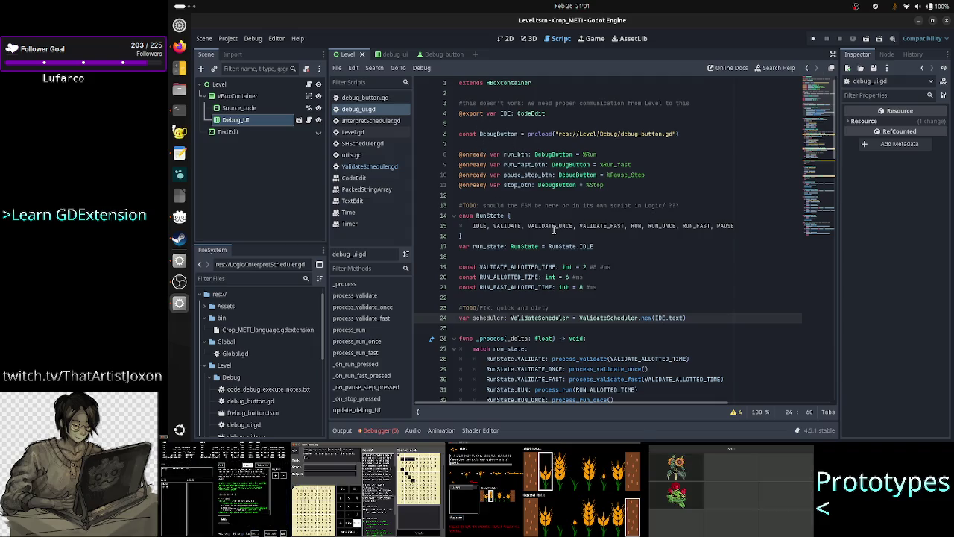
mouse_move(562, 246)
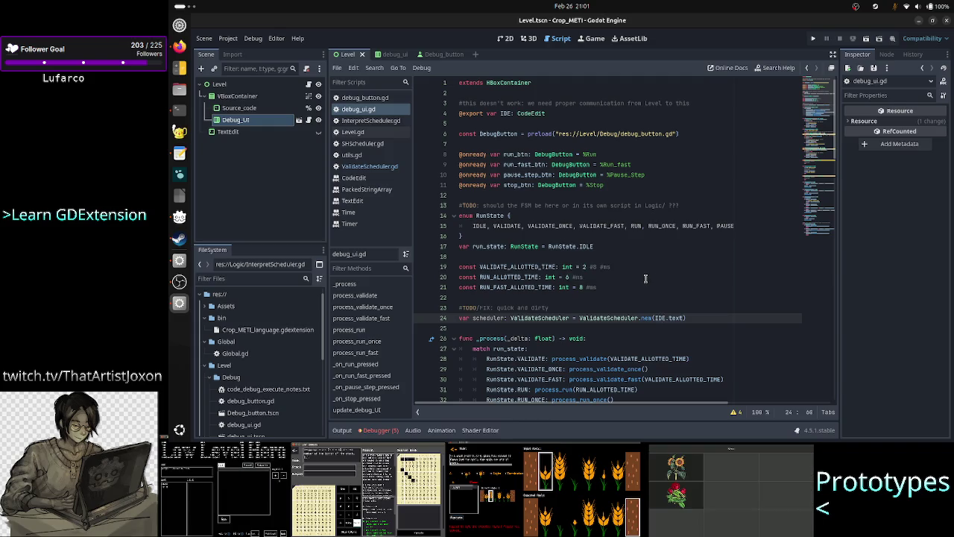
click(633, 306)
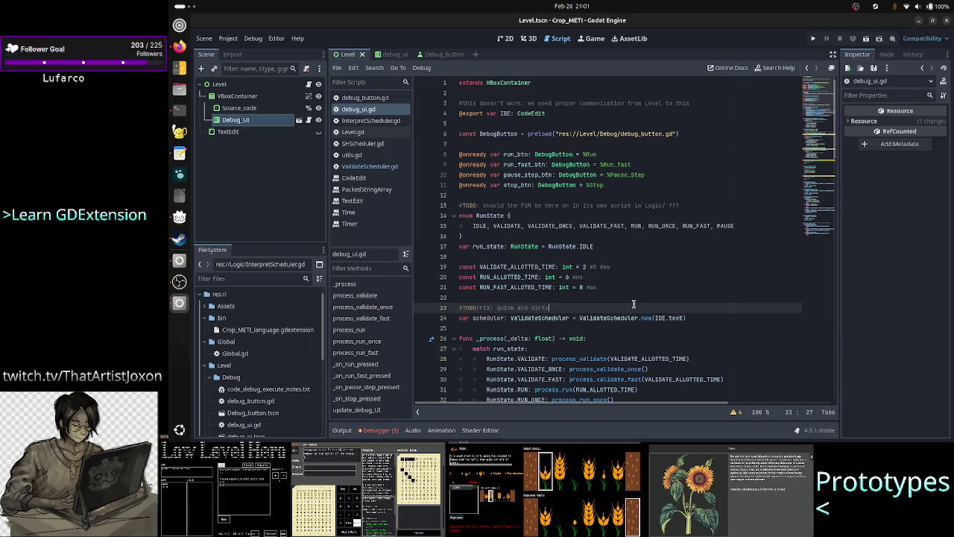
key(Down)
key(Home)
text(@)
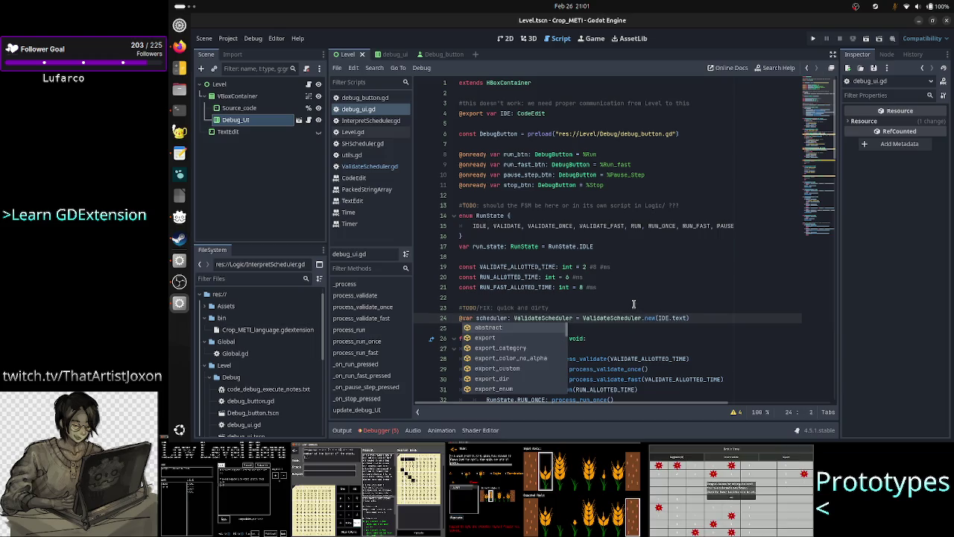
text(onready)
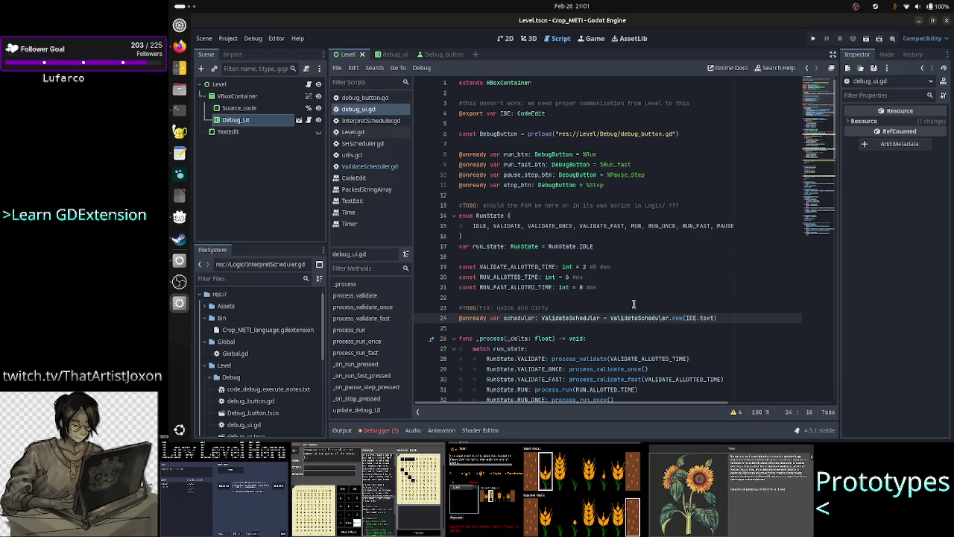
click(865, 39)
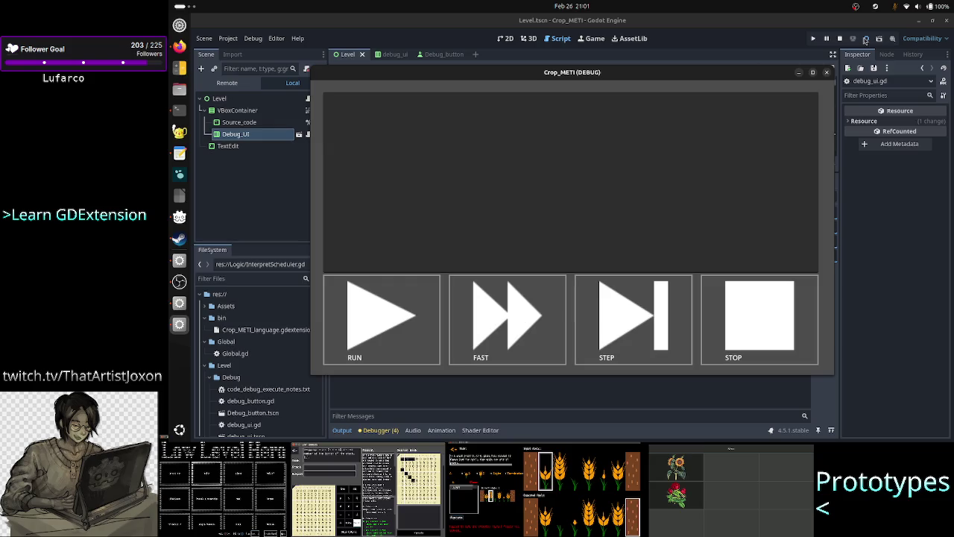
Paste all A23RT lines from the Text Editor into the game, run validation, and return to Godot.
click(179, 152)
click(298, 142)
key(ctrl+a)
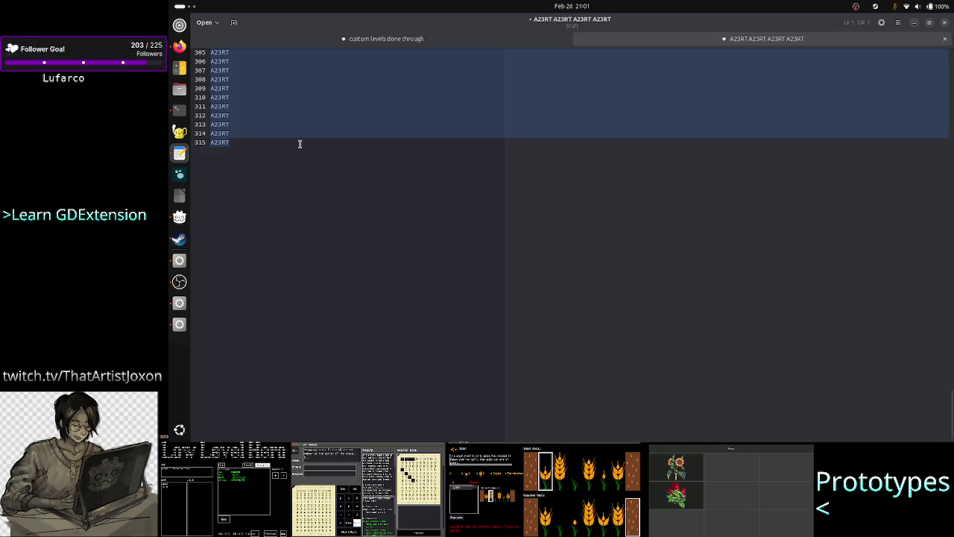
key(alt+Tab)
click(358, 134)
key(ctrl+v)
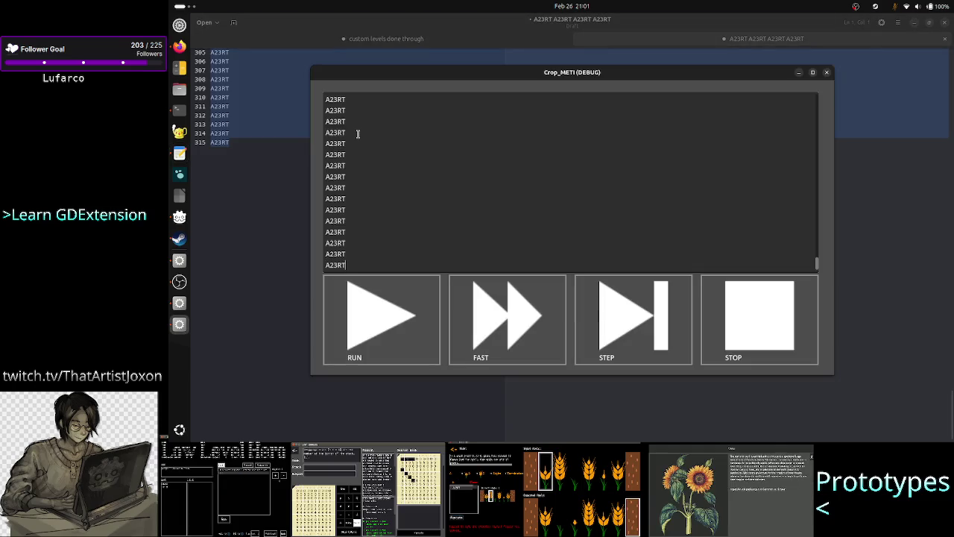
click(396, 319)
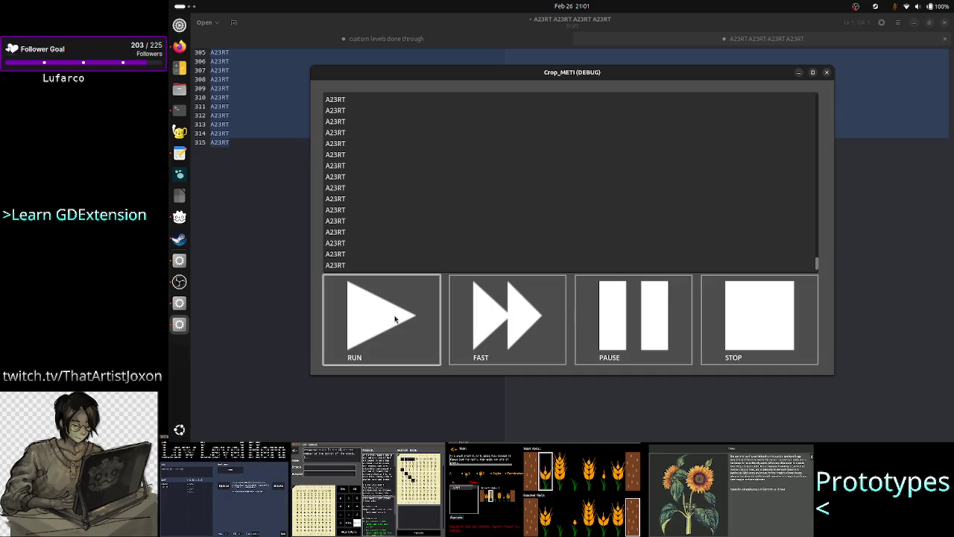
click(178, 303)
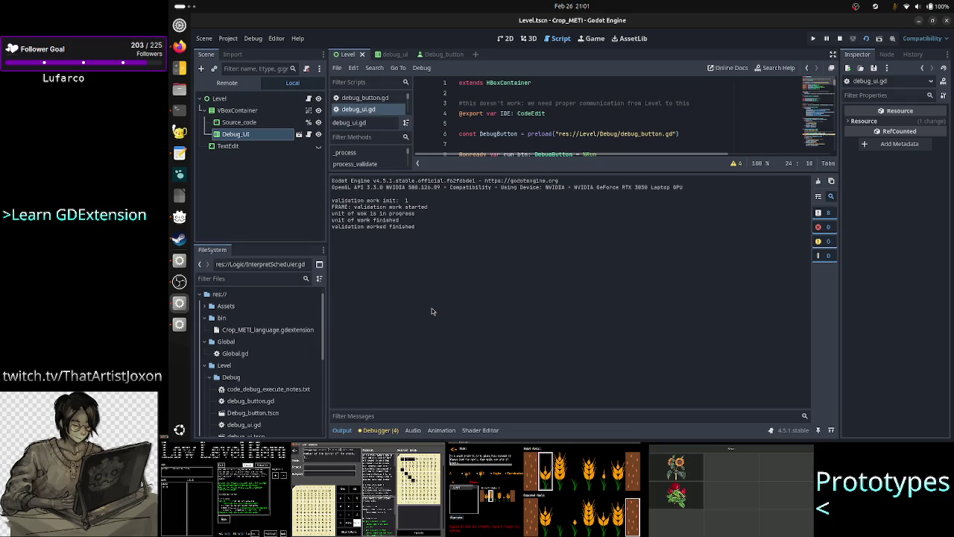
Collapse the Output panel and read through debug_ui.gd down to the switch-to-validate message.
click(342, 430)
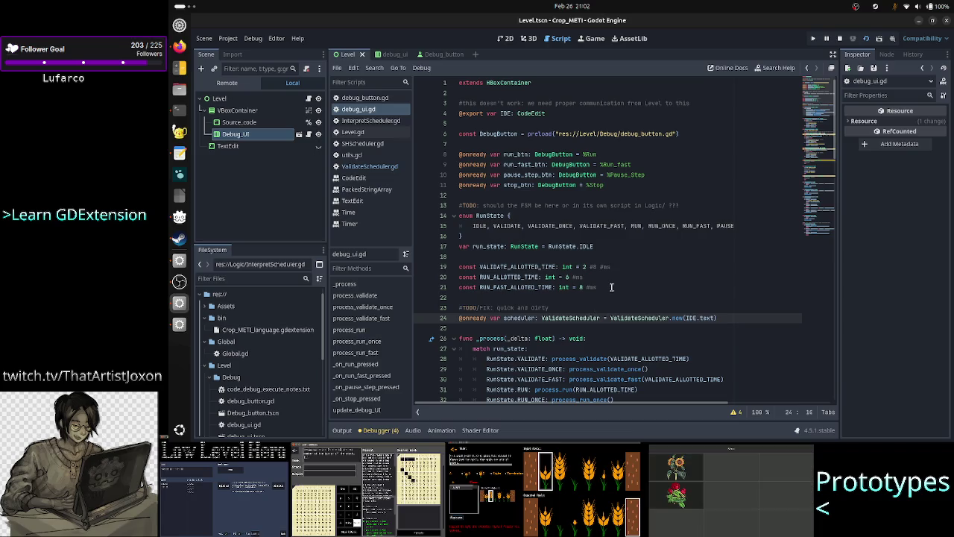
scroll(611, 287, down, 2)
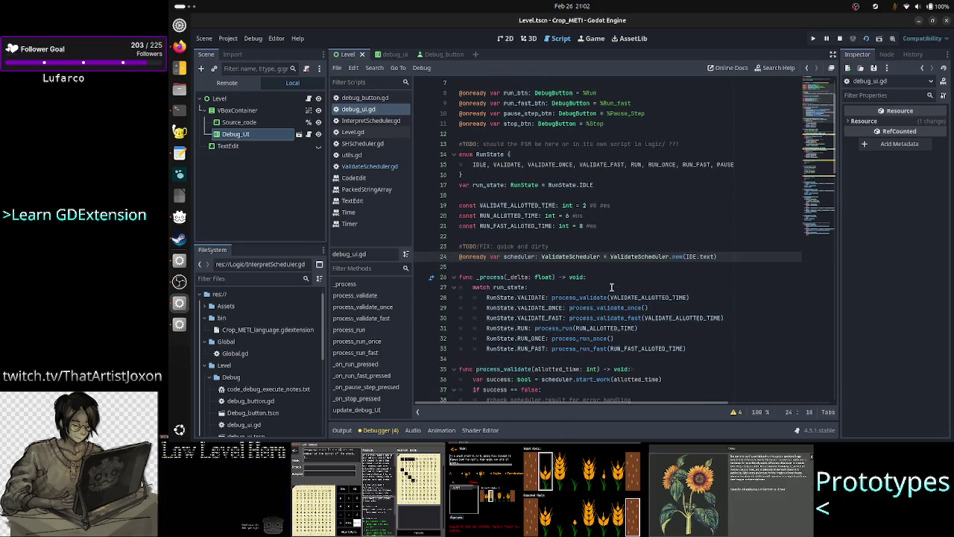
scroll(611, 287, down, 4)
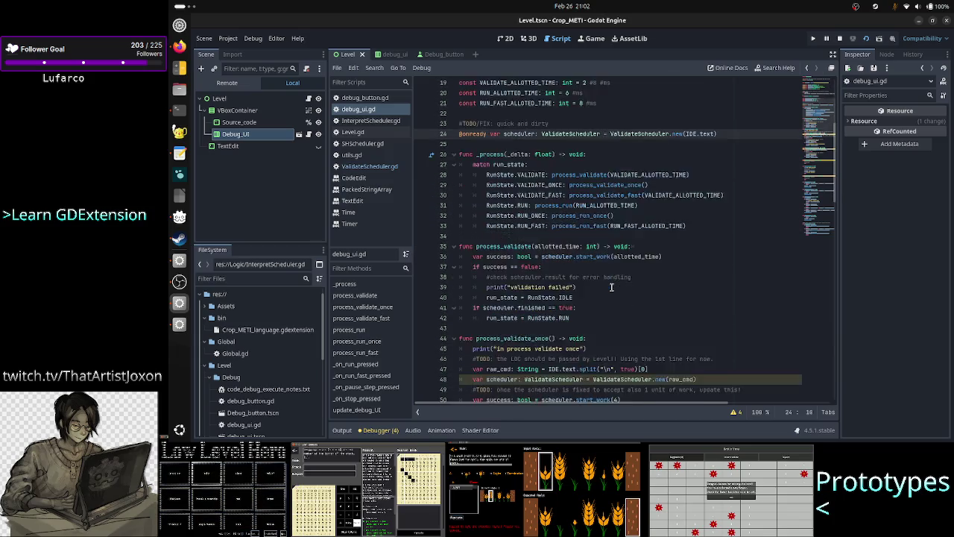
scroll(611, 287, down, 3)
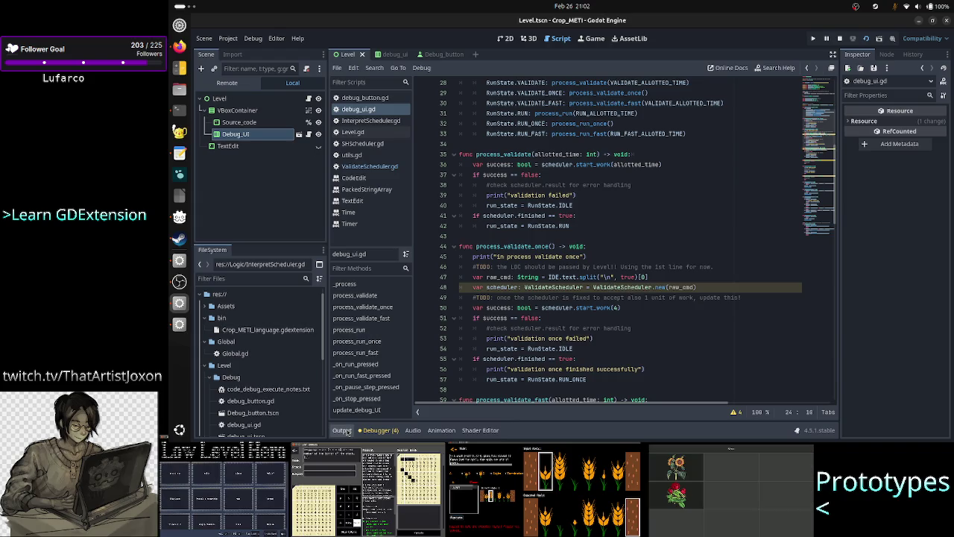
scroll(641, 251, down, 20)
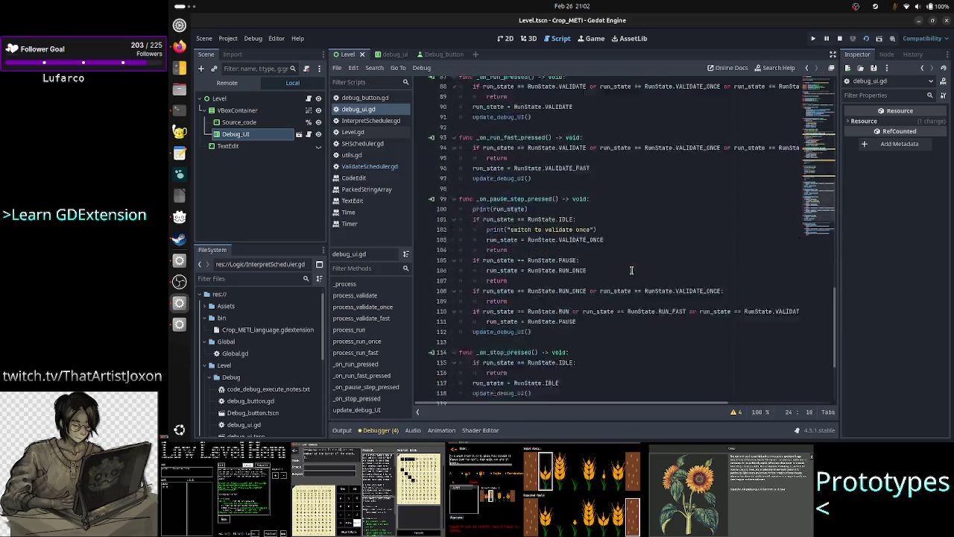
scroll(631, 270, up, 2)
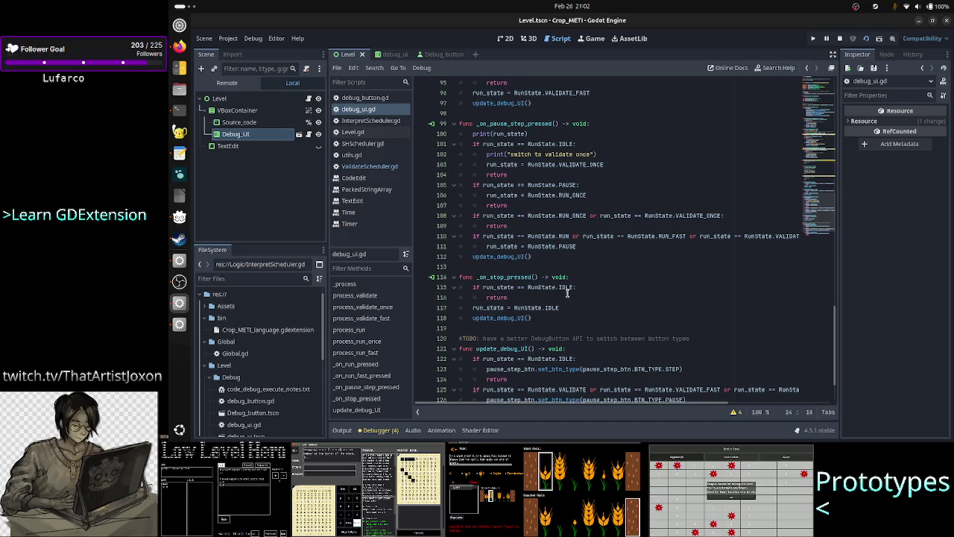
scroll(567, 293, up, 6)
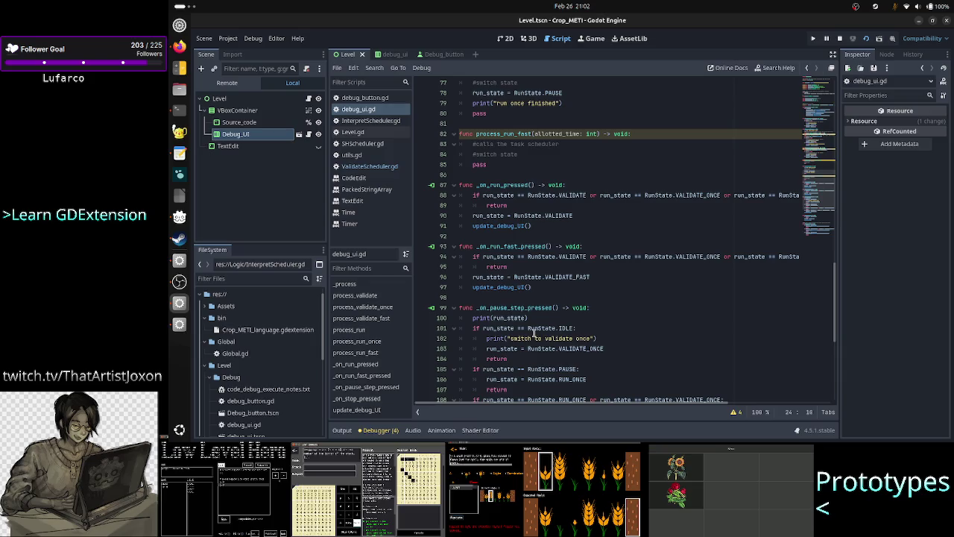
double_click(538, 338)
scroll(556, 290, up, 1)
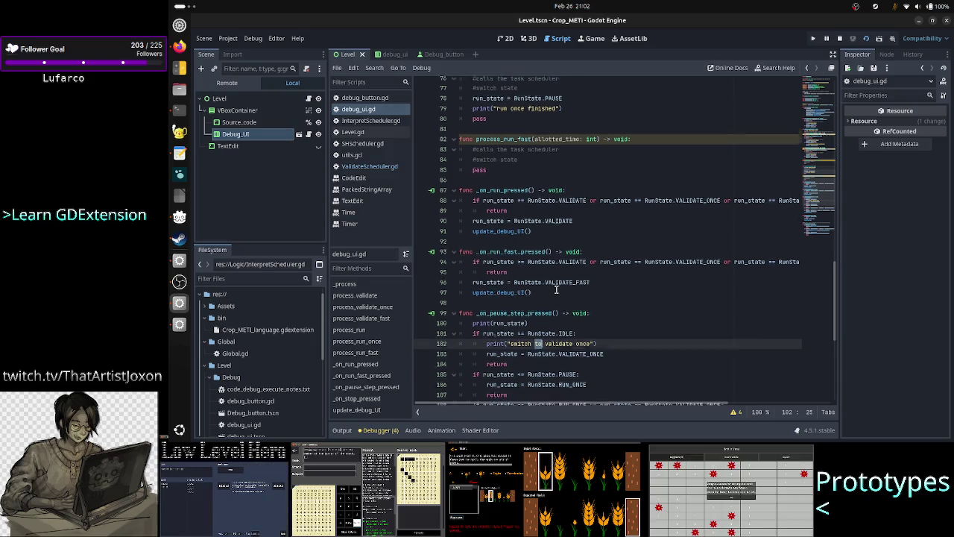
scroll(556, 290, up, 1)
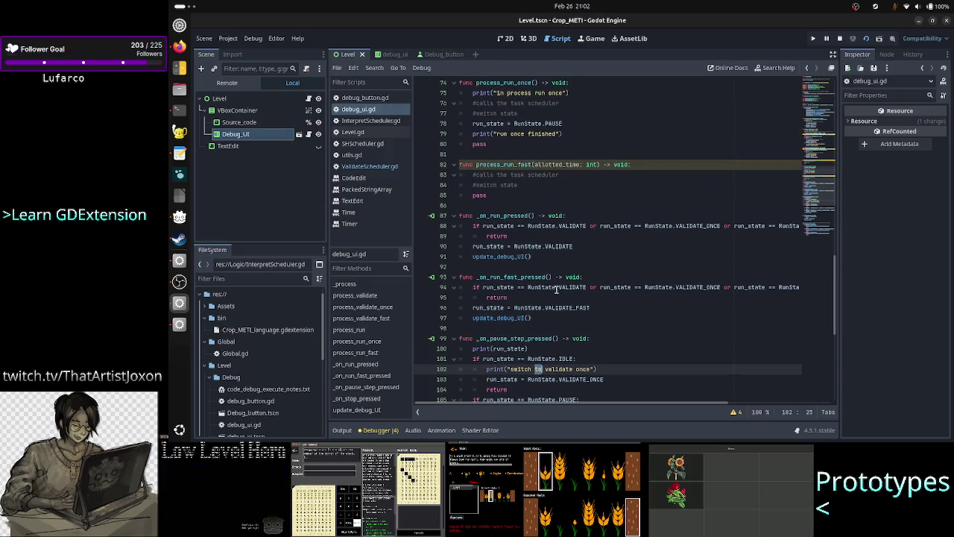
Trace VALIDATE from the run-pressed handler to process_validate's scheduler.start_work call, then show the Output log.
click(492, 338)
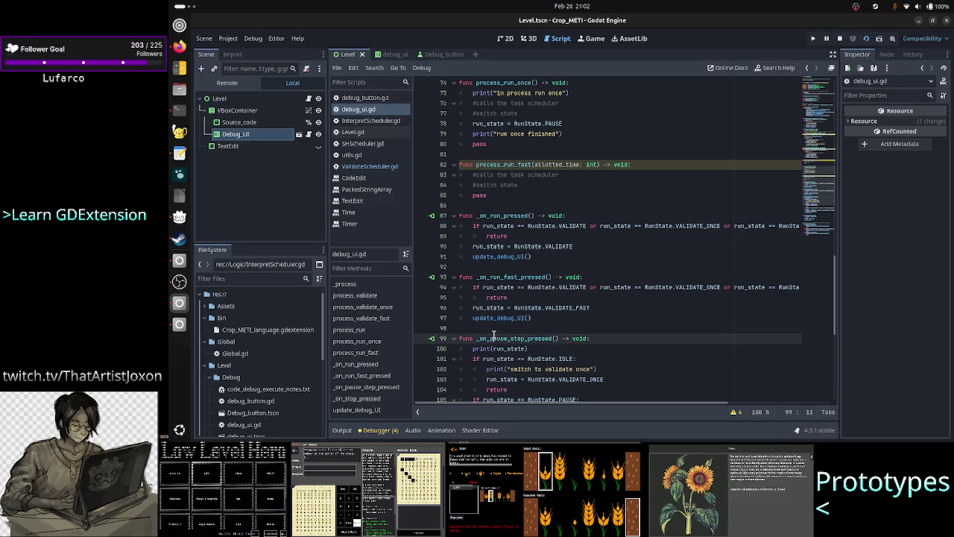
click(552, 215)
double_click(559, 246)
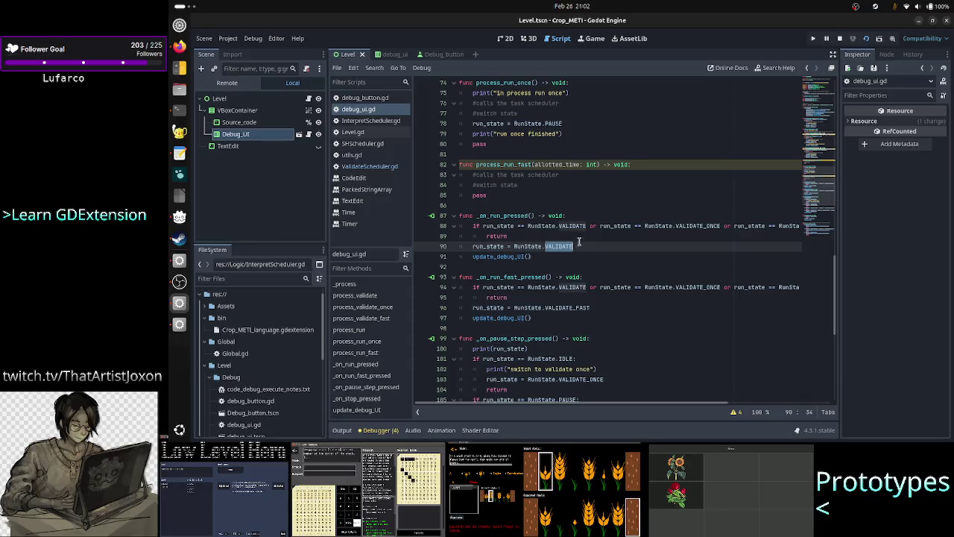
scroll(596, 246, up, 6)
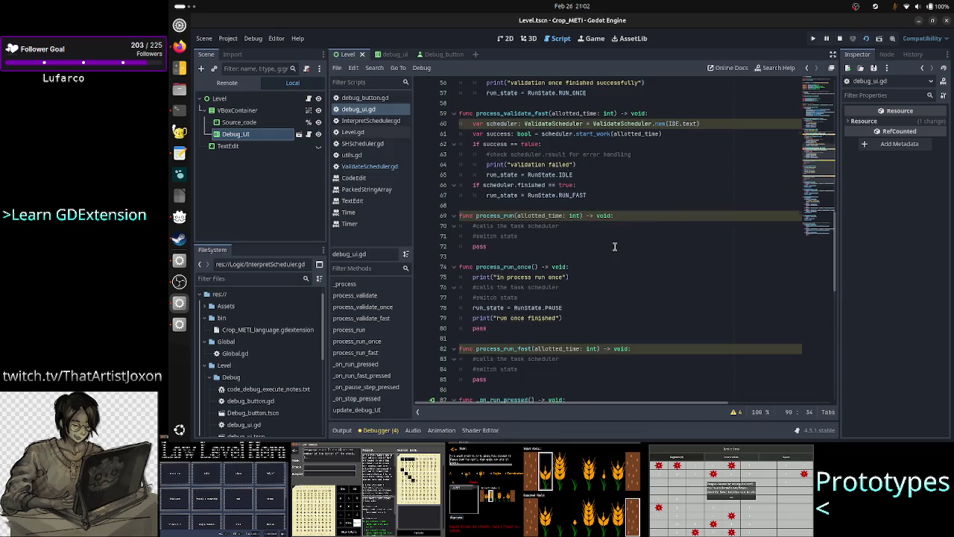
scroll(615, 246, up, 14)
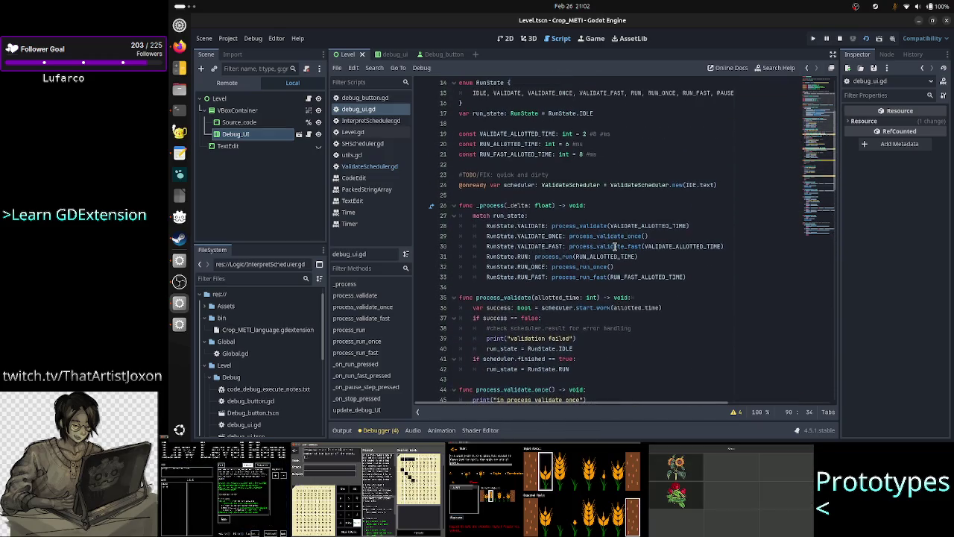
double_click(596, 225)
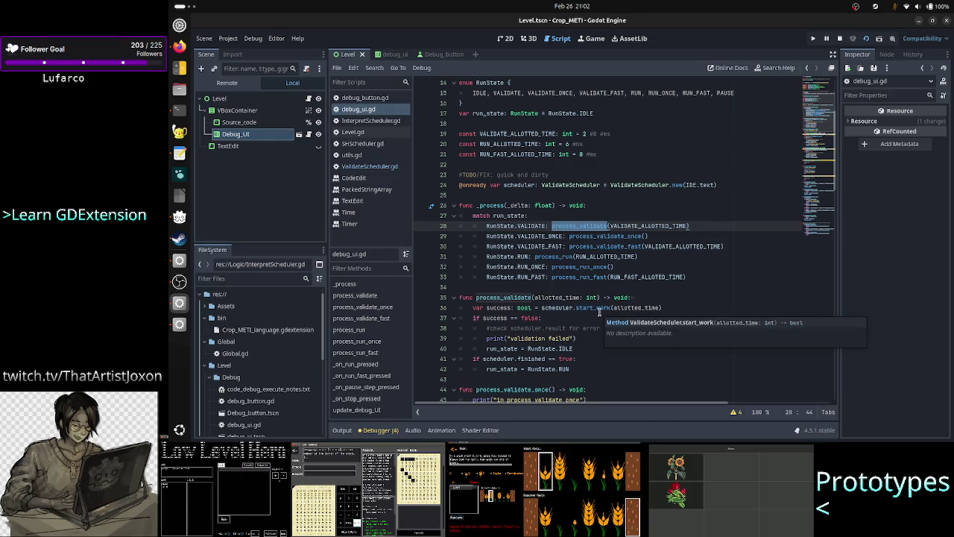
mouse_move(633, 308)
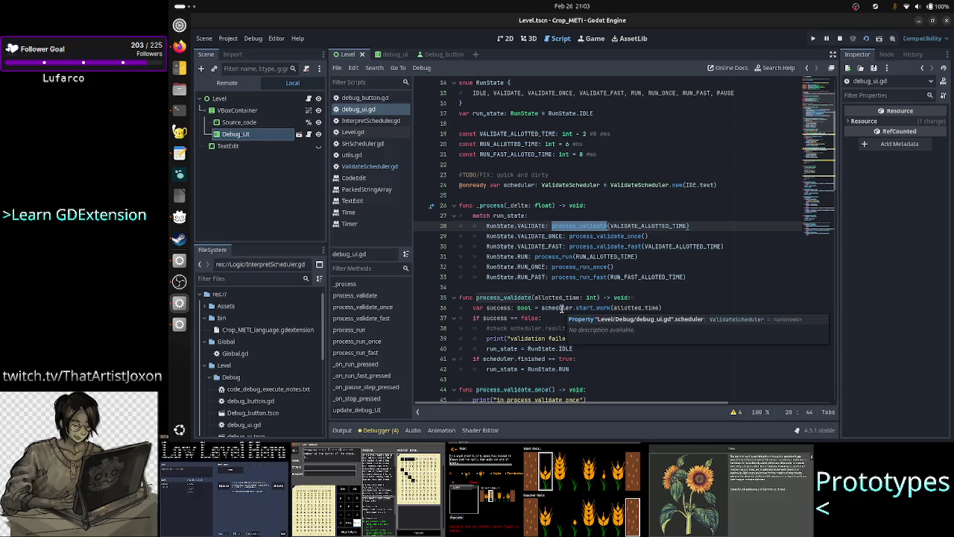
click(586, 308)
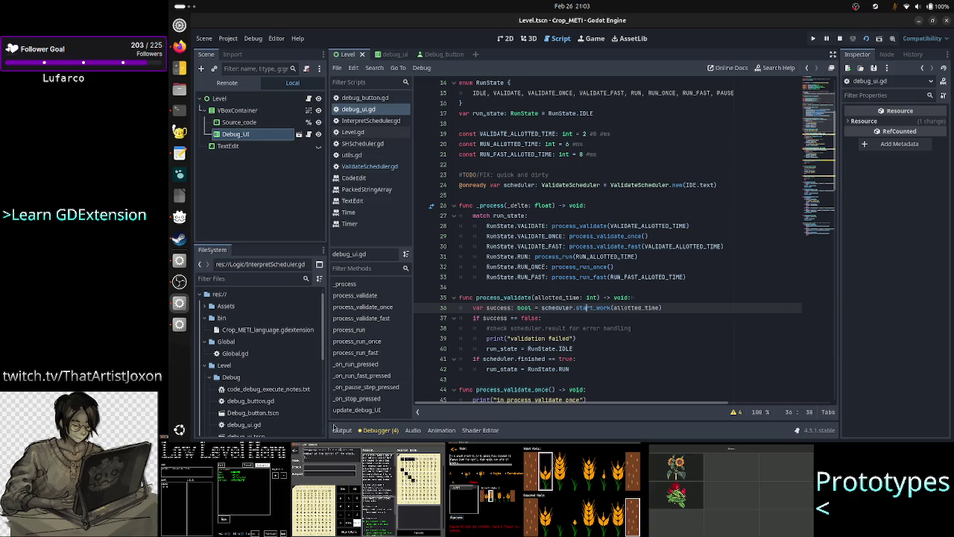
click(341, 430)
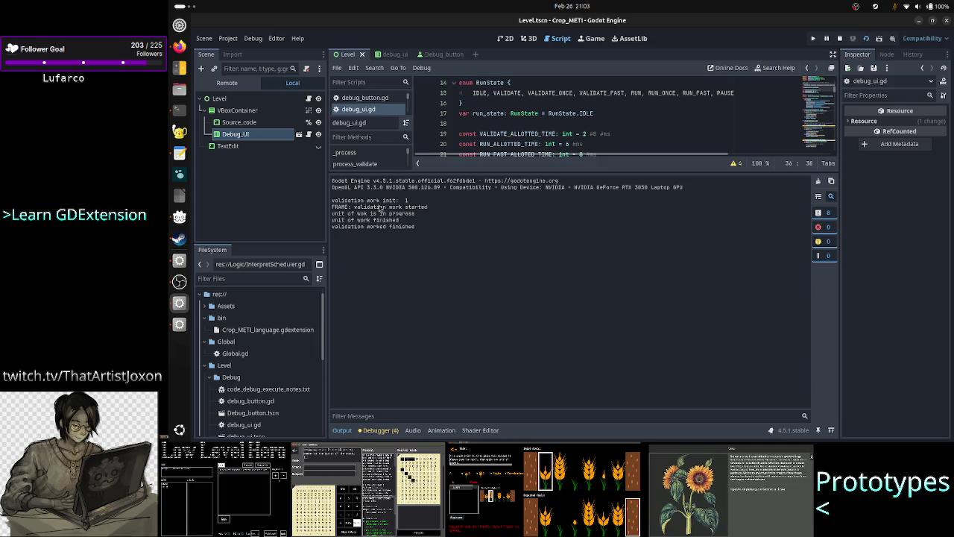
Select the validation work init log line, then collapse the Output panel and scroll down the script.
triple_click(429, 200)
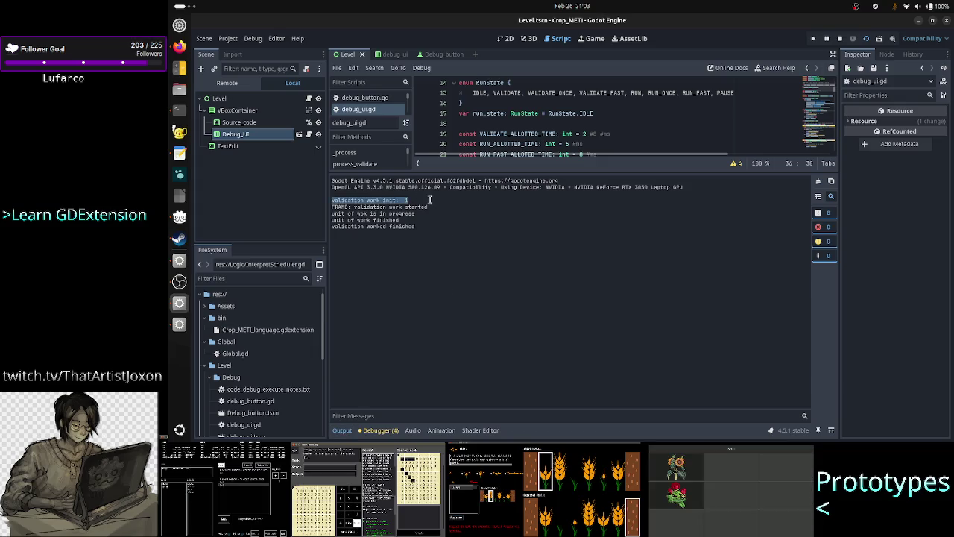
click(353, 432)
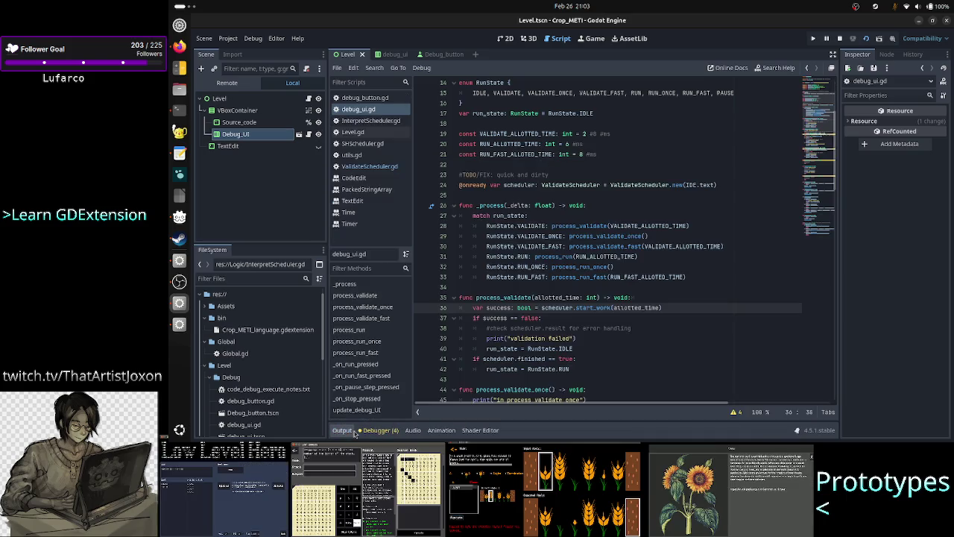
scroll(597, 327, down, 2)
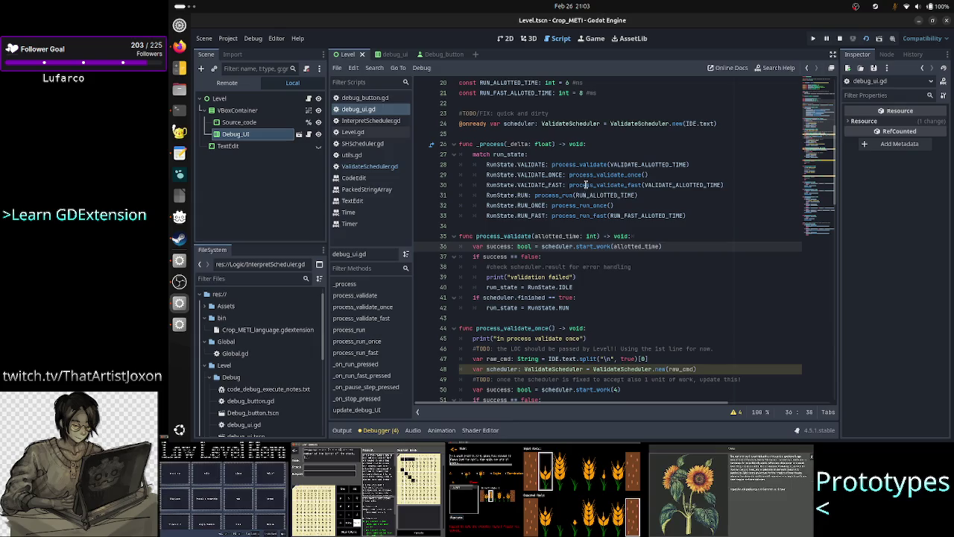
scroll(555, 239, down, 11)
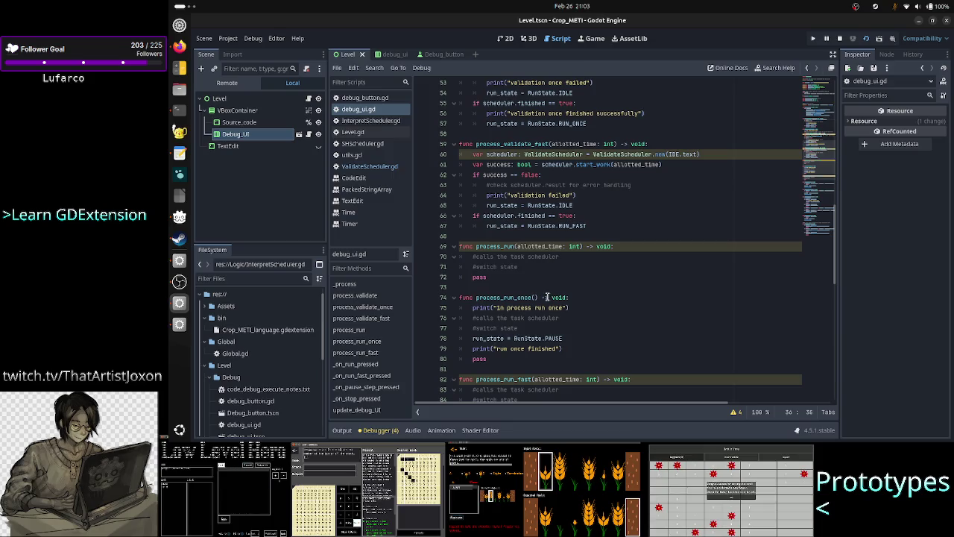
scroll(548, 299, down, 3)
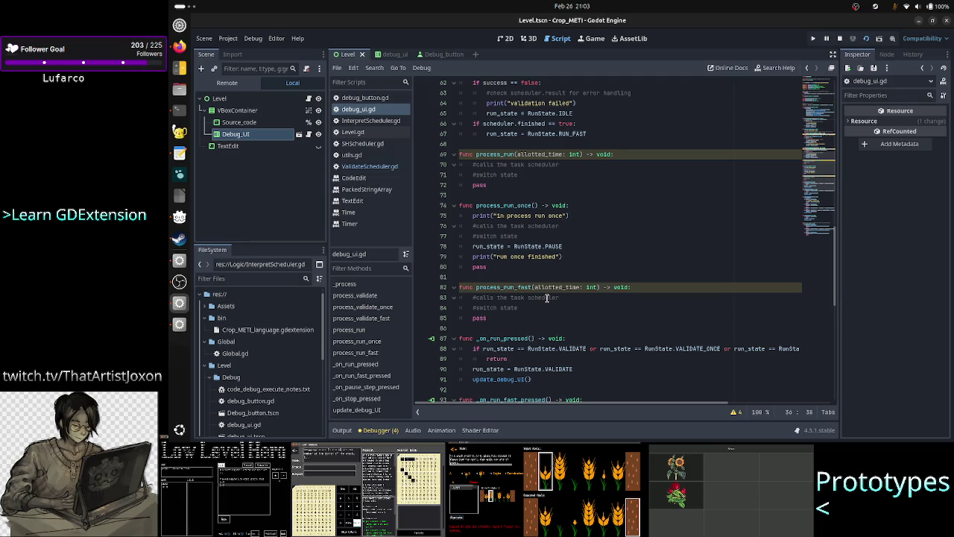
scroll(547, 298, down, 2)
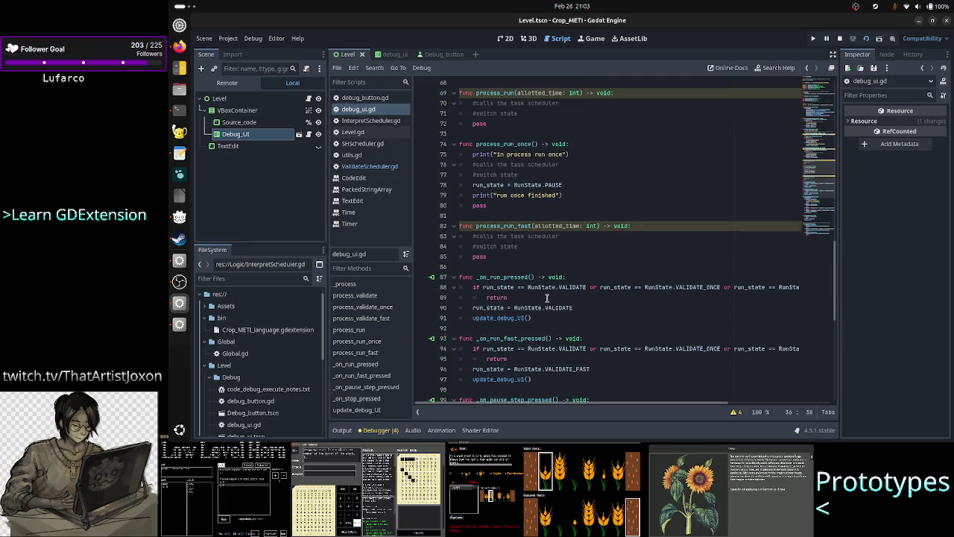
Highlight the VALIDATE state's uses and scroll back up to process_validate and the scheduler's IDE.text argument.
double_click(562, 307)
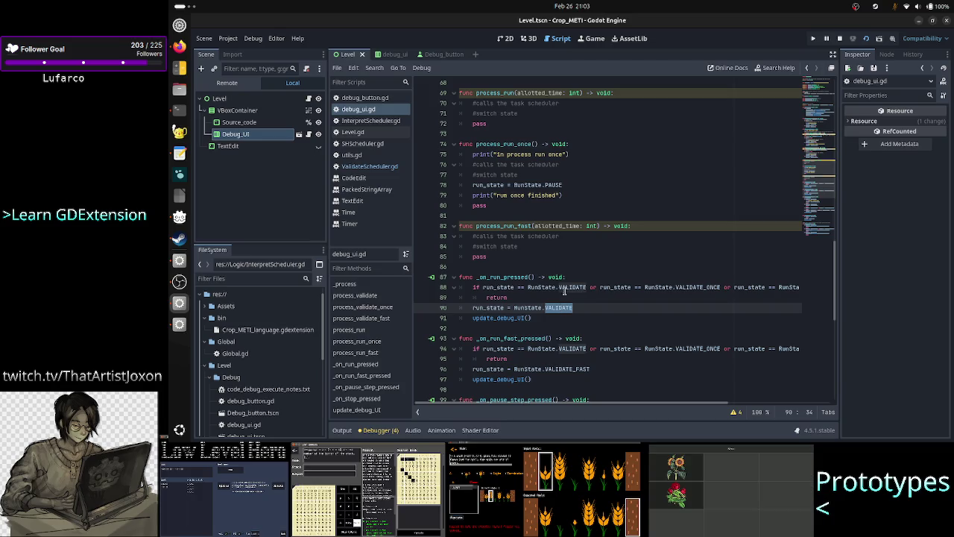
scroll(578, 246, up, 10)
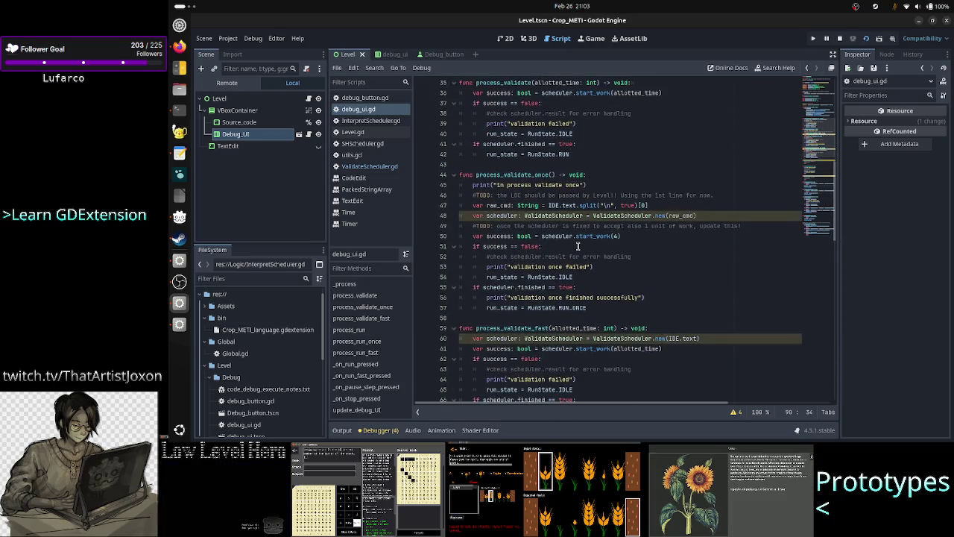
scroll(578, 246, up, 2)
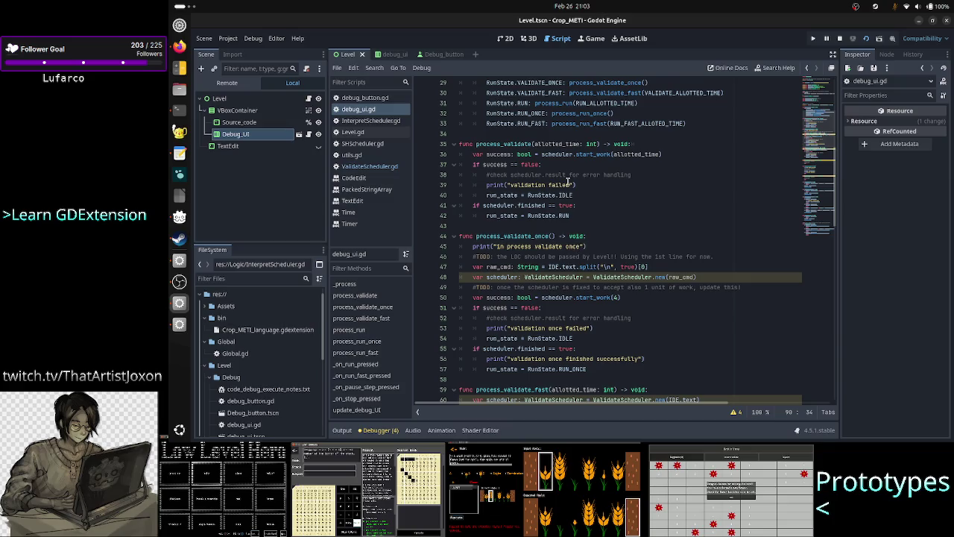
scroll(569, 182, up, 1)
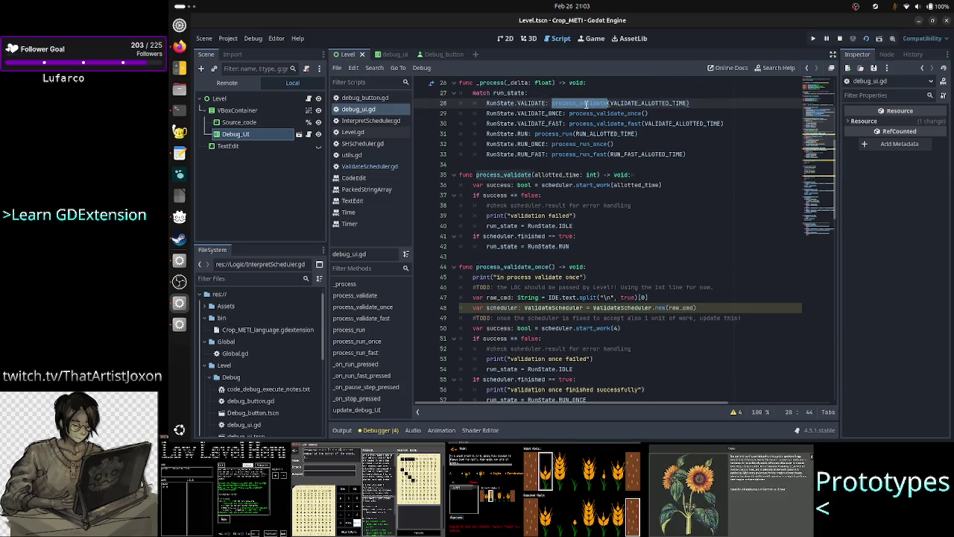
click(509, 170)
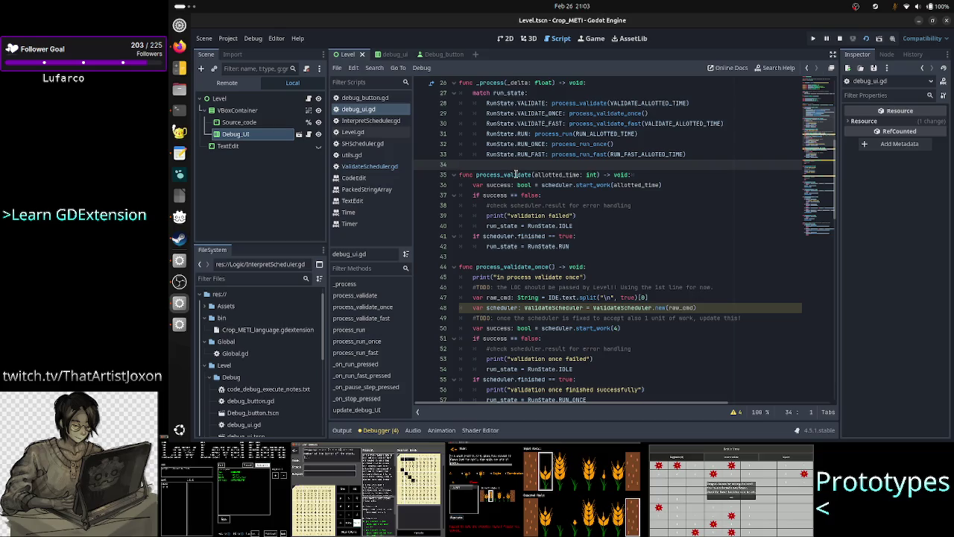
double_click(514, 174)
scroll(566, 221, up, 4)
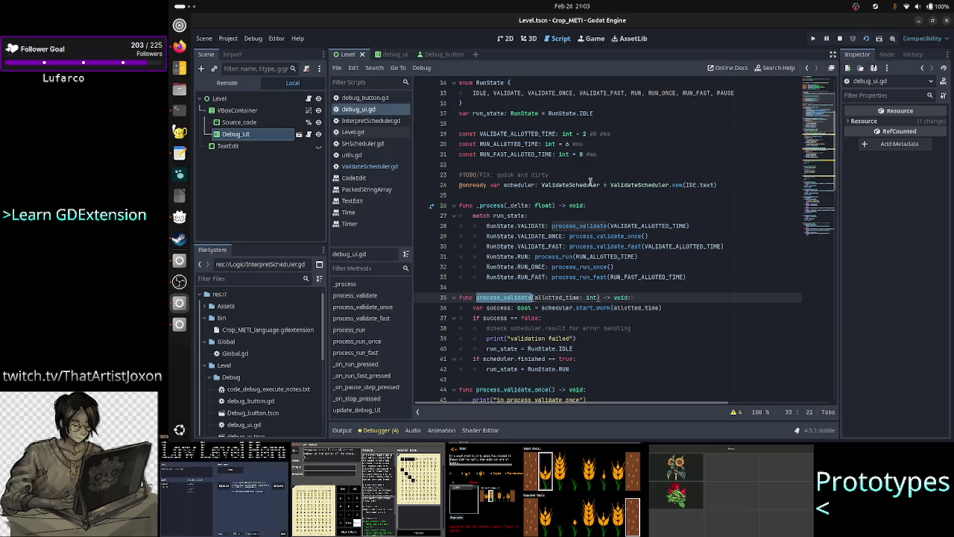
double_click(706, 184)
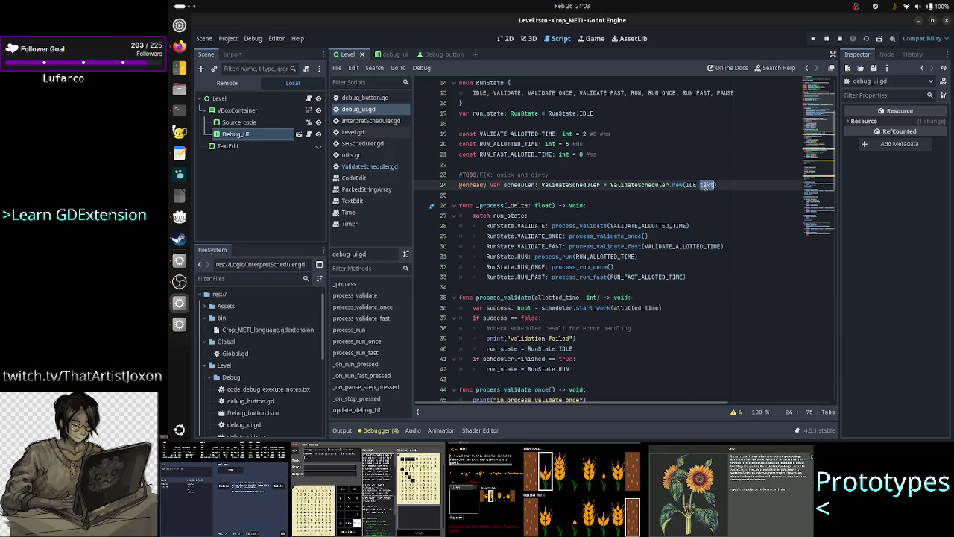
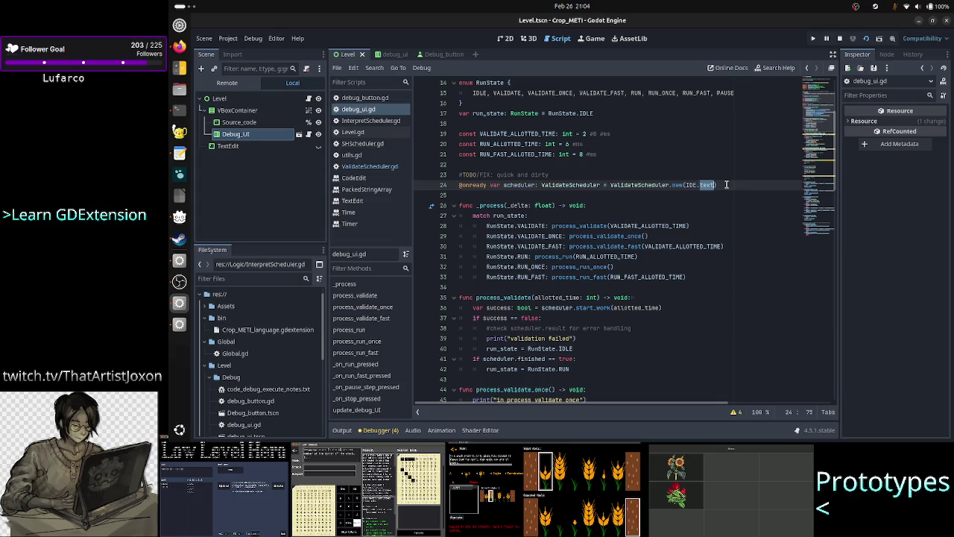
Delete the '= ValidateScheduler.new(IDE.text)' initializer from the scheduler declaration on line 24.
click(726, 184)
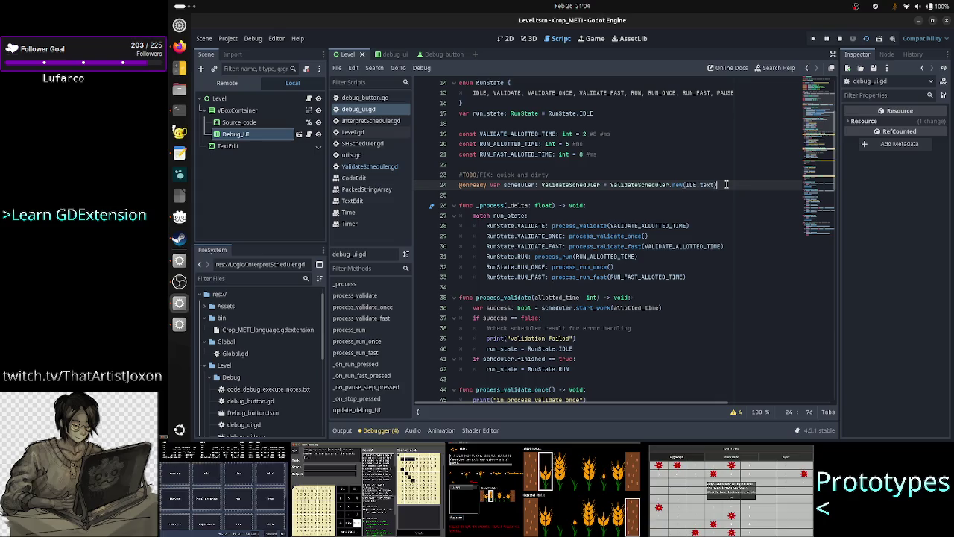
key(shift+Left)
key(shift+Left)
key(shift+Left)
key(ctrl+c)
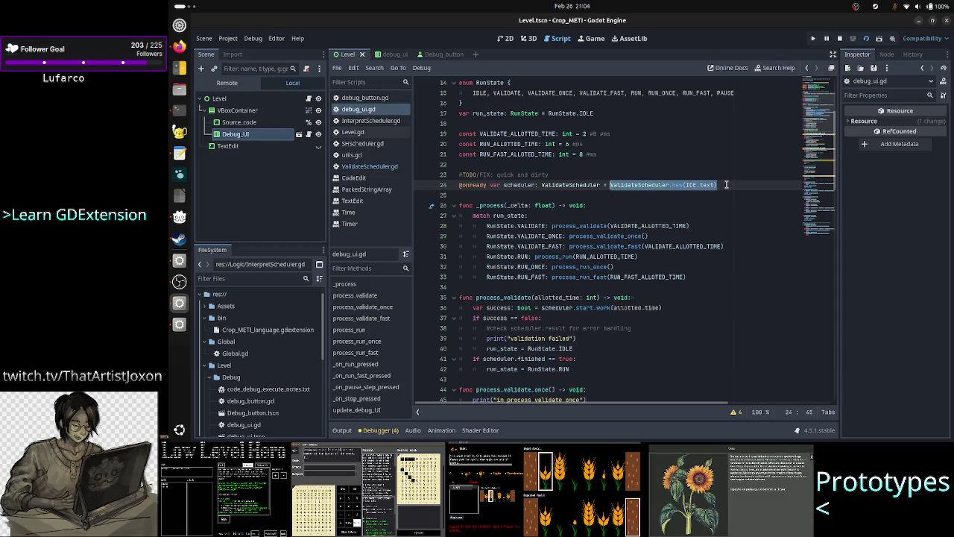
key(BackSpace)
key(BackSpace)
key(BackSpace)
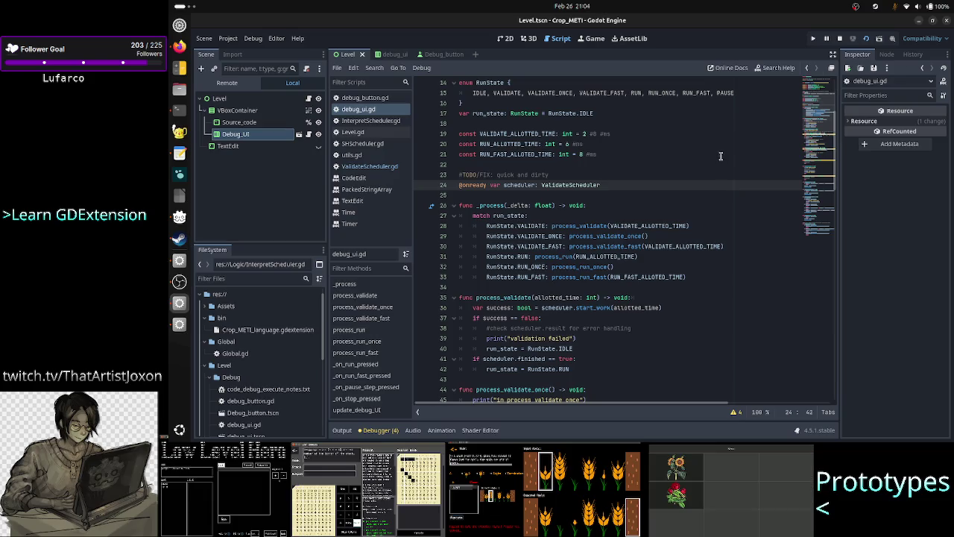
Add a '#quick and dirty' comment line after the return in _on_run_pressed.
scroll(720, 156, down, 10)
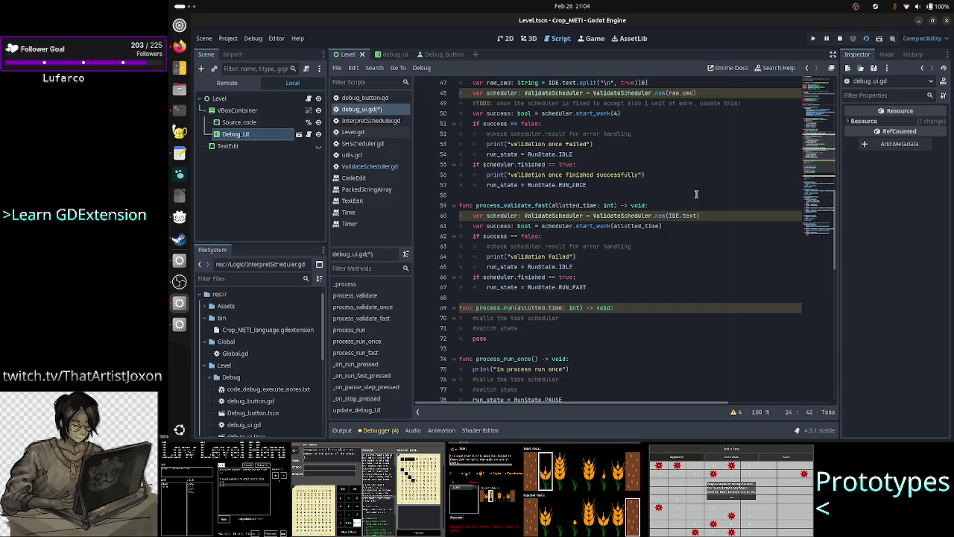
scroll(696, 194, down, 4)
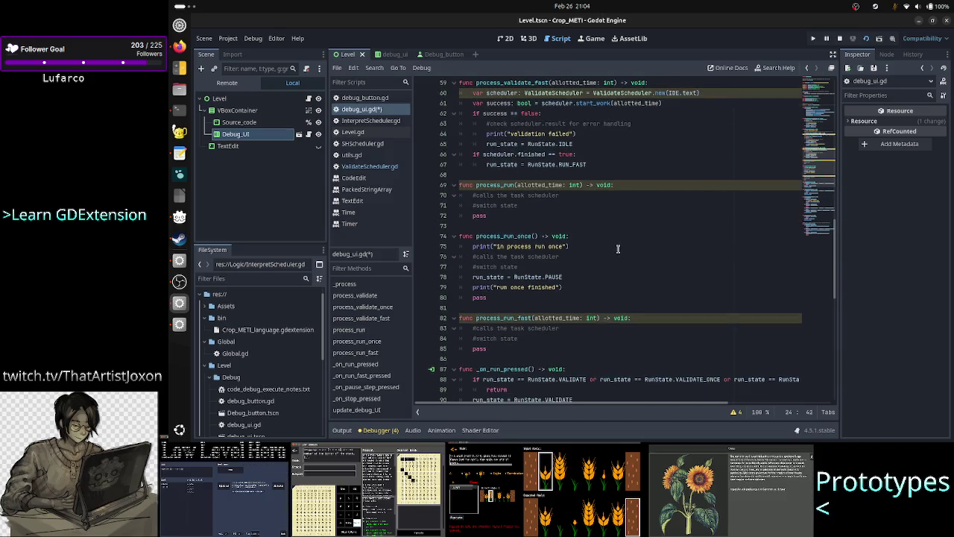
scroll(570, 270, down, 7)
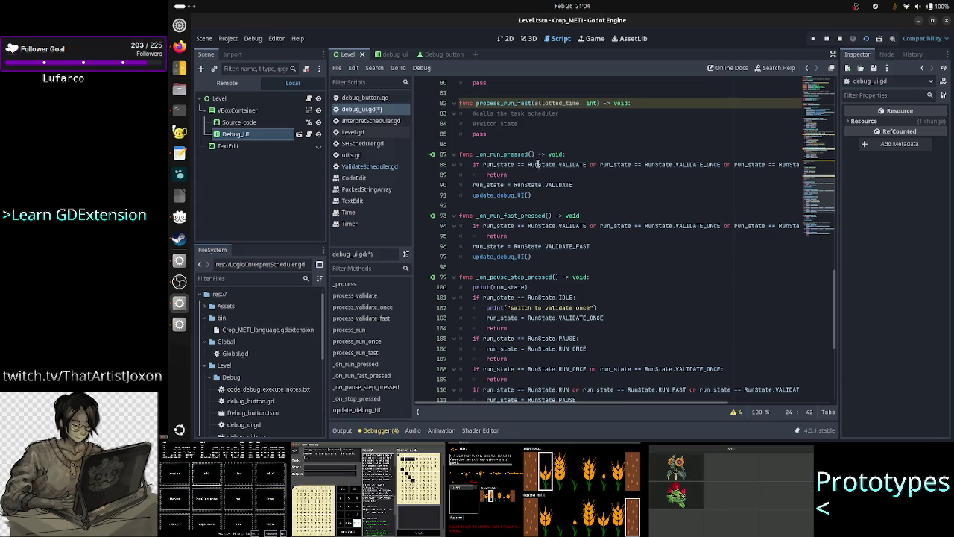
click(568, 177)
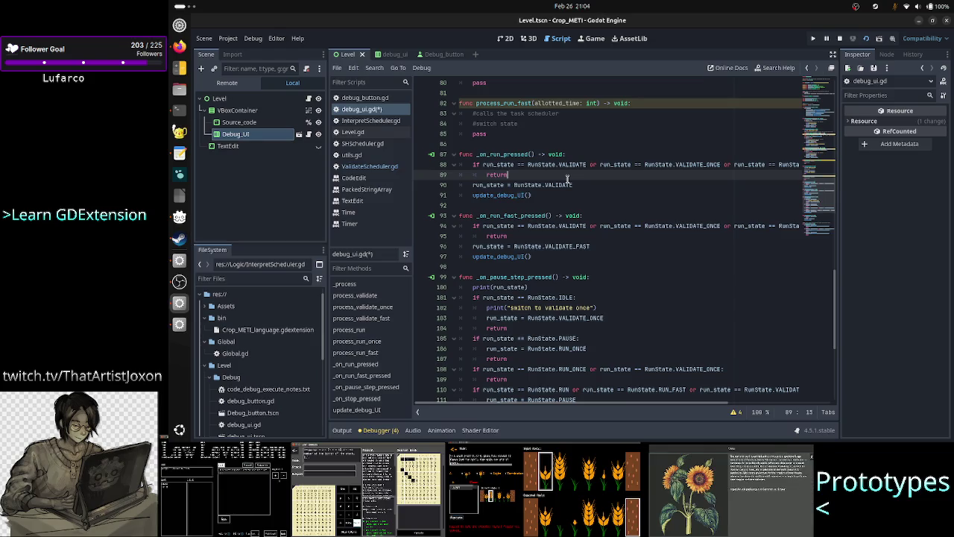
key(Return)
key(BackSpace)
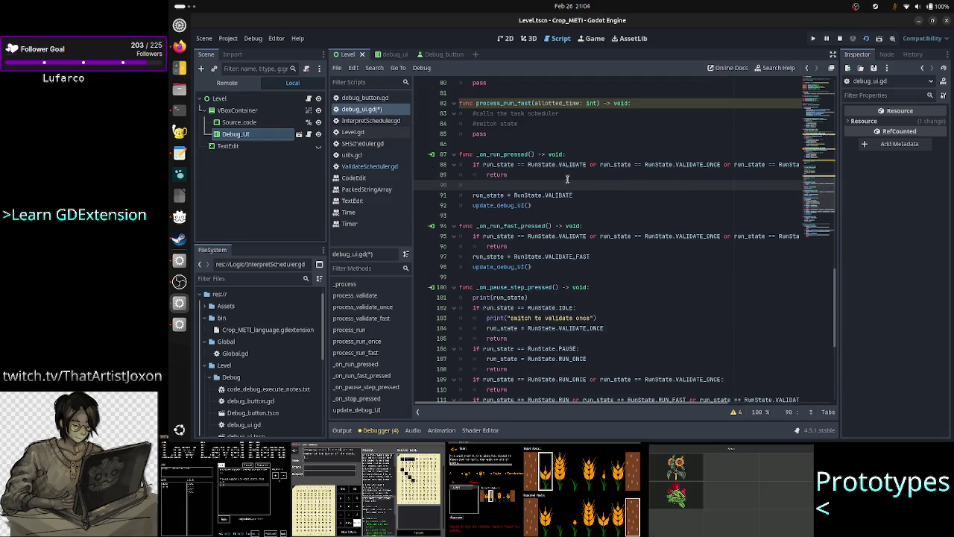
text(que)
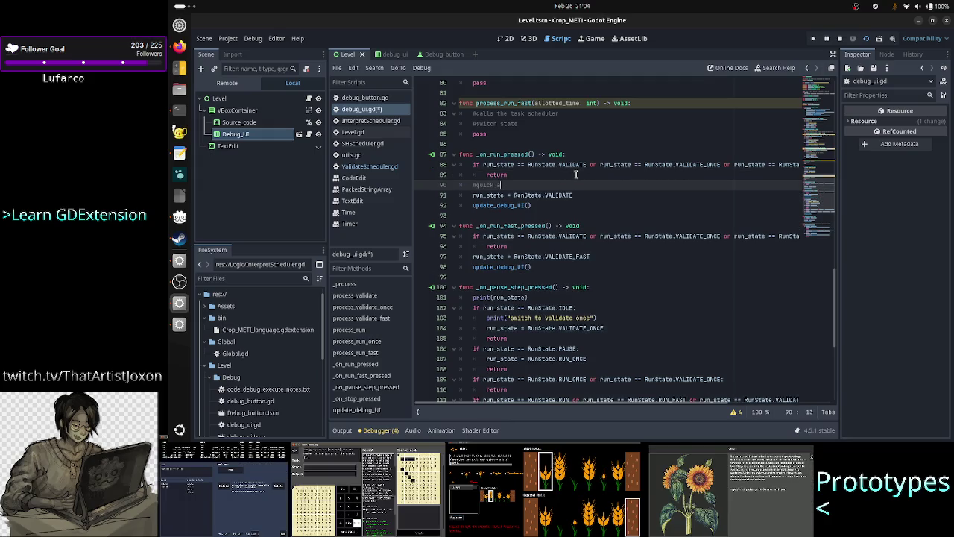
text(irty)
key(Return)
Add 'scheduler = ValidateScheduler.new(IDE.text)' on the line below the comment.
key(ctrl+v)
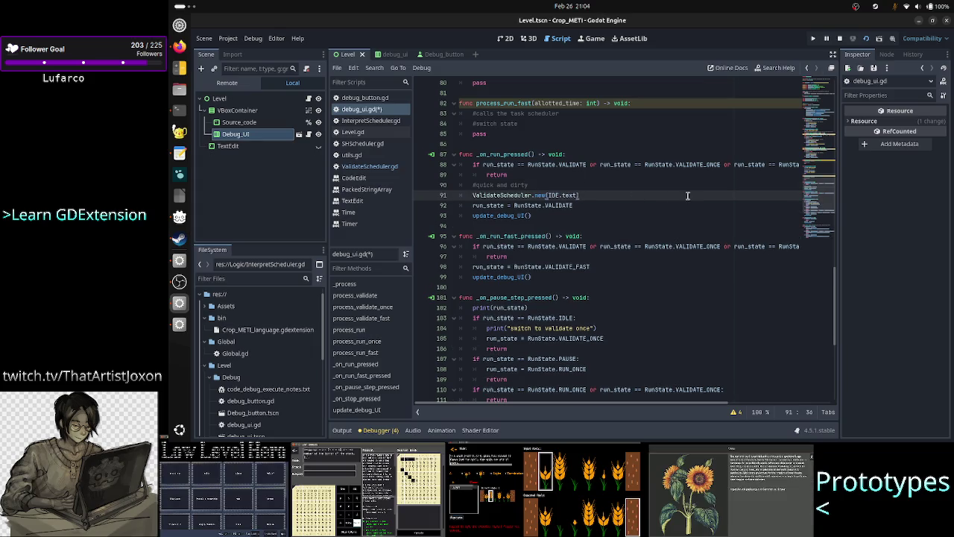
key(Home)
key(Home)
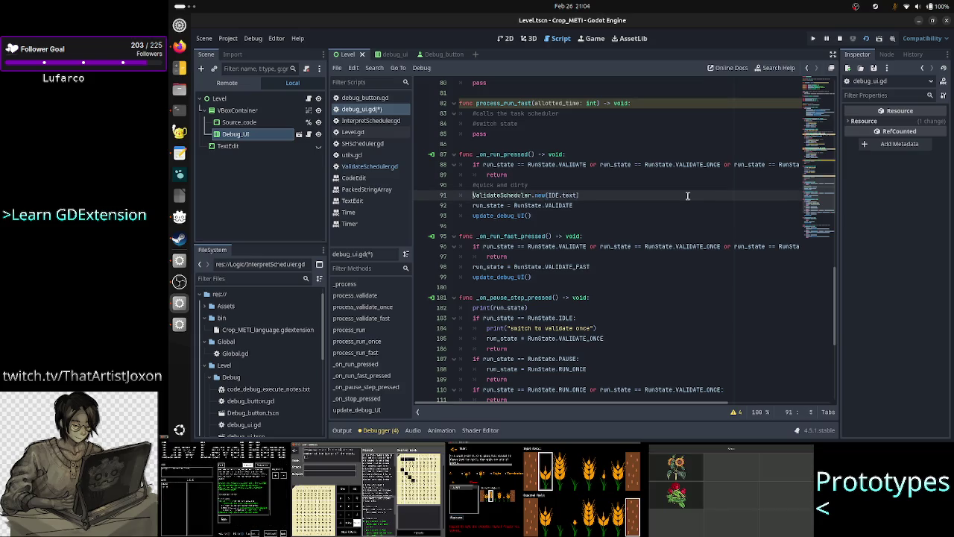
text(scheduler =)
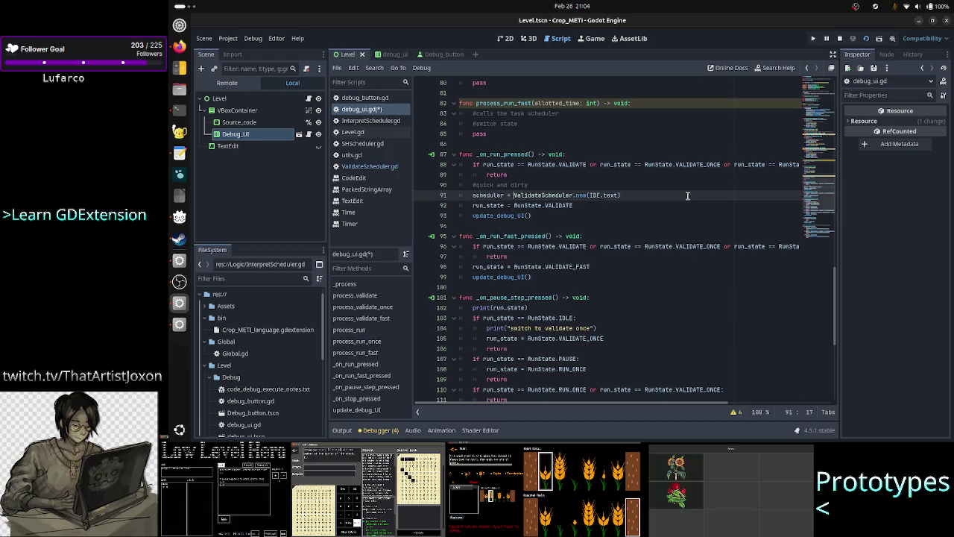
scroll(635, 194, up, 20)
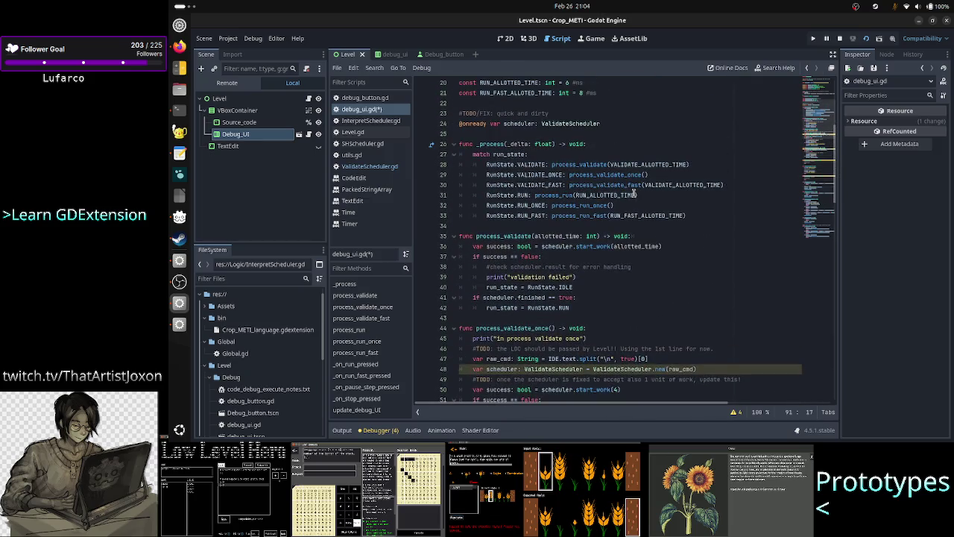
scroll(634, 194, down, 16)
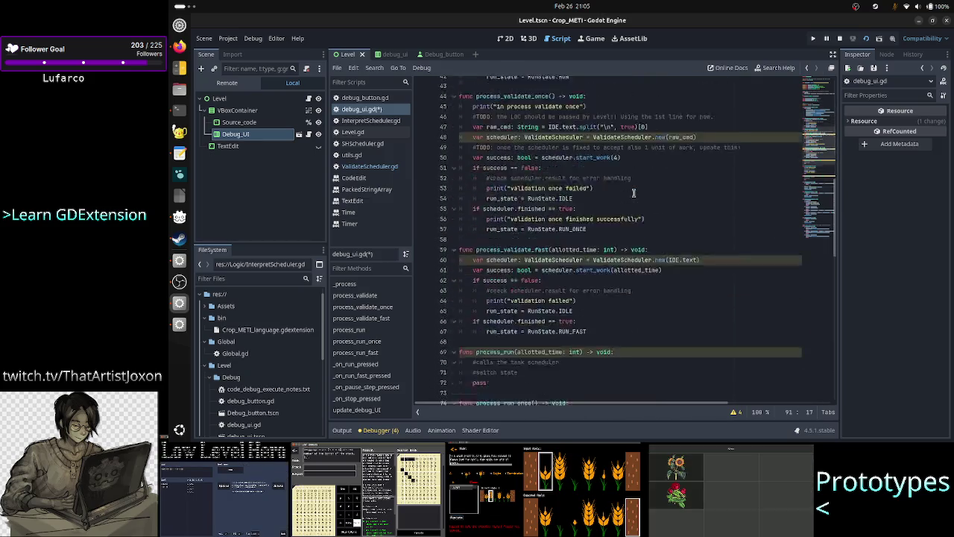
scroll(634, 193, up, 18)
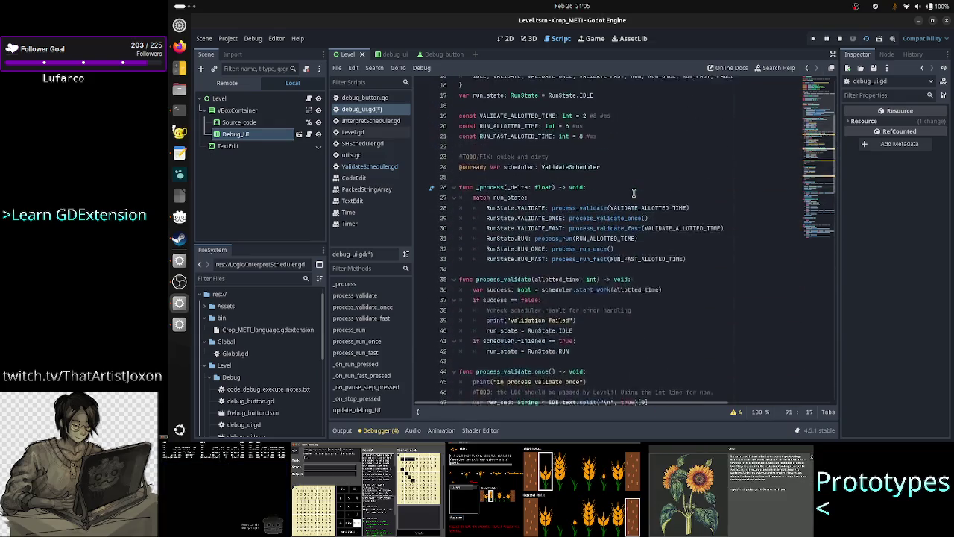
scroll(633, 193, down, 1)
scroll(635, 193, down, 17)
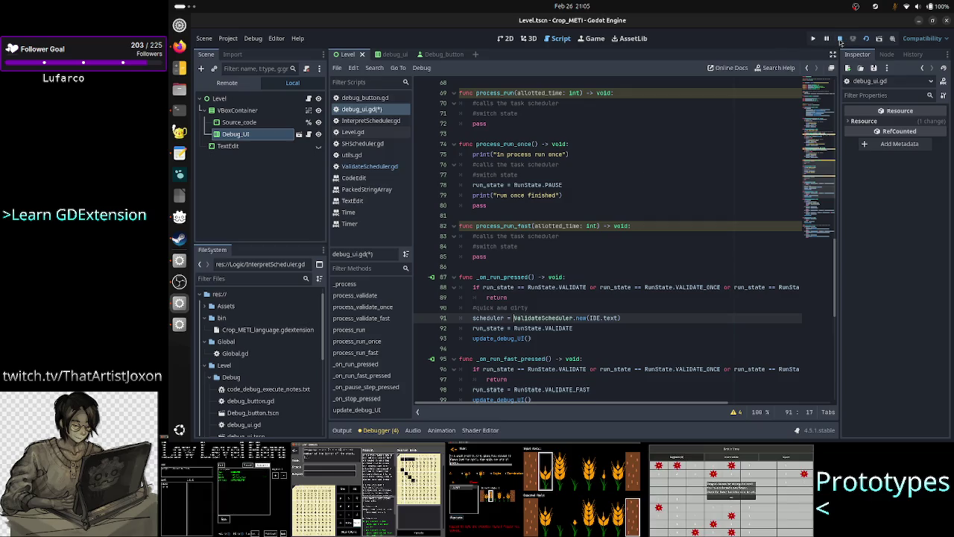
Stop the running game, clear the Output log and launch the game again.
click(840, 41)
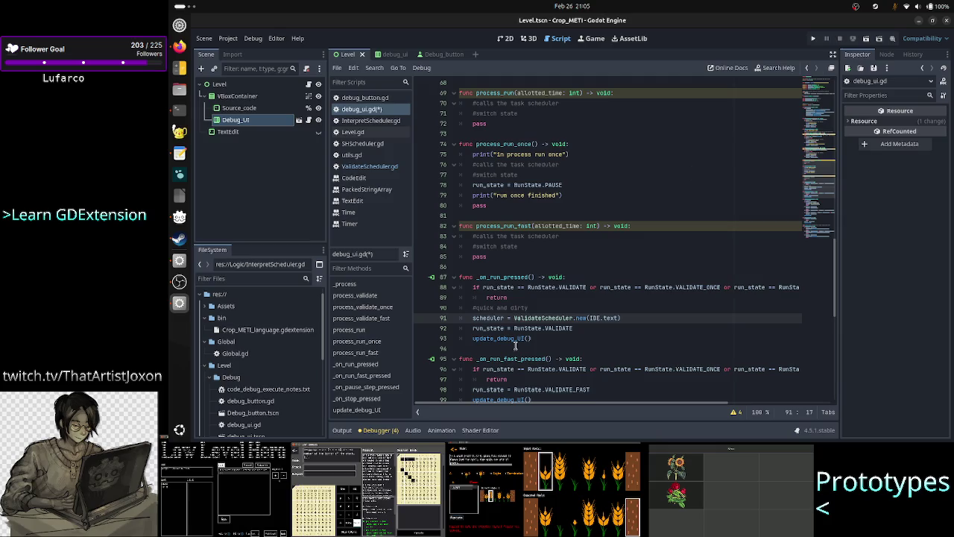
click(342, 431)
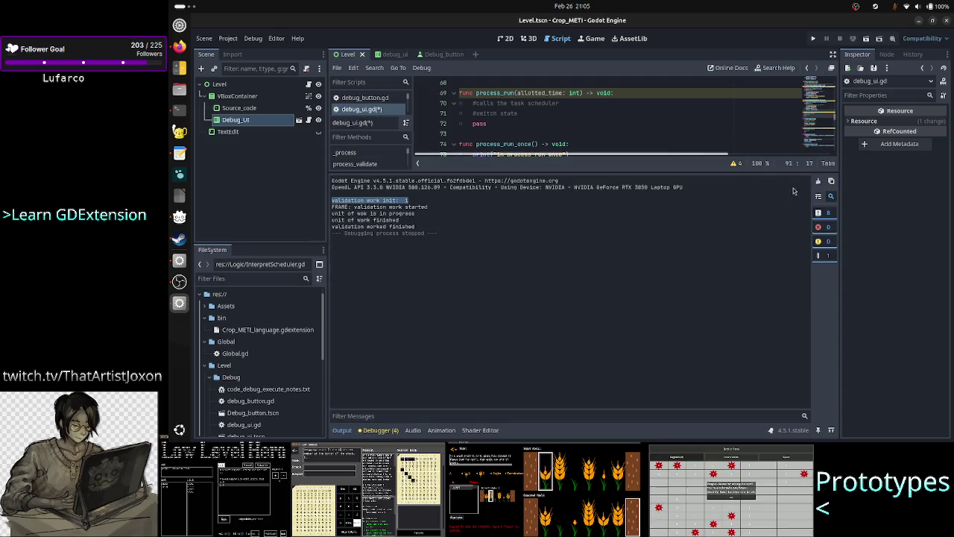
click(818, 180)
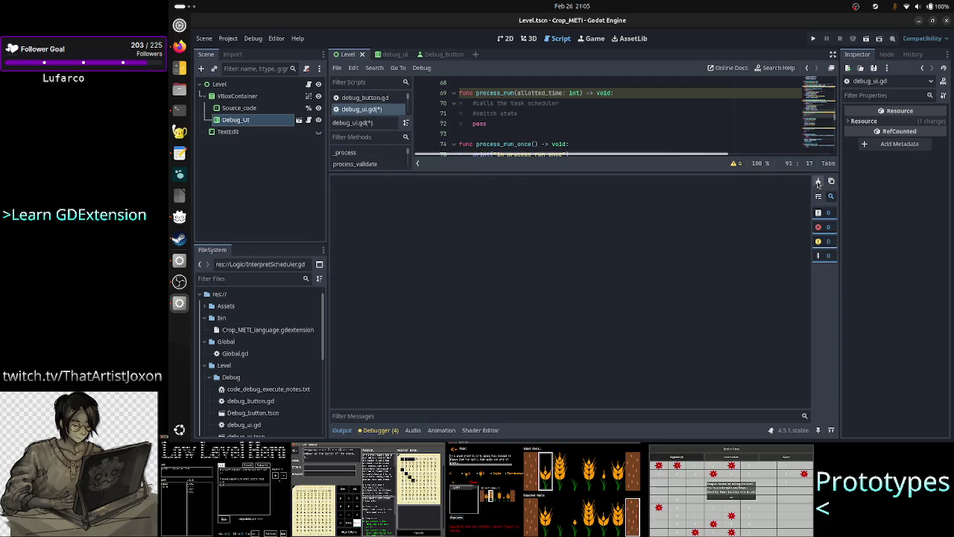
click(866, 40)
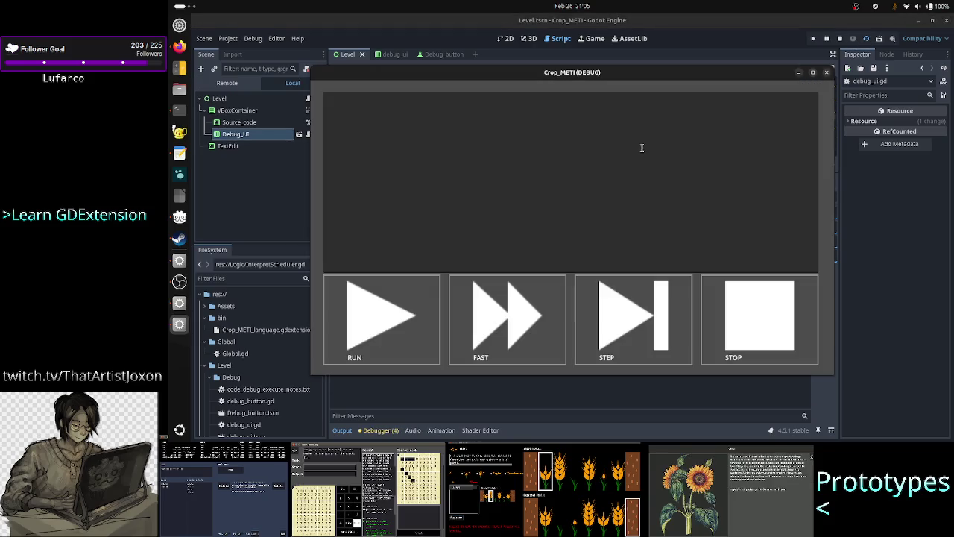
Copy all A23RT lines from the text editor into the game and run validation.
key(F8)
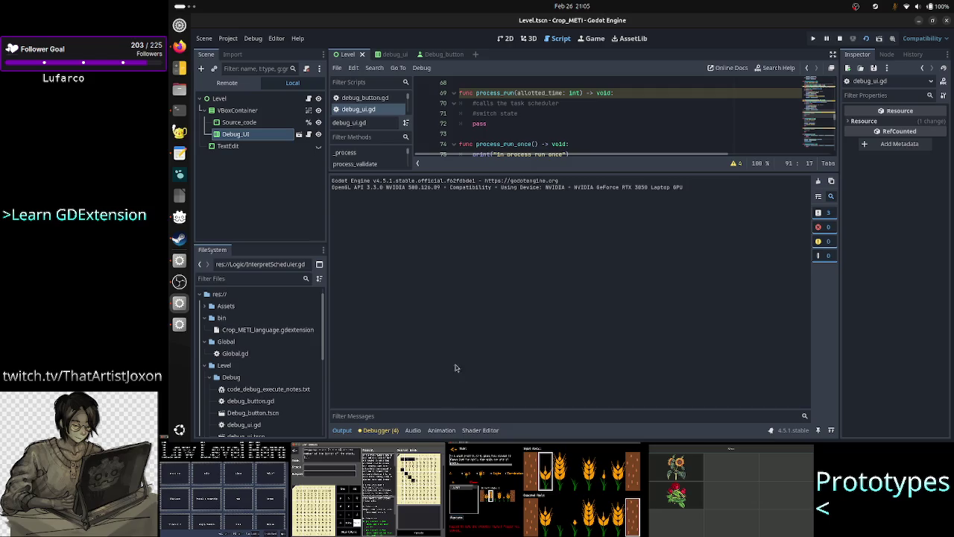
key(alt+Tab)
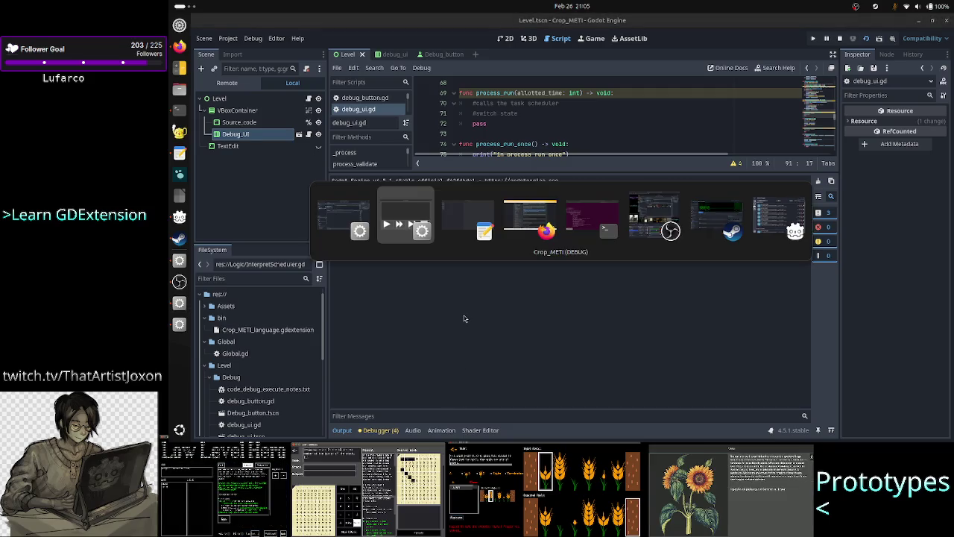
key(alt+Tab)
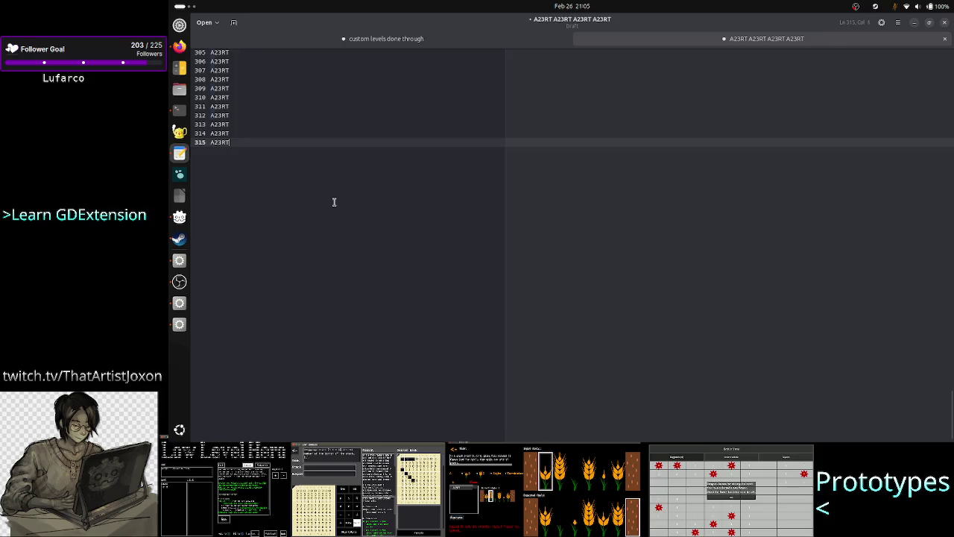
key(ctrl+a)
key(alt+Tab)
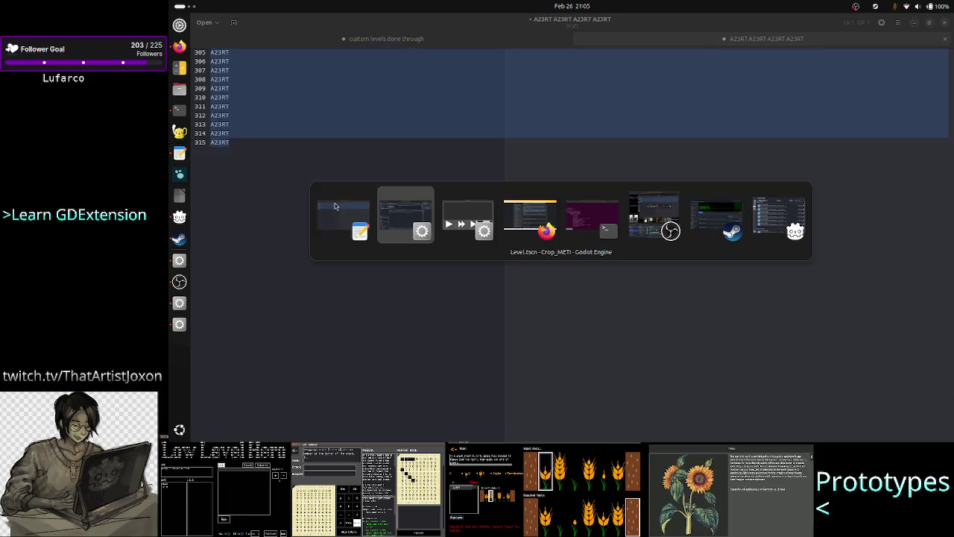
key(alt+Tab)
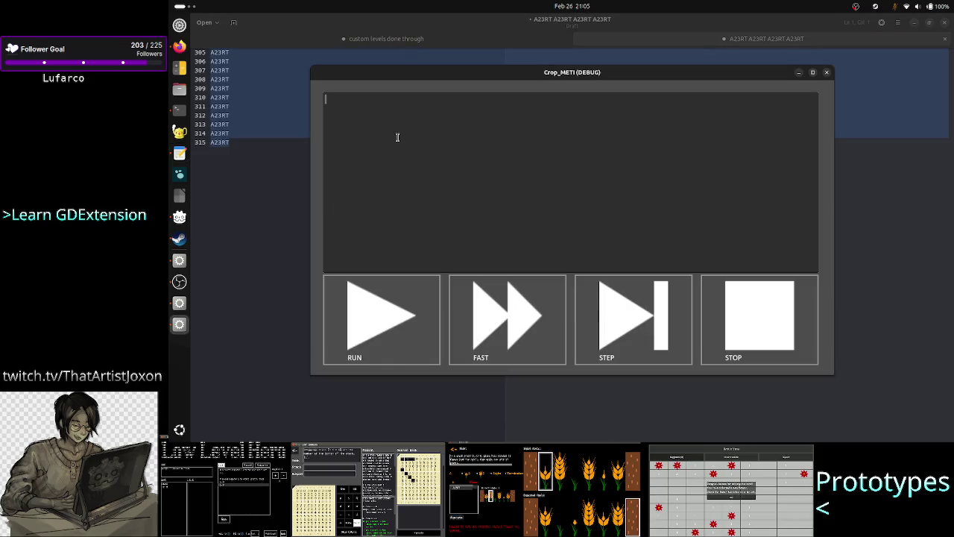
key(ctrl+v)
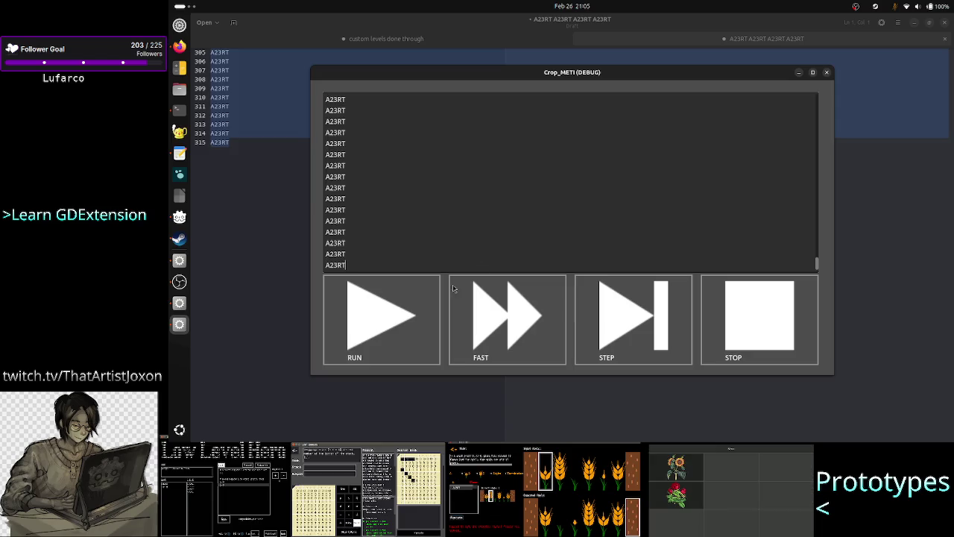
click(406, 313)
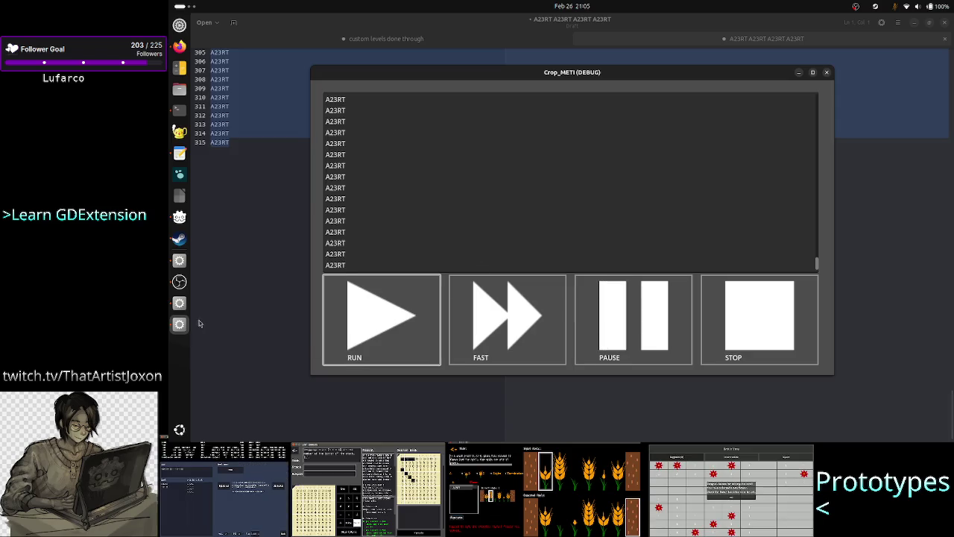
click(180, 305)
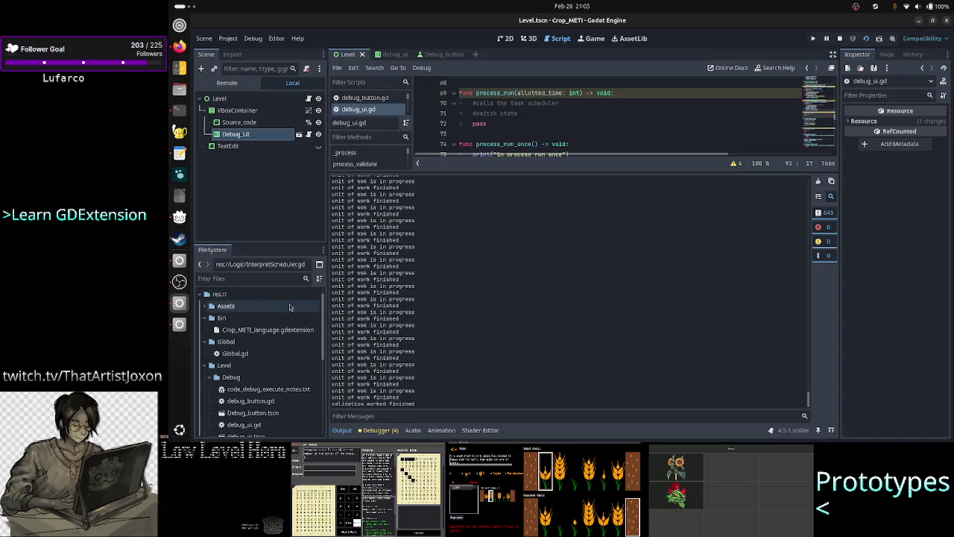
Select the validation work init count in the Output log.
scroll(493, 284, up, 10)
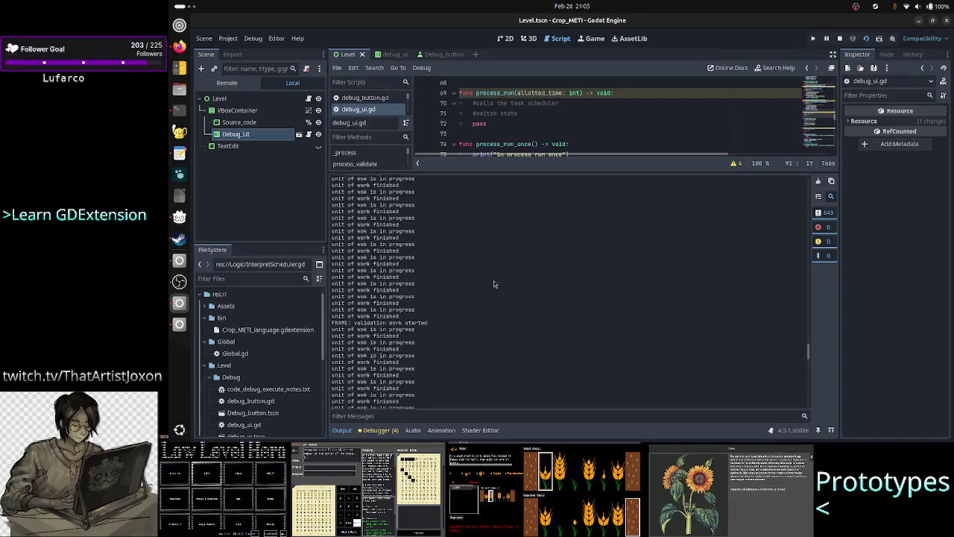
scroll(493, 283, up, 10)
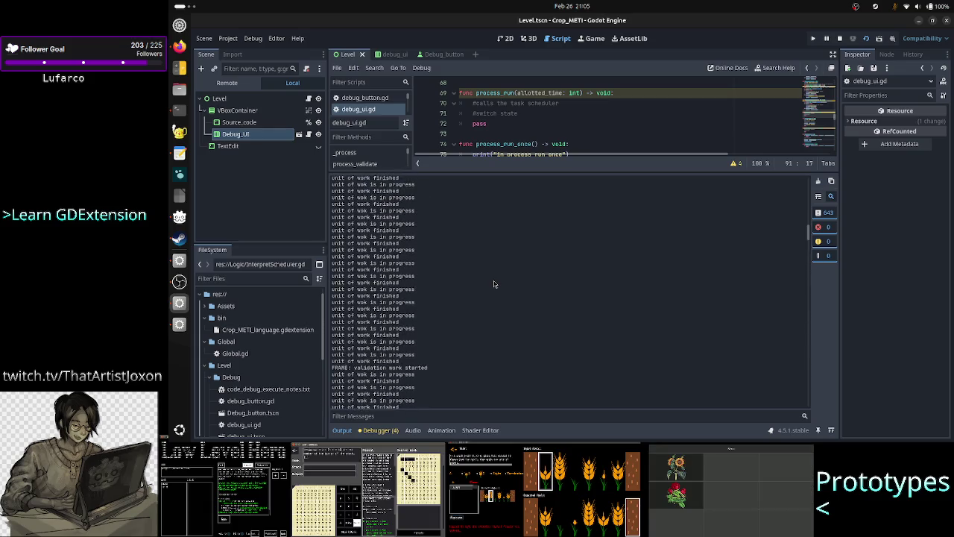
double_click(359, 201)
shift+click(419, 200)
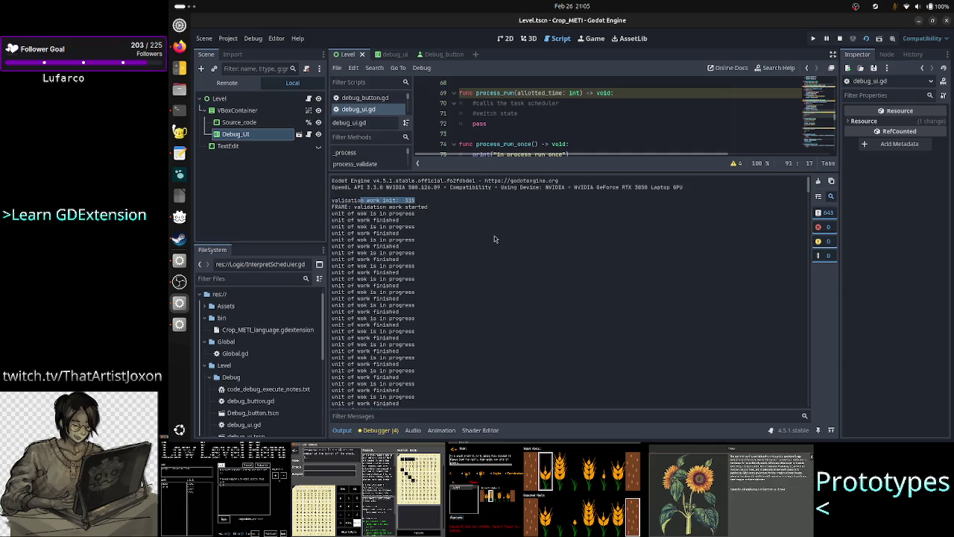
Check where the A23RT list ends in the text editor and return to Godot.
key(alt+Tab)
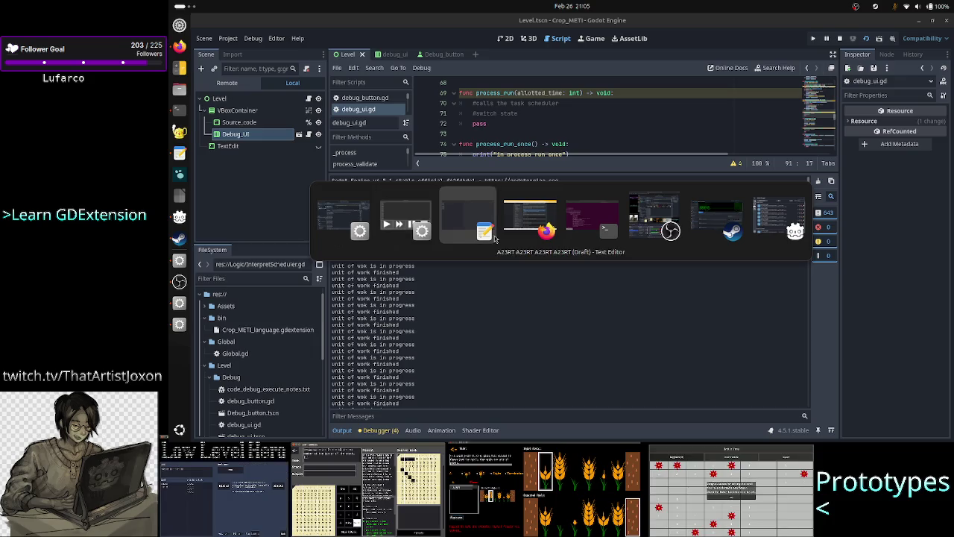
click(492, 235)
click(258, 141)
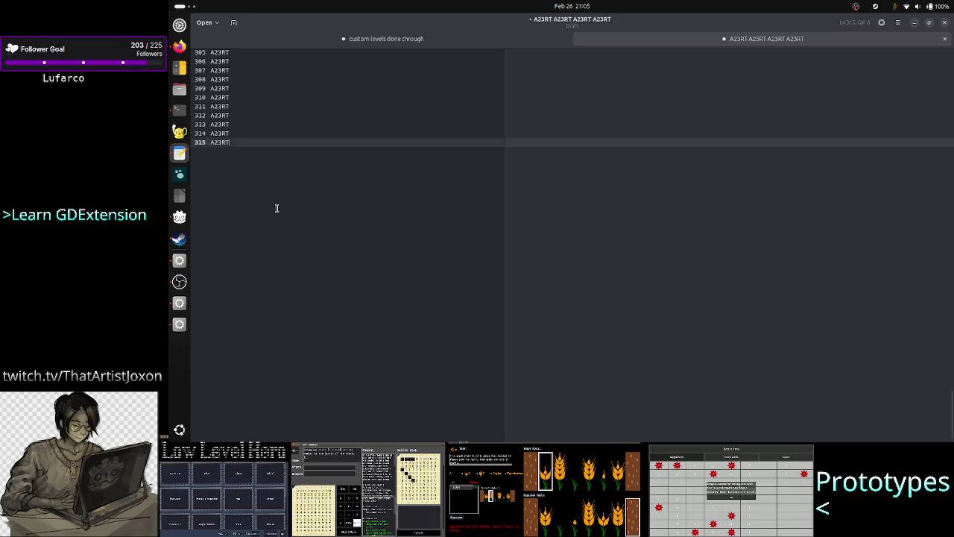
key(alt+Tab)
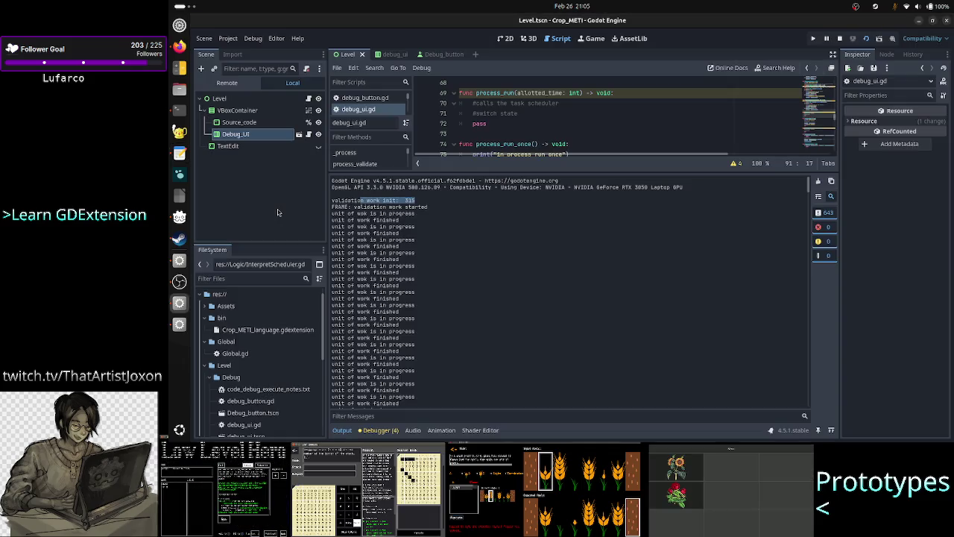
Select the first 'FRAME: validation work started' line and its block of unit-of-work lines.
double_click(341, 207)
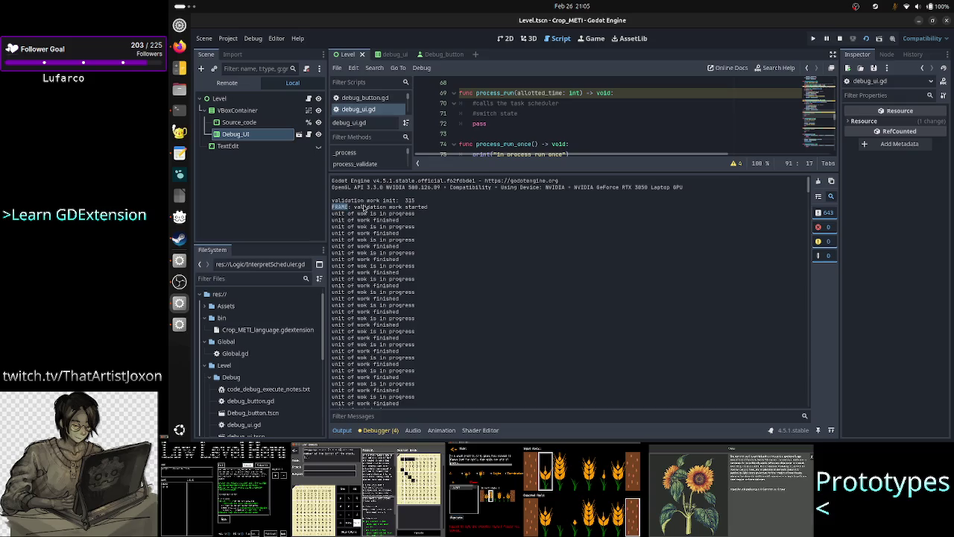
drag(363, 208, 426, 208)
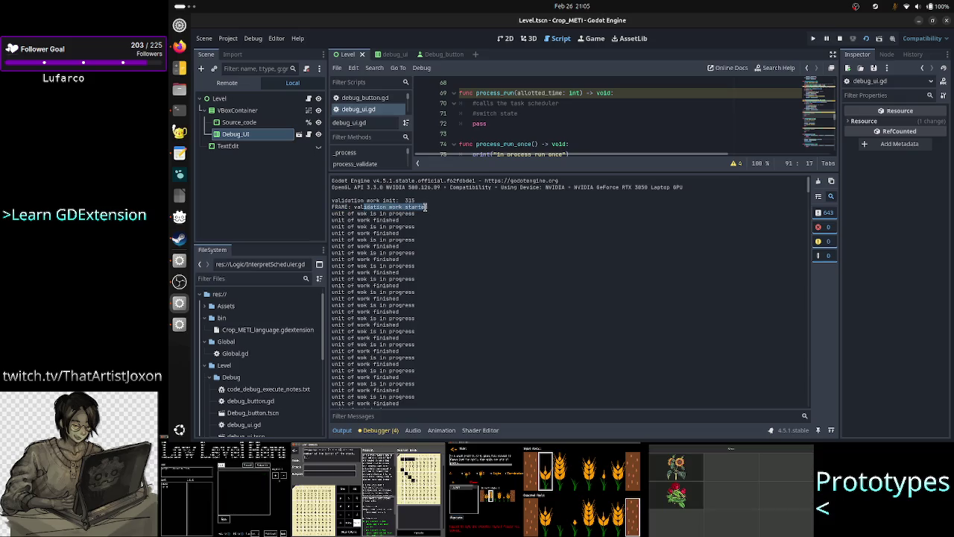
mouse_move(338, 214)
mouse_down()
mouse_move(415, 239)
mouse_move(417, 400)
mouse_up()
scroll(589, 142, up, 5)
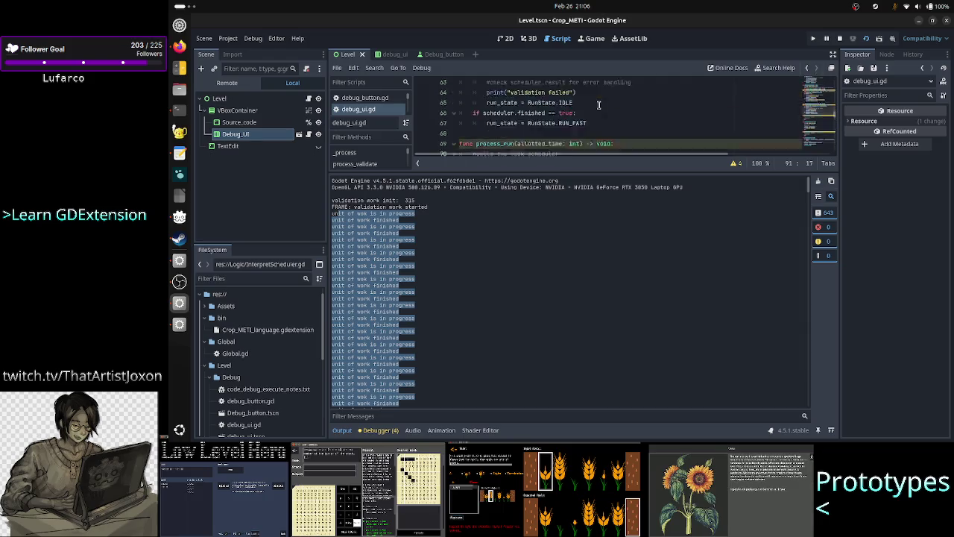
scroll(599, 104, up, 12)
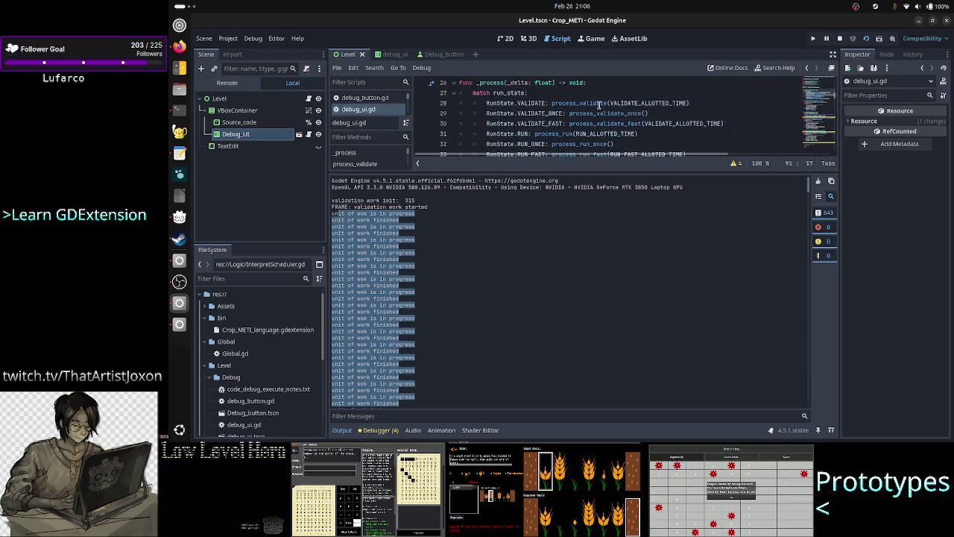
scroll(598, 104, down, 1)
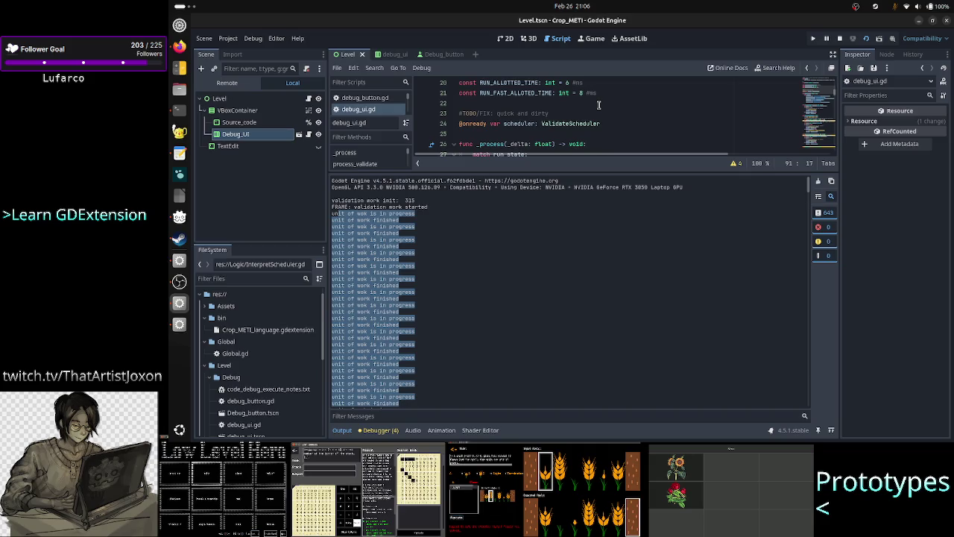
scroll(598, 104, up, 1)
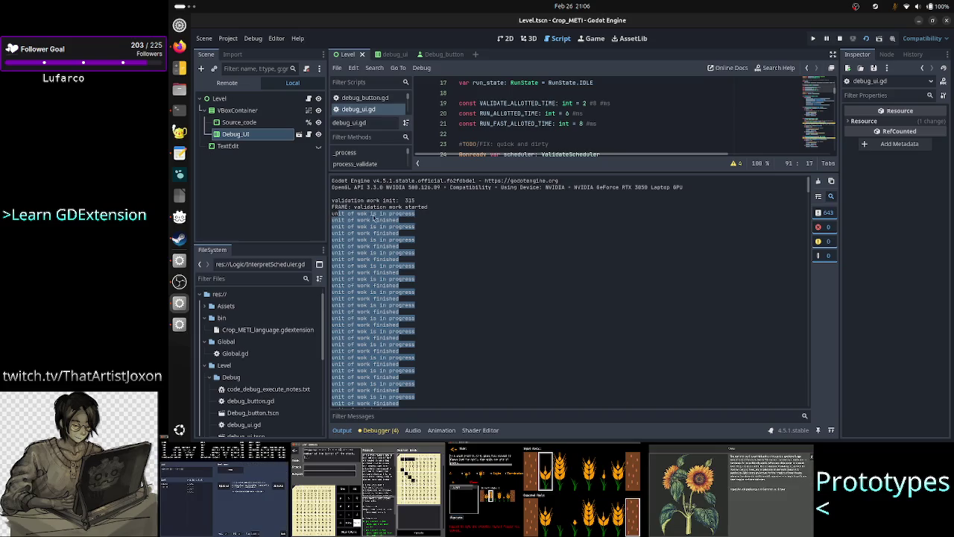
click(444, 263)
Select the work lines before the next FRAME entry, then re-run the project with F5.
scroll(630, 236, down, 5)
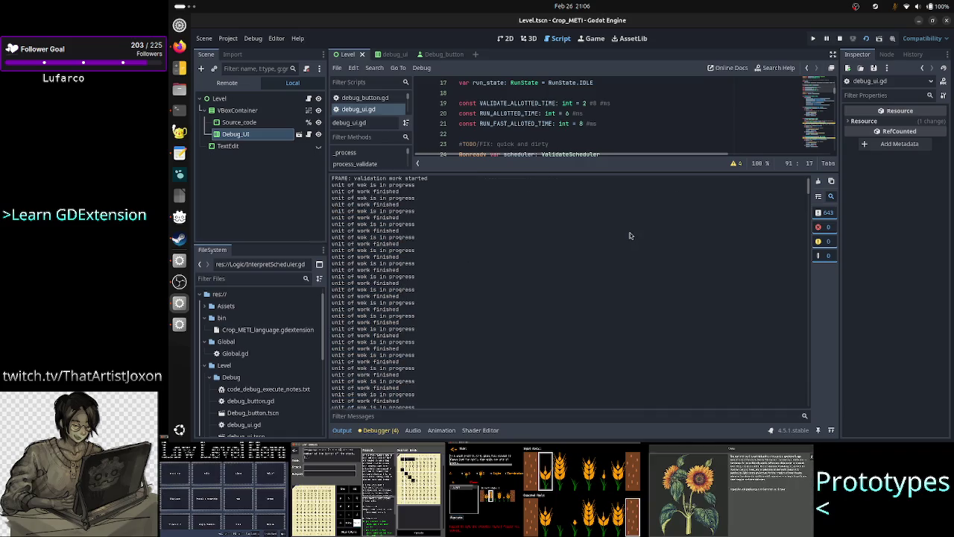
scroll(630, 235, down, 3)
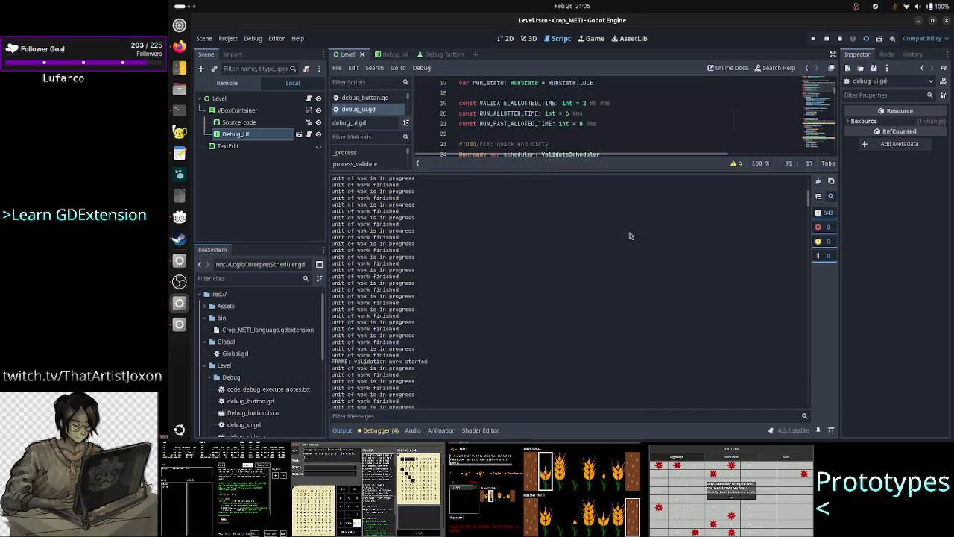
double_click(337, 363)
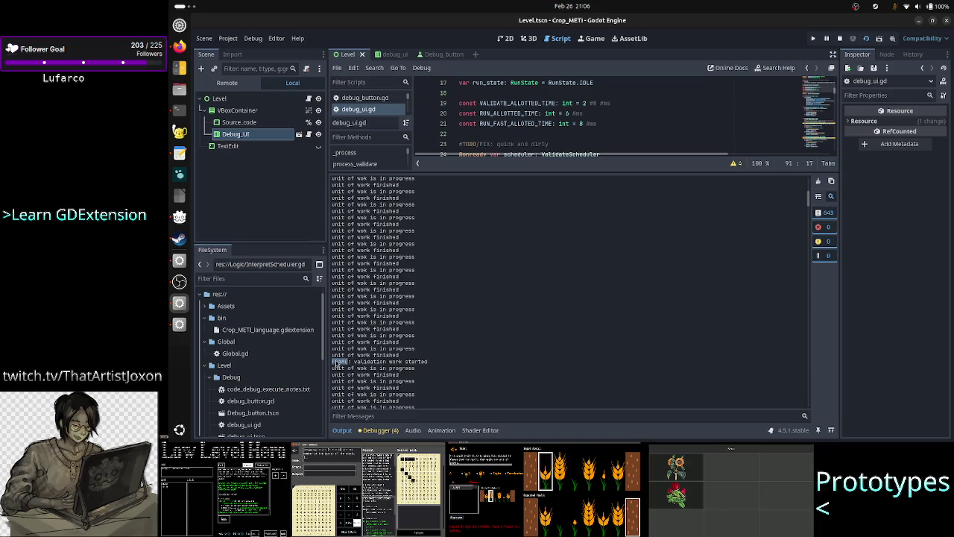
drag(354, 362, 436, 360)
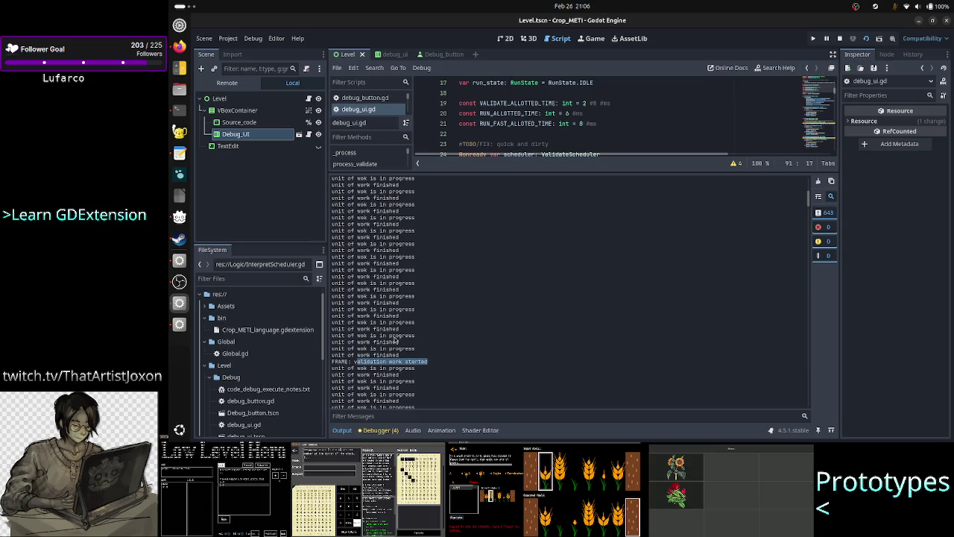
mouse_move(399, 357)
mouse_down()
mouse_move(356, 322)
mouse_move(322, 161)
mouse_move(320, 148)
mouse_move(347, 160)
mouse_move(354, 118)
mouse_move(382, 217)
mouse_up()
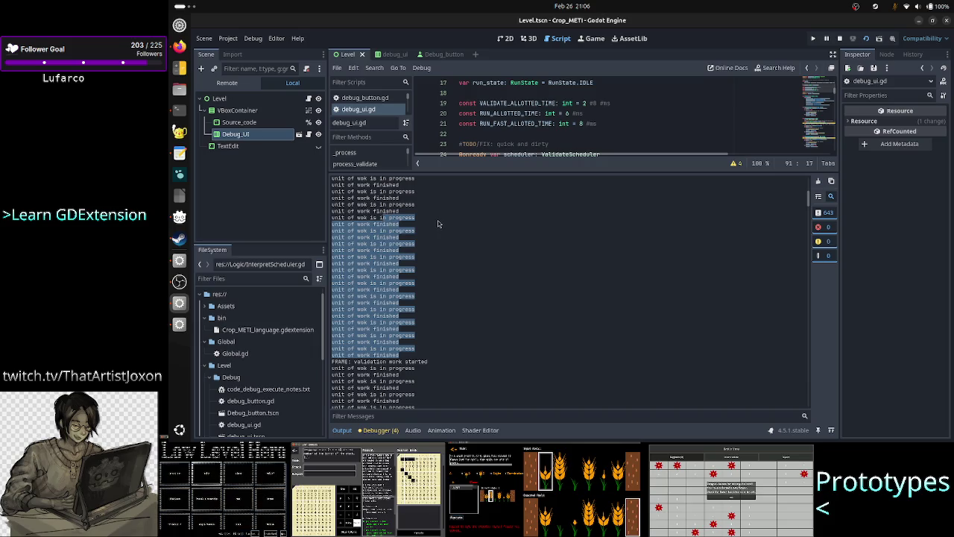
click(474, 214)
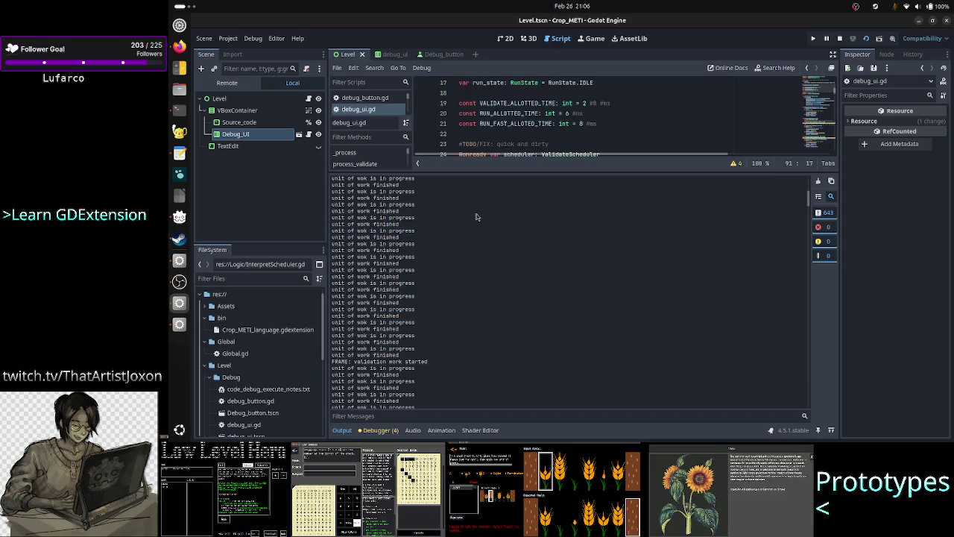
key(F5)
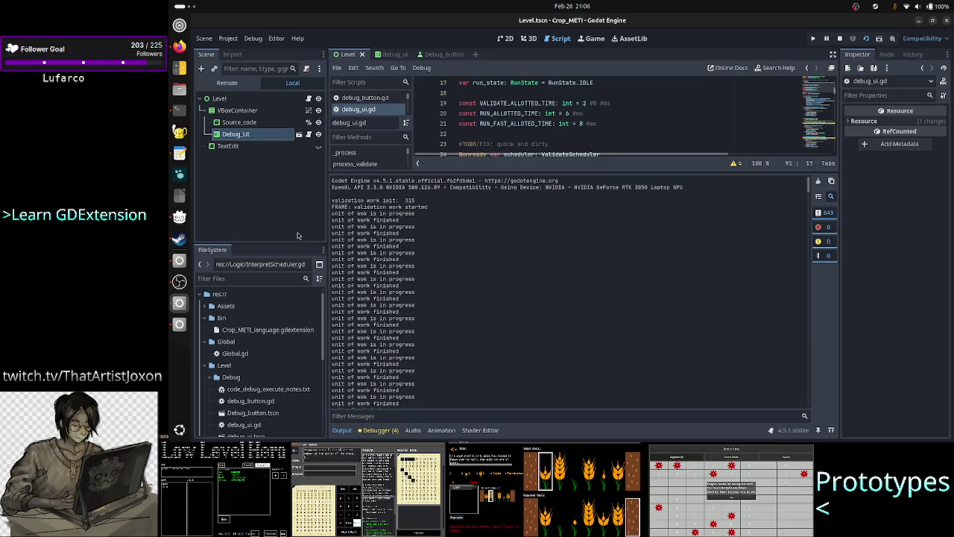
mouse_move(332, 214)
mouse_down()
mouse_move(415, 229)
mouse_move(437, 261)
mouse_move(430, 347)
mouse_move(444, 442)
mouse_move(443, 376)
mouse_move(435, 411)
mouse_move(436, 379)
mouse_move(415, 428)
mouse_move(421, 436)
mouse_move(423, 379)
mouse_move(414, 440)
mouse_move(431, 377)
mouse_move(436, 440)
mouse_move(432, 370)
mouse_move(430, 404)
mouse_up()
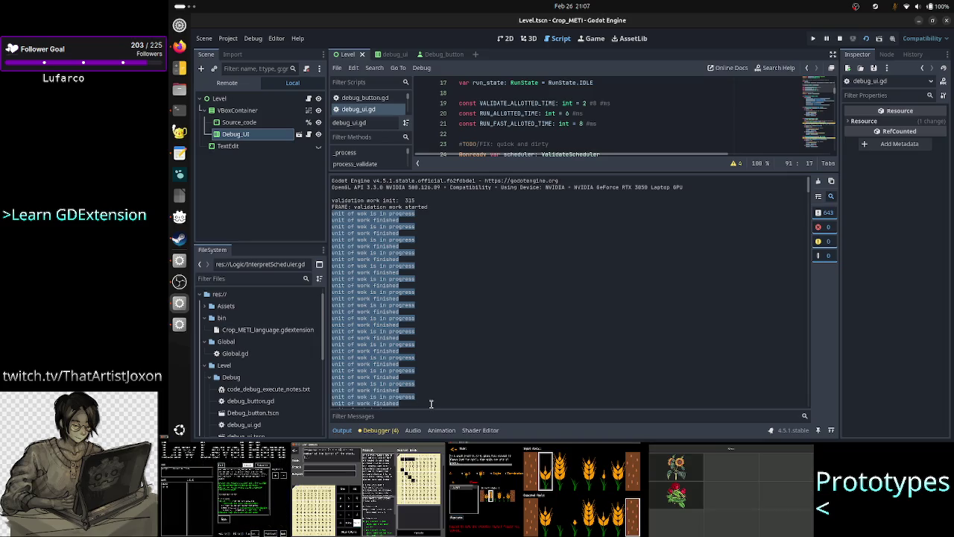
Select all of the new run's Output log and bring the text editor forward.
click(473, 351)
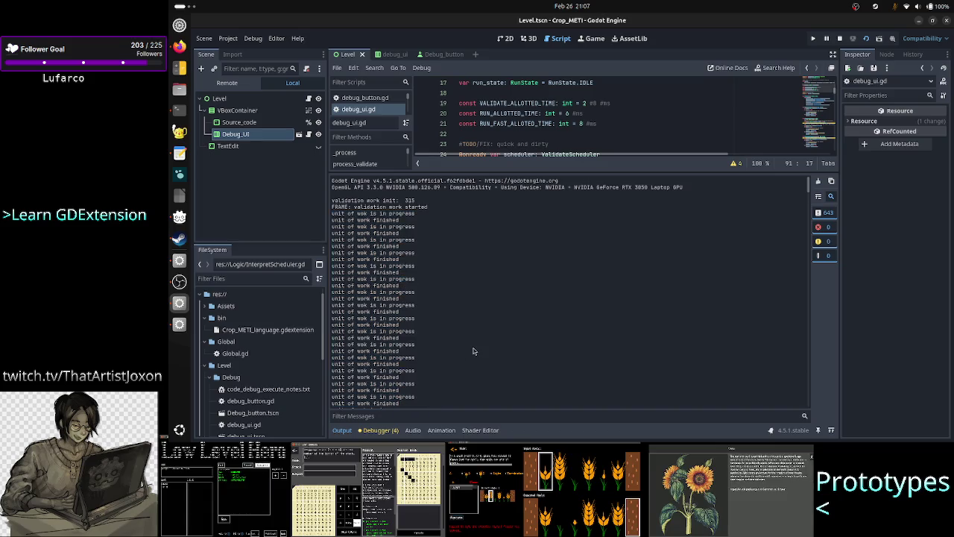
key(ctrl+a)
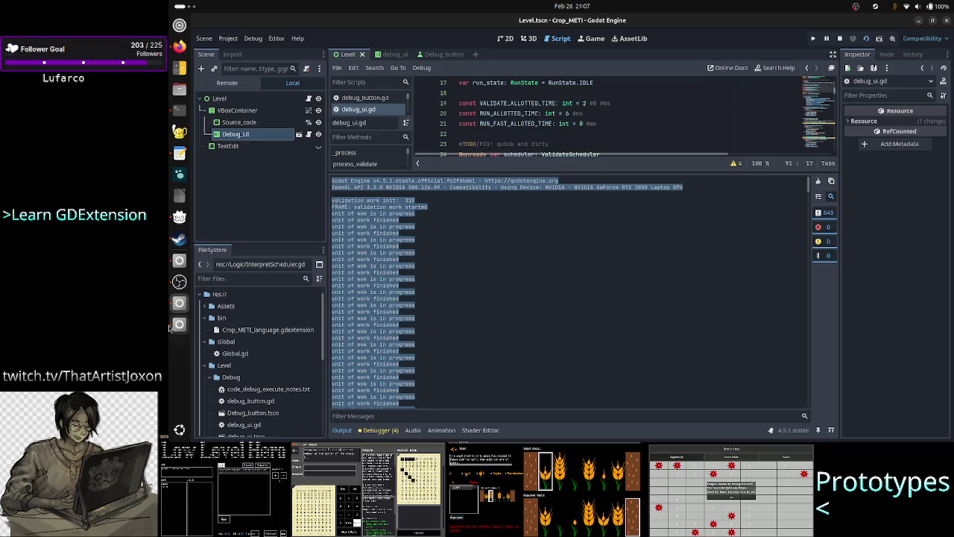
click(179, 153)
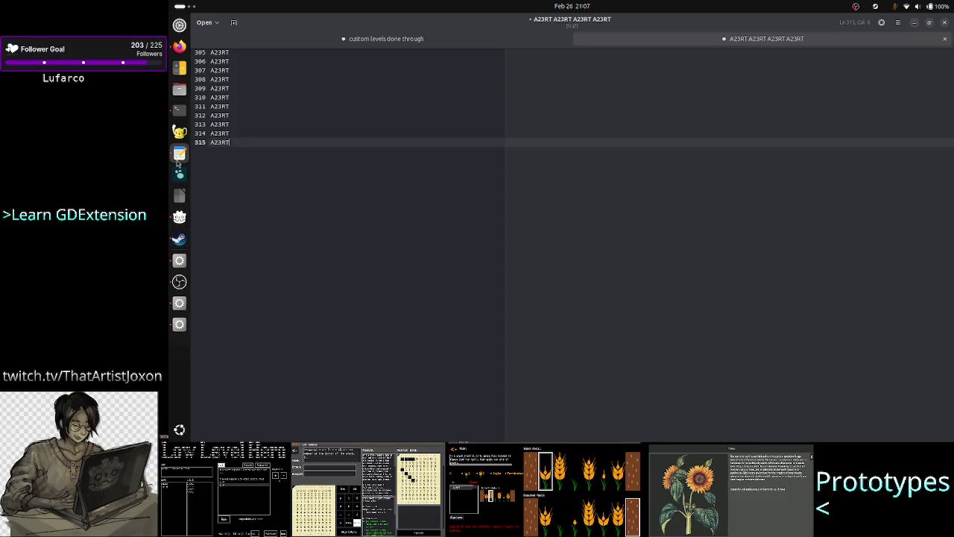
Paste the copied Godot log into a new document and add a blank line before the second FRAME line.
click(233, 23)
key(ctrl+v)
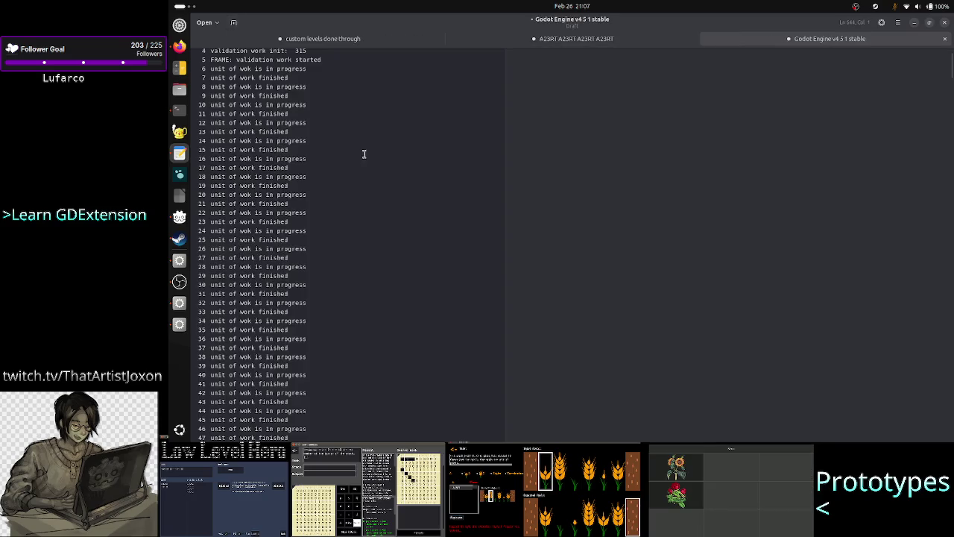
scroll(369, 160, up, 2)
click(368, 107)
key(Up)
key(Up)
key(Up)
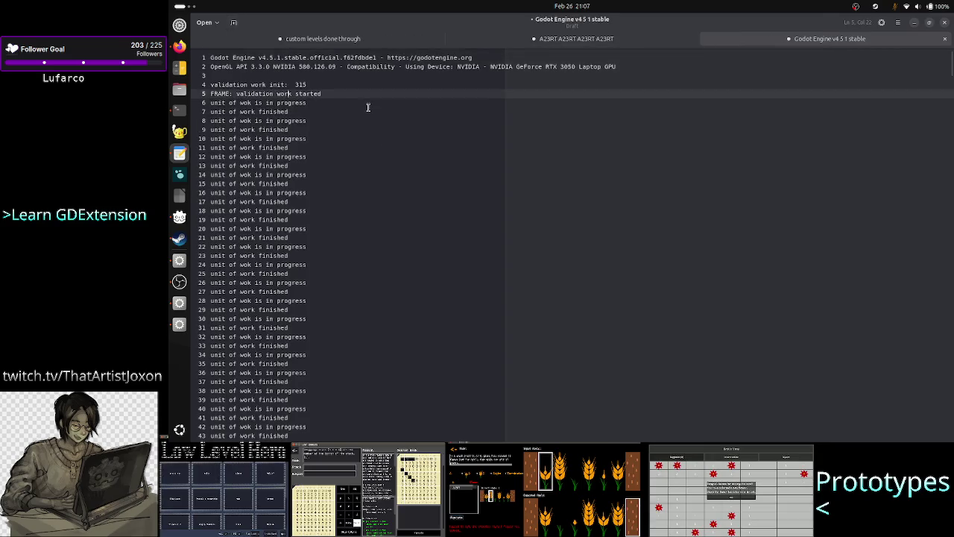
key(Home)
key(Down)
key(Down)
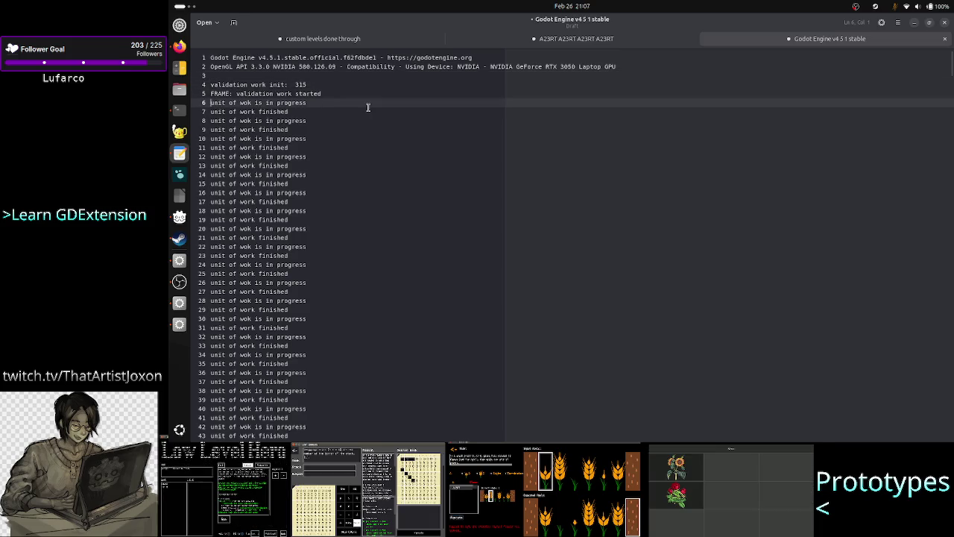
key(Down)
key(Down)
key(Down)
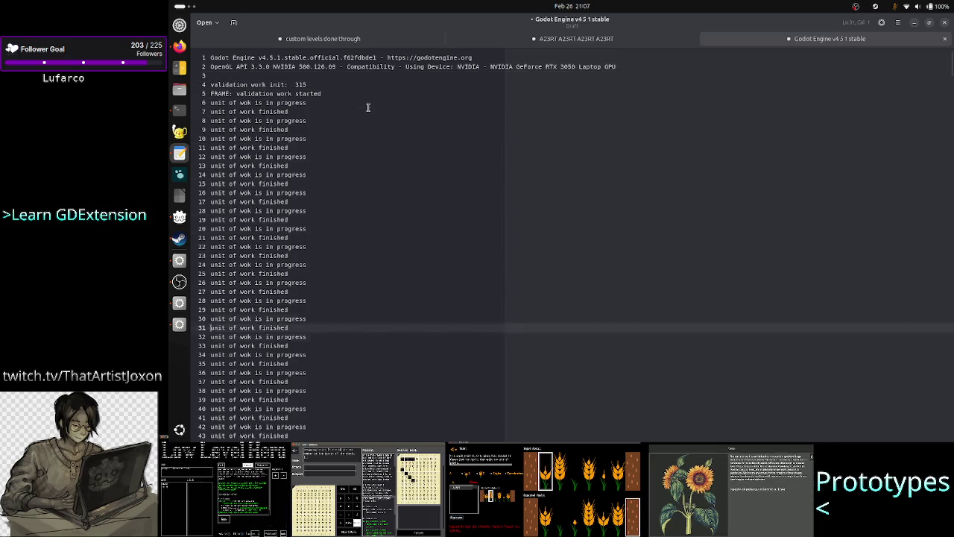
key(Down)
key(Down)
key(Down)
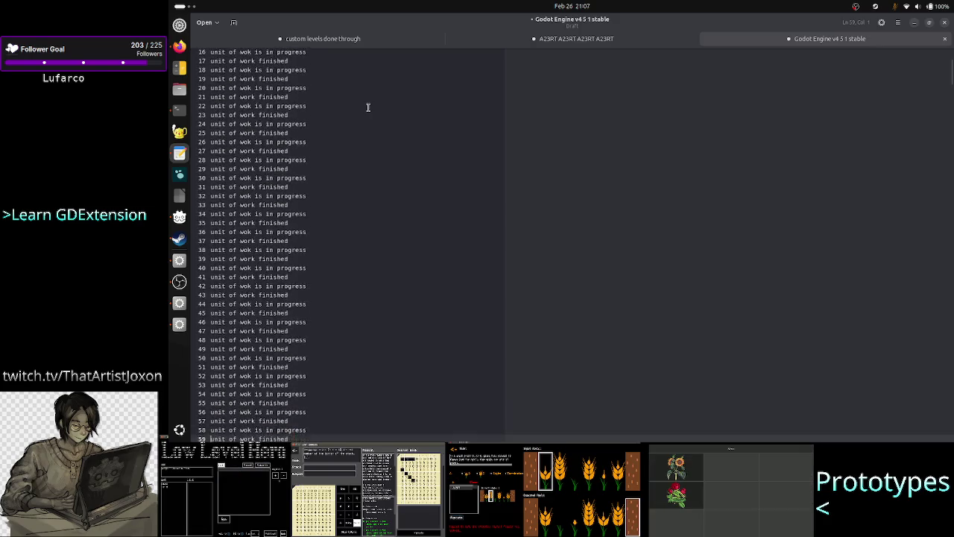
key(Down)
key(Down)
key(Down)
scroll(368, 108, down, 2)
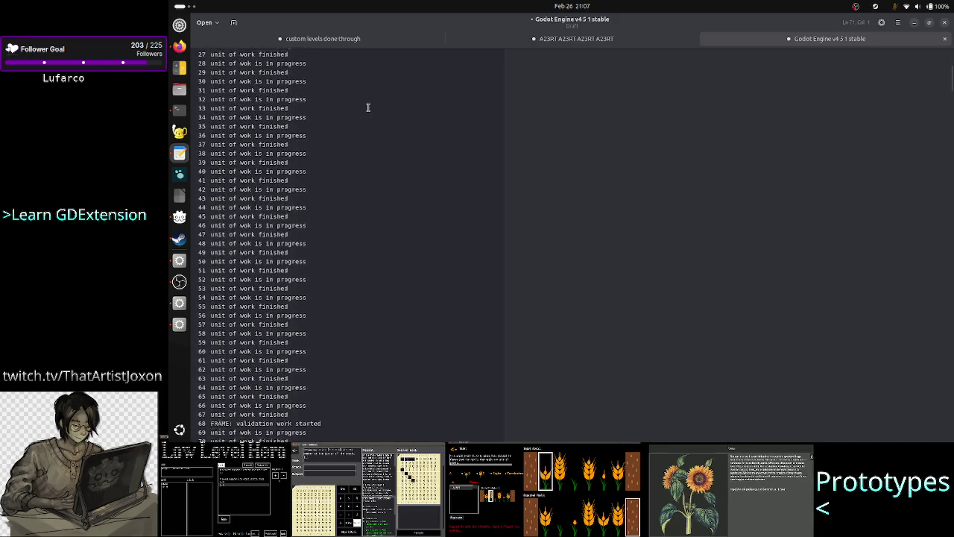
key(Return)
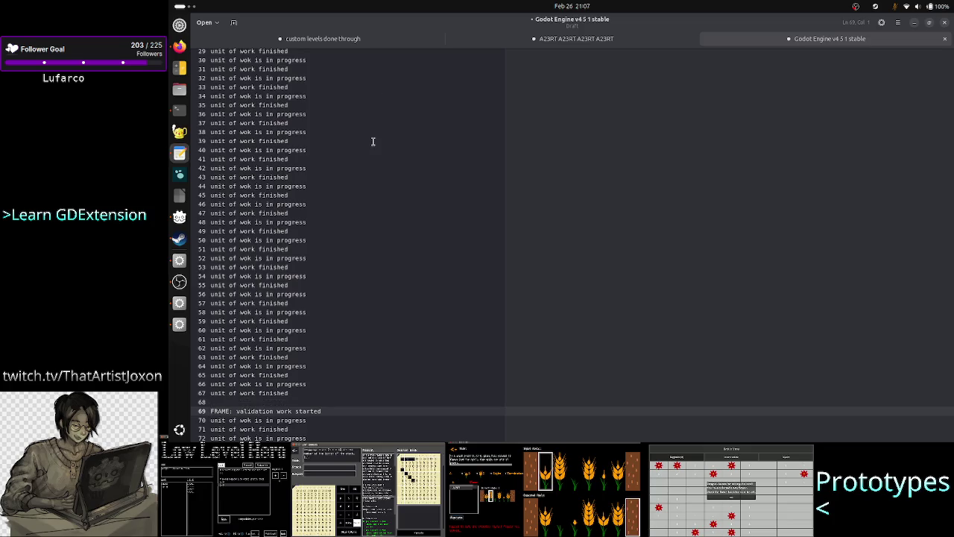
Delete the five Godot header lines and place the cursor at the end of line 62.
key(ctrl+Home)
click(357, 96)
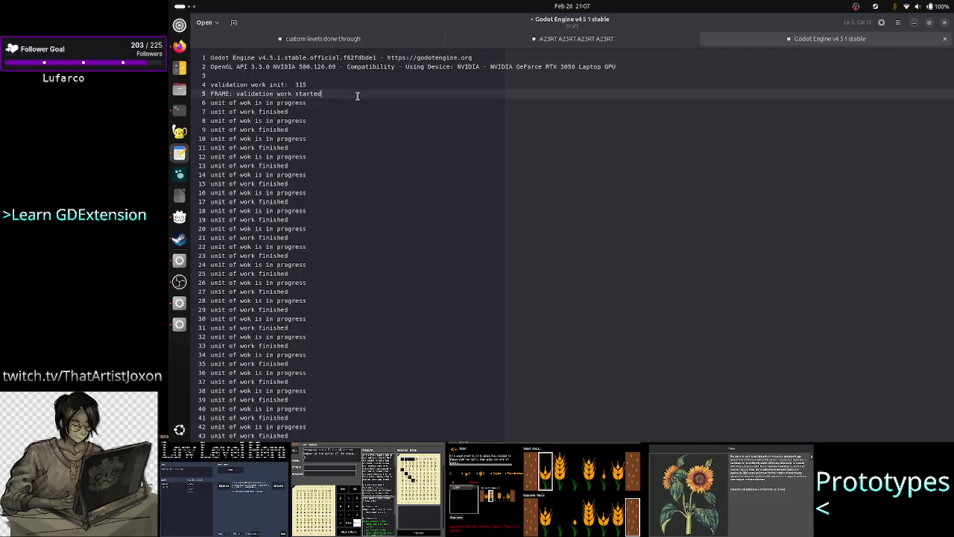
key(Up)
key(Up)
key(Up)
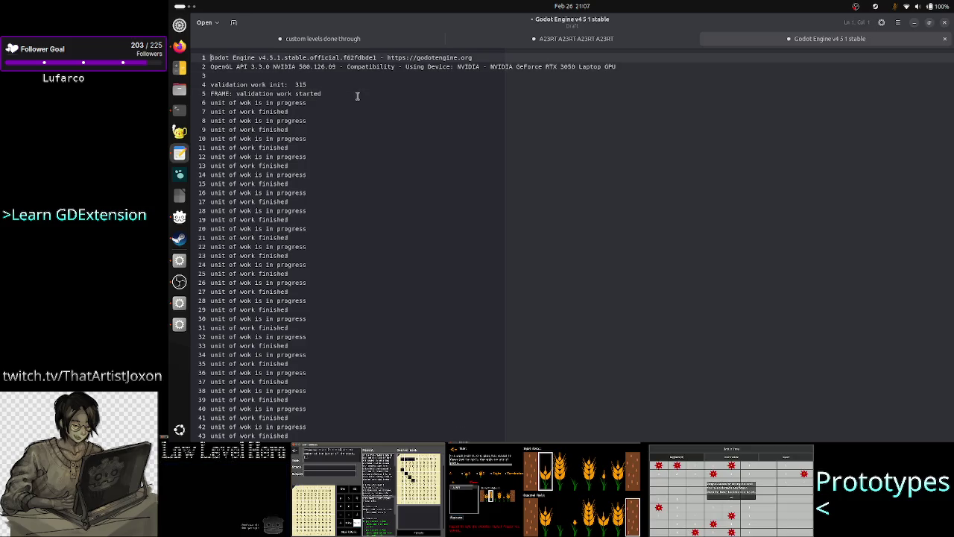
key(shift+Up)
key(shift+Down)
key(shift+Down)
key(shift+Down)
key(shift+Down)
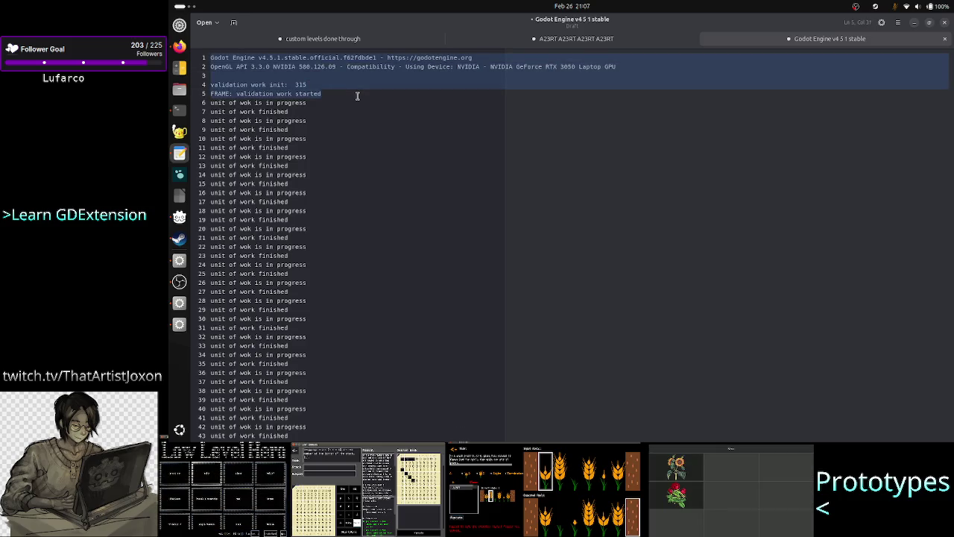
key(BackSpace)
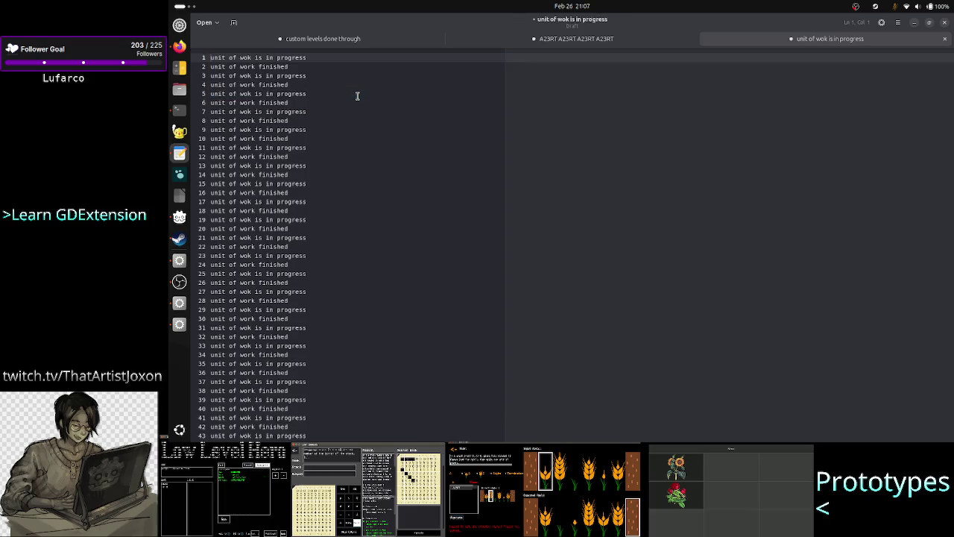
key(shift+Down)
key(shift+Down)
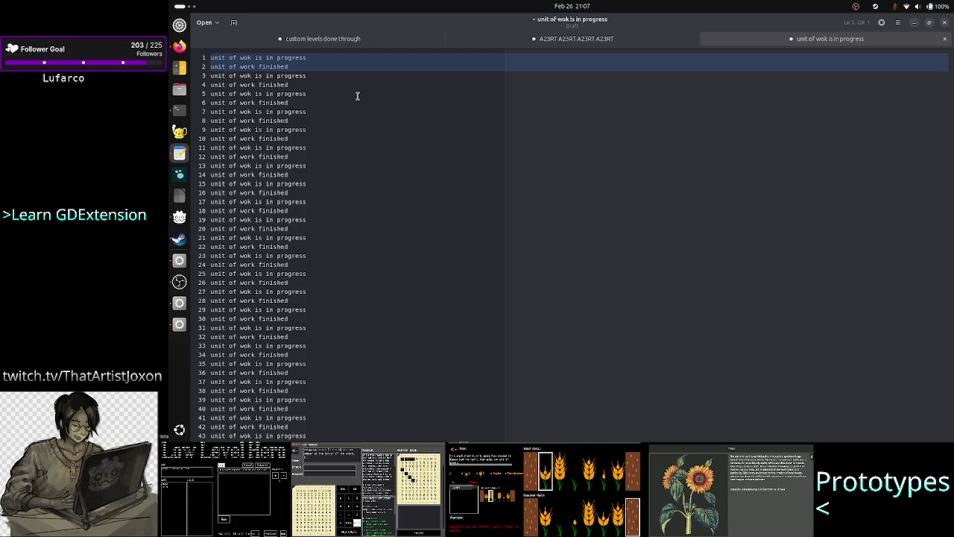
key(shift+Left)
key(Right)
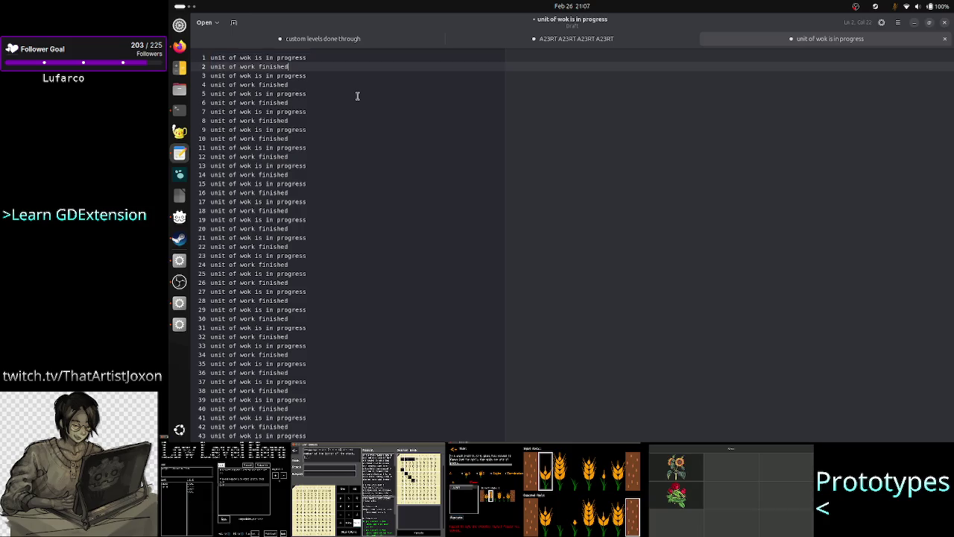
scroll(324, 246, down, 10)
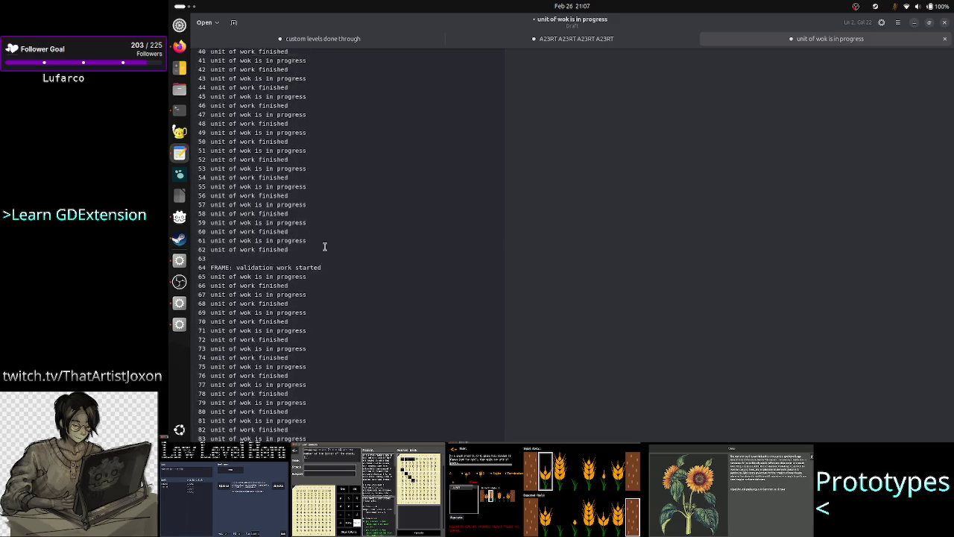
click(302, 138)
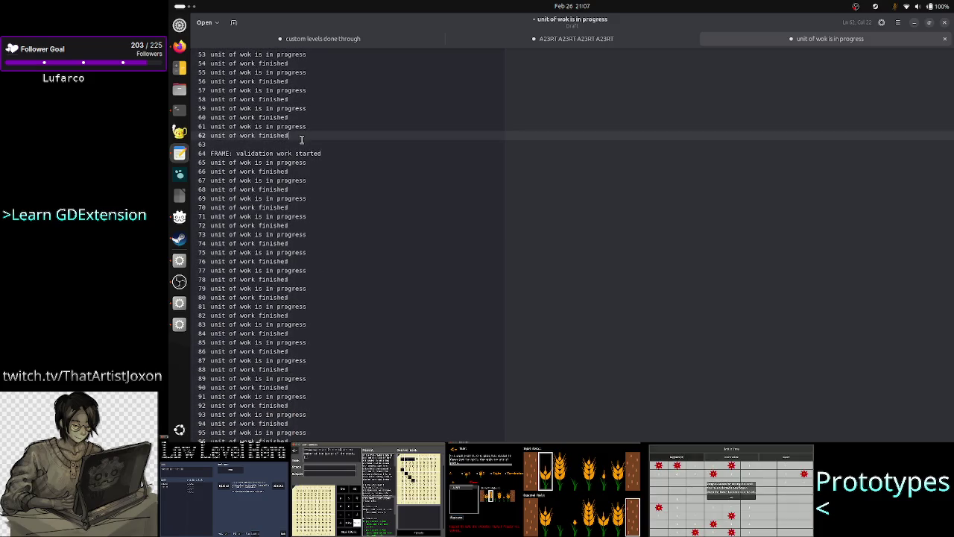
Write the note '62/2=31 validations/work units in 2 ms' below line 62, then show the A23RT tab.
key(Return)
key(Return)
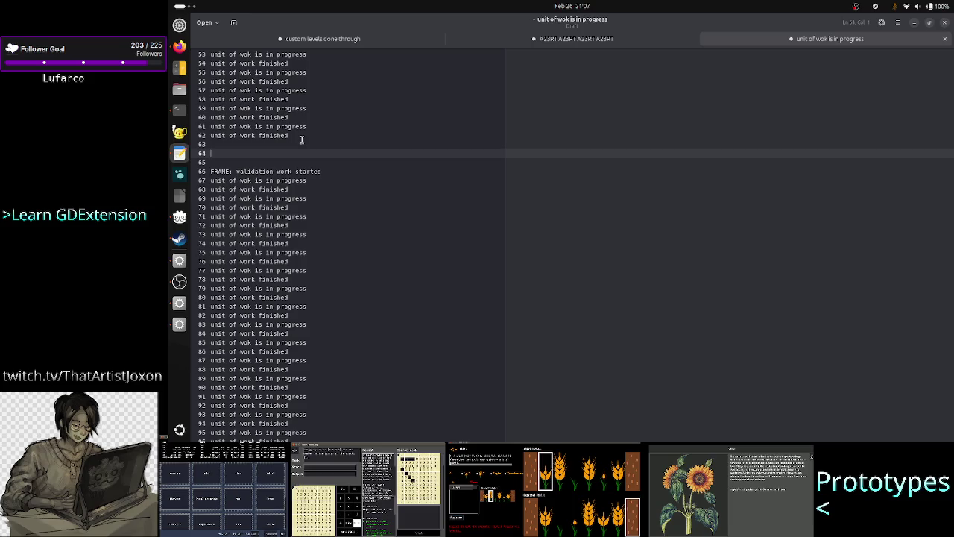
text(02/)
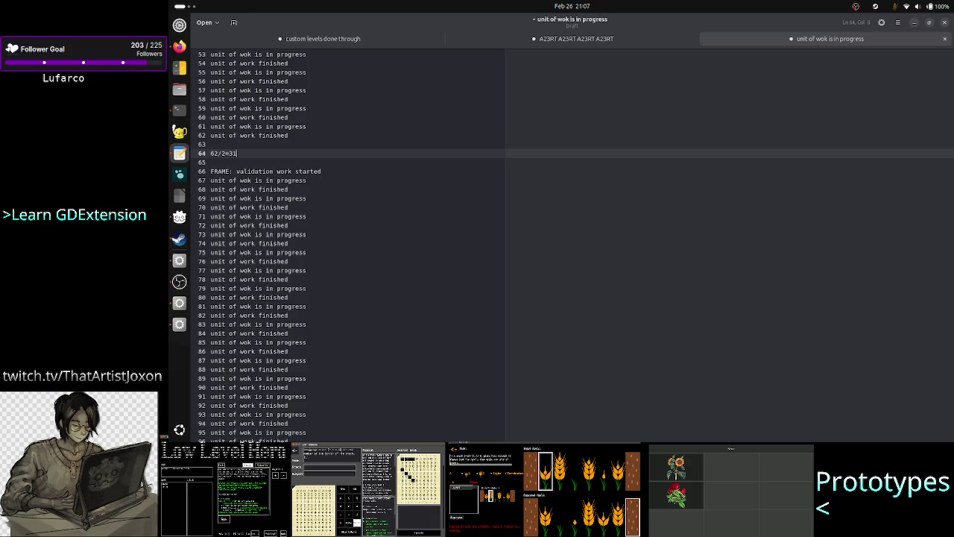
text( val)
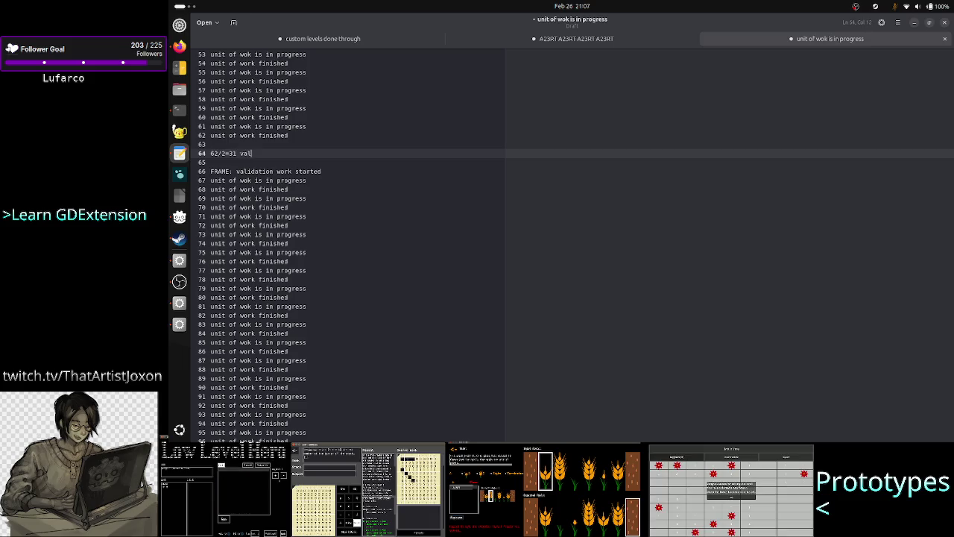
text(idations/)
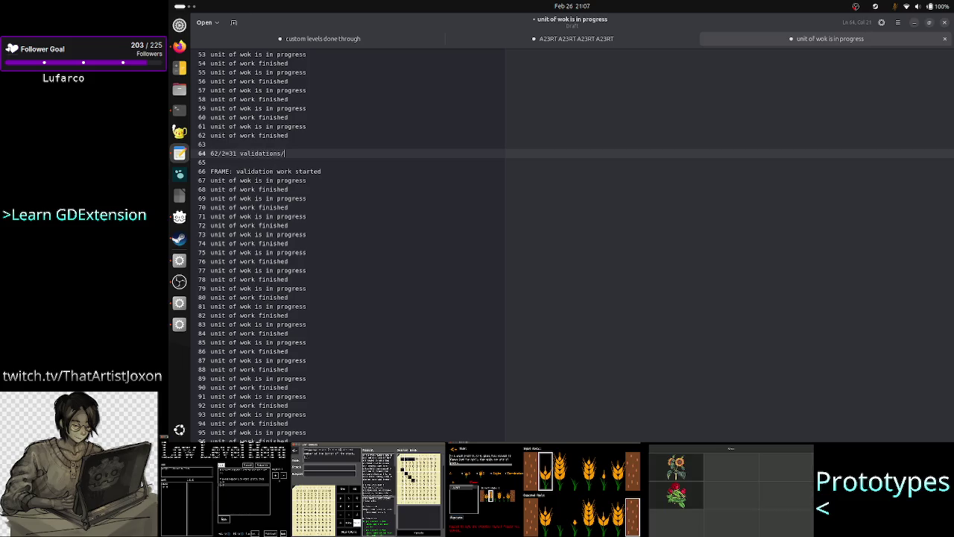
text(work uni)
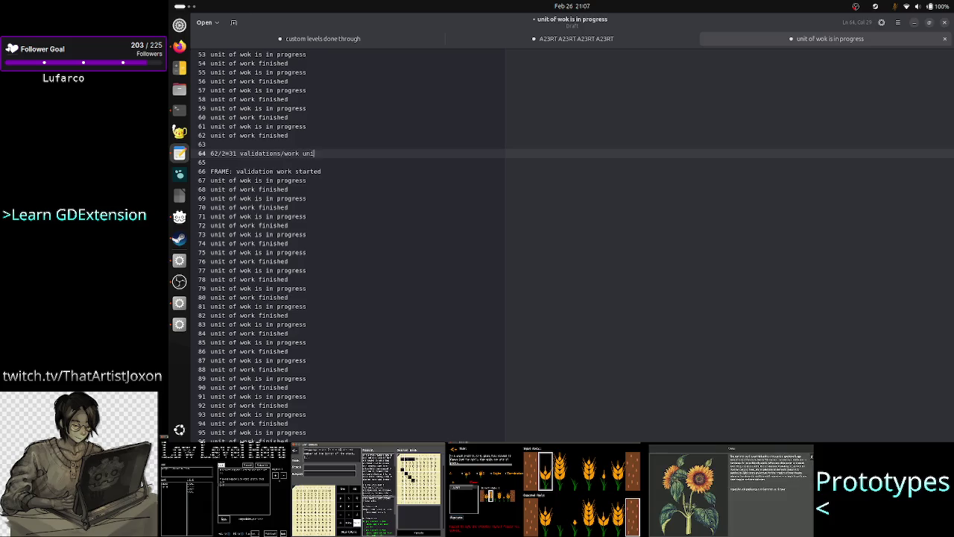
text(t)
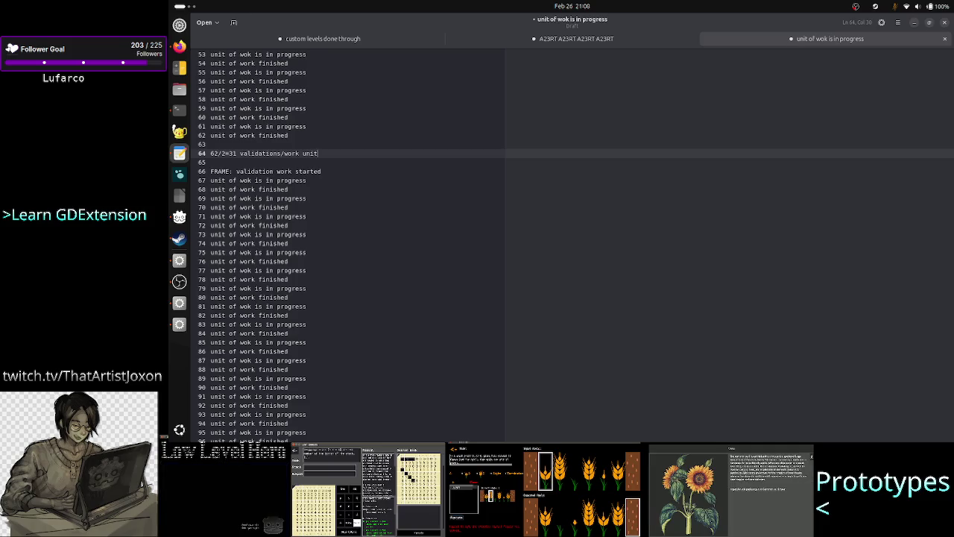
text( in 2 ms)
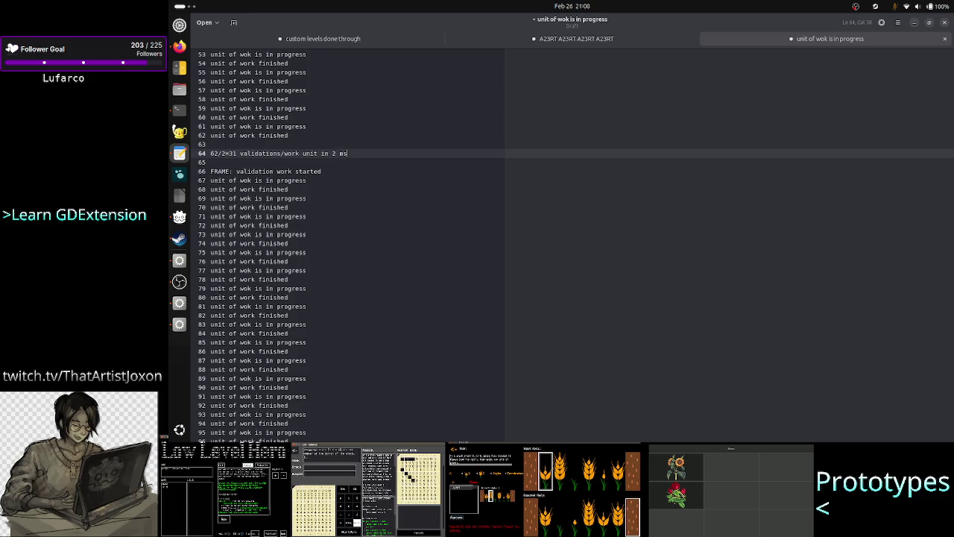
click(210, 152)
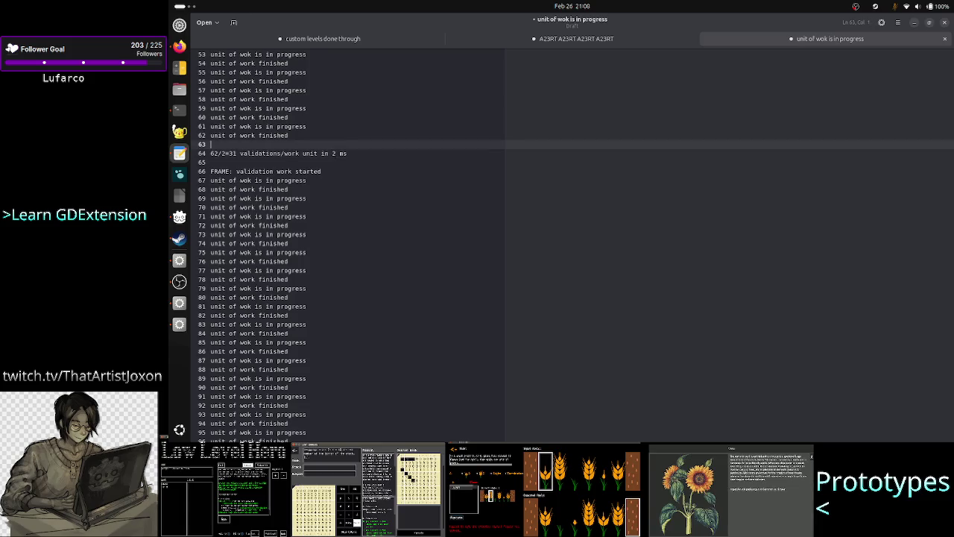
click(318, 152)
text(s)
click(211, 162)
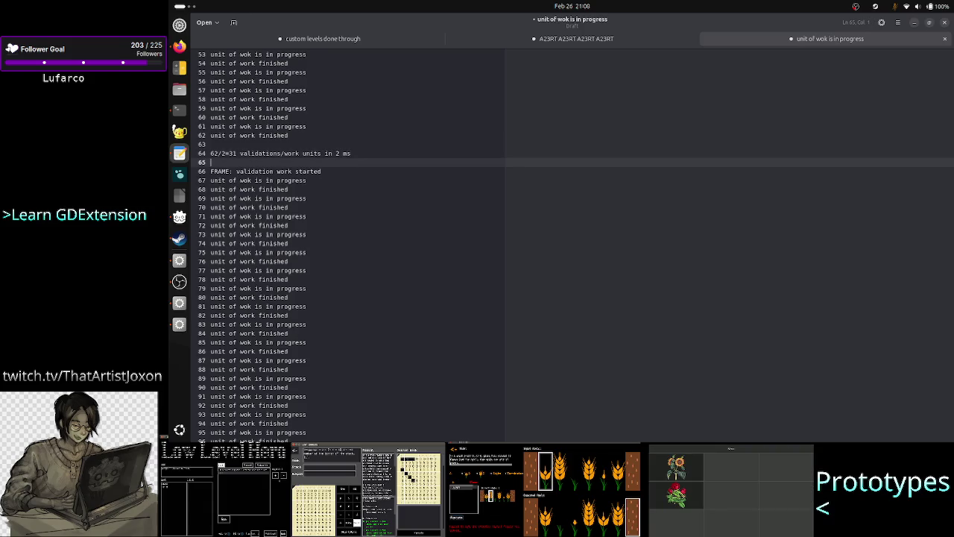
click(351, 152)
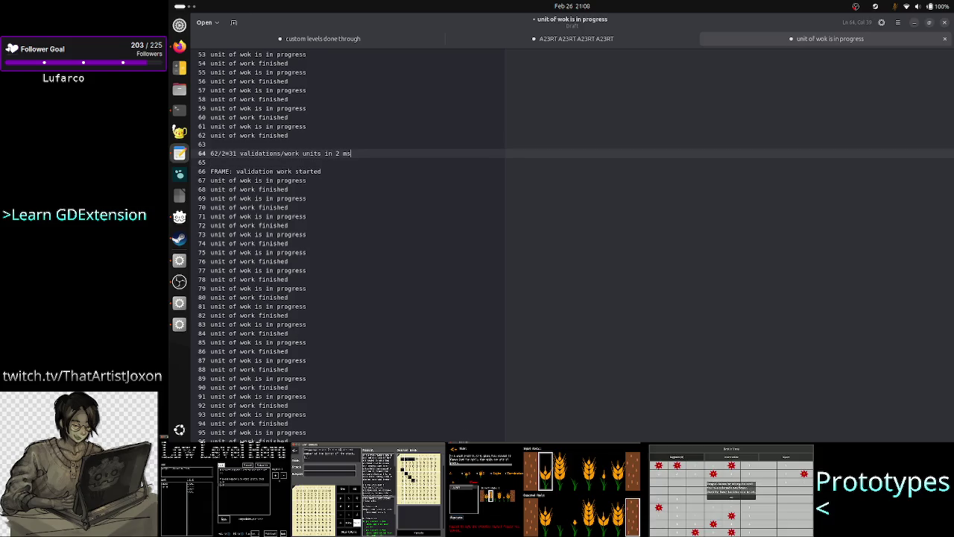
click(566, 38)
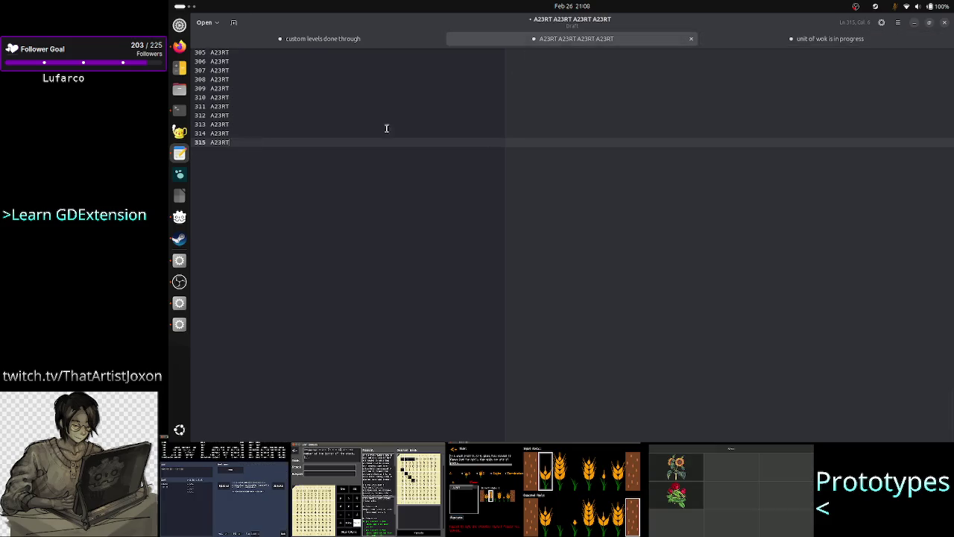
Back in the log, select the work lines starting at line 67 below the FRAME entry.
click(791, 40)
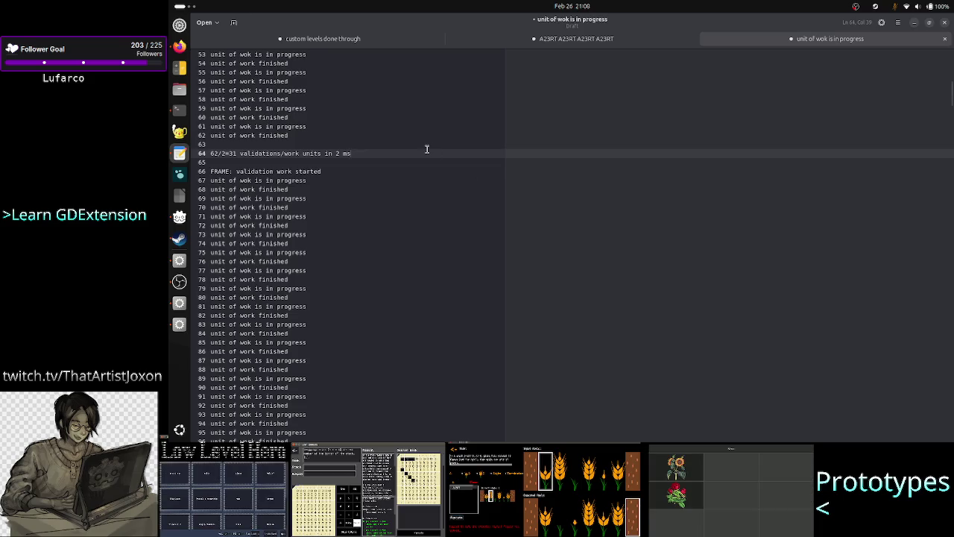
key(Down)
key(Down)
key(Right)
key(Up)
key(Up)
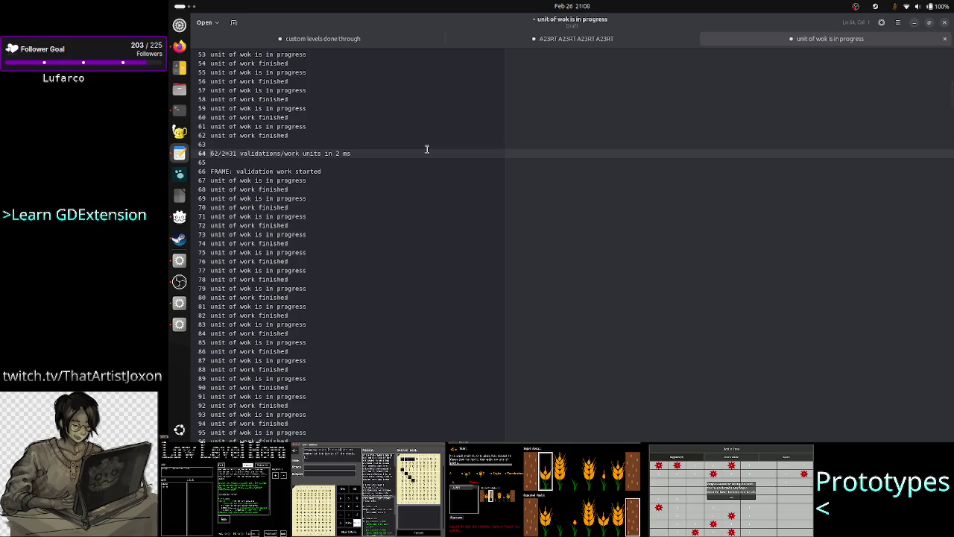
key(Down)
key(Down)
key(shift+End)
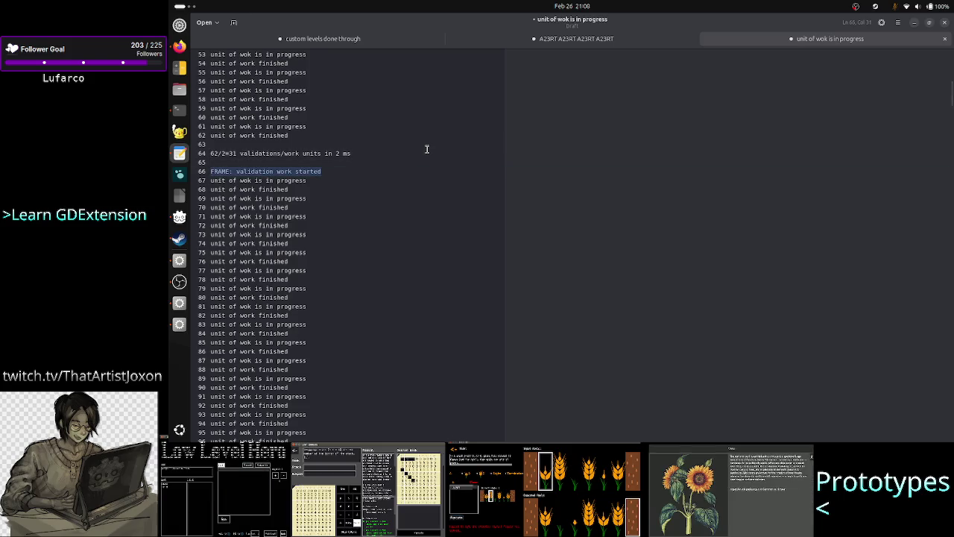
key(End)
key(Right)
key(shift+Down)
key(shift+Down)
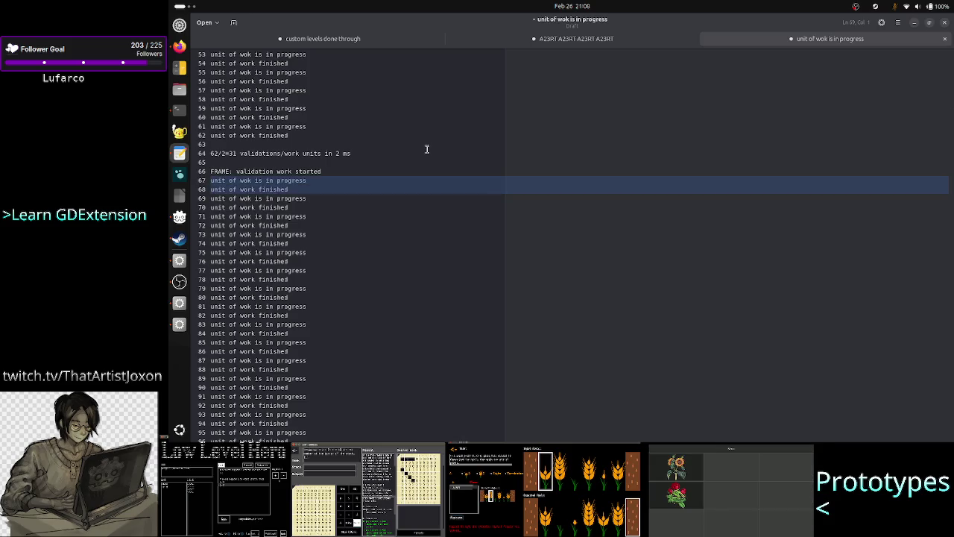
key(shift+Down)
key(shift+Down)
key(shift+Down)
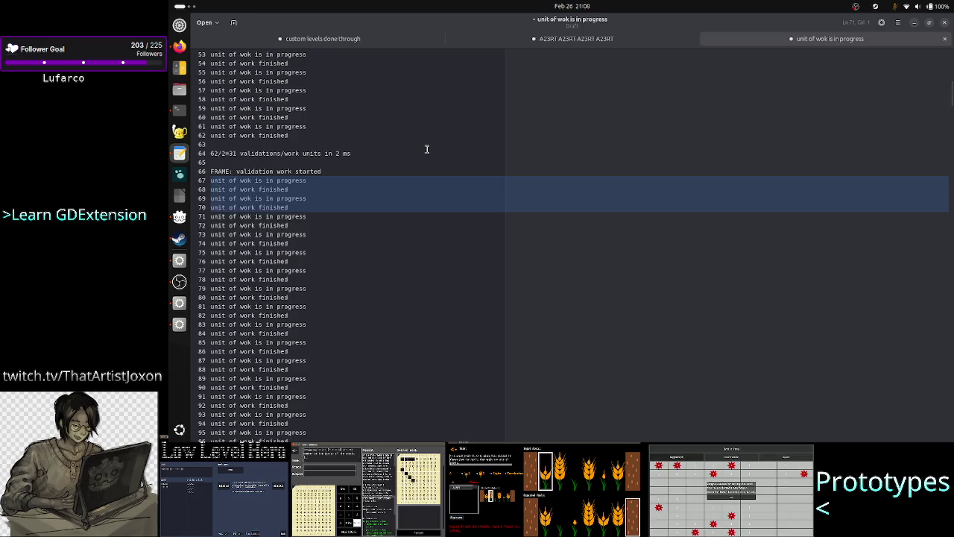
key(Up)
key(Down)
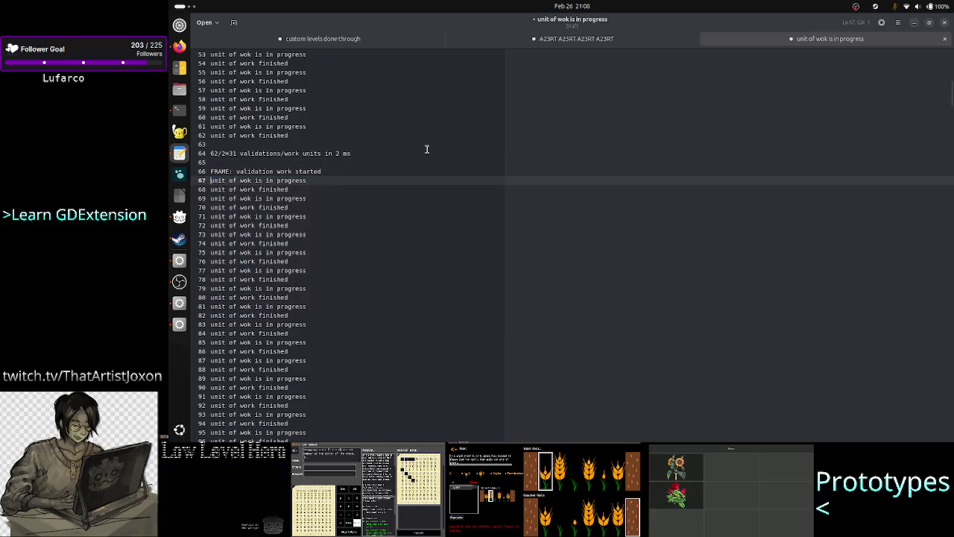
key(shift+Down)
key(shift+Down)
key(shift+Down)
key(shift+Down)
key(shift+Down)
key(shift+Down)
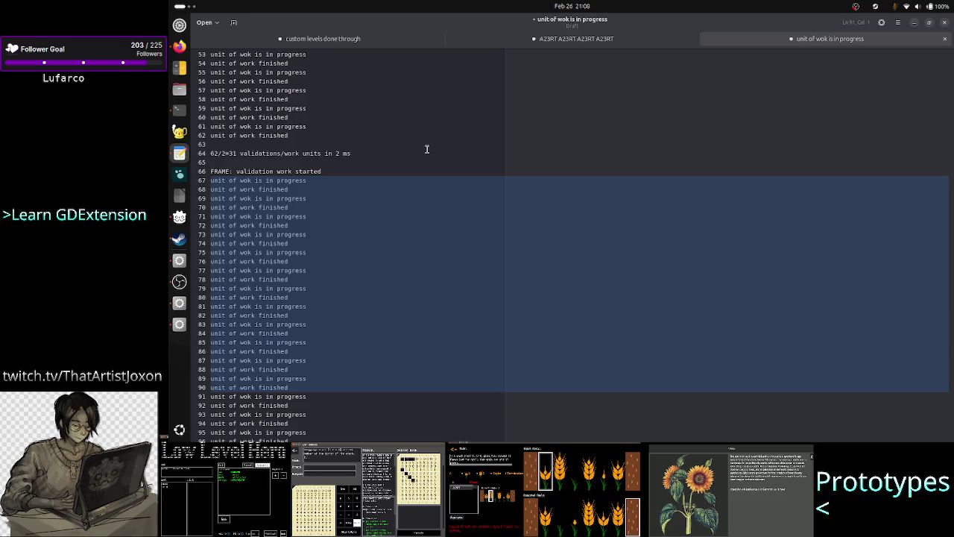
Extend the work-line selection down through line 140 of the first validation block.
key(shift+Down)
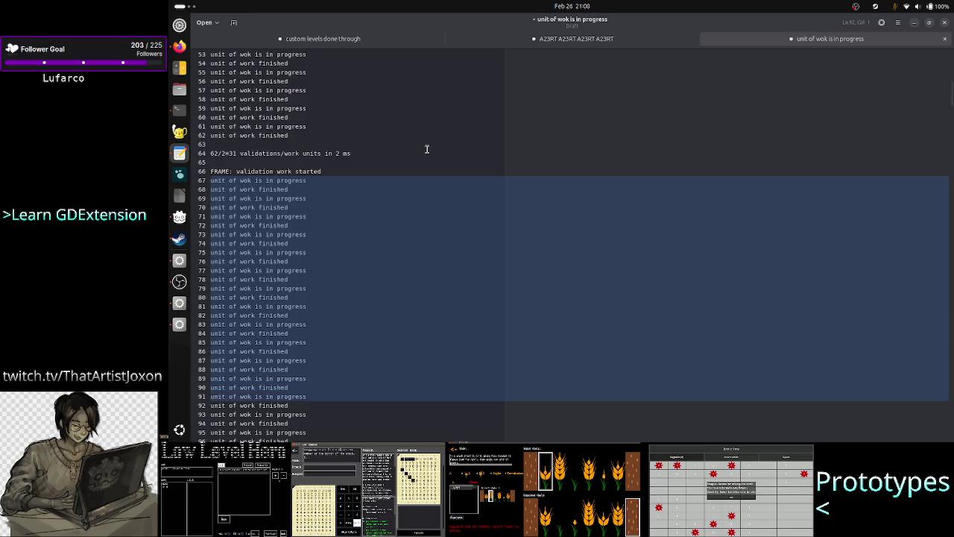
key(shift+Down)
key(shift+Down)
key(shift+Down)
key(shift+Down)
key(shift+Down)
key(shift+Down)
key(shift+Down)
key(shift+Down)
key(shift+Down)
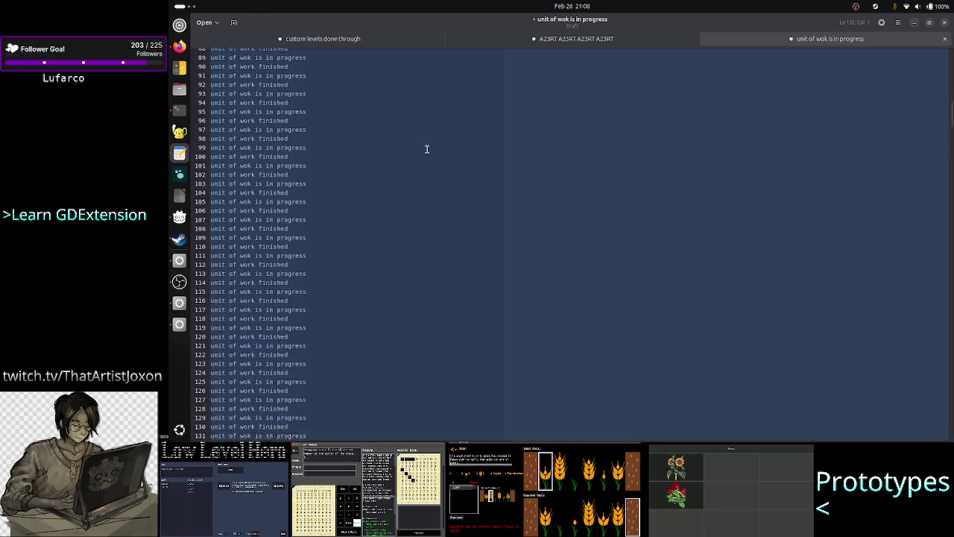
key(shift+Down)
key(shift+Down)
key(shift+Down)
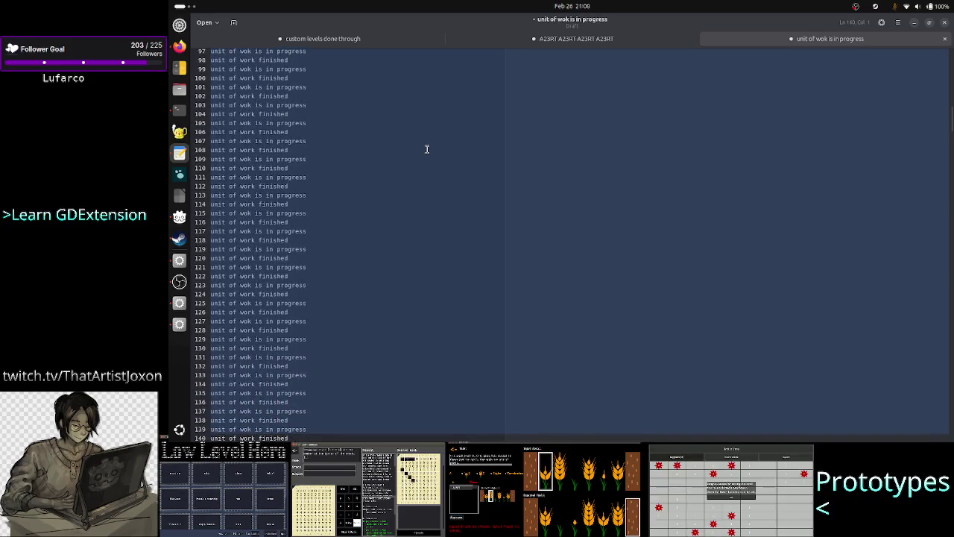
scroll(407, 131, up, 5)
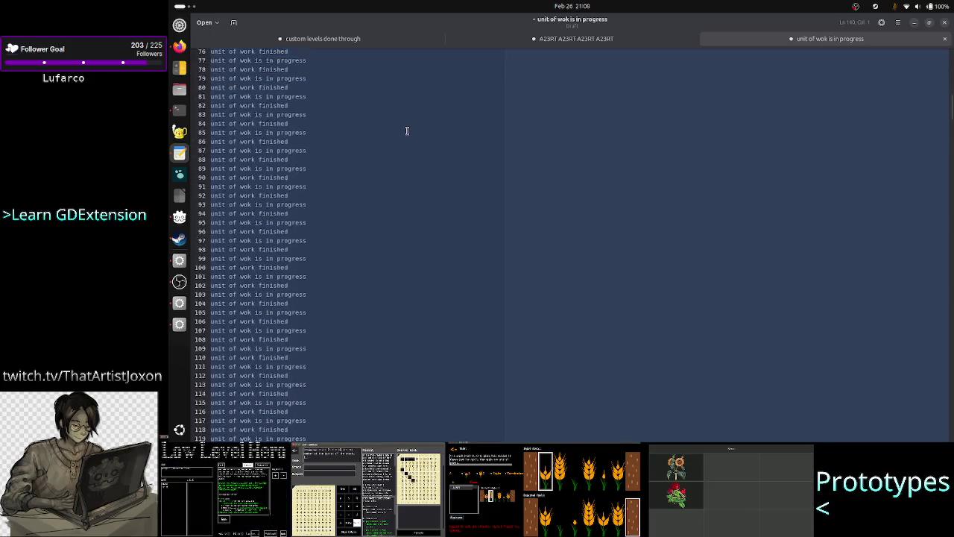
scroll(407, 131, down, 10)
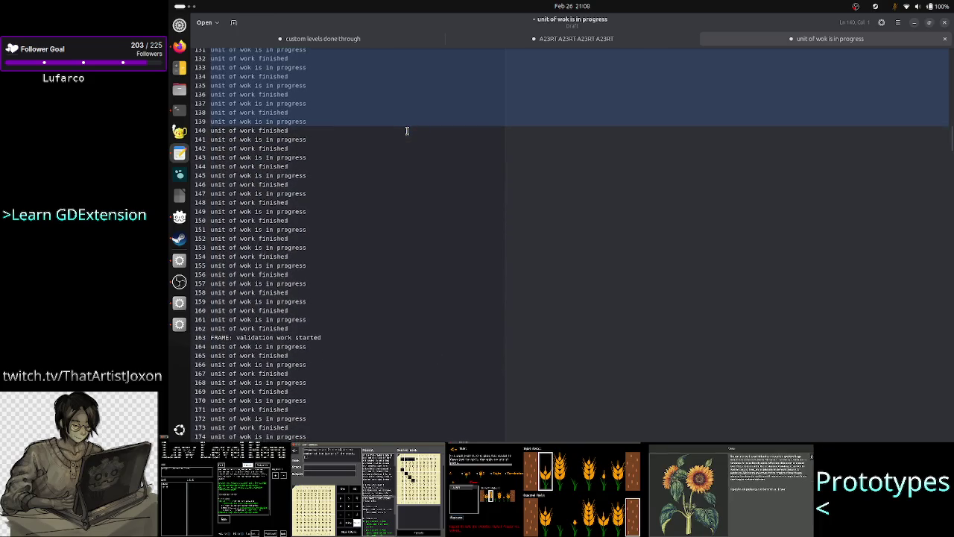
Insert blank lines after line 162, select lines 67–162, and start a new document.
click(298, 328)
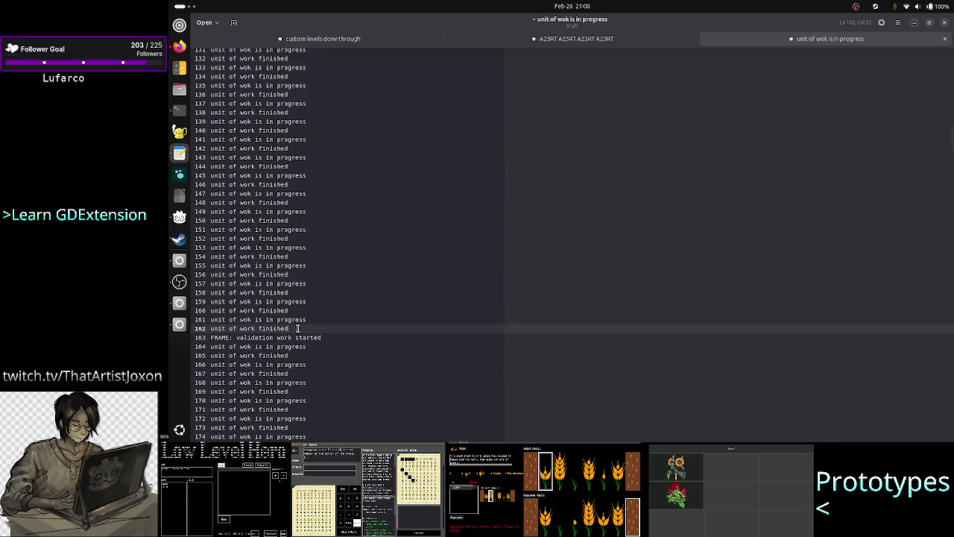
key(Return)
key(Return)
key(Return)
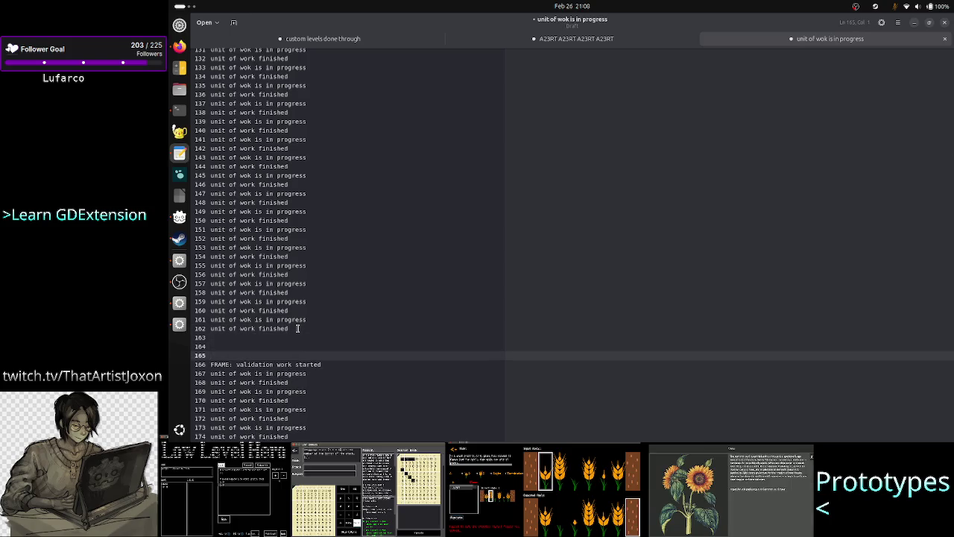
click(297, 326)
mouse_move(298, 326)
mouse_down()
mouse_move(242, 292)
mouse_move(232, 237)
mouse_move(244, 23)
mouse_move(243, 82)
mouse_move(239, 41)
mouse_move(240, 72)
mouse_move(216, 77)
mouse_move(214, 87)
mouse_move(206, 81)
mouse_up()
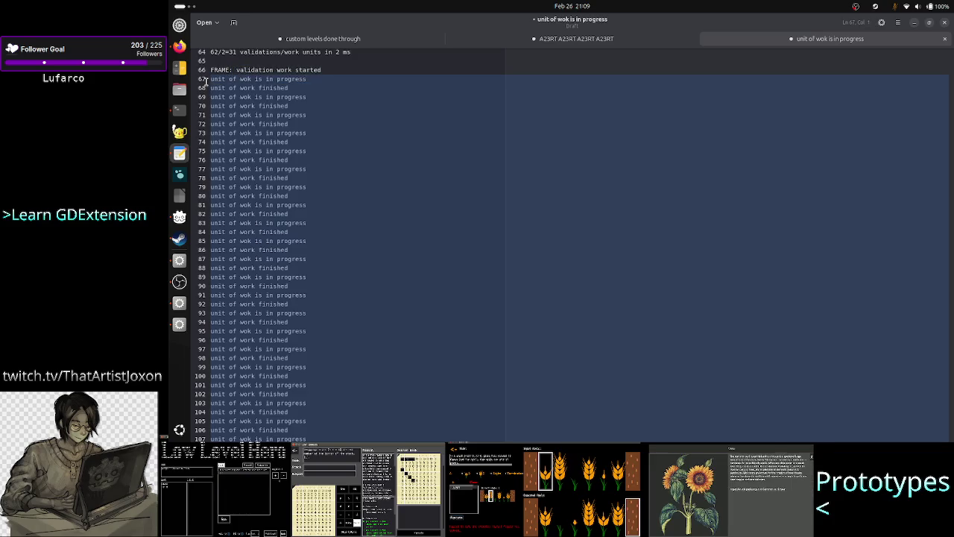
click(233, 22)
Paste the 96 work lines into the new draft and add the note '96/2 48 units' below them.
key(ctrl+v)
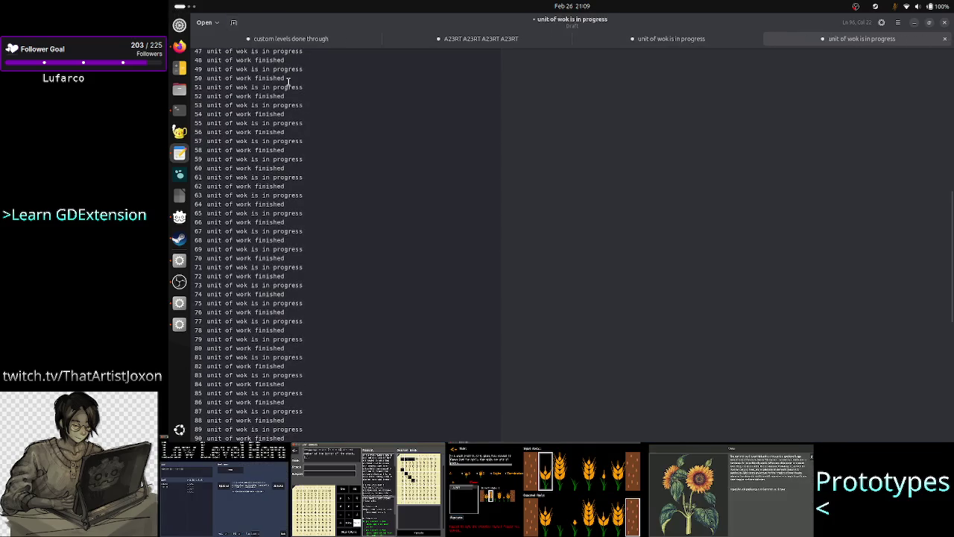
scroll(358, 156, up, 15)
scroll(358, 157, down, 20)
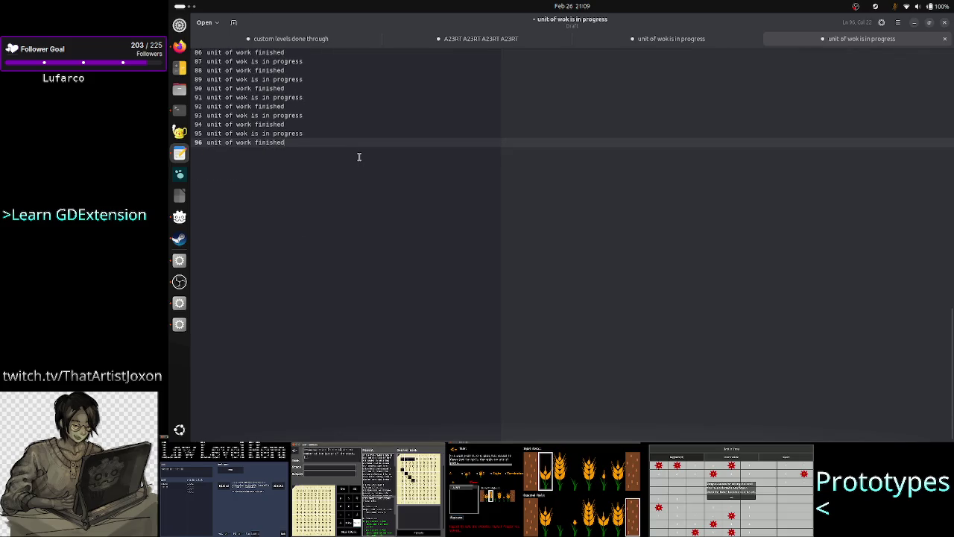
key(Return)
key(Return)
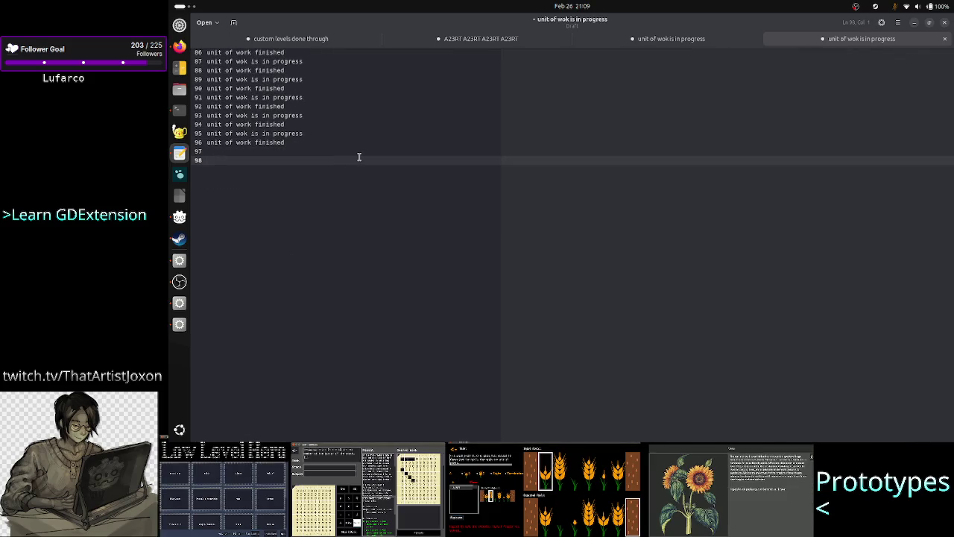
text(92)
key(BackSpace)
key(BackSpace)
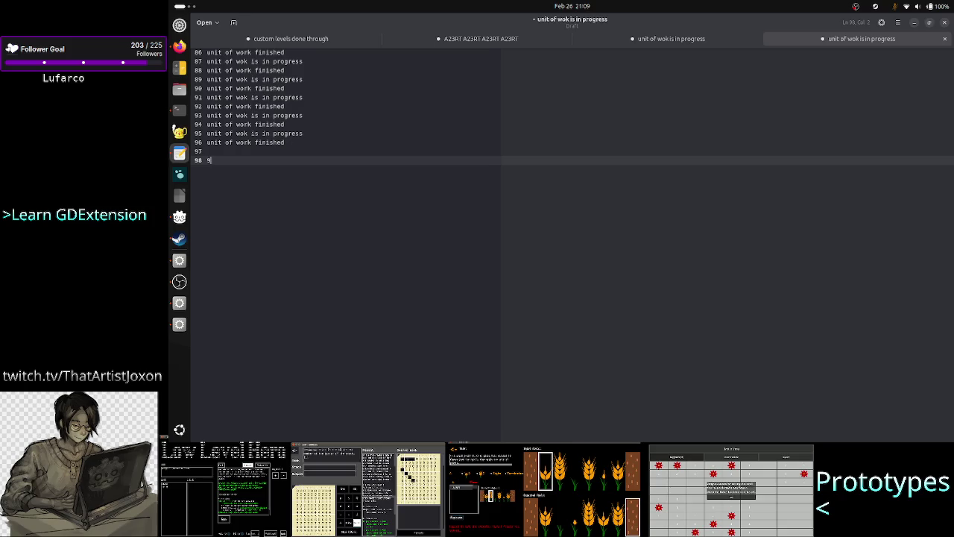
text(6/2 )
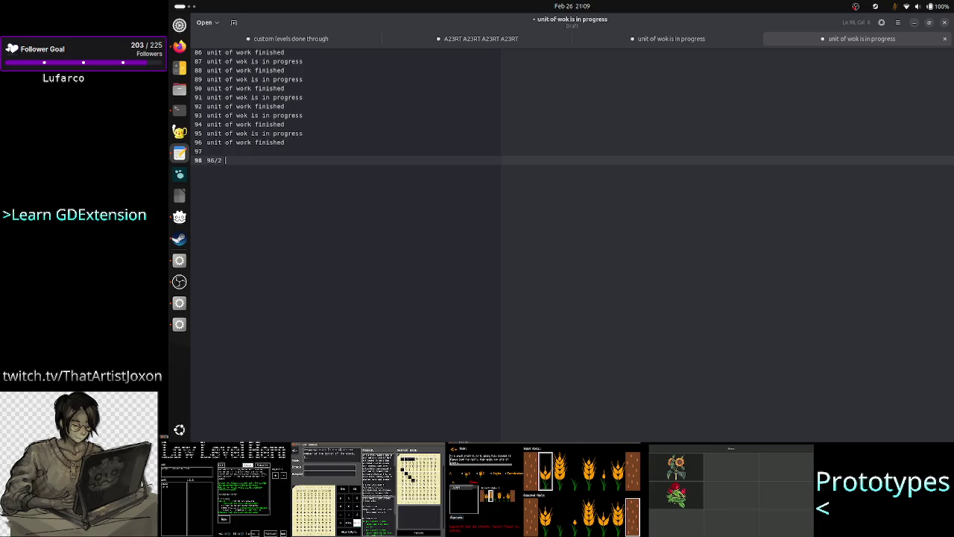
text(4)
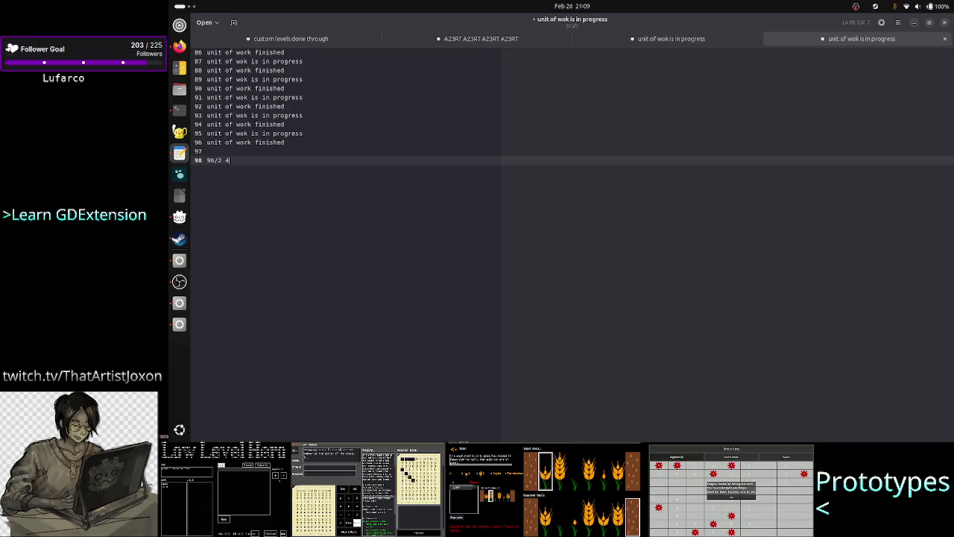
text(8)
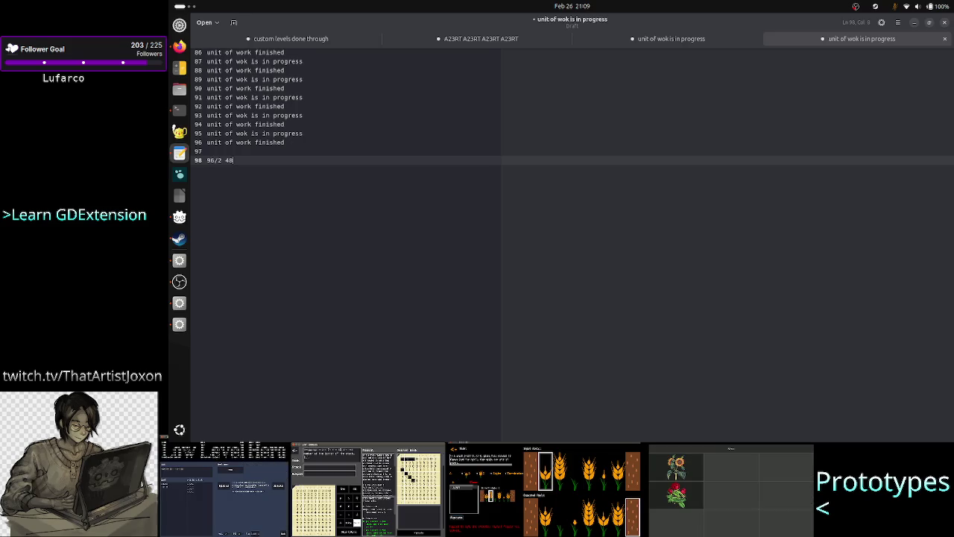
text(units)
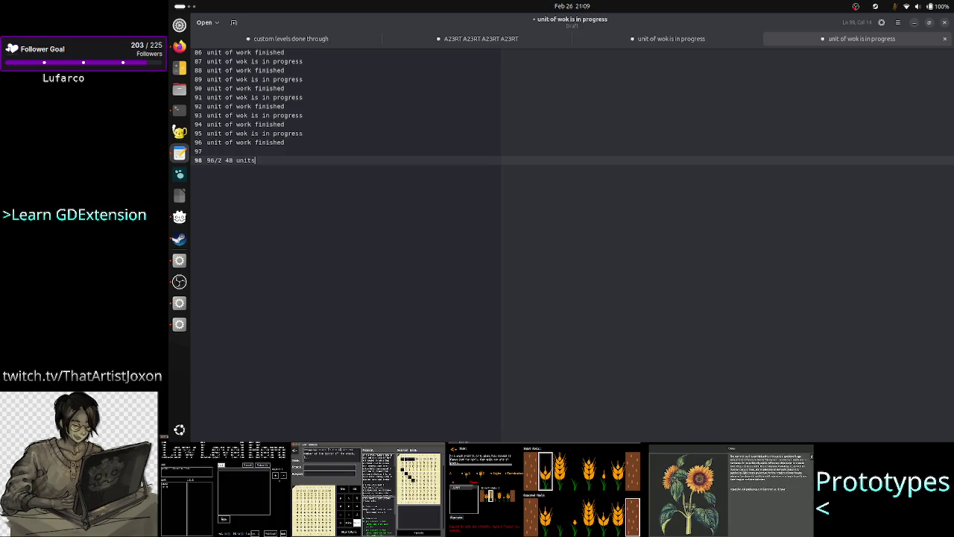
Switch to the third work log and clear its large text selection.
click(675, 40)
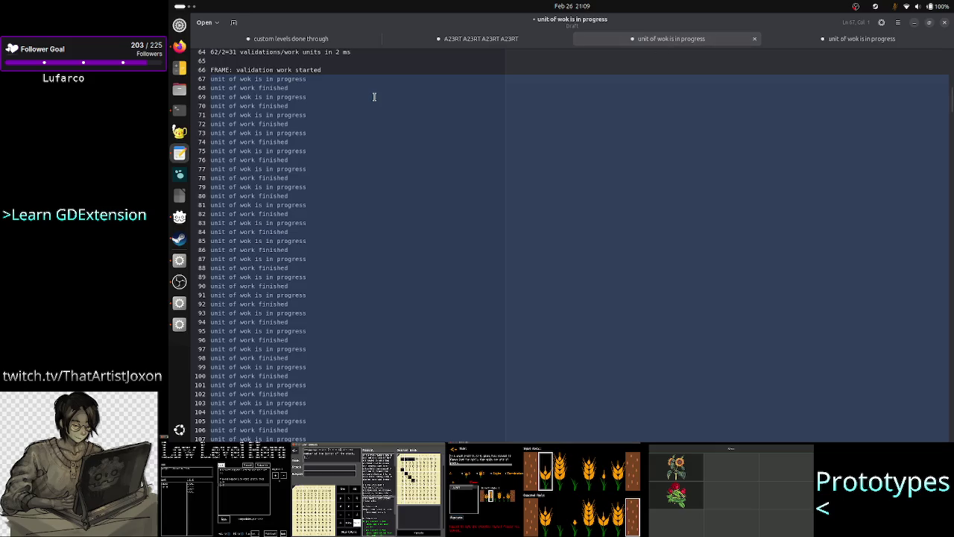
click(332, 70)
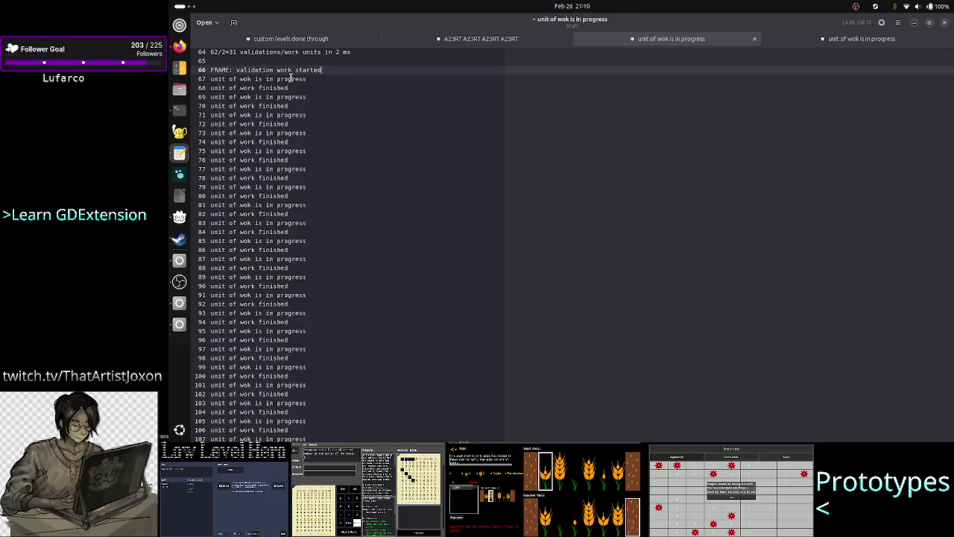
scroll(336, 100, up, 5)
scroll(336, 101, up, 2)
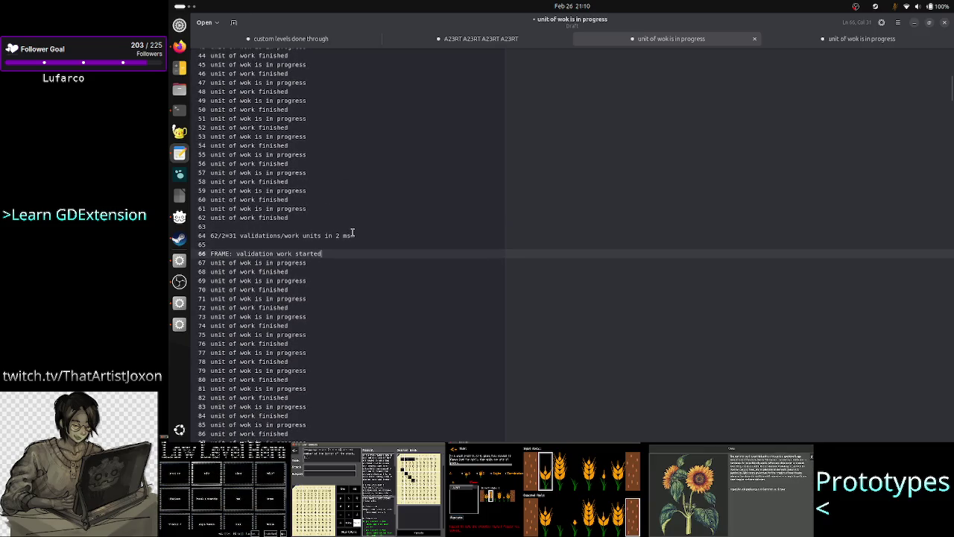
click(835, 39)
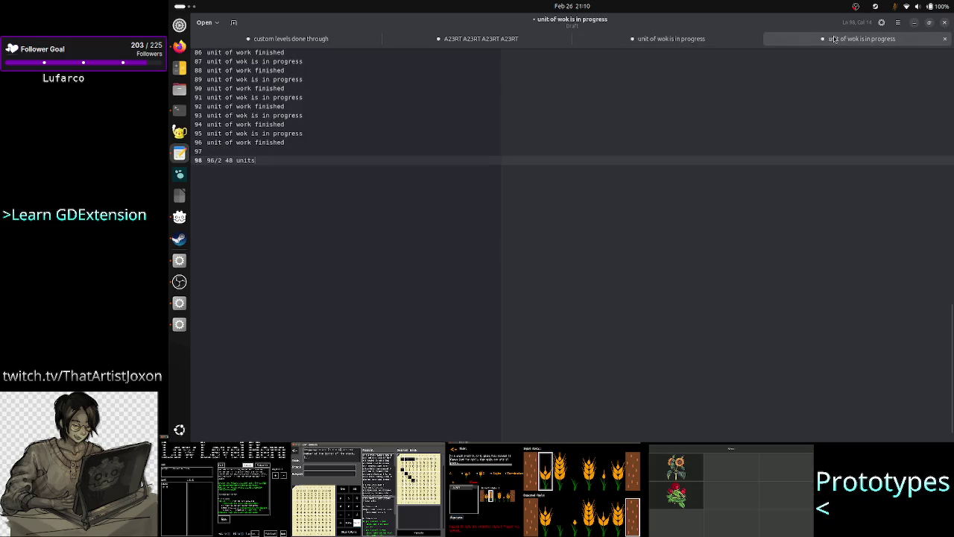
click(678, 43)
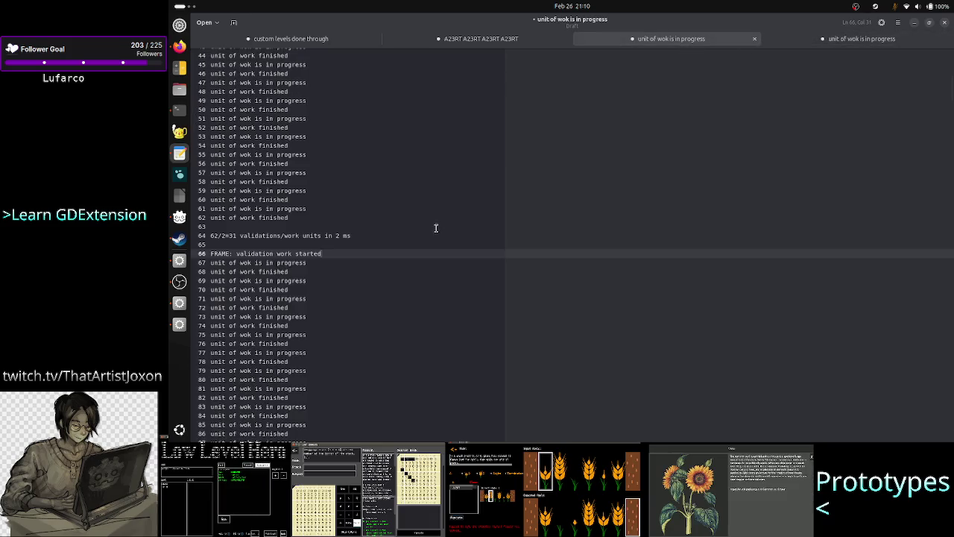
Insert blank lines before the first two FRAME entries after line 332 in the third log.
scroll(385, 305, down, 8)
scroll(385, 304, down, 20)
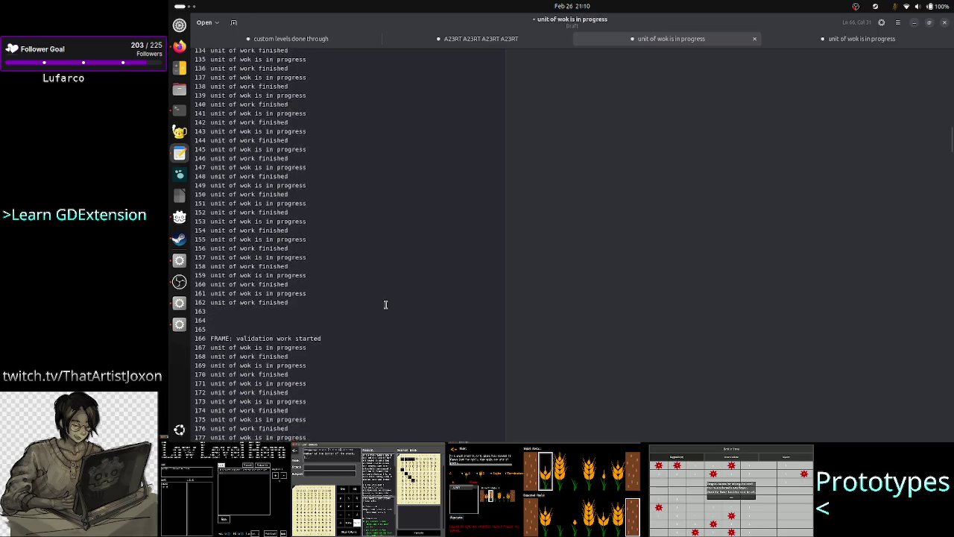
scroll(386, 304, down, 7)
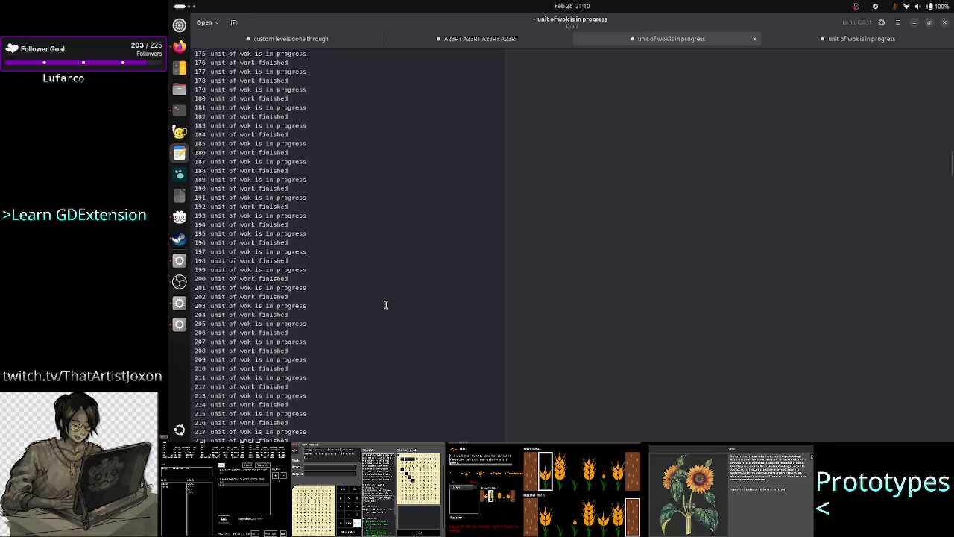
scroll(386, 304, down, 16)
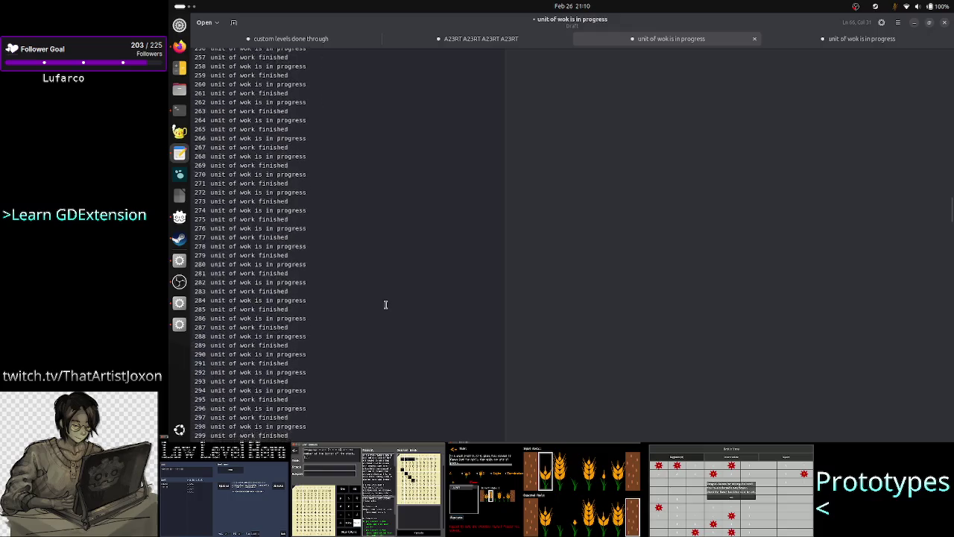
scroll(385, 304, up, 4)
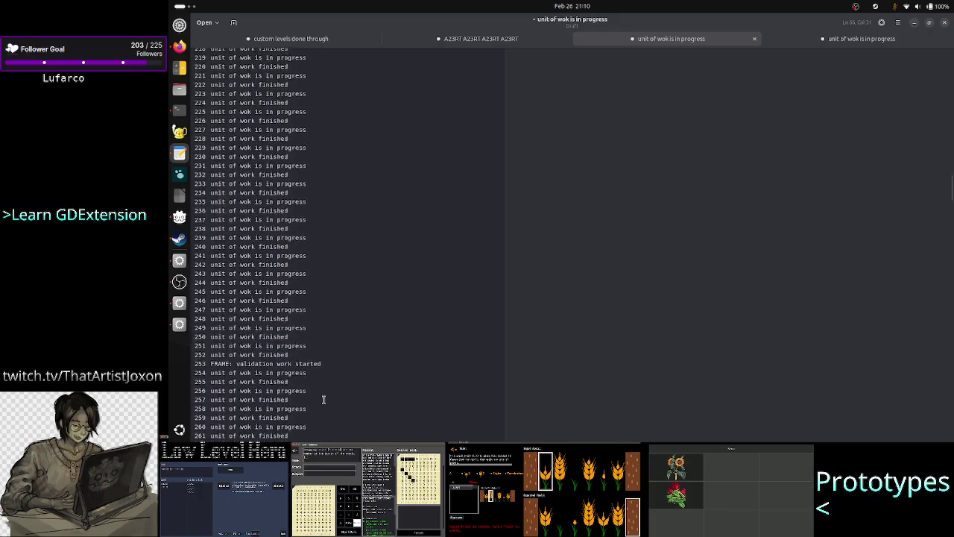
scroll(326, 381, down, 1)
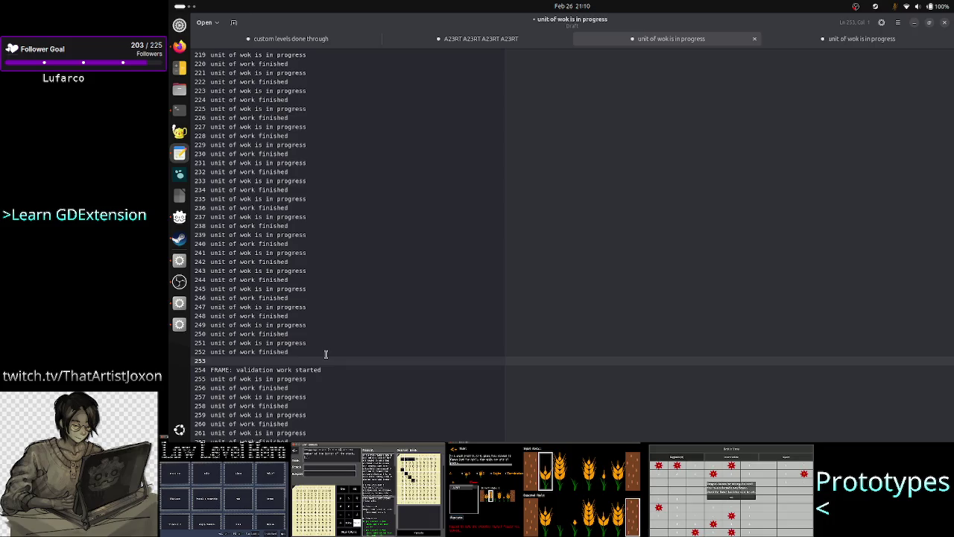
scroll(366, 321, down, 12)
scroll(367, 321, down, 7)
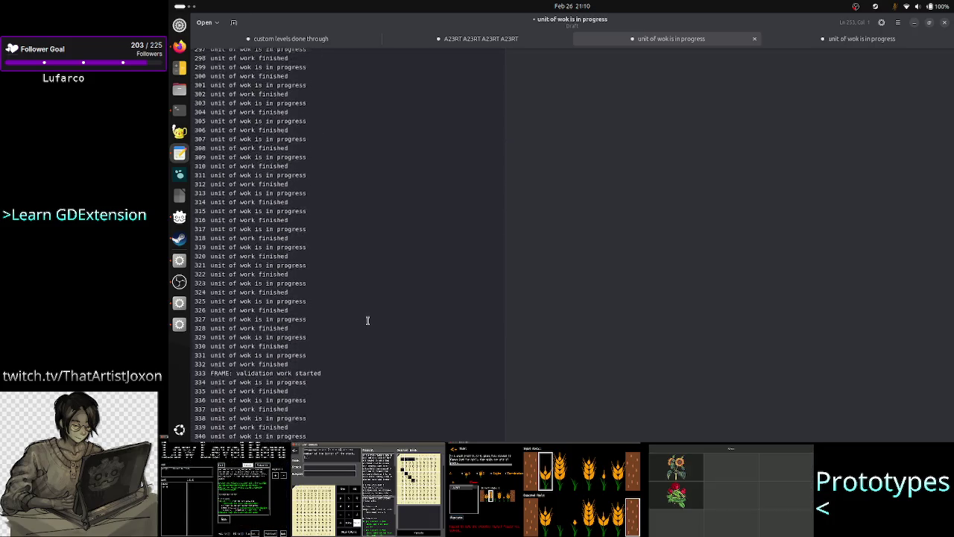
click(328, 306)
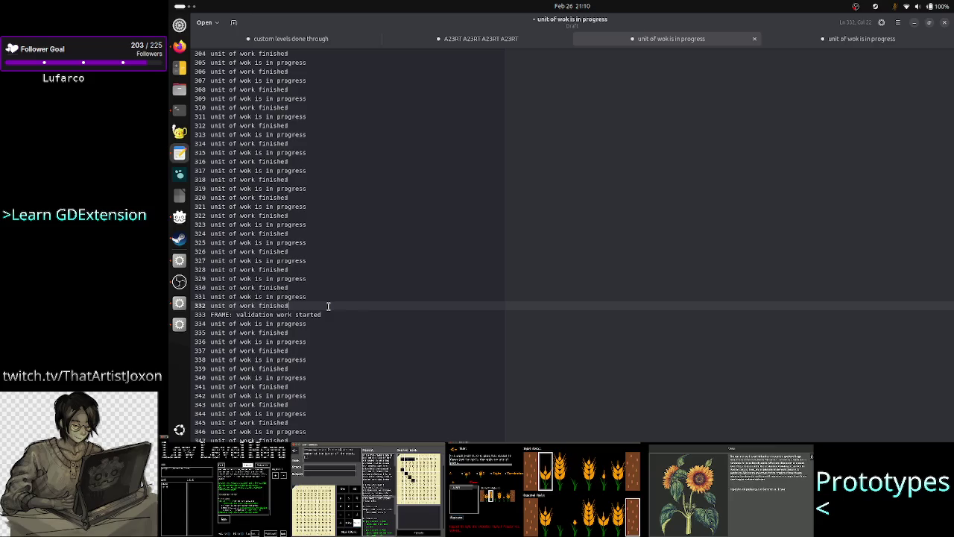
key(Return)
scroll(332, 276, down, 13)
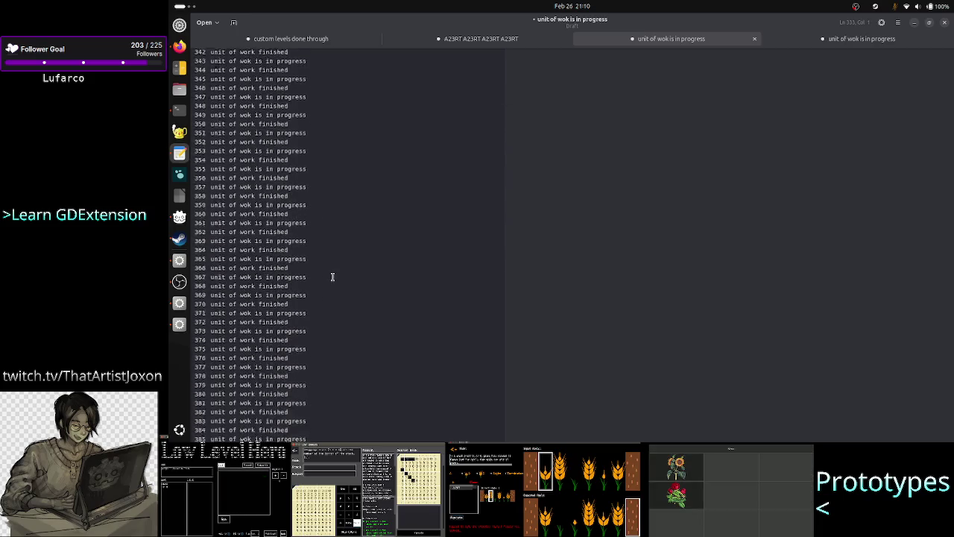
click(336, 277)
key(Return)
Add blank lines before the remaining FRAME entries, including line 566, down to the log's end.
scroll(351, 286, down, 10)
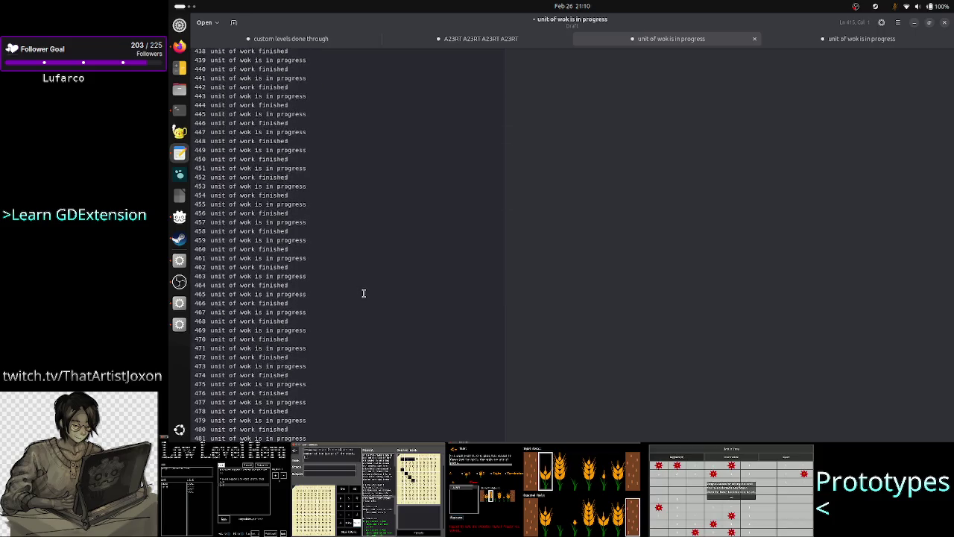
scroll(364, 293, down, 17)
click(326, 123)
key(Return)
key(Return)
scroll(308, 162, down, 12)
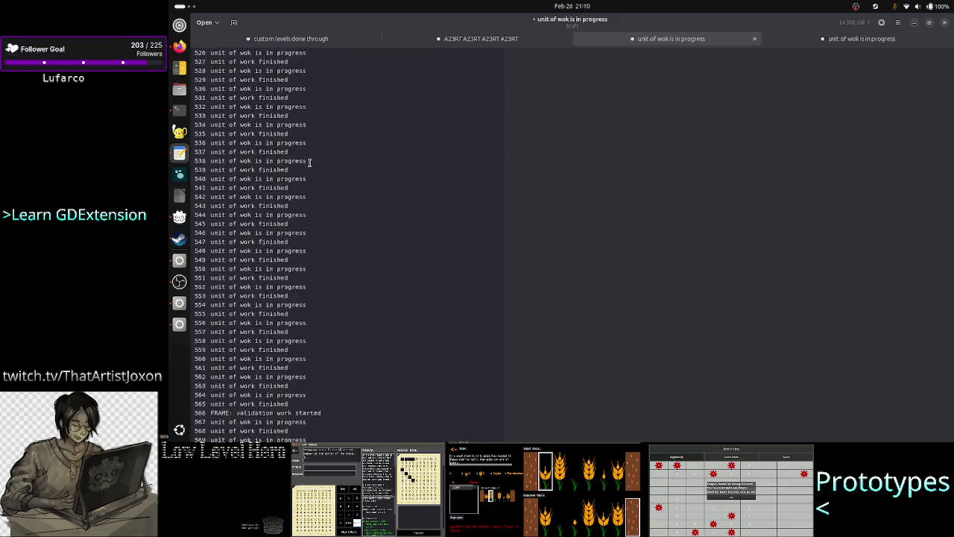
scroll(310, 162, down, 8)
click(322, 196)
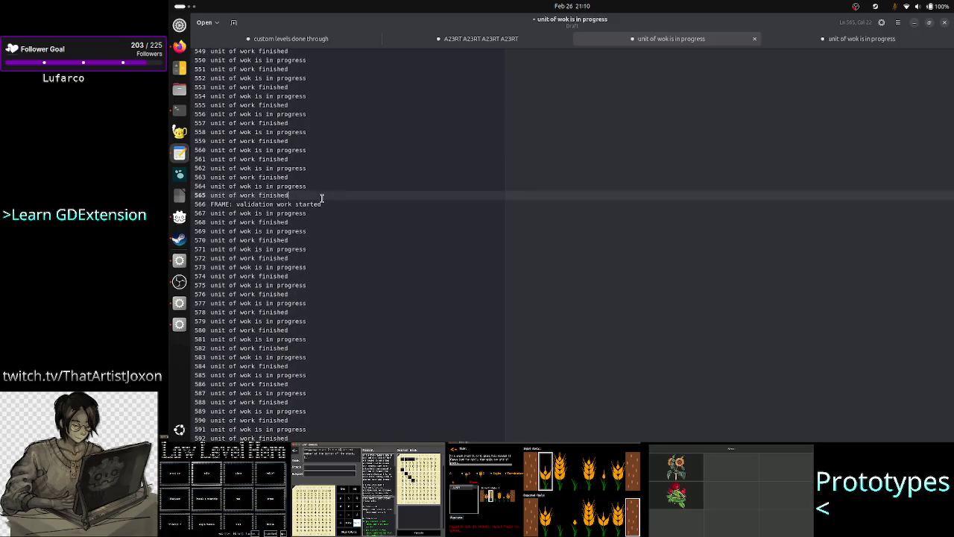
key(Return)
key(Return)
key(Return)
scroll(365, 269, down, 17)
scroll(367, 276, down, 10)
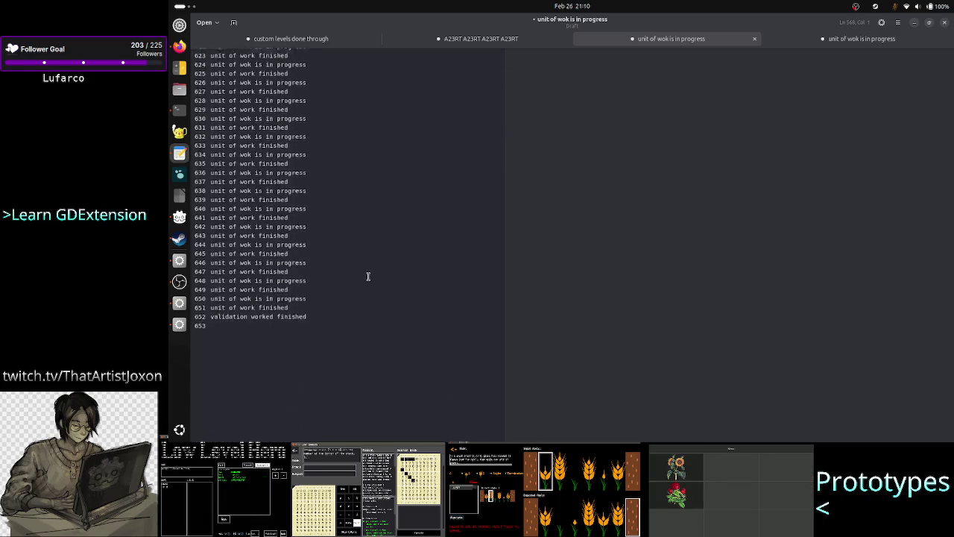
click(294, 260)
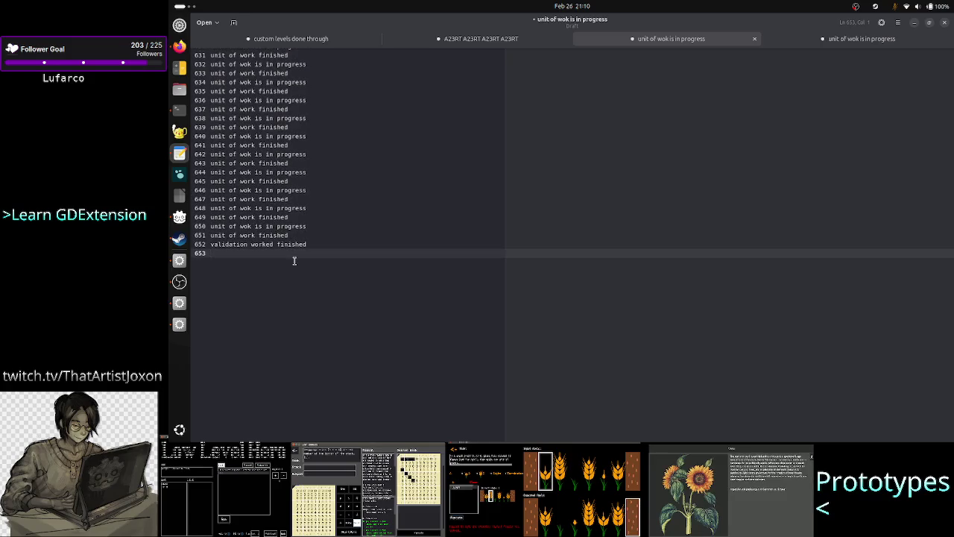
click(191, 325)
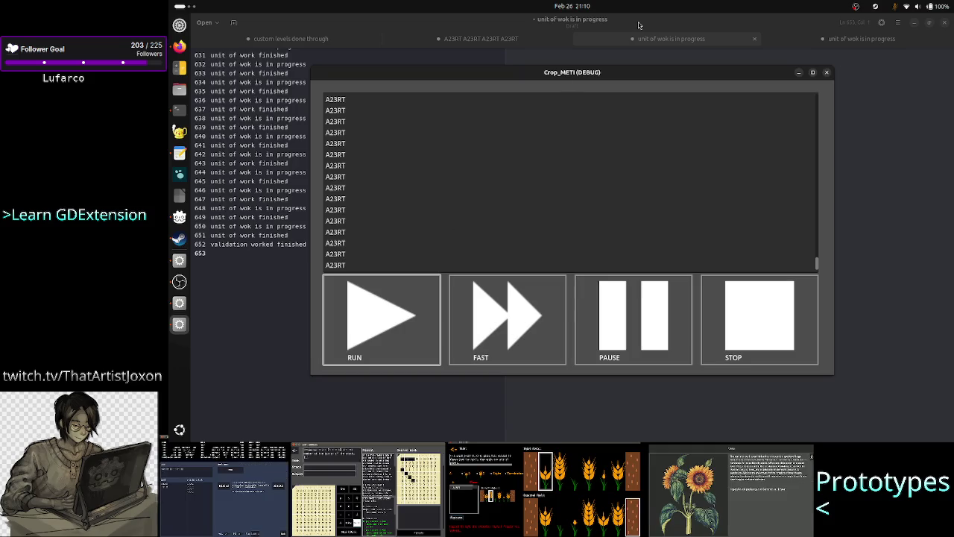
click(526, 39)
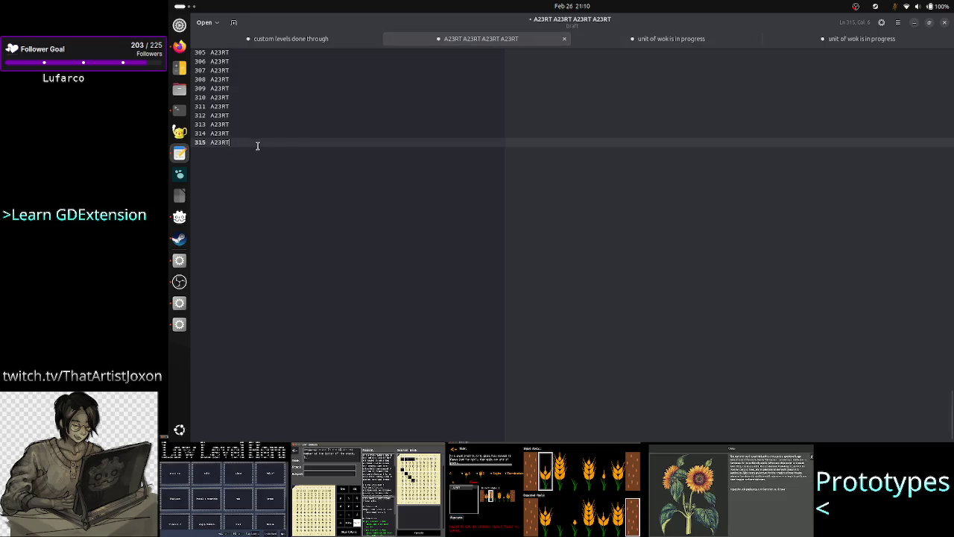
Add the note '315 commands were validated across 8 frames' below the last A23RT entry.
key(Return)
key(Return)
key(Return)
text(31)
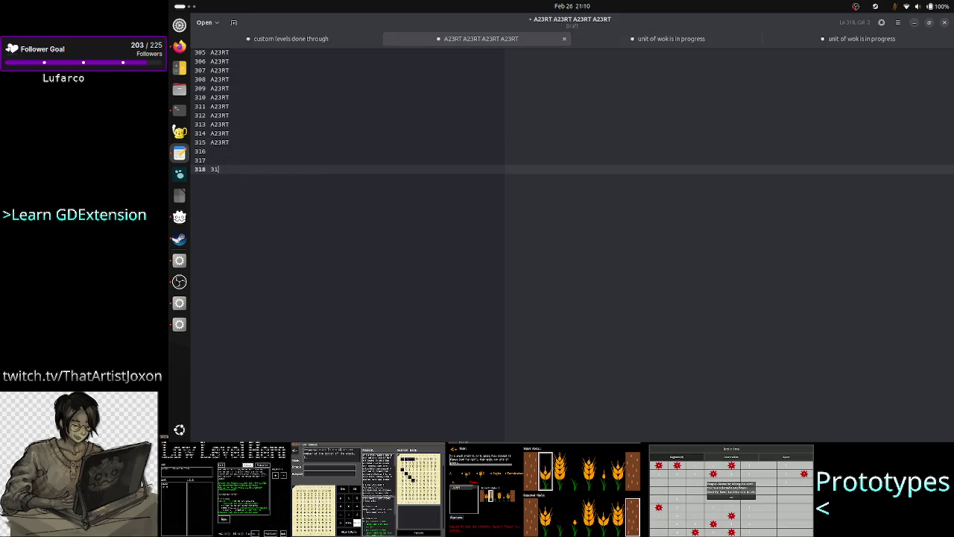
text(5 )
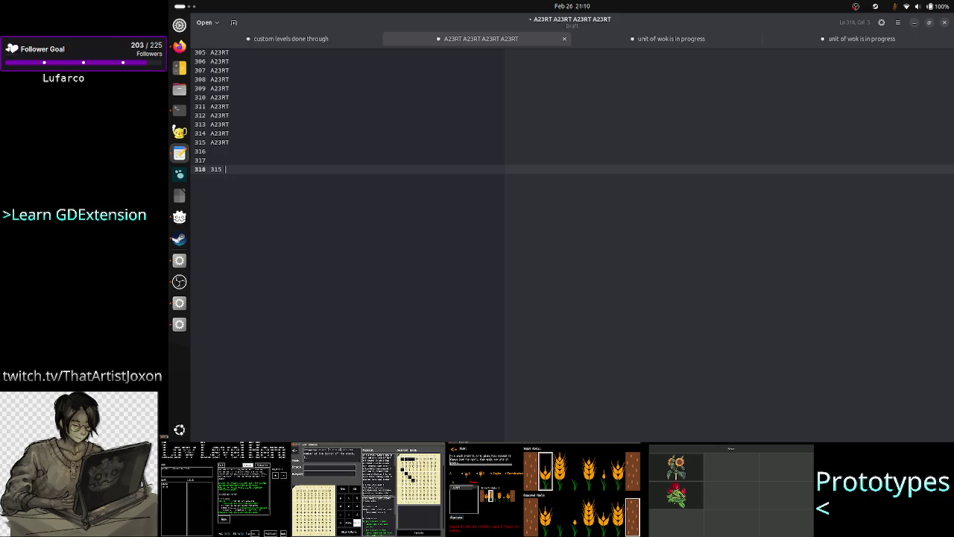
text(commands were val)
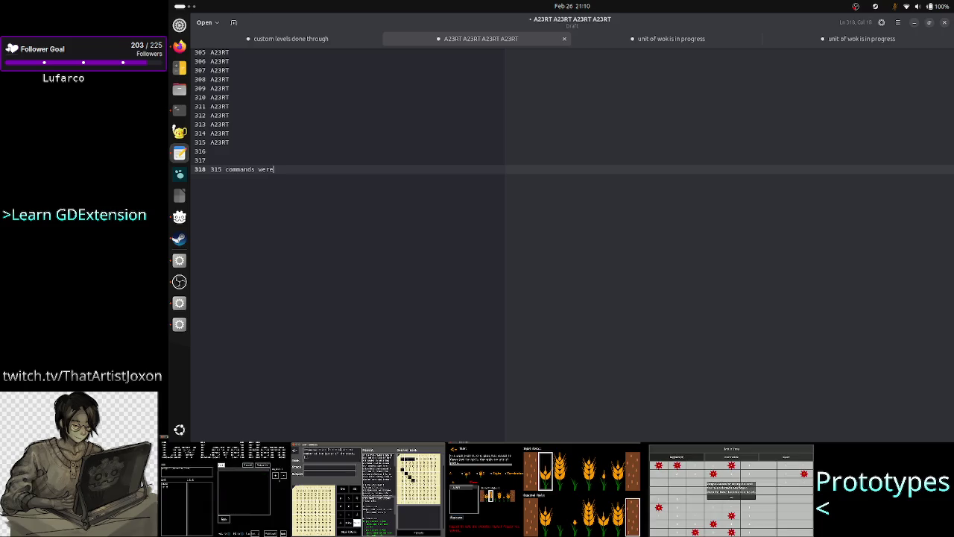
text(idated in )
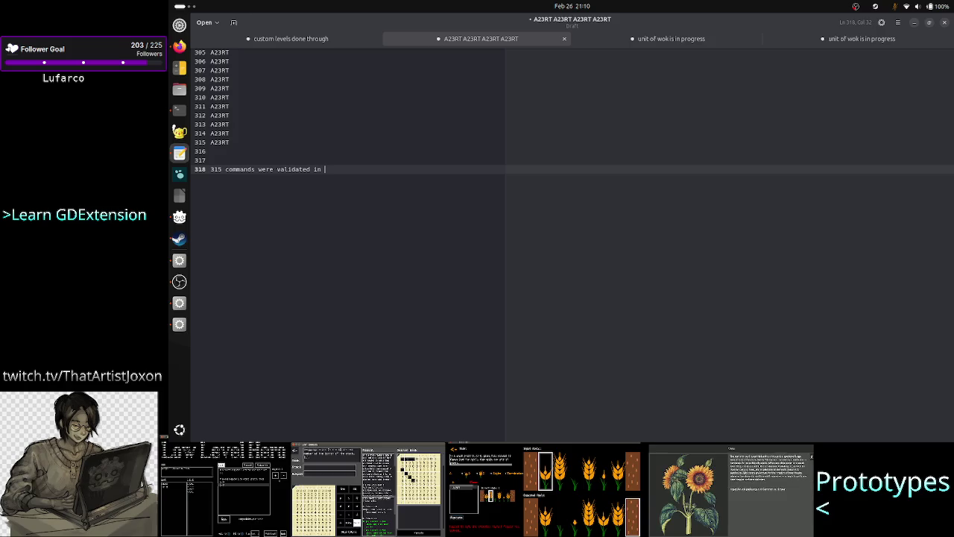
key(BackSpace)
key(BackSpace)
key(BackSpace)
text(across )
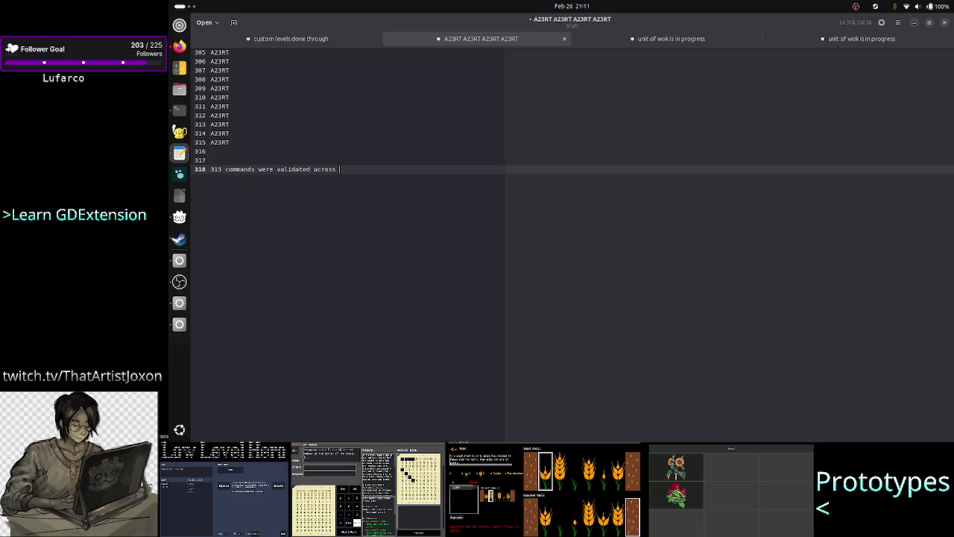
text(8 frames)
key(Return)
key(Return)
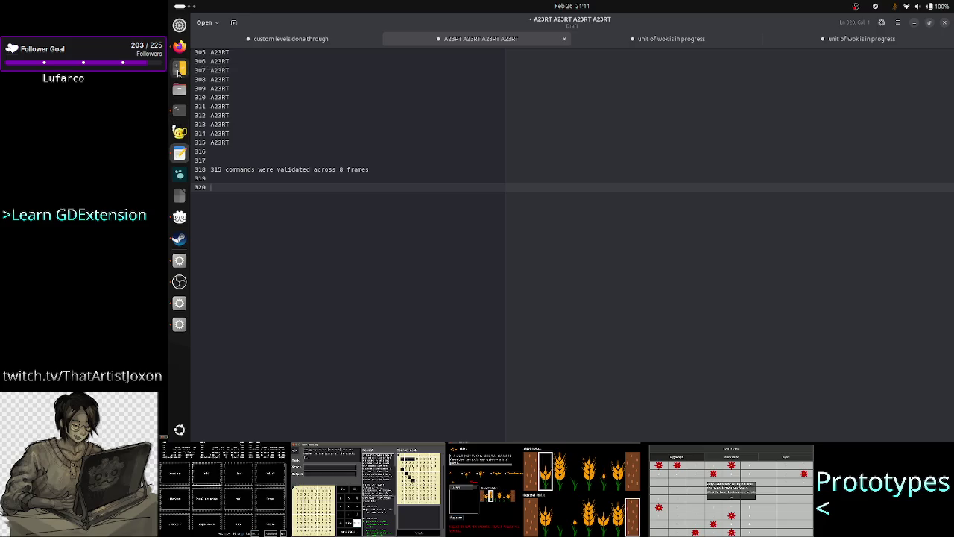
Calculate 8×16 = 128 in Calculator.
text(8)
text(*)
text(16)
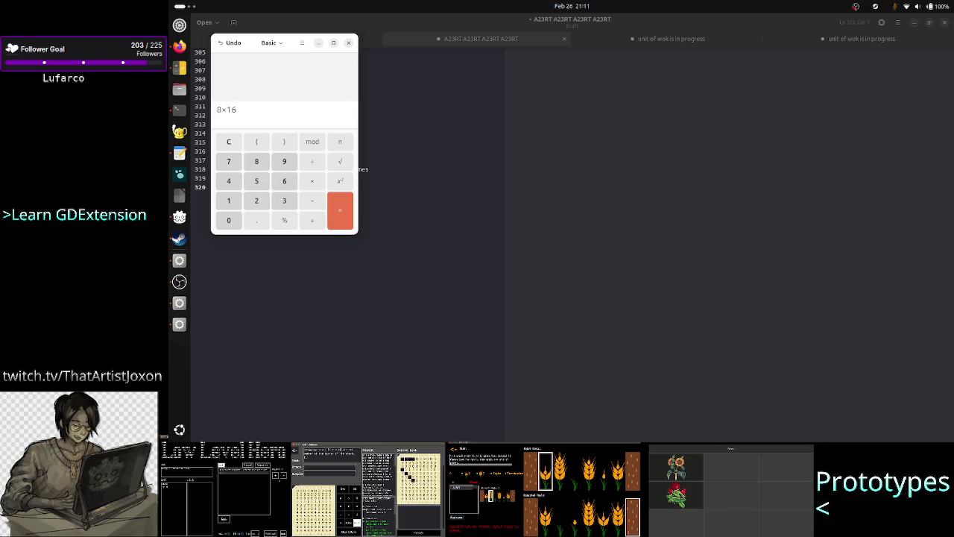
key(Return)
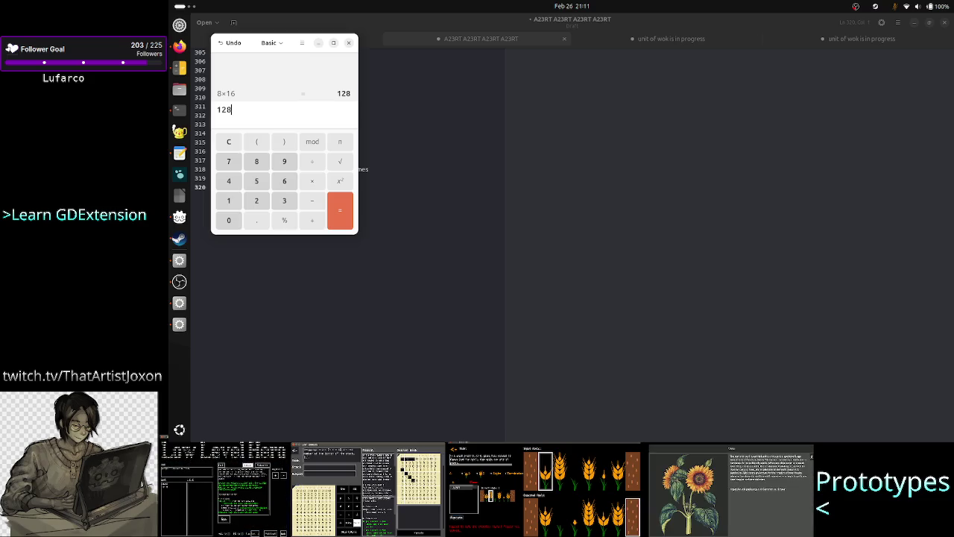
click(348, 43)
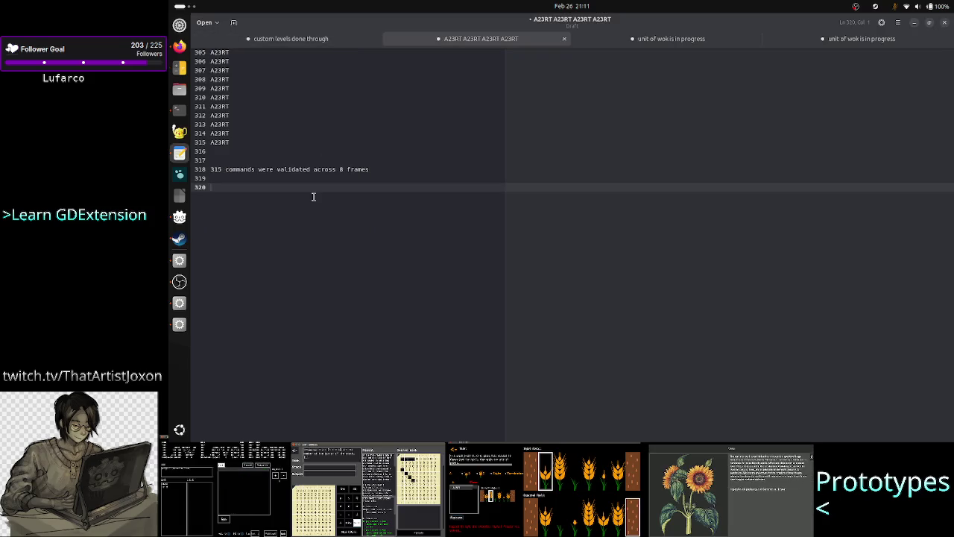
Insert the line 'in each frame the scheduler worked only 2ms' above the 315-commands note.
click(343, 169)
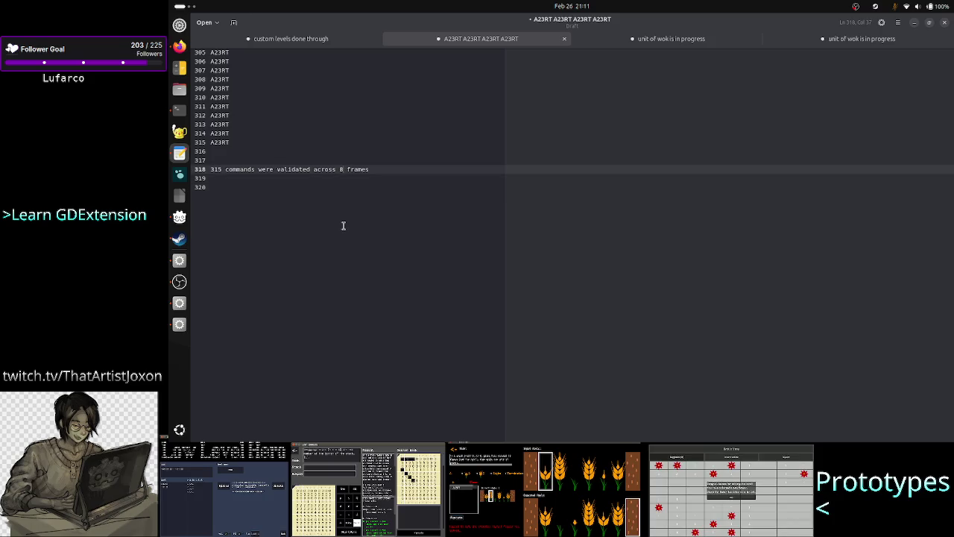
key(Up)
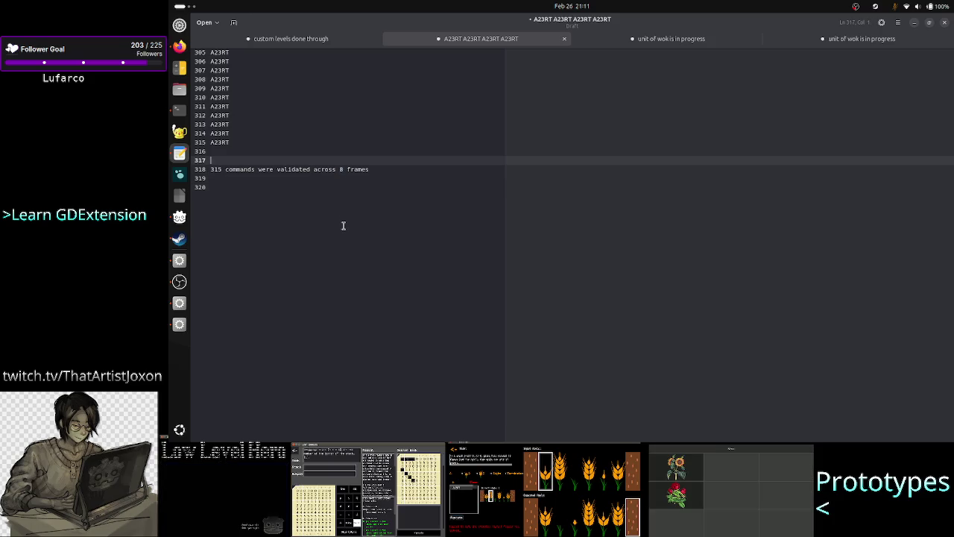
key(Return)
text(each dra)
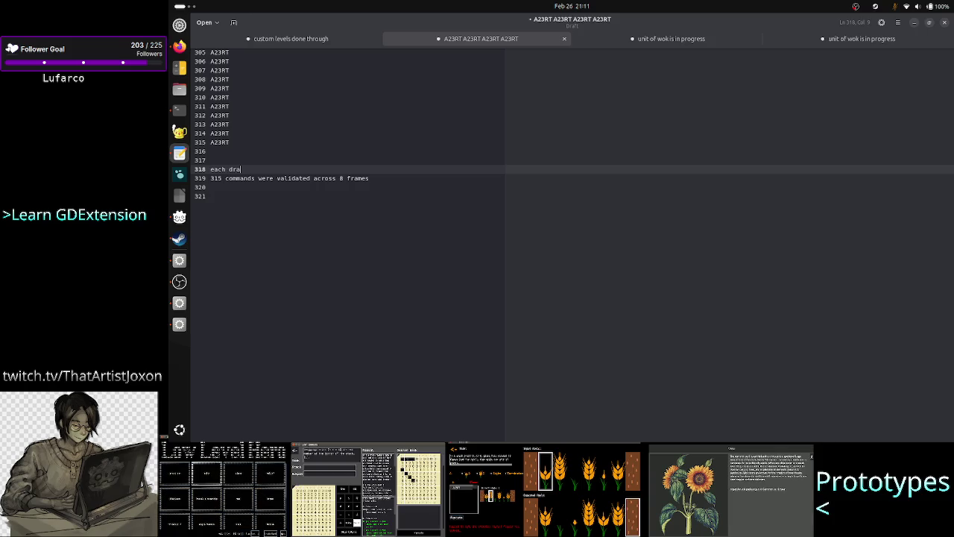
key(BackSpace)
key(BackSpace)
key(BackSpace)
text(frame w)
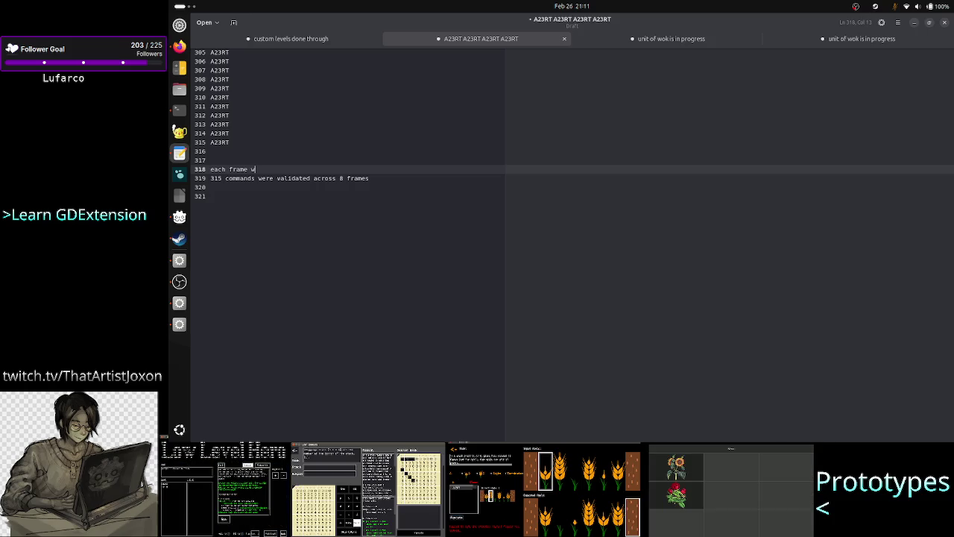
click(210, 169)
text(in)
key(Up)
key(Down)
key(Down)
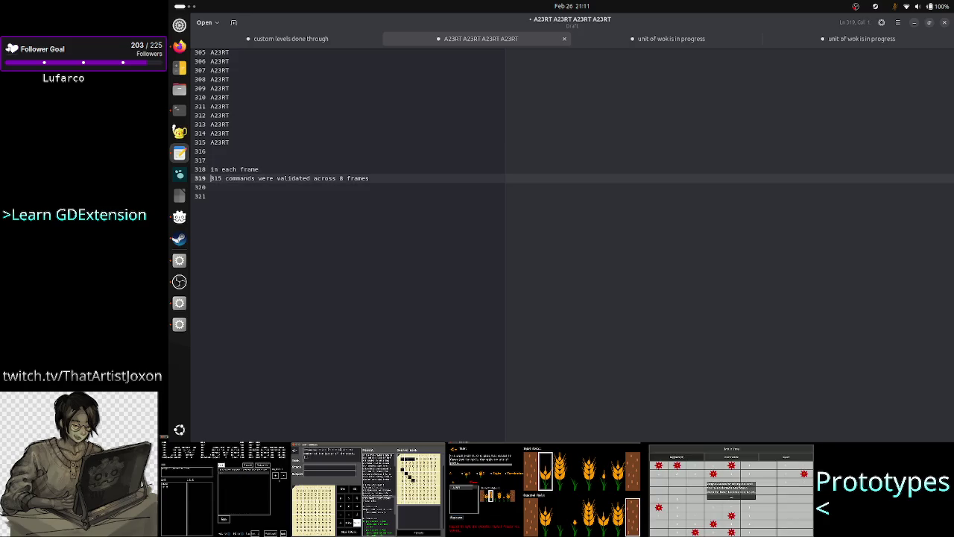
key(Up)
key(End)
text(the scheduler )
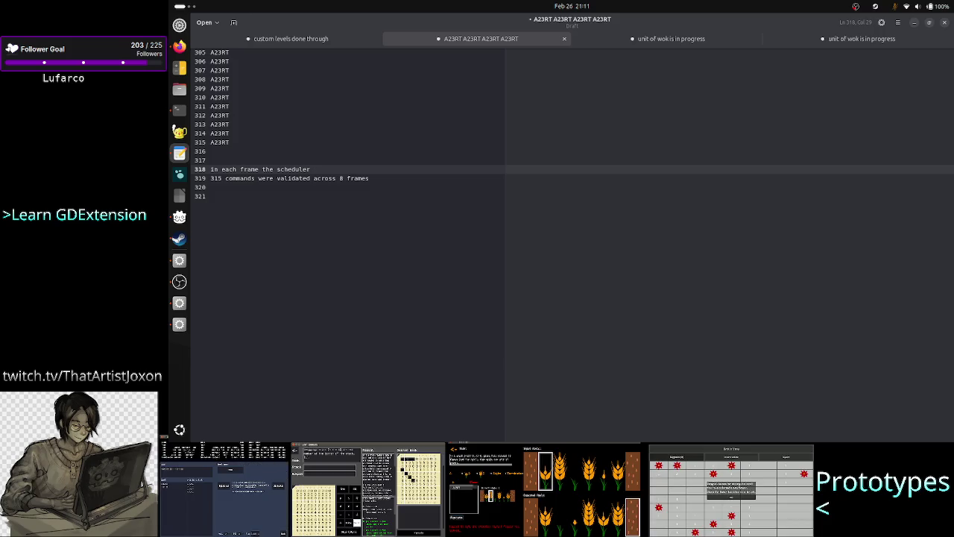
text(worked on)
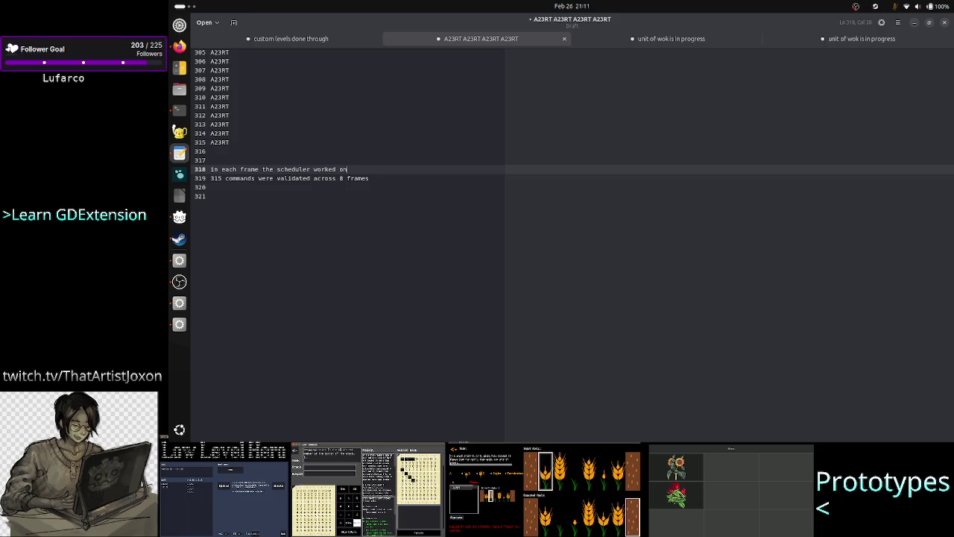
text(ly 2ms)
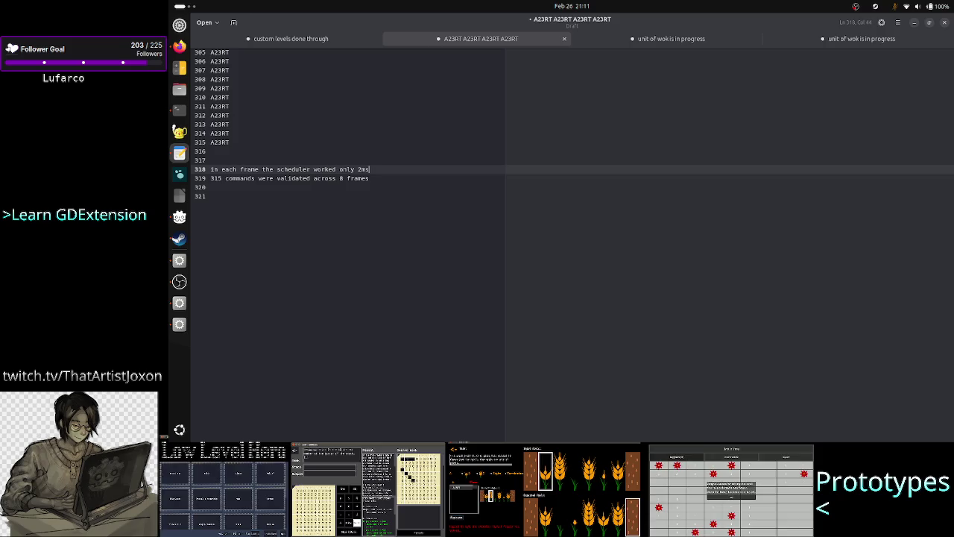
key(alt+Tab)
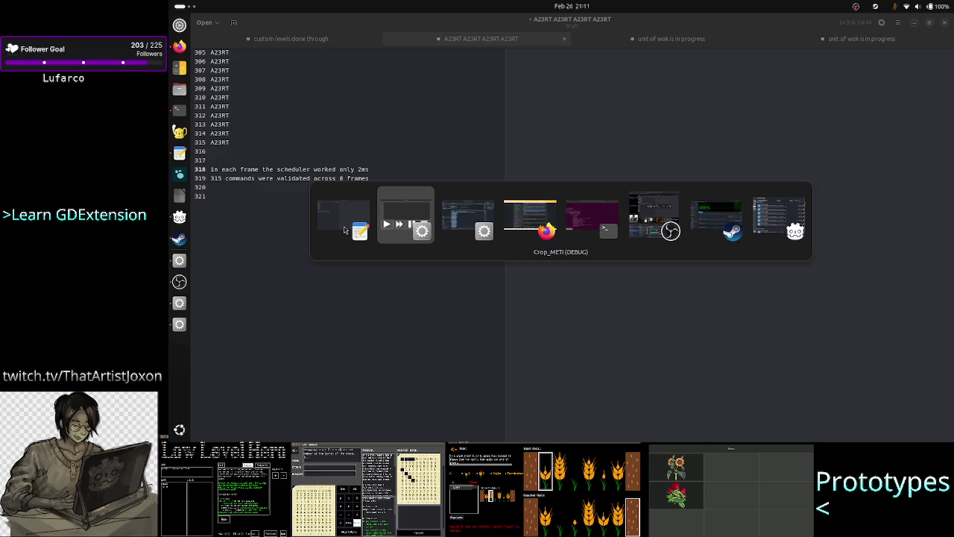
key(alt+Tab)
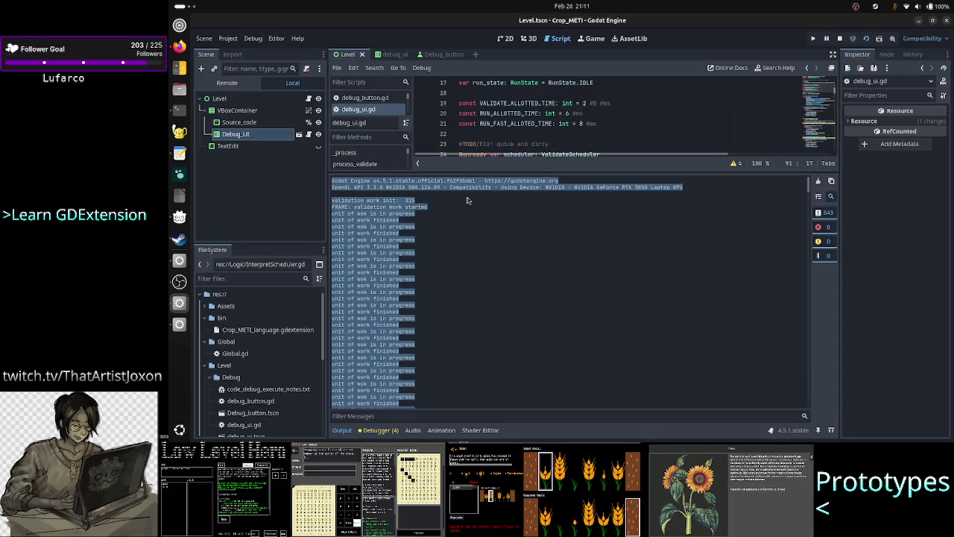
Change VALIDATE_ALLOTTED_TIME on line 19 of debug_ui.gd from 2 to 8.
click(342, 430)
click(585, 103)
key(BackSpace)
key(BackSpace)
key(BackSpace)
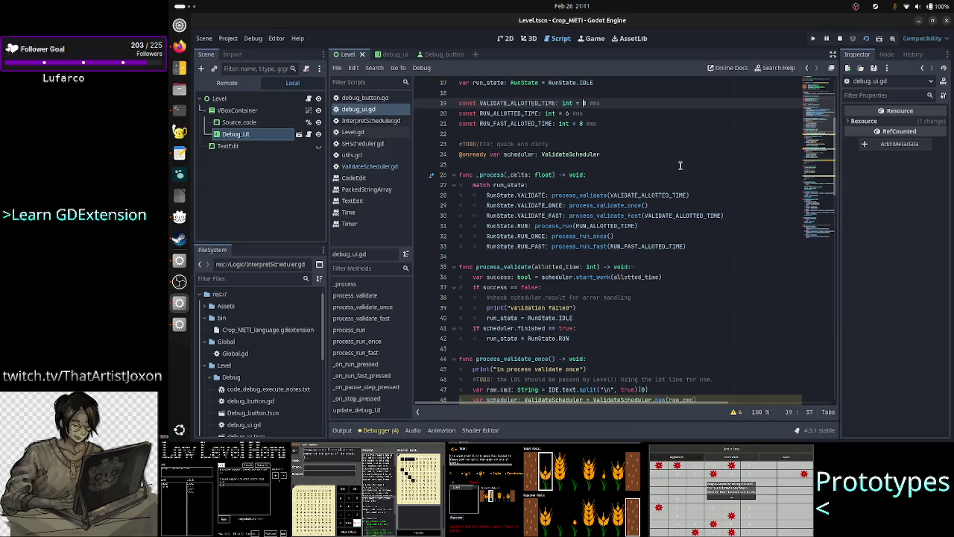
text(8)
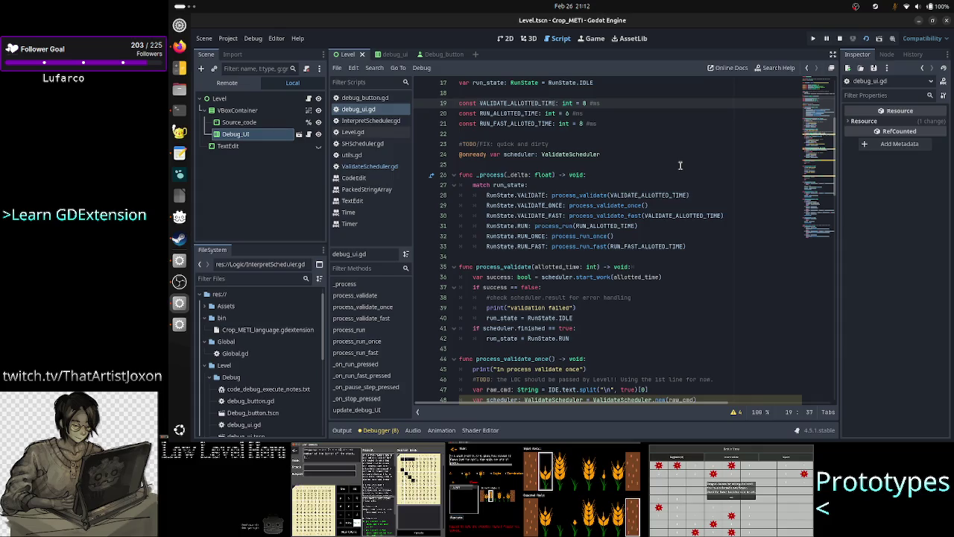
key(alt+Tab)
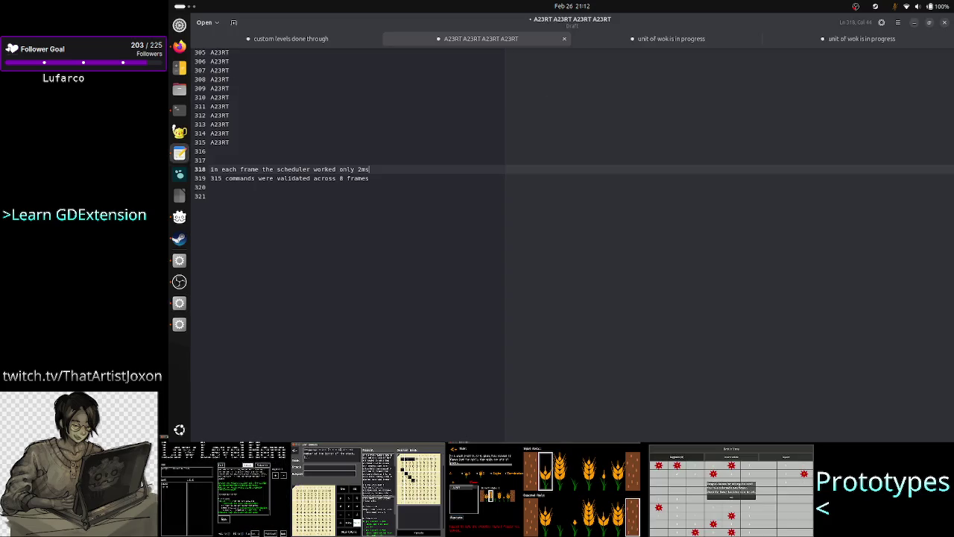
Edit the note to read '315 commands were validated across 8/4 = 2 frames'.
click(398, 180)
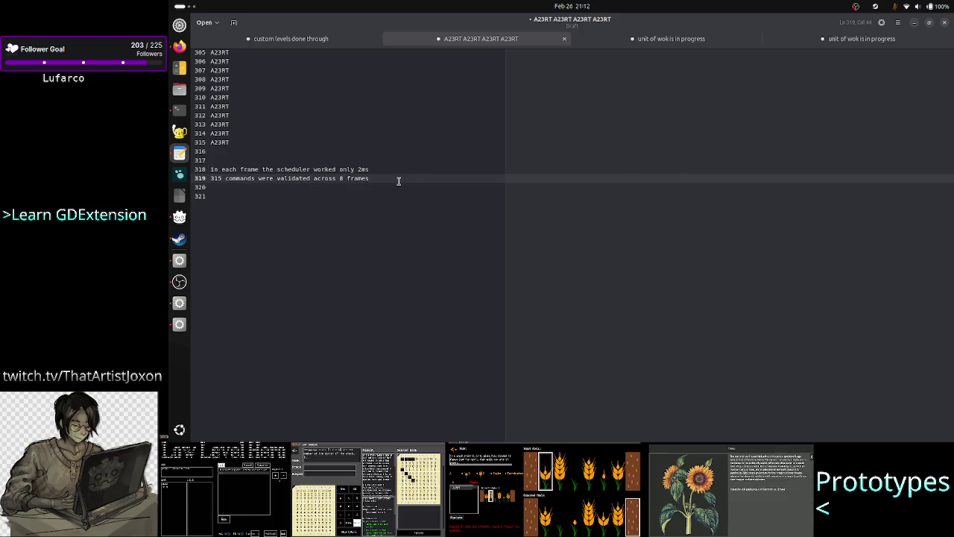
key(ctrl+Left)
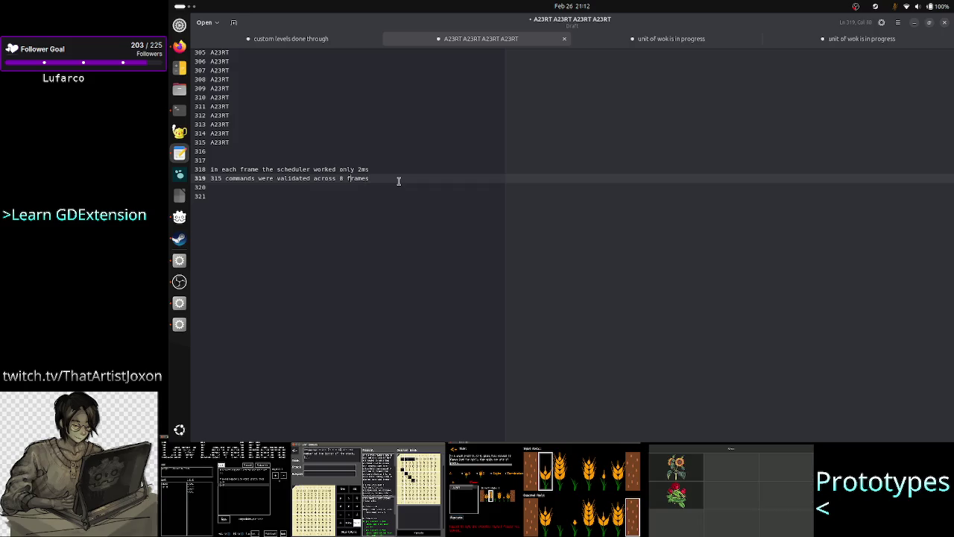
key(Home)
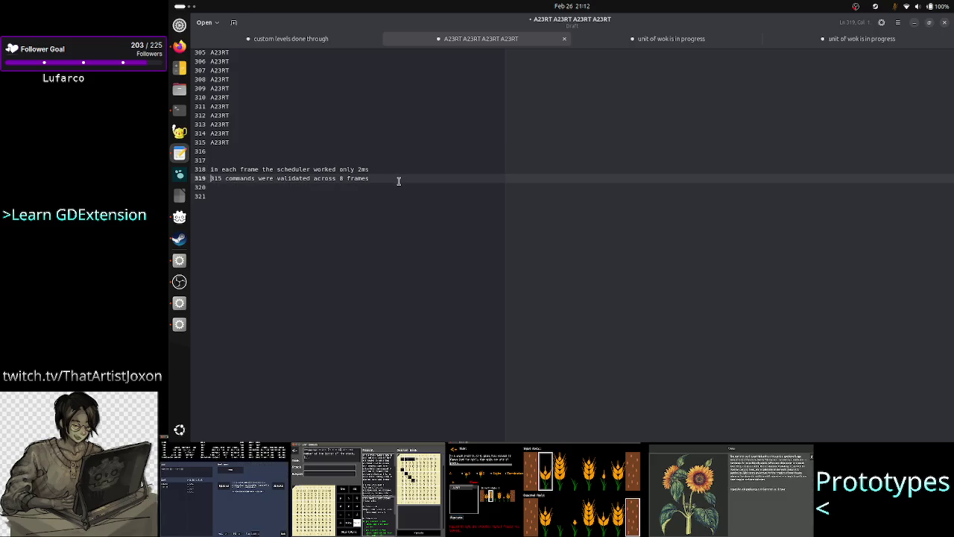
key(ctrl+Right)
key(ctrl+Right)
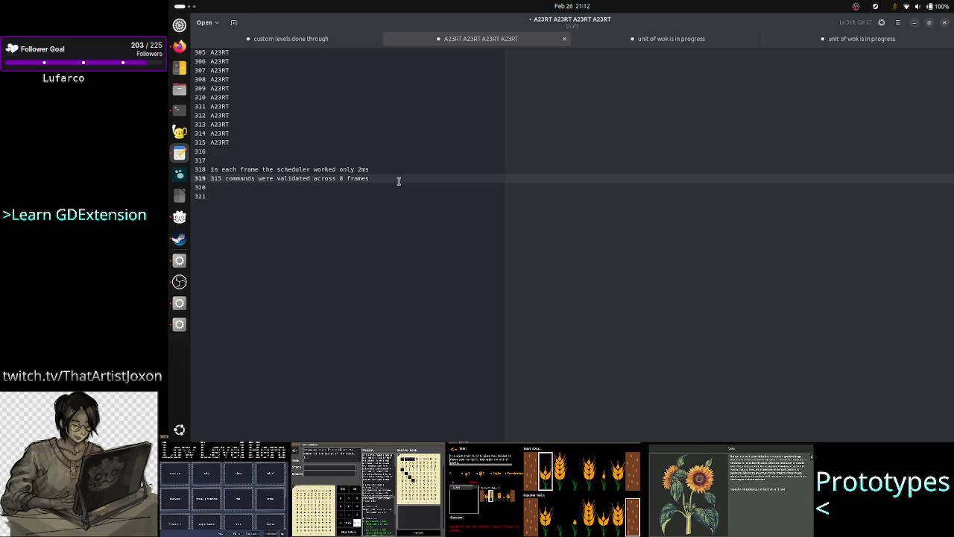
text(/4)
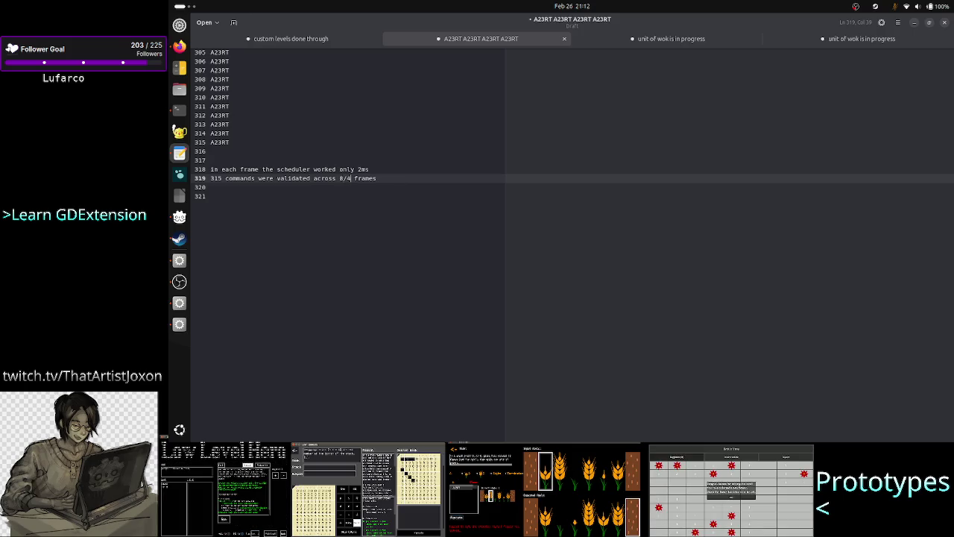
text( = 2)
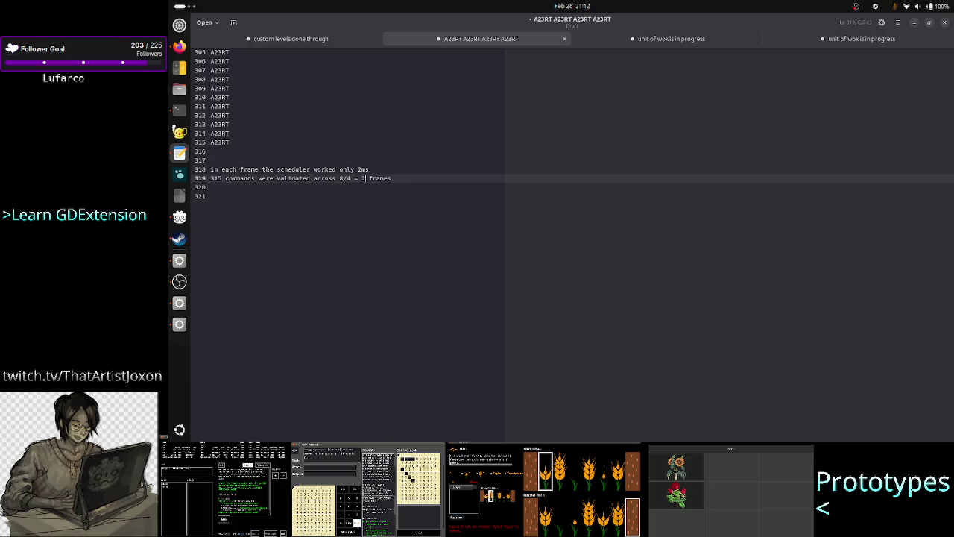
key(Up)
key(Up)
key(Up)
key(Down)
key(Down)
key(Down)
key(Left)
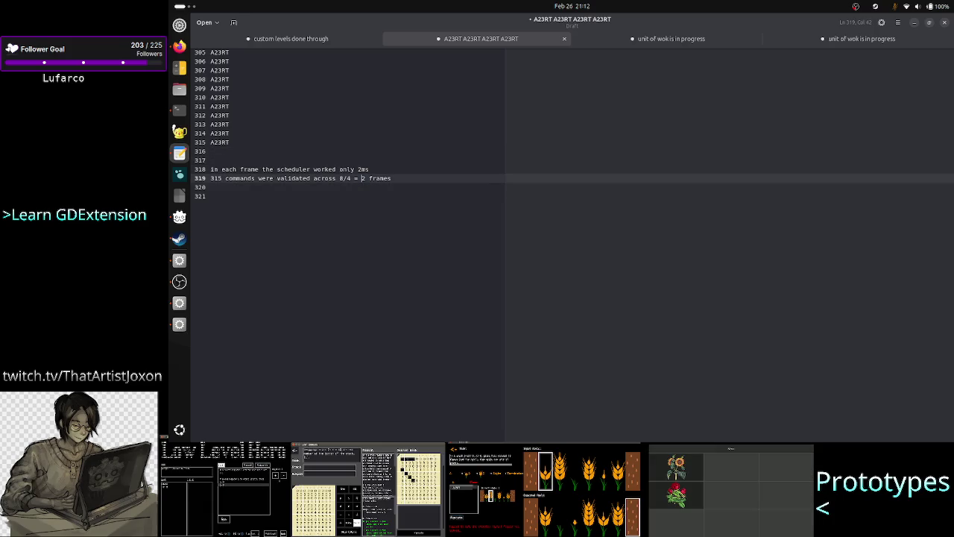
key(Down)
key(Up)
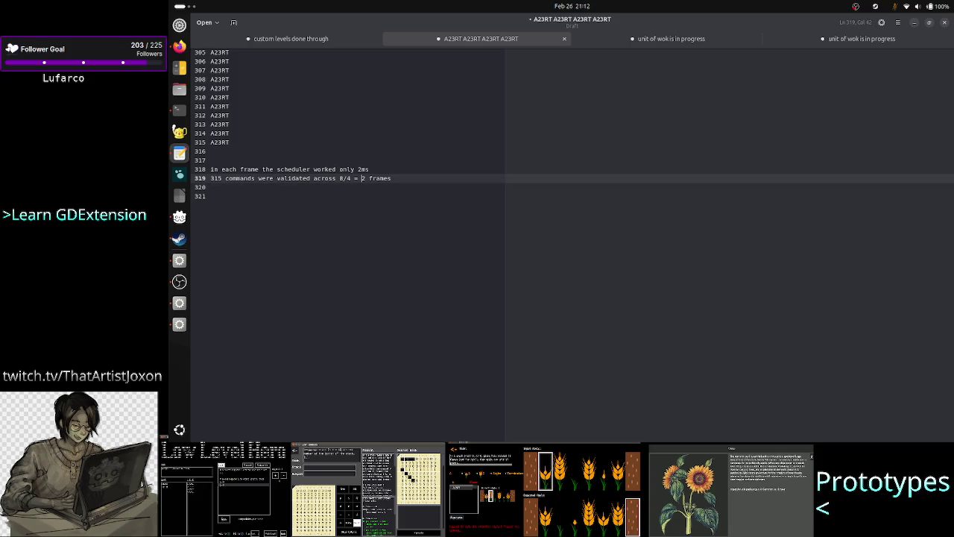
key(Down)
key(Down)
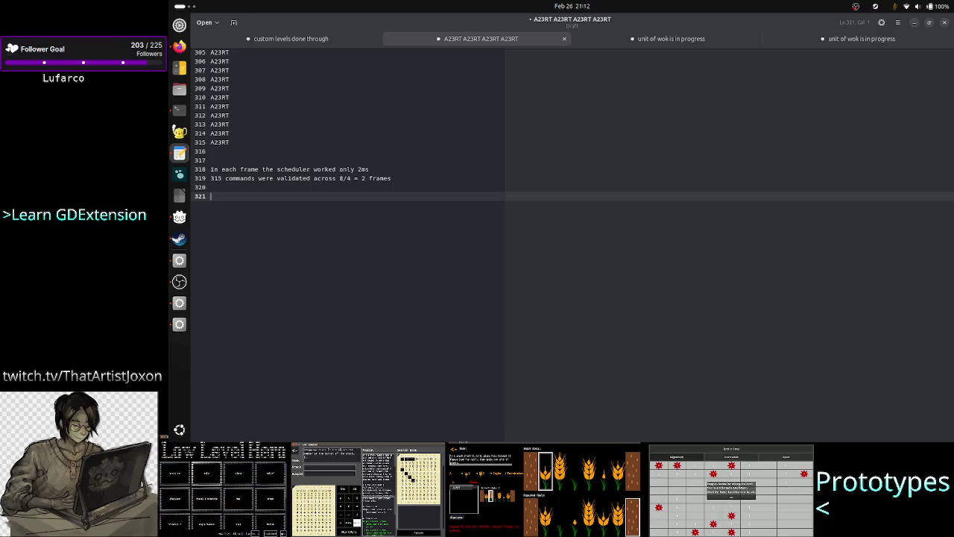
key(alt+Tab)
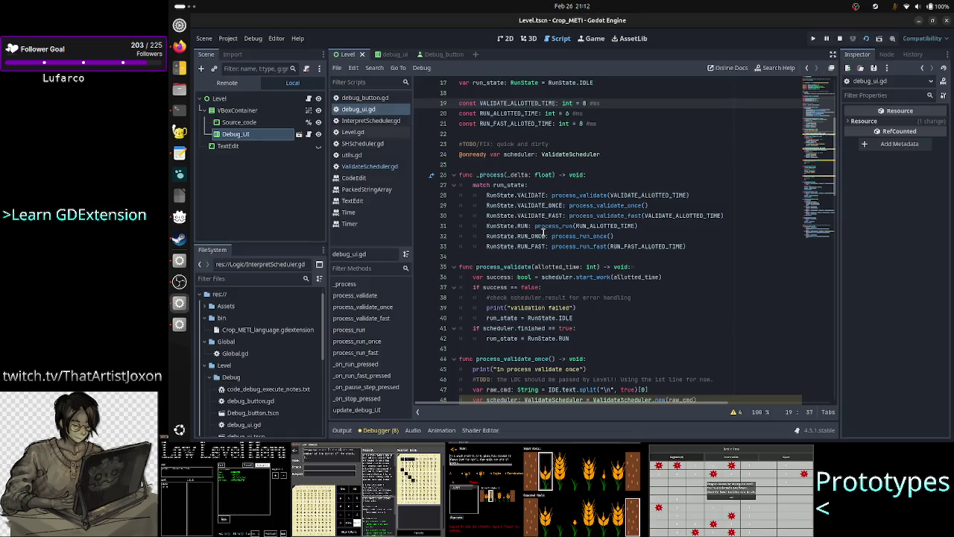
Clear the output log and restart the validation run in the game with the 8 ms value.
click(341, 429)
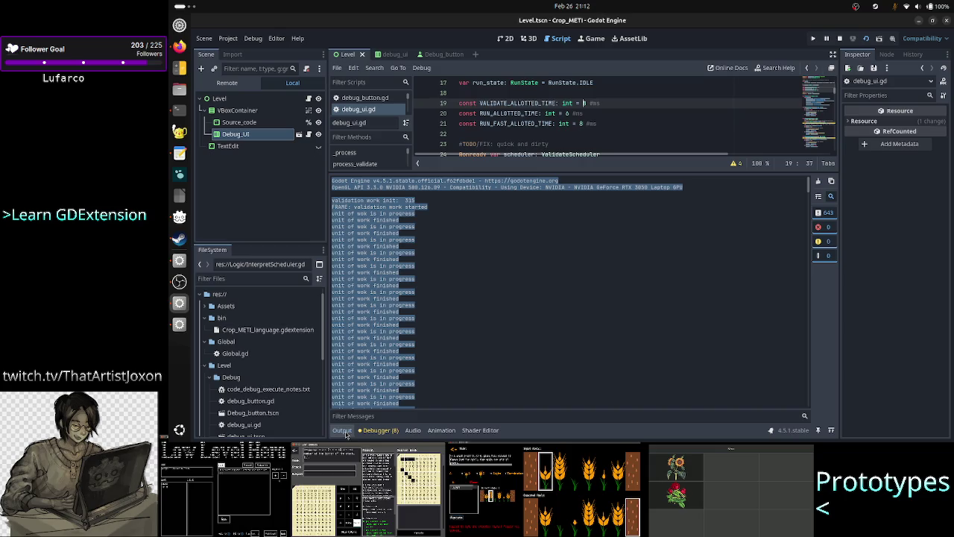
click(818, 181)
key(alt+Tab)
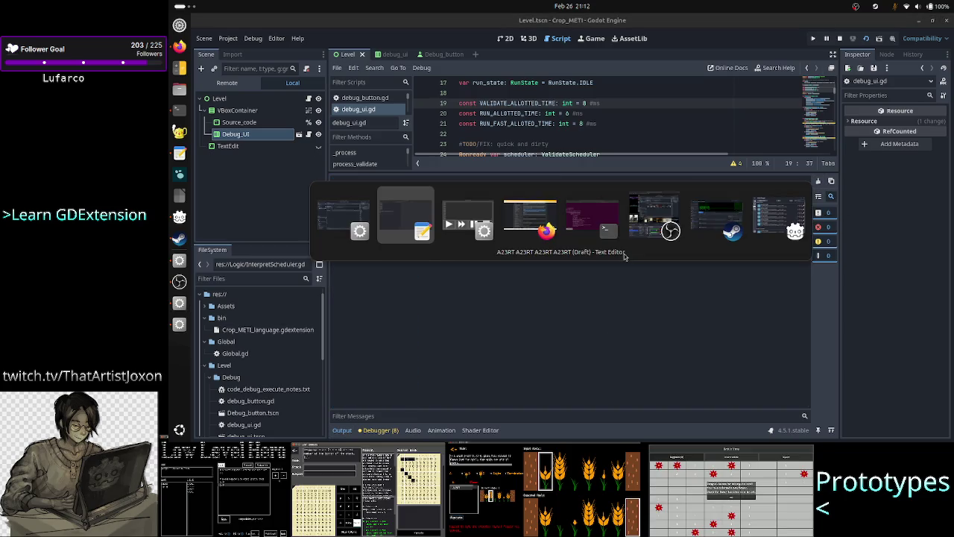
click(773, 331)
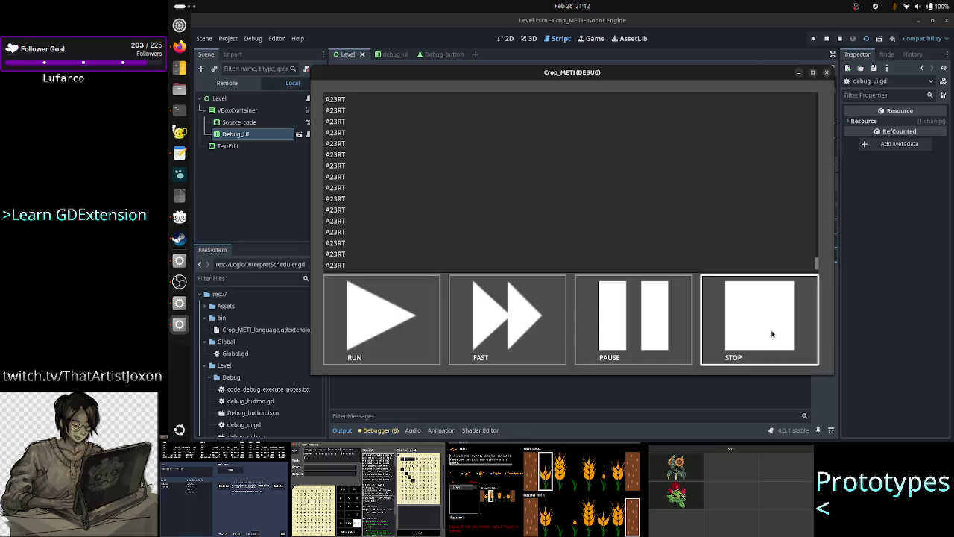
click(413, 329)
click(451, 386)
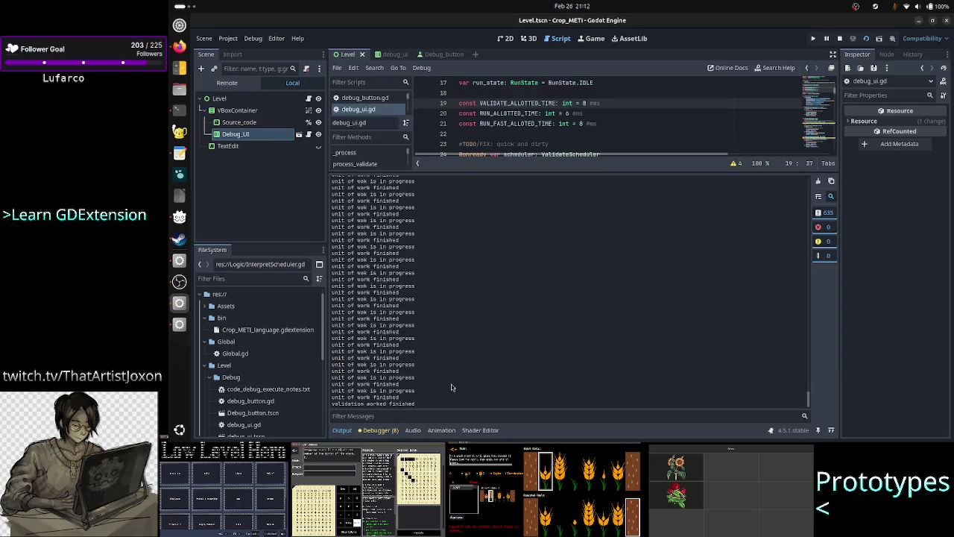
Scroll the output down to the run's final 'validation worked finished' line.
scroll(509, 329, up, 10)
scroll(509, 329, up, 10)
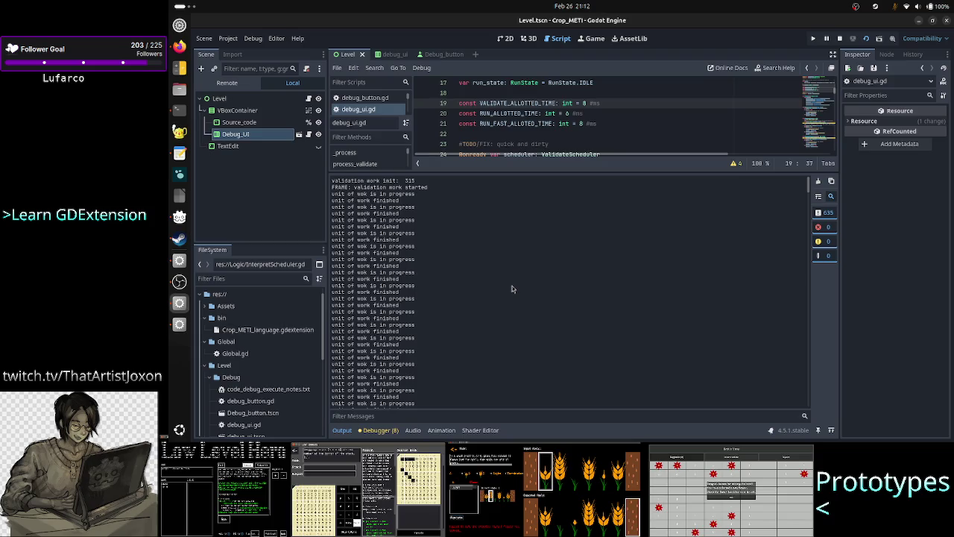
scroll(511, 306, down, 5)
scroll(512, 288, down, 10)
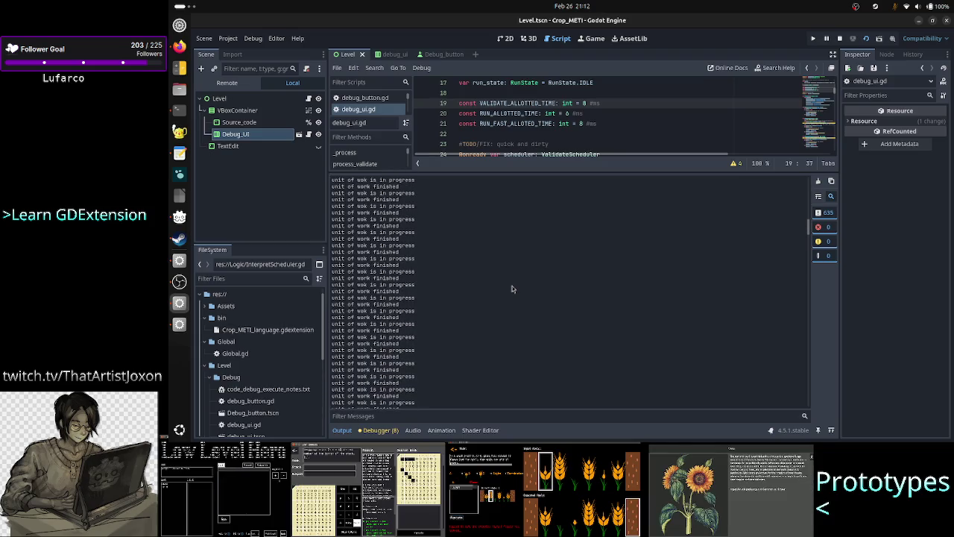
scroll(512, 288, down, 10)
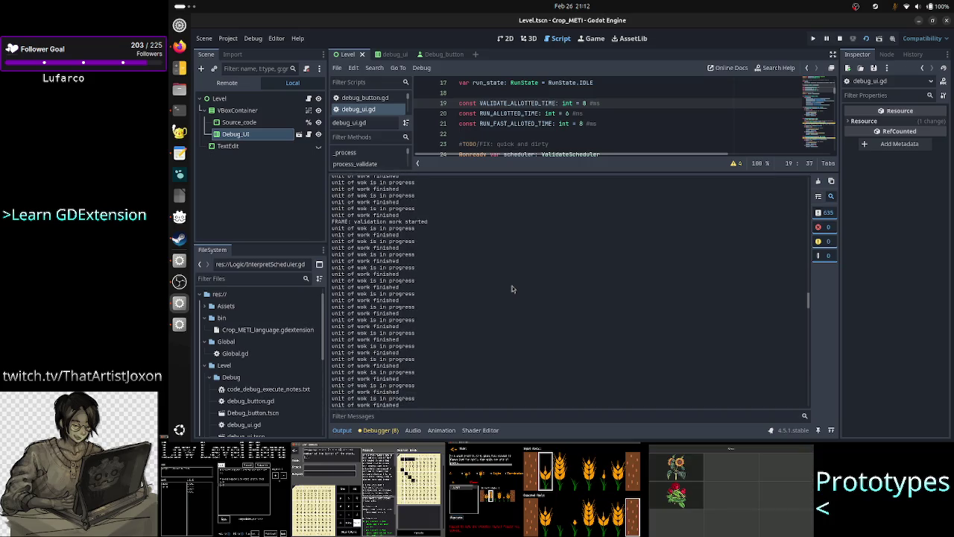
scroll(512, 288, down, 10)
scroll(512, 288, down, 10)
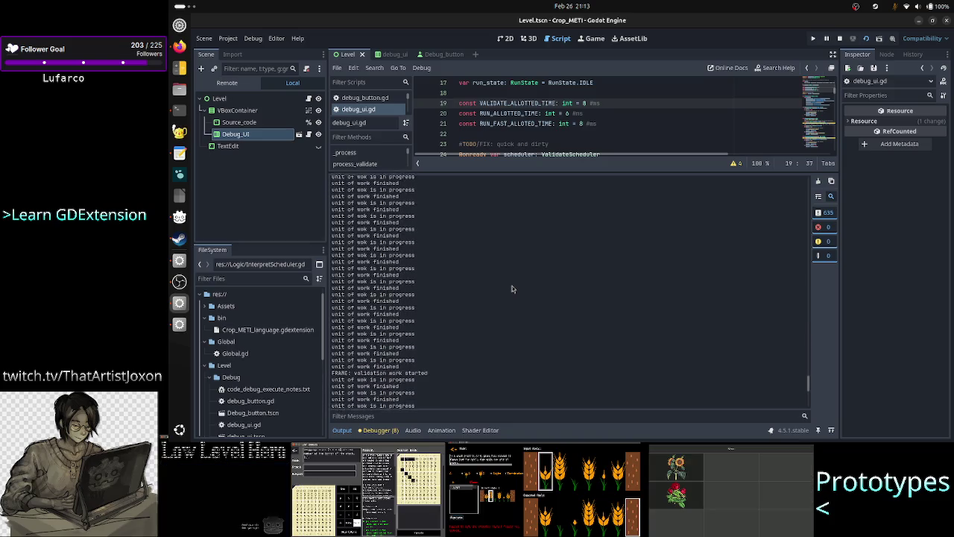
scroll(512, 288, down, 5)
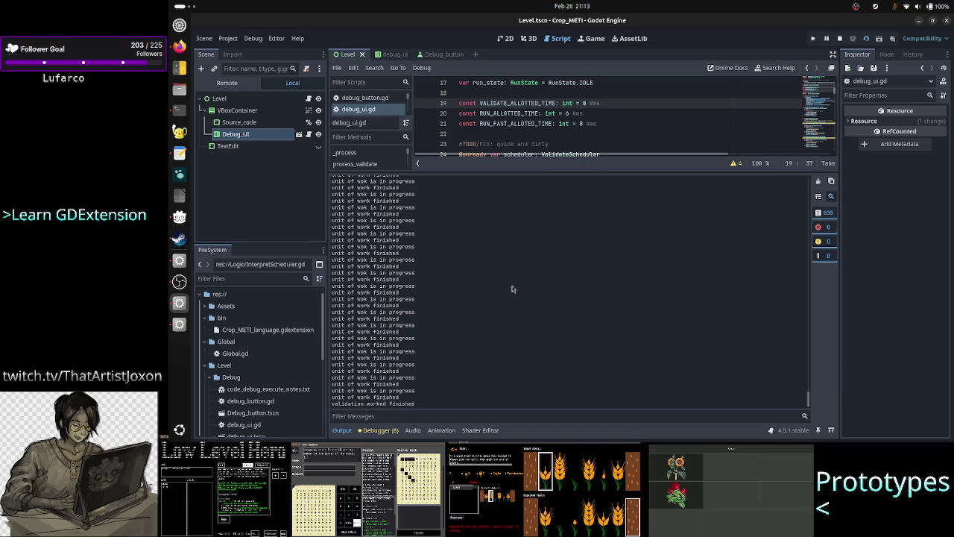
key(alt+Tab)
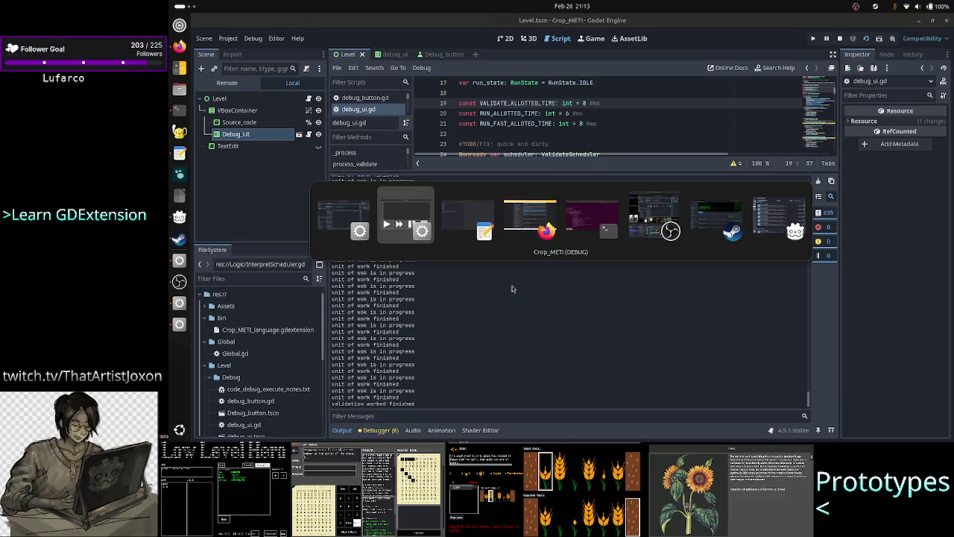
key(alt+Tab)
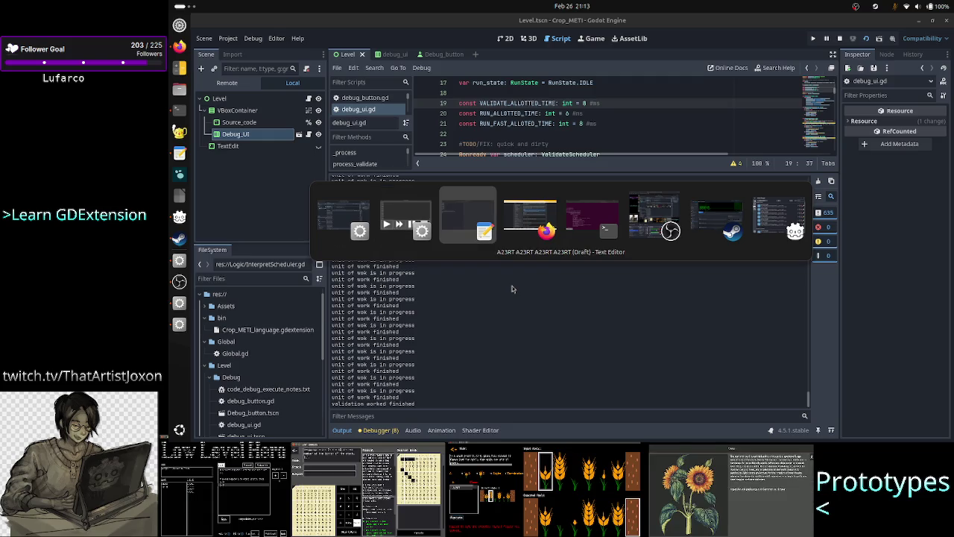
key(alt+Tab)
key(alt+Tab)
key(alt+Tab)
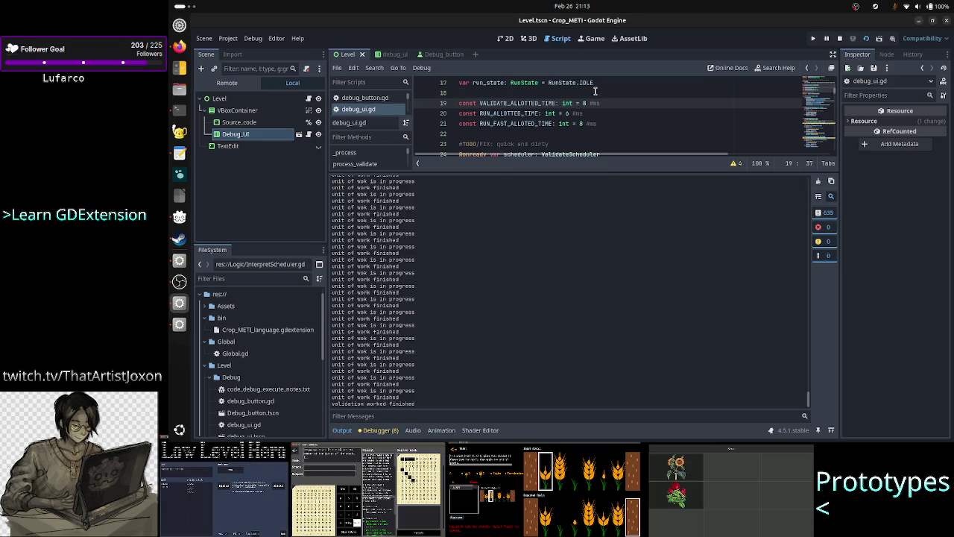
key(Right)
key(Left)
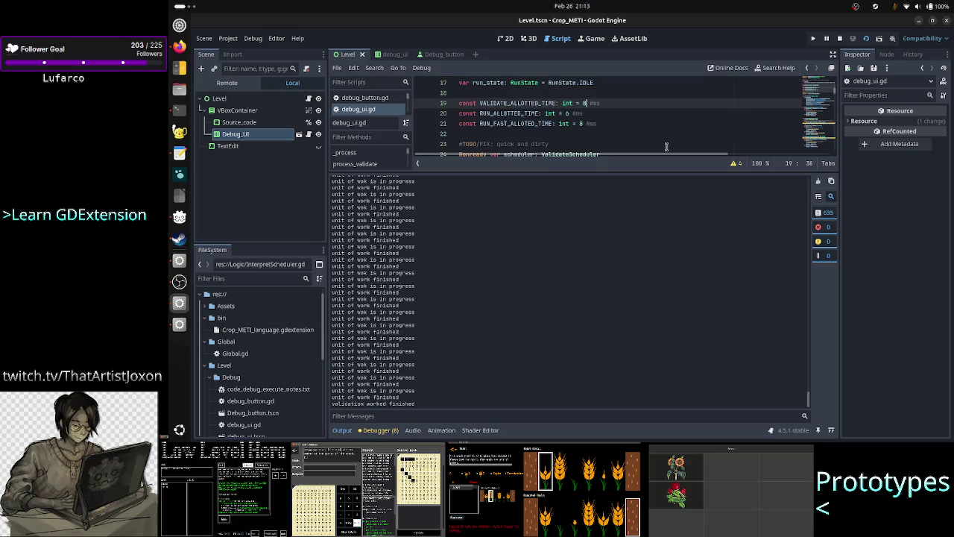
key(Left)
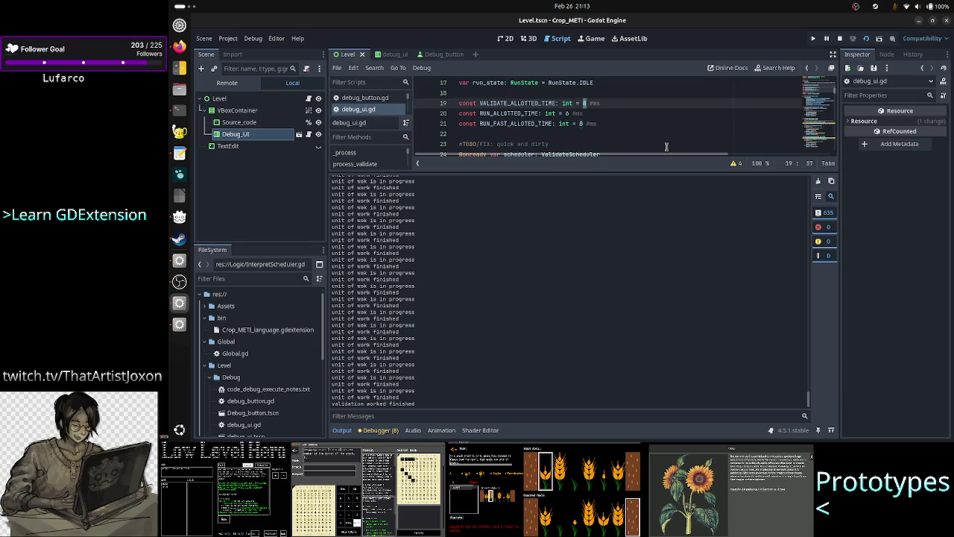
key(Right)
key(Left)
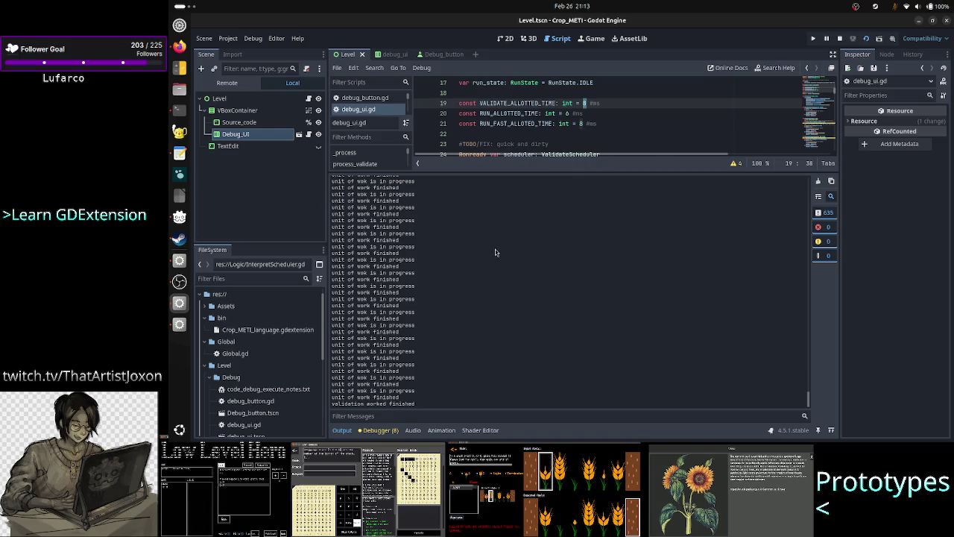
scroll(495, 252, up, 10)
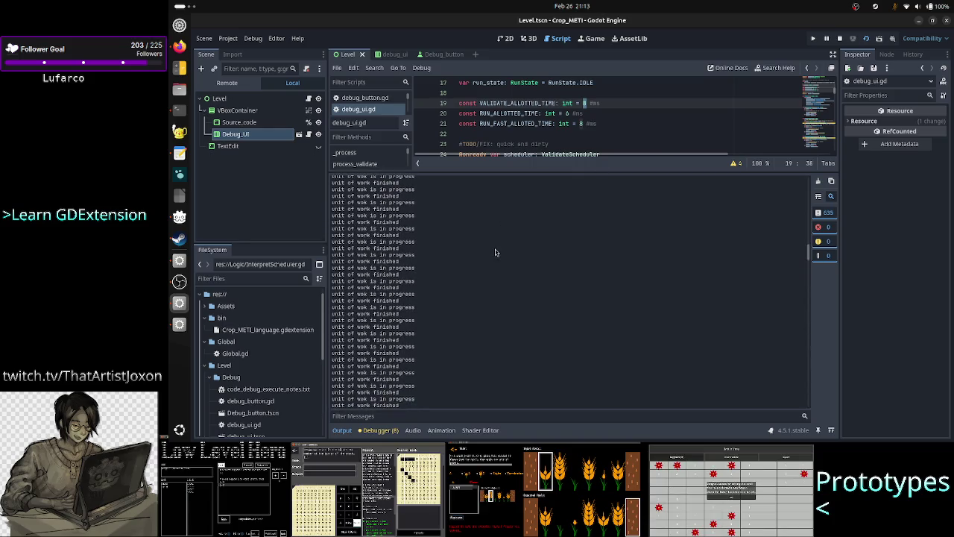
scroll(495, 251, up, 10)
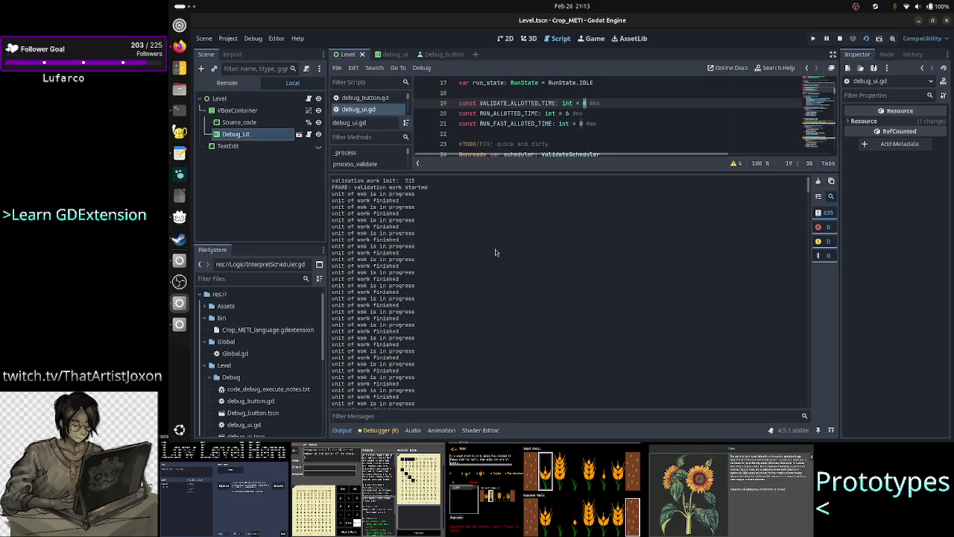
scroll(499, 238, down, 1)
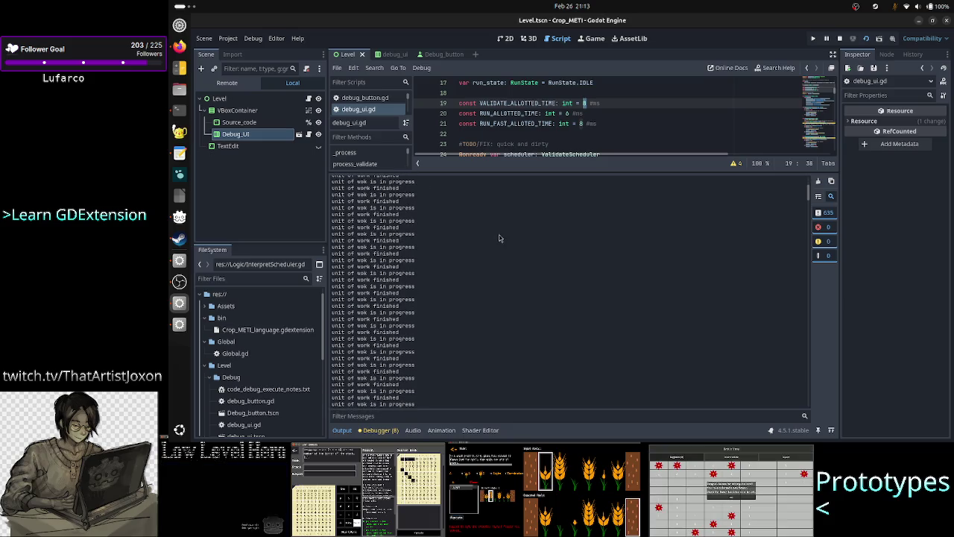
scroll(500, 238, down, 15)
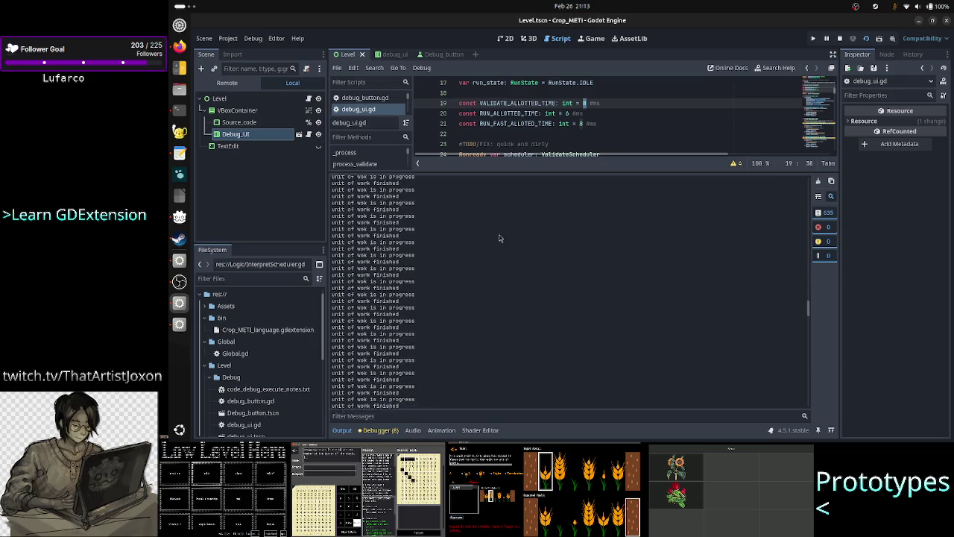
scroll(499, 238, down, 5)
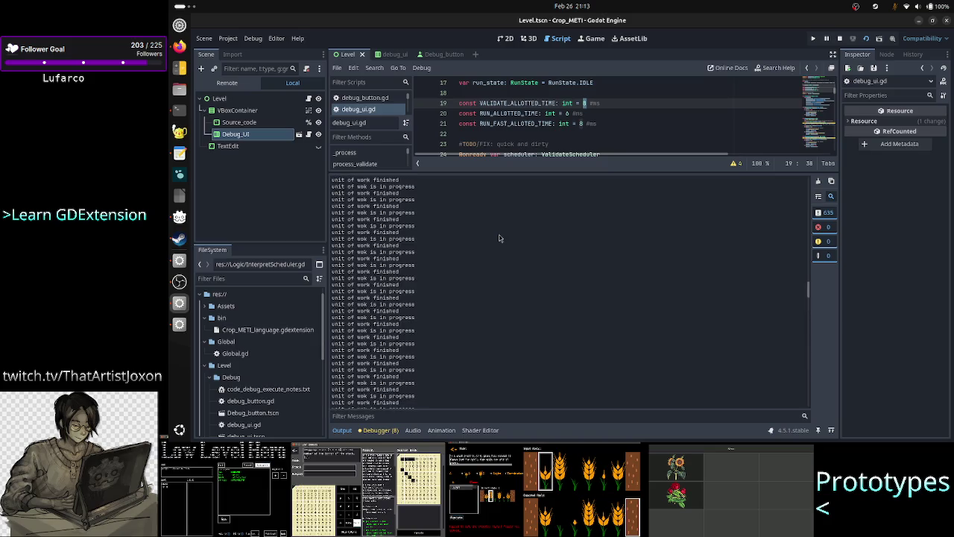
Change VALIDATE_ALLOTTED_TIME on line 19 from 8 to 12.
click(605, 103)
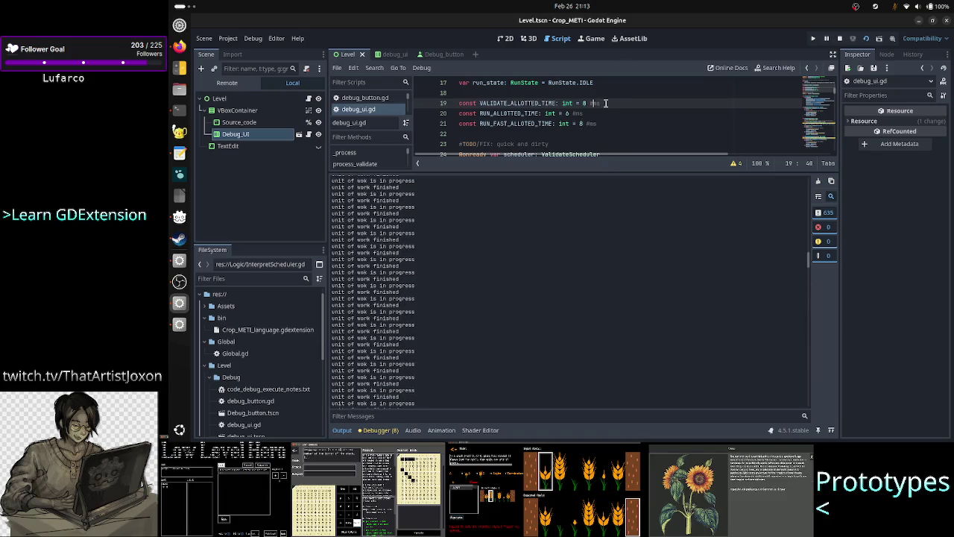
key(BackSpace)
text(12)
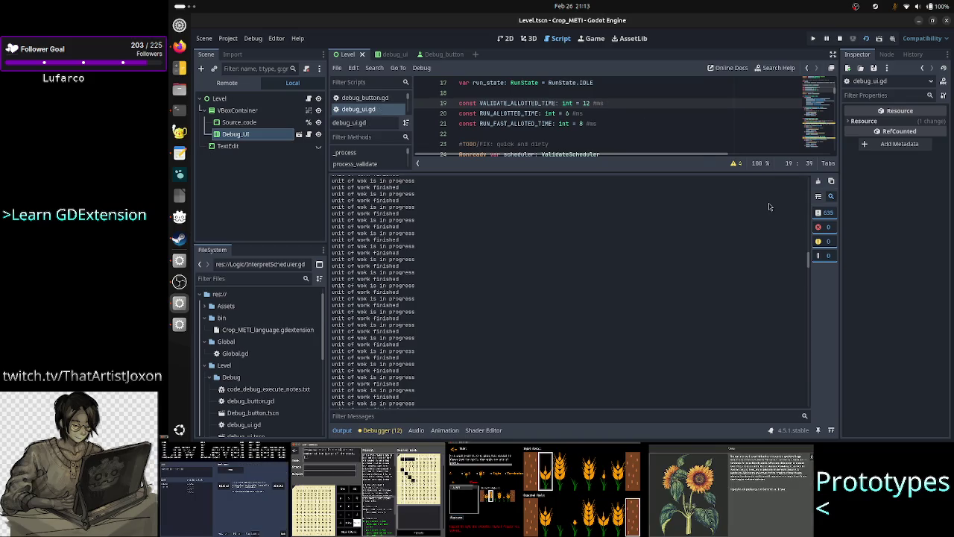
Relaunch the game and start a fresh validation run in its debug window.
click(818, 181)
key(alt+Tab)
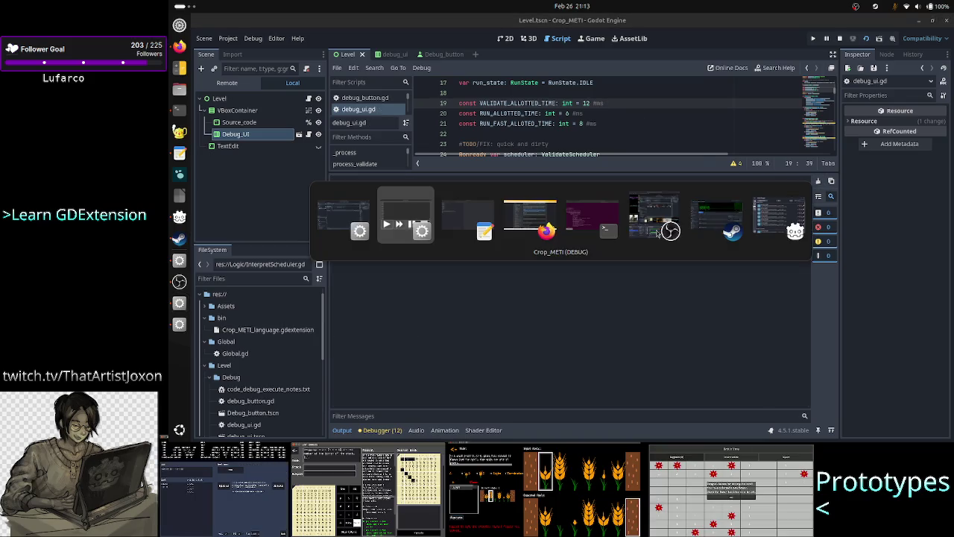
click(741, 309)
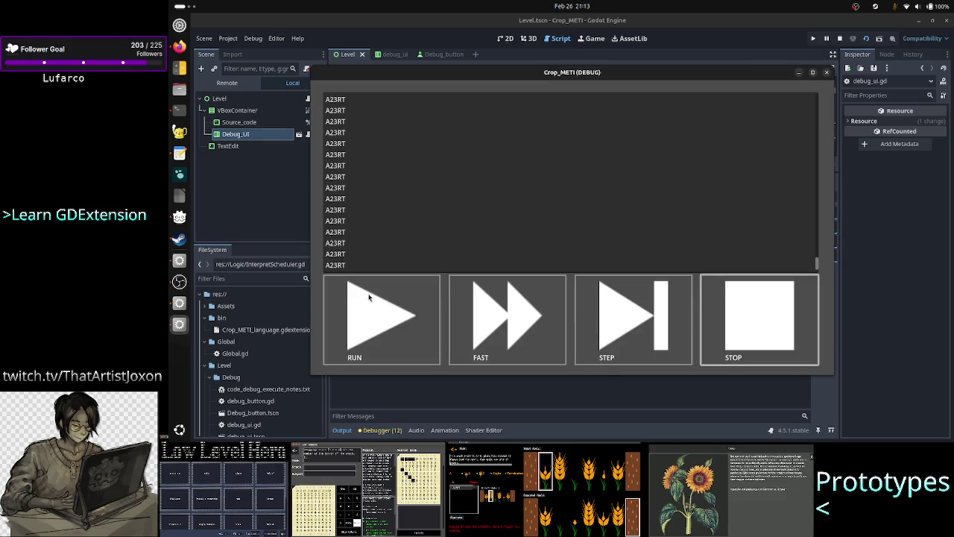
click(393, 312)
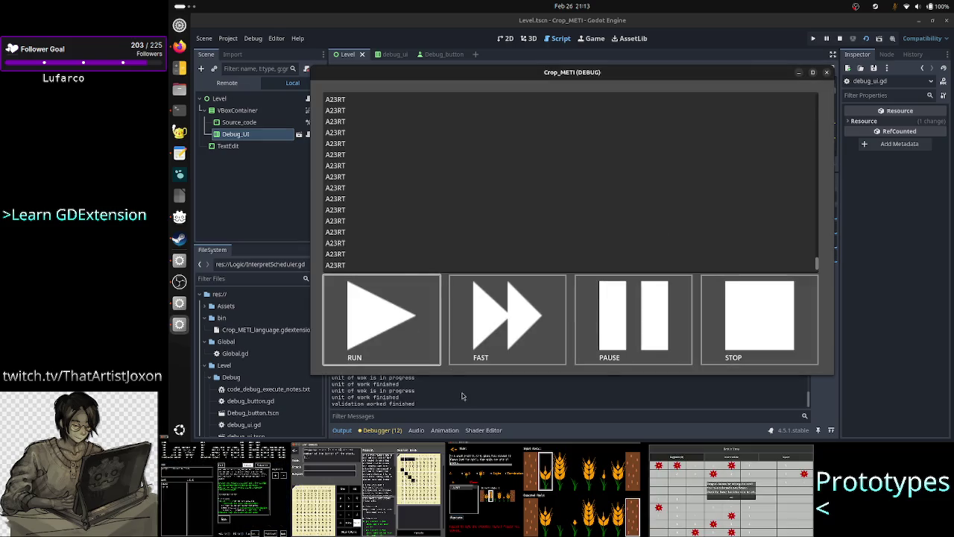
click(462, 396)
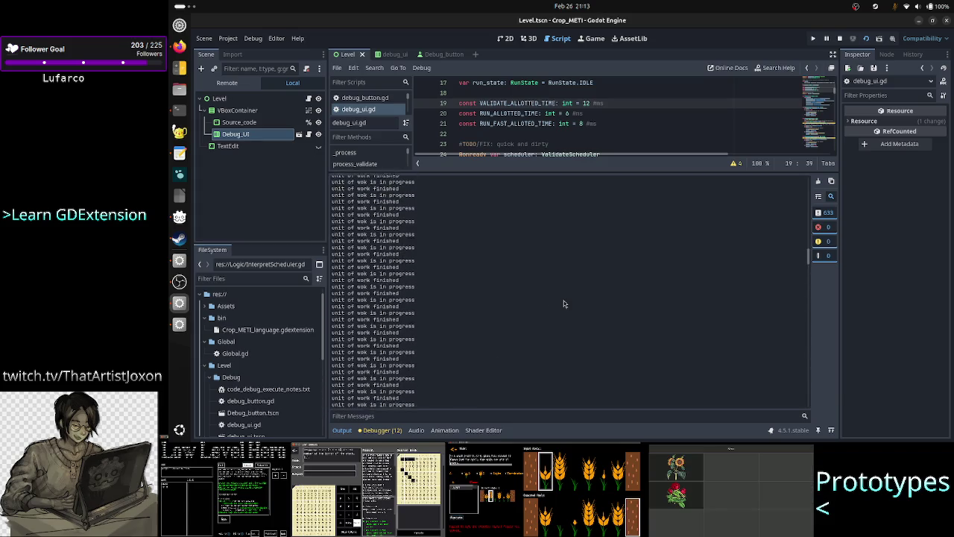
scroll(564, 301, up, 10)
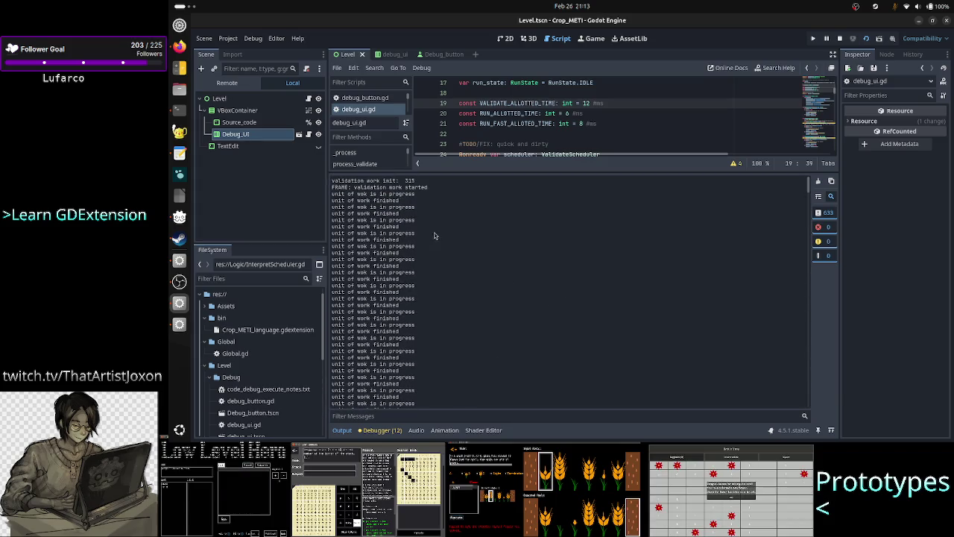
scroll(510, 251, down, 1)
scroll(510, 251, down, 5)
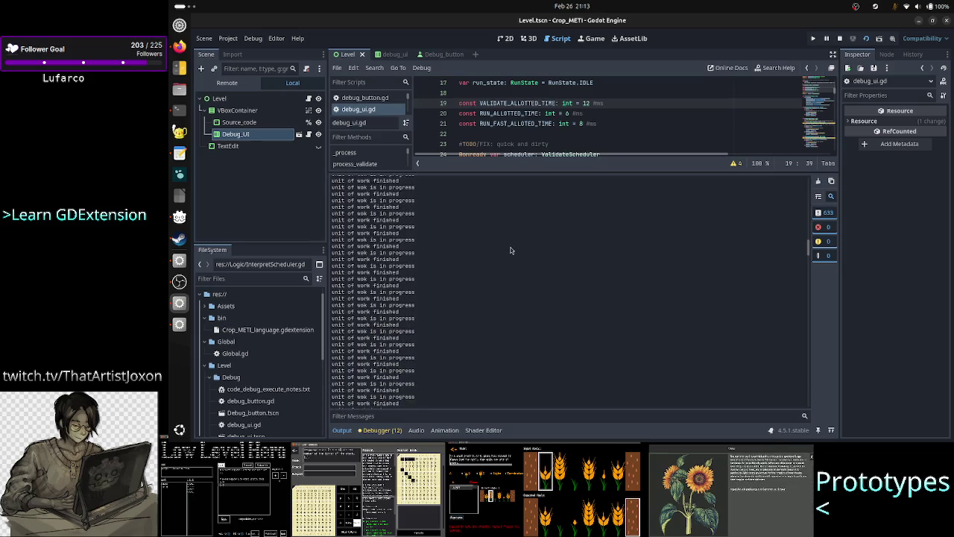
scroll(511, 250, down, 6)
scroll(510, 250, down, 5)
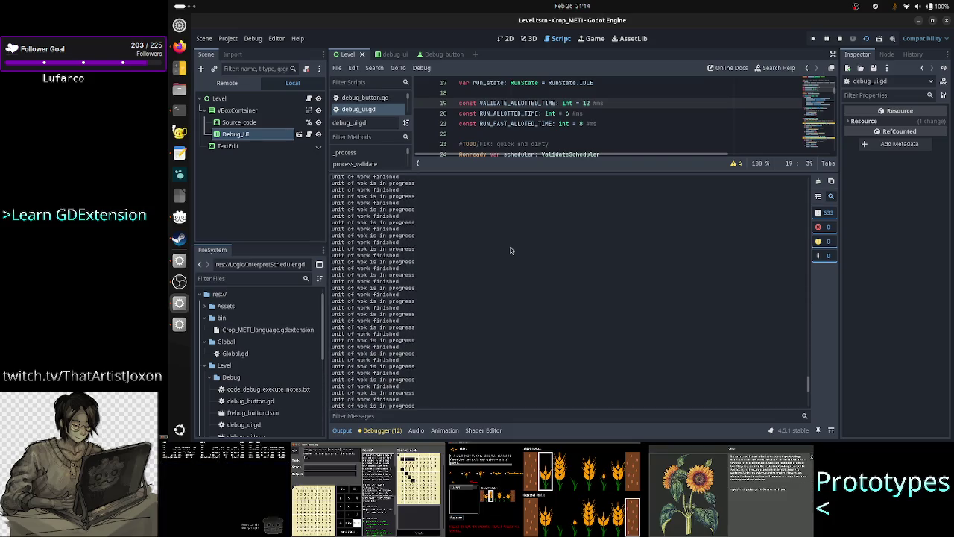
scroll(510, 250, down, 2)
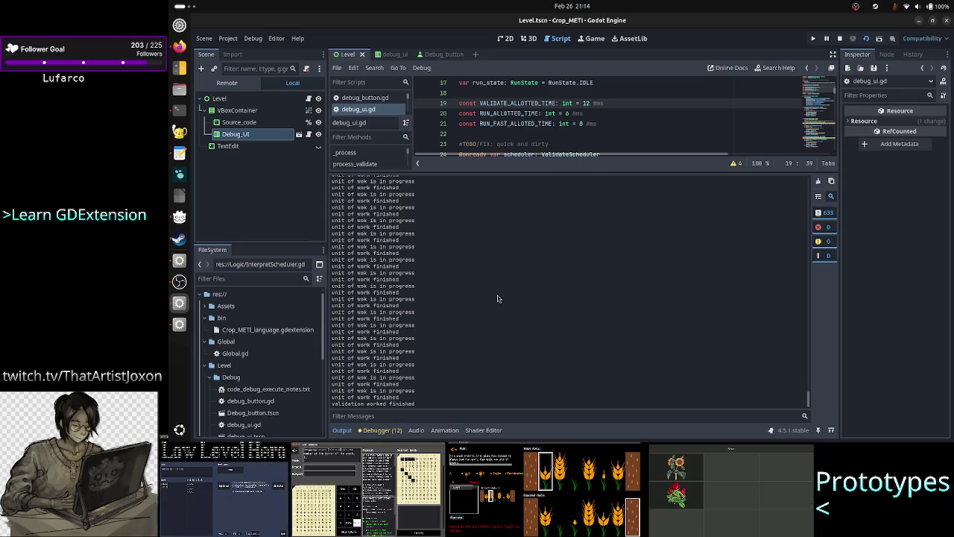
scroll(498, 298, up, 10)
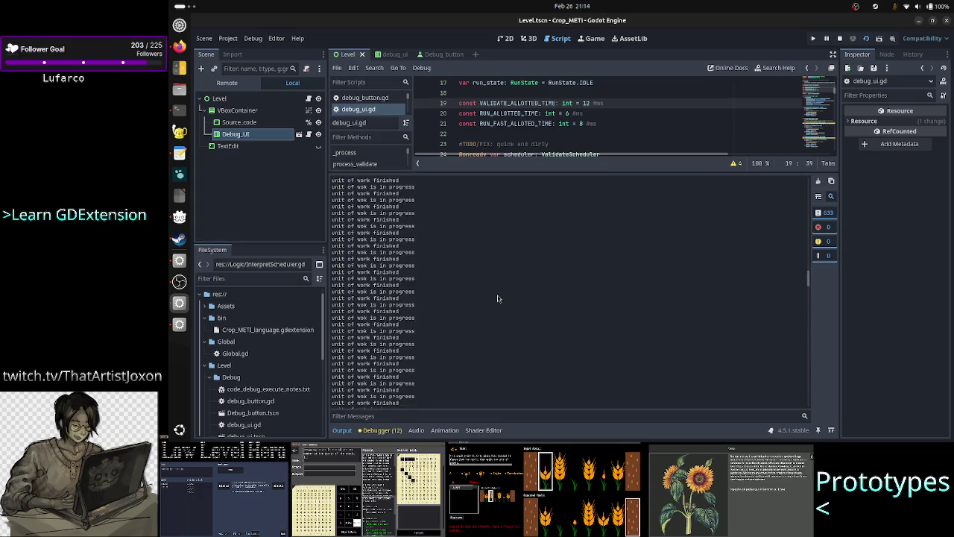
scroll(498, 298, up, 10)
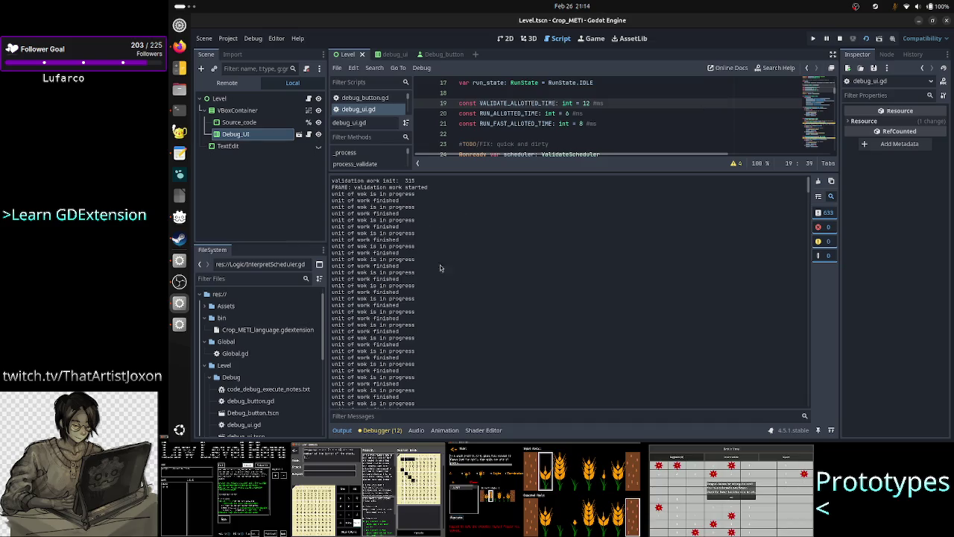
Set VALIDATE_ALLOTTED_TIME to 1 ms, relaunch the game and stop its interpreter.
click(585, 103)
key(Right)
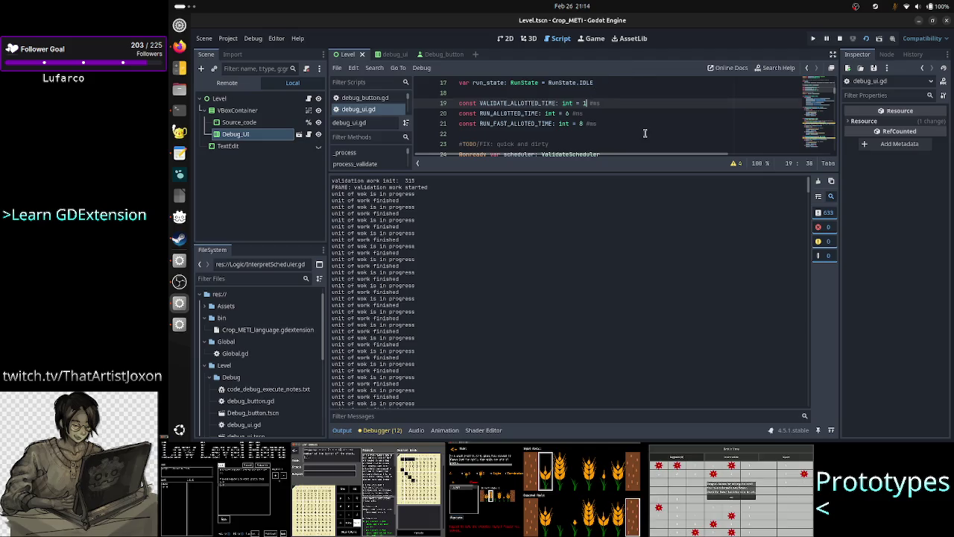
click(818, 181)
key(alt+Tab)
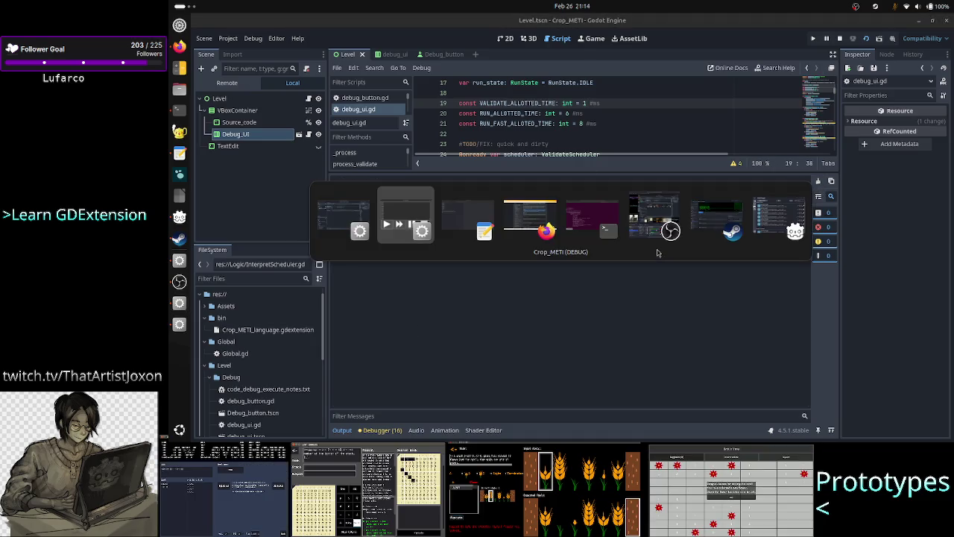
click(770, 321)
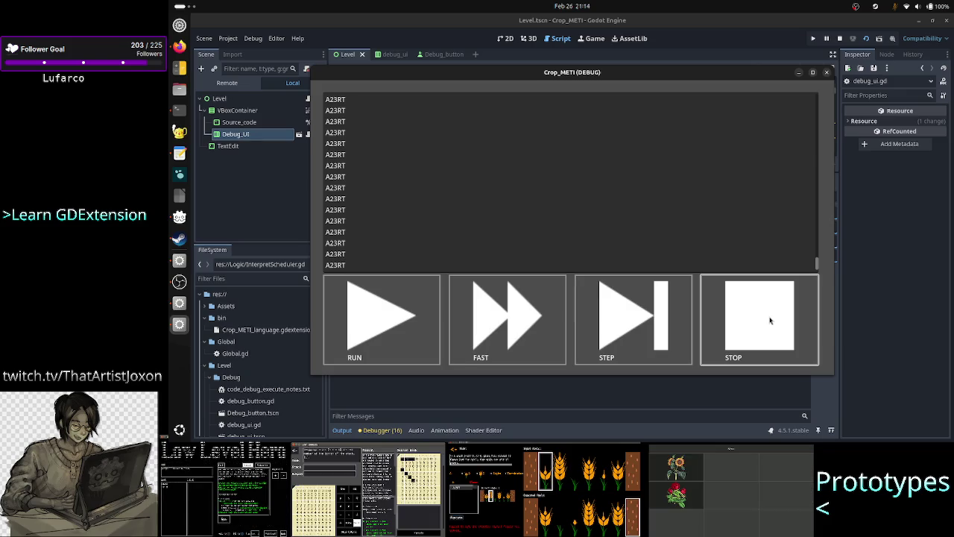
Run validation at 1 ms and select the whole resulting output log.
click(396, 311)
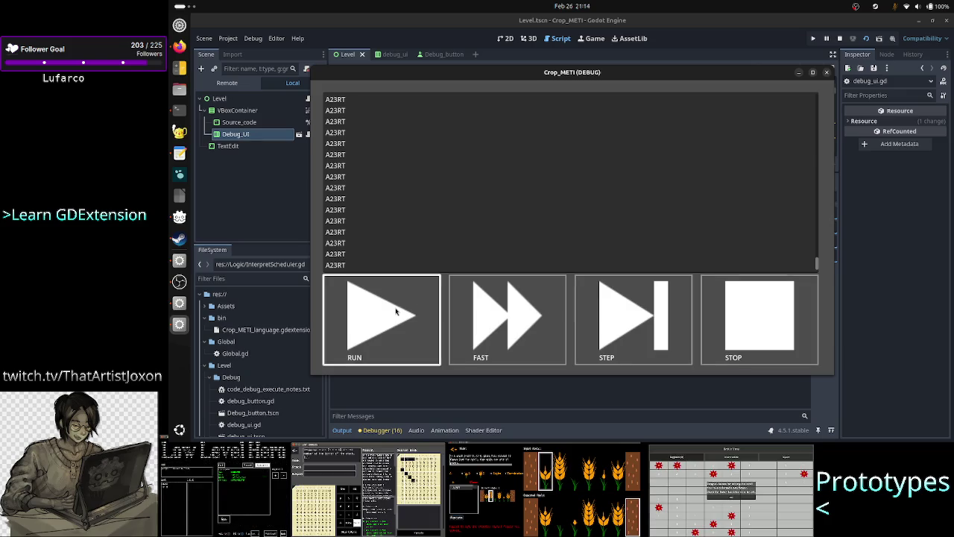
click(438, 377)
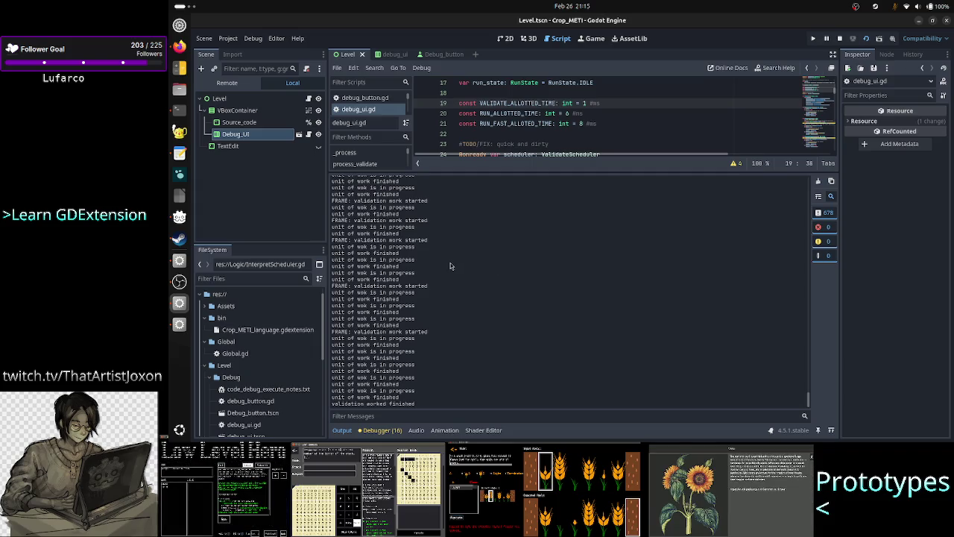
key(ctrl+a)
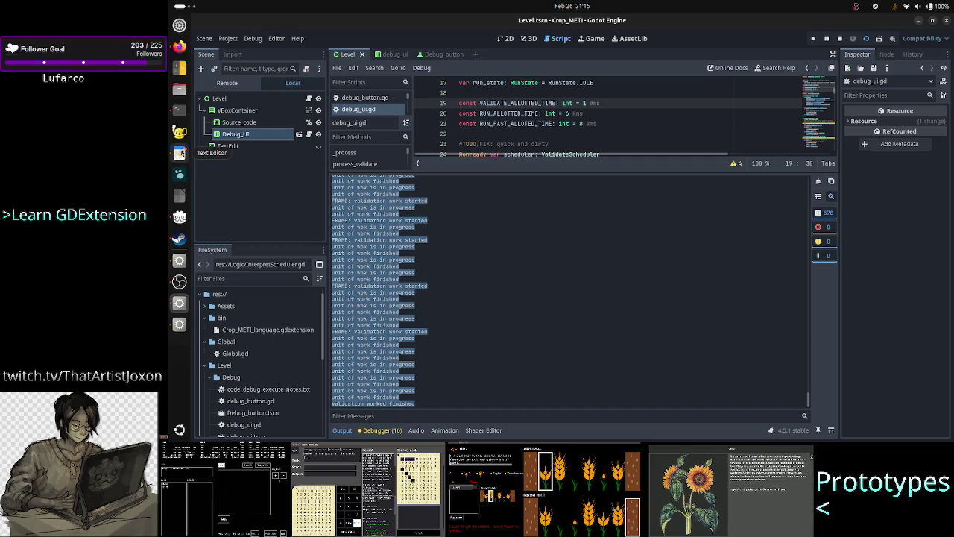
click(179, 111)
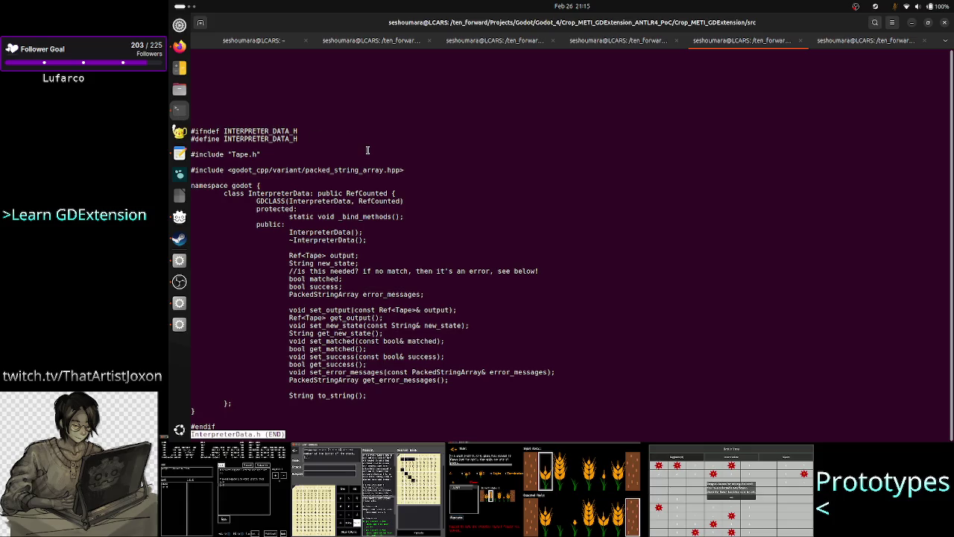
Create a tmp file, paste the copied run log into it in vim, and save it.
click(253, 40)
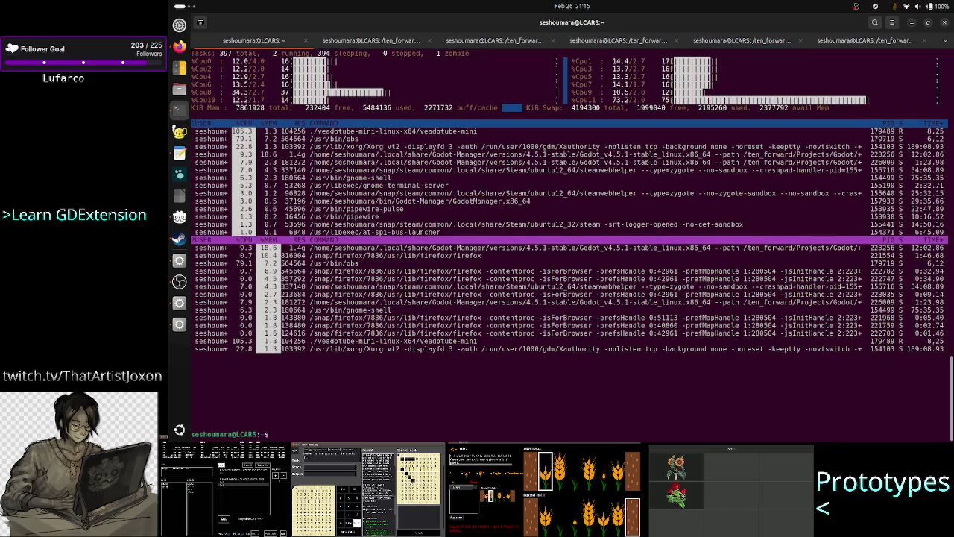
text(touch )
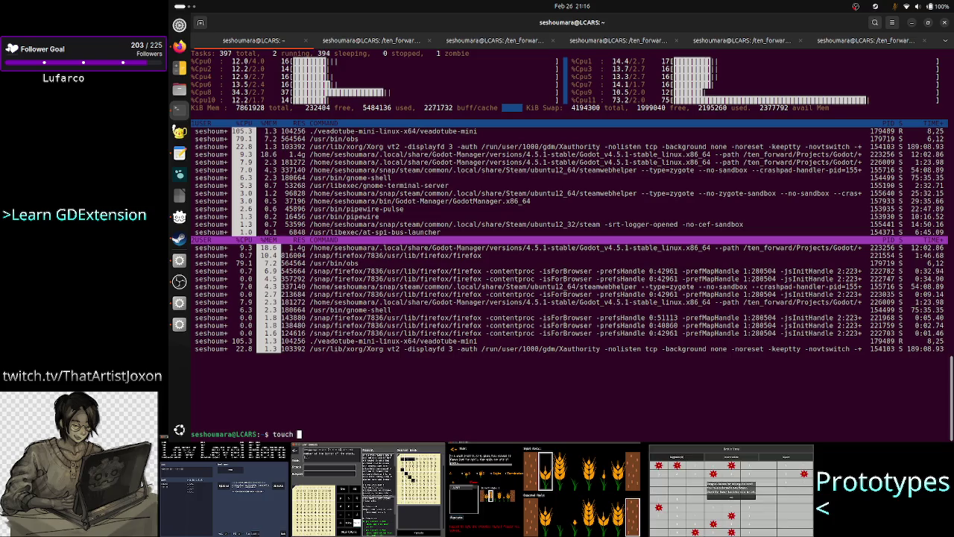
text(tmo)
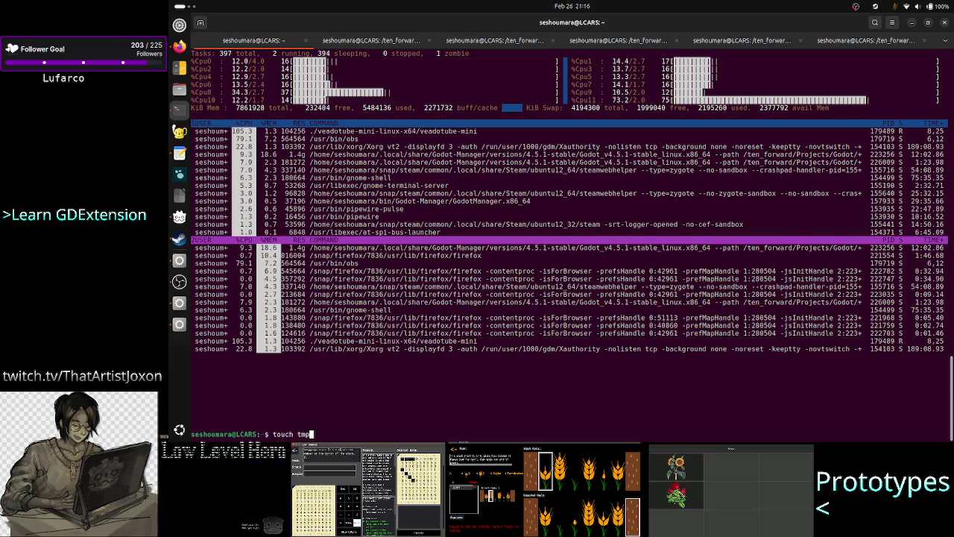
key(Return)
text(vim tmp)
key(Return)
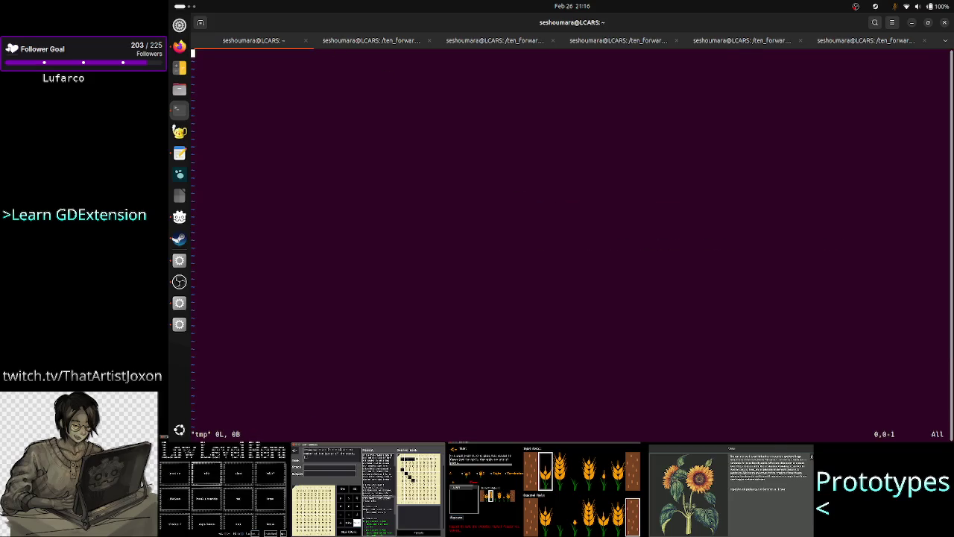
key(i)
right_click(394, 233)
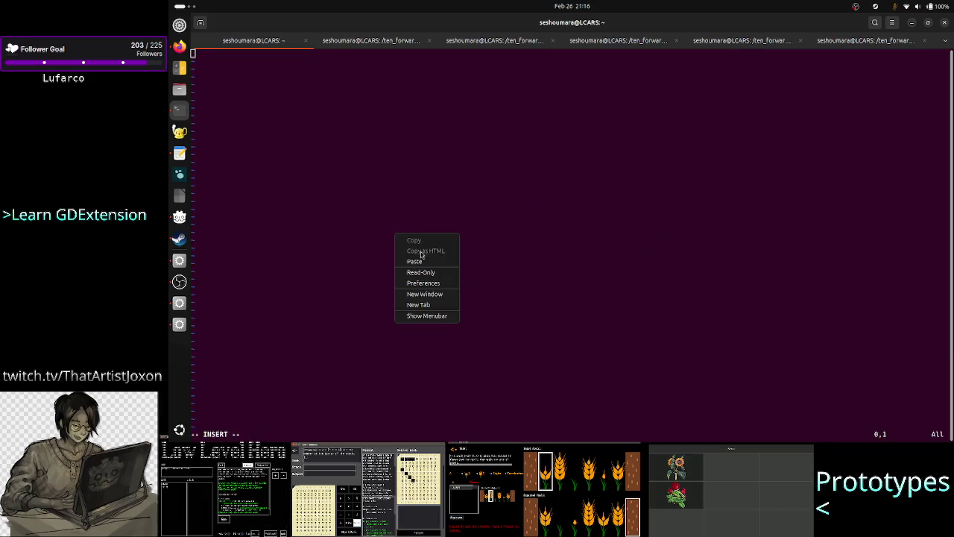
click(415, 259)
key(Escape)
text(:wq)
key(Return)
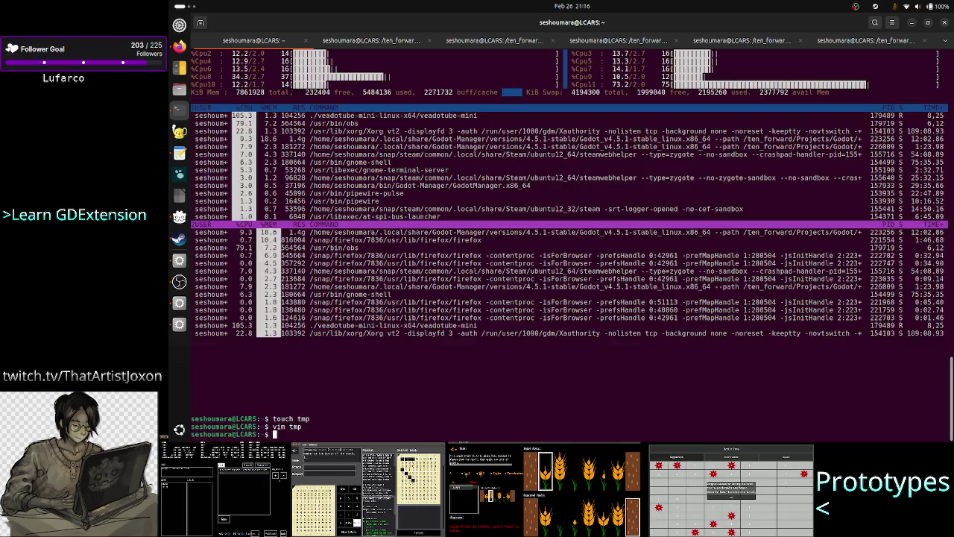
Count the FRAME lines in tmp with grep -c 'FRAME' tmp, which gives 46.
text(grep -c ')
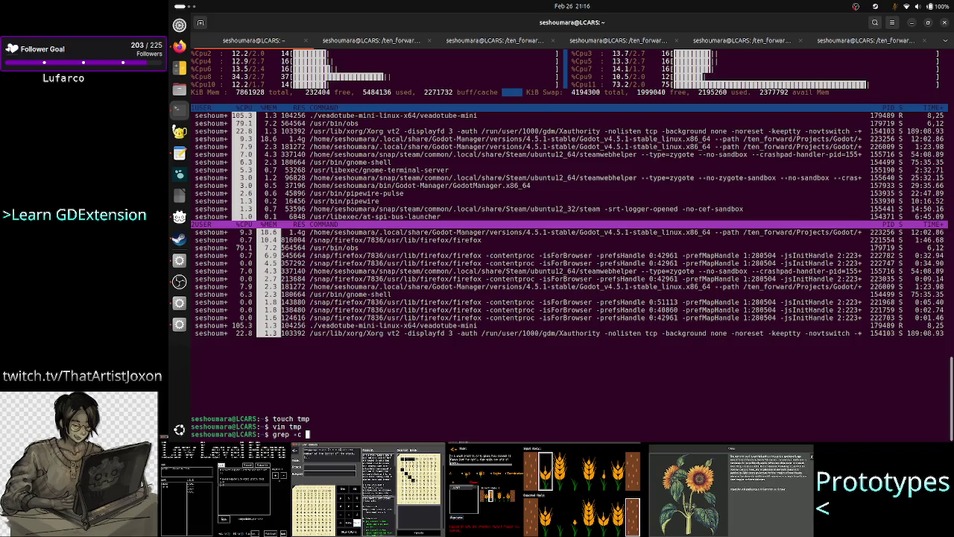
text(FRAME' )
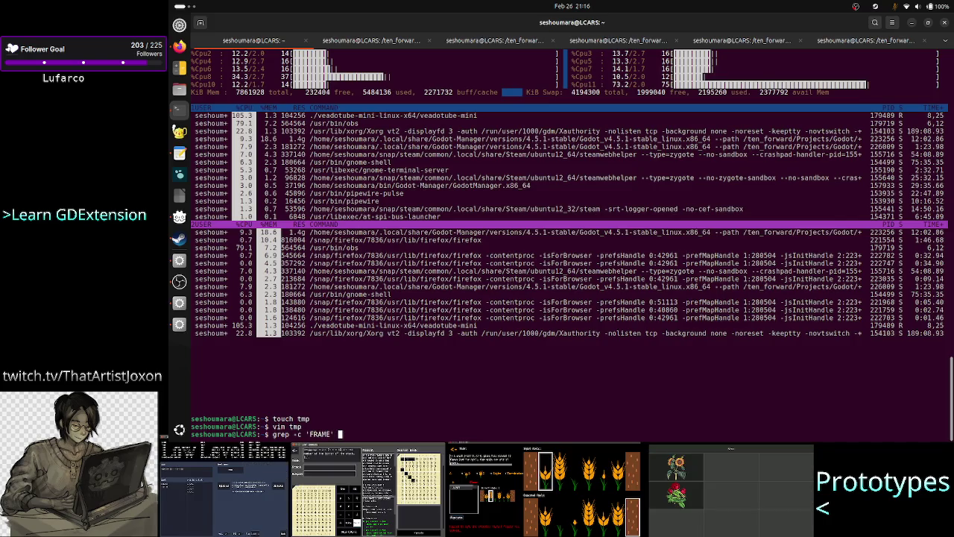
text(tmp)
key(Return)
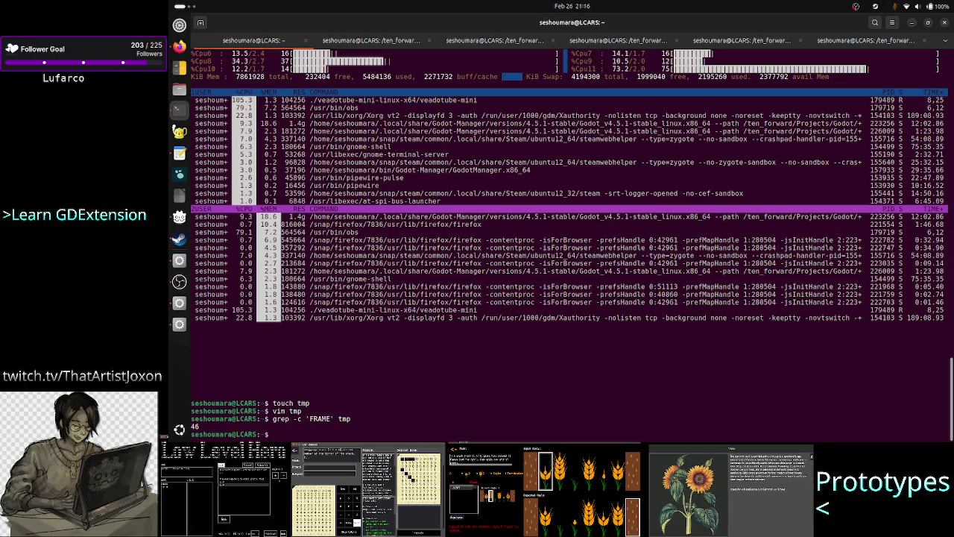
key(alt+Tab)
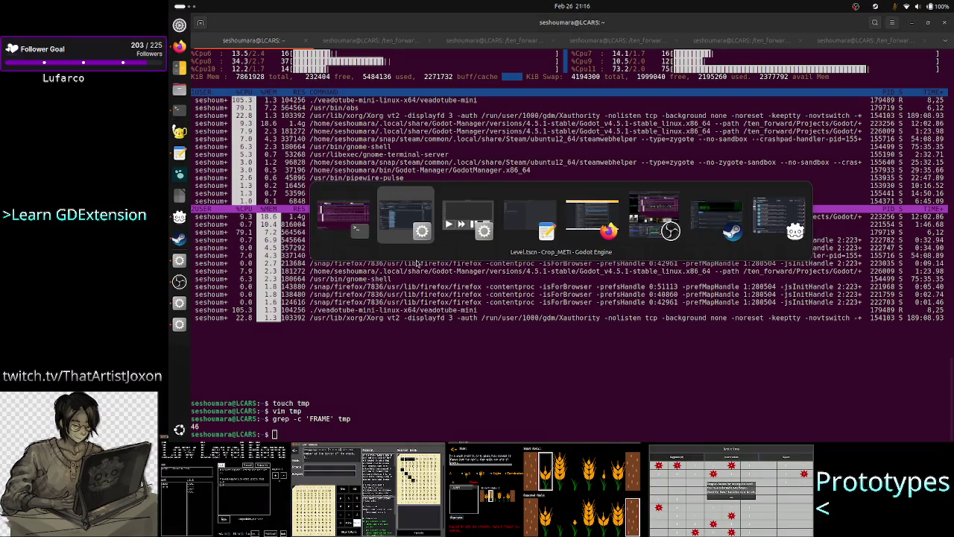
Stop and rerun the Crop_METI debug game, close it, and select the whole output log.
key(Tab)
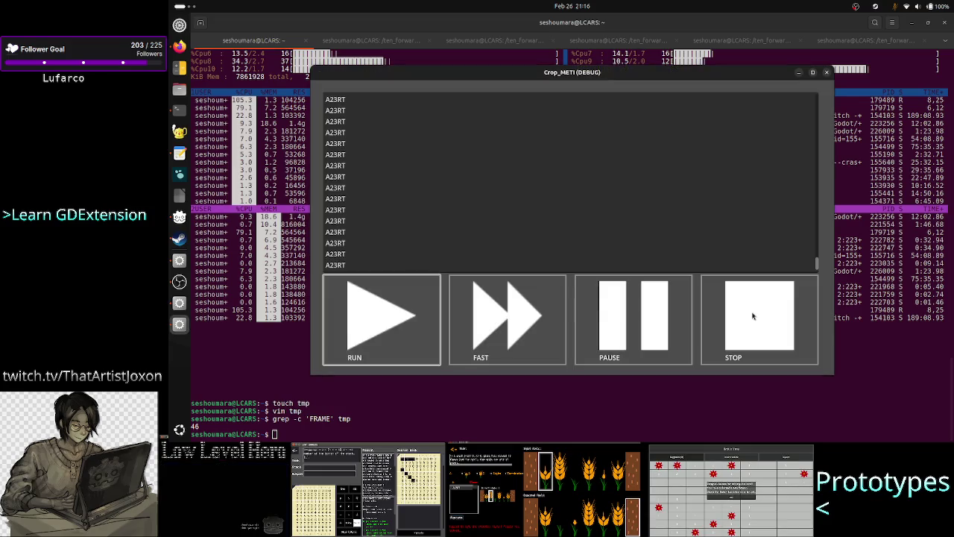
click(752, 316)
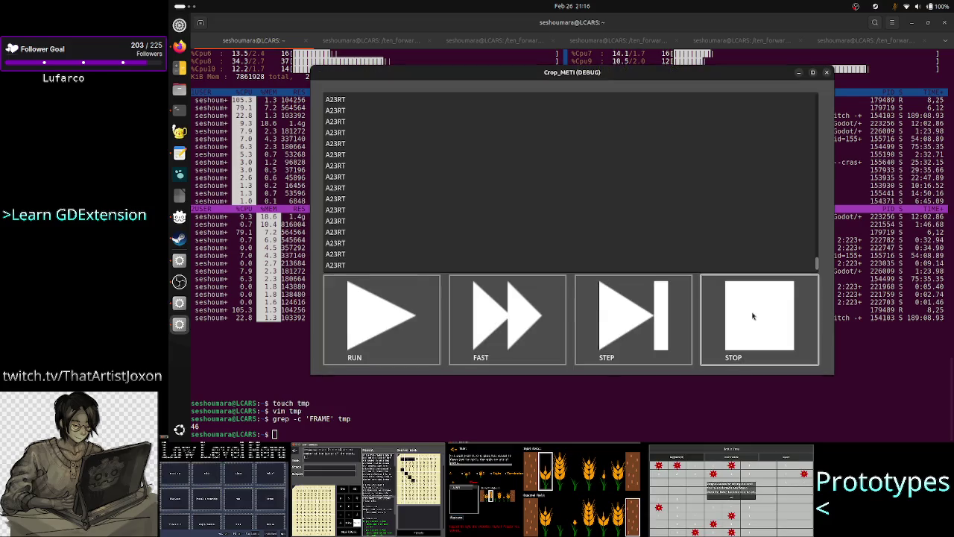
click(179, 303)
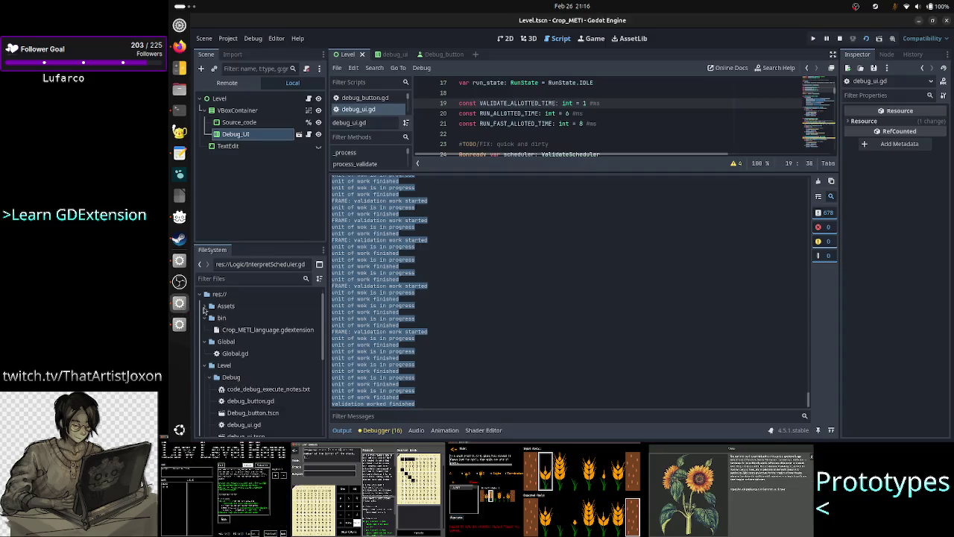
click(480, 362)
key(alt+Tab)
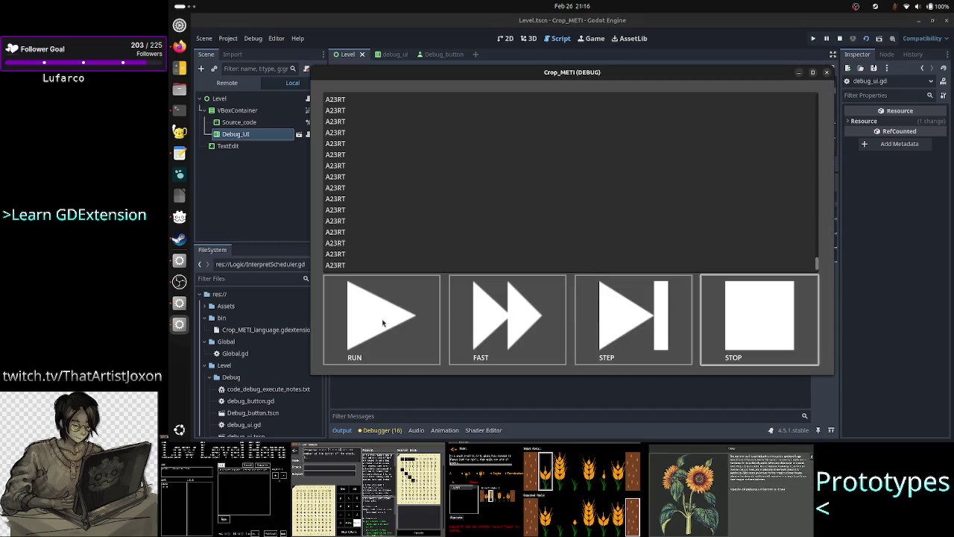
click(383, 322)
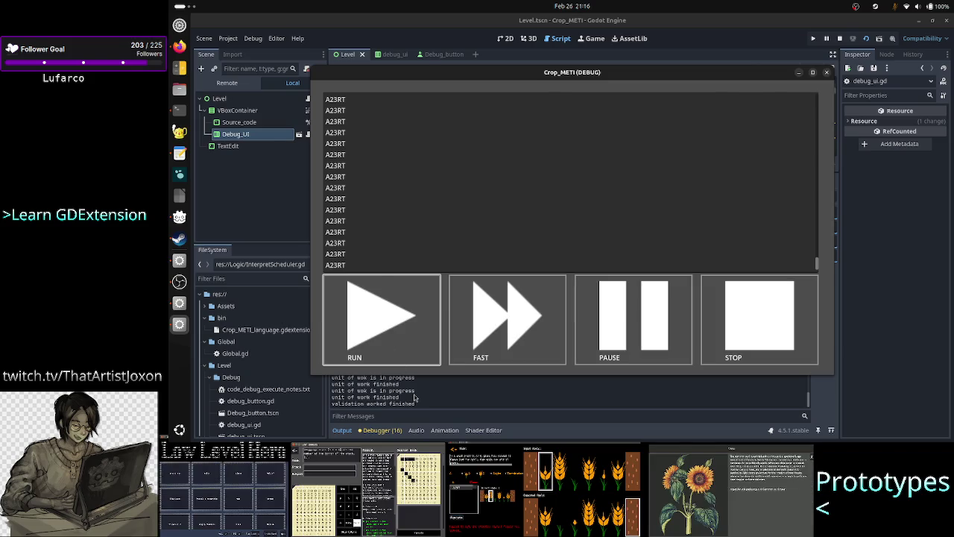
click(415, 398)
key(ctrl+a)
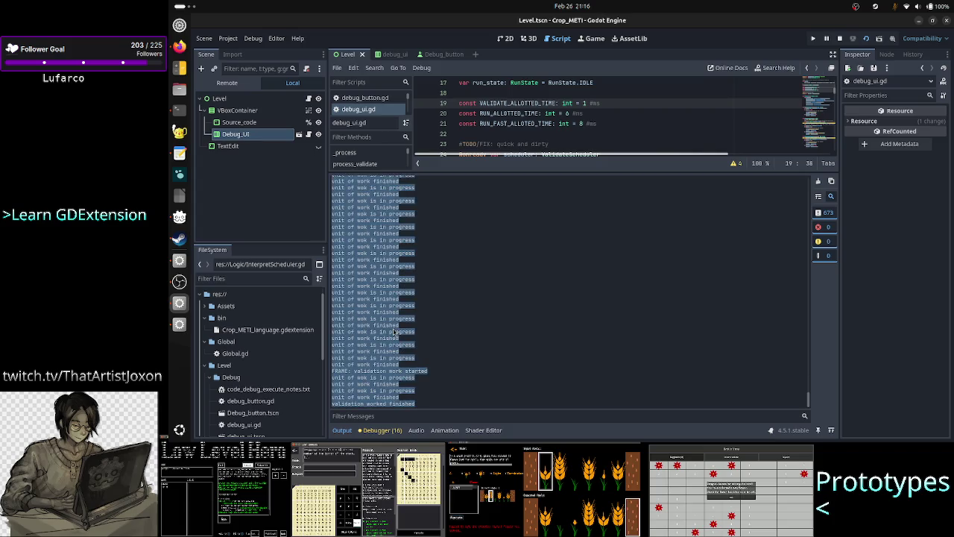
Reopen tmp in vim from the terminal's command history.
key(alt+Tab)
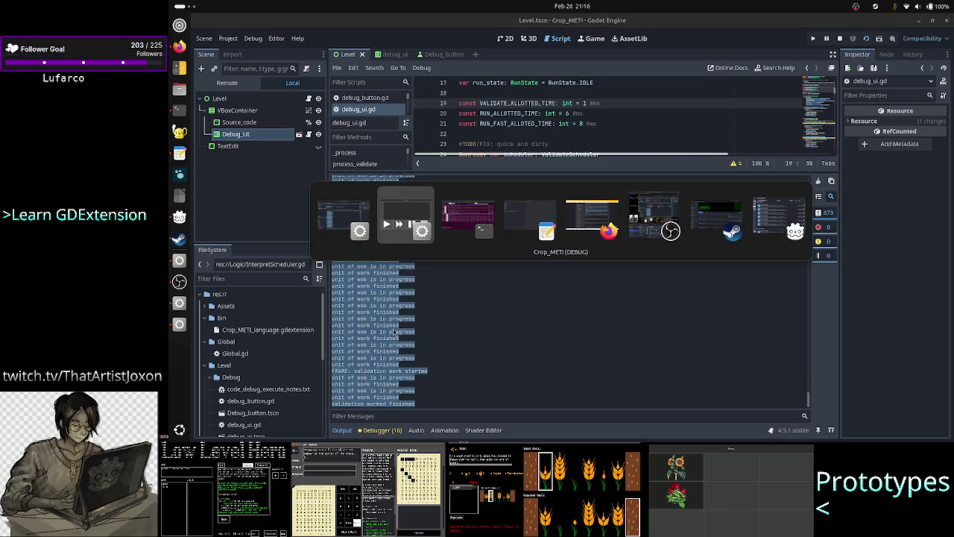
key(alt+Tab)
key(Up)
key(Up)
key(Return)
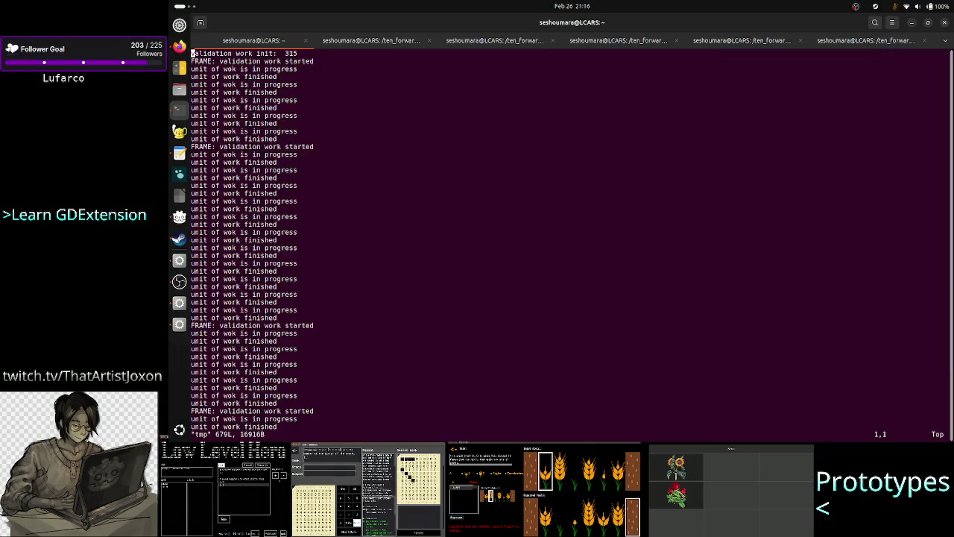
Line-select down through the FRAME and unit-of-work lines, then quit vim.
key(shift+v)
key(j)
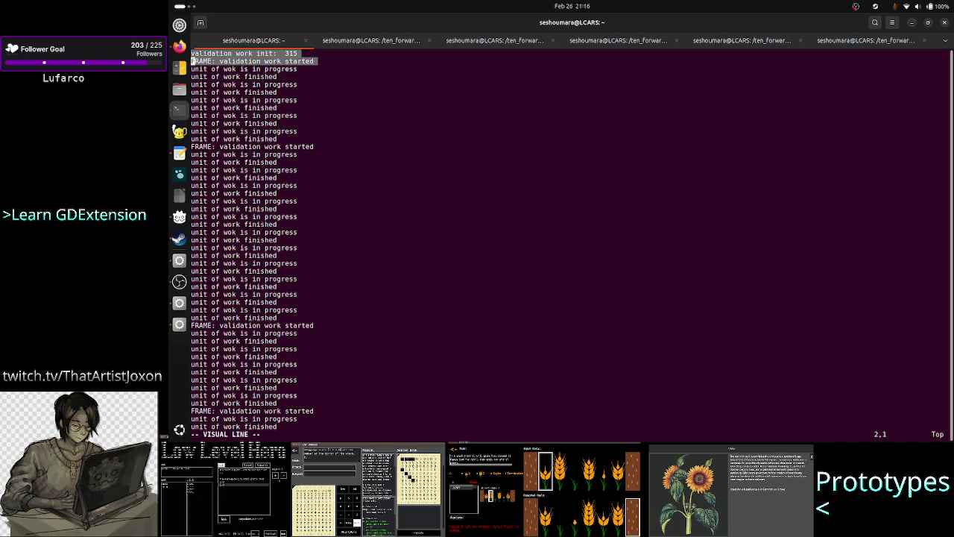
key(j)
key(j)
key(j)
key(j)
key(j)
key(j)
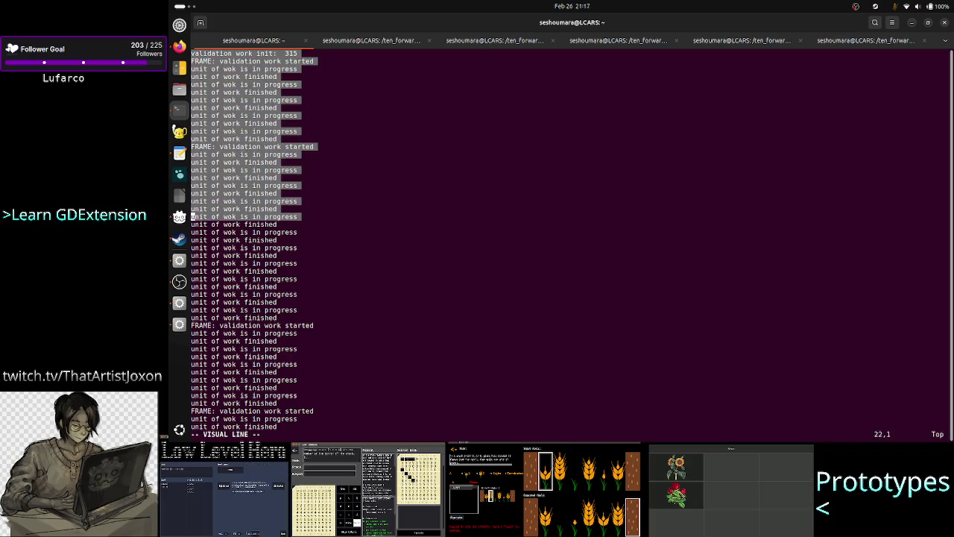
key(j)
key(j)
key(j)
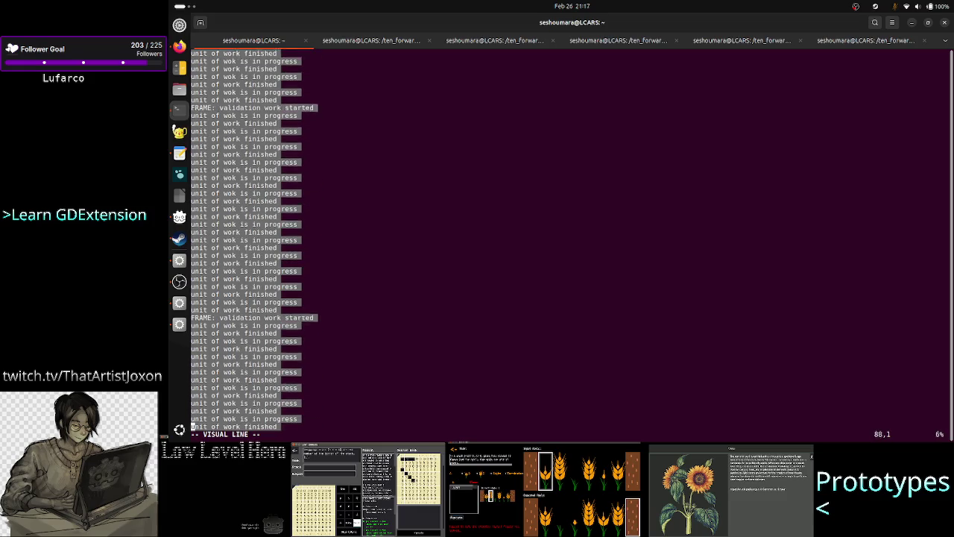
key(j)
key(j)
key(j)
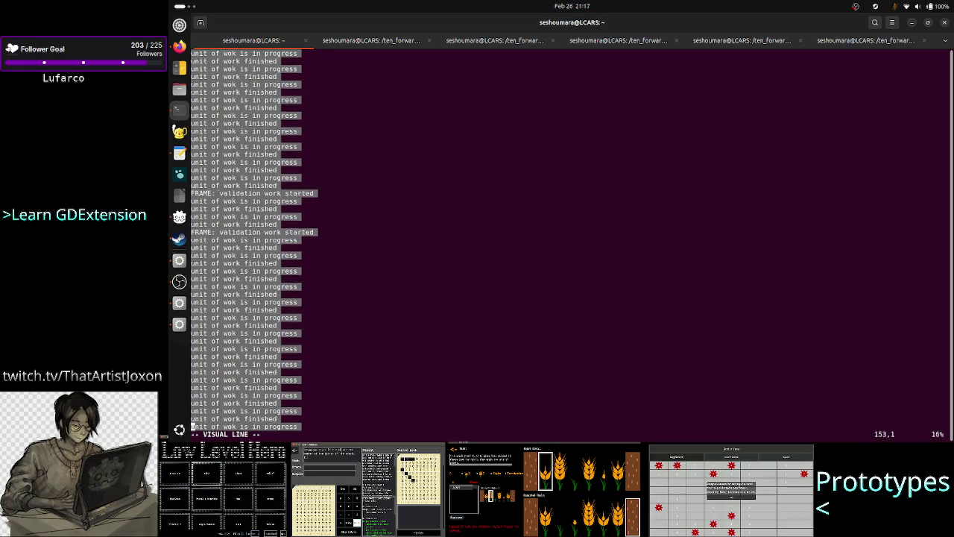
key(j)
key(j)
key(j)
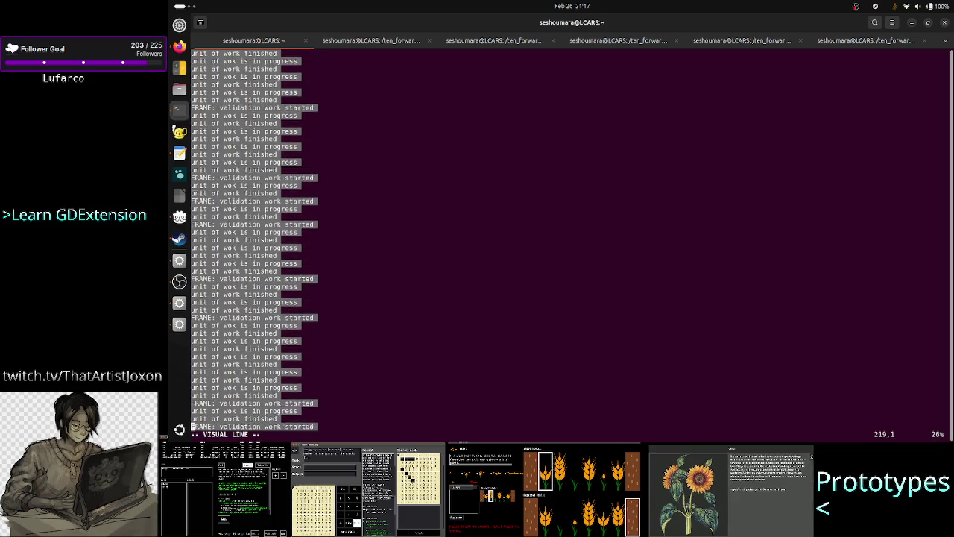
key(j)
key(j)
key(j)
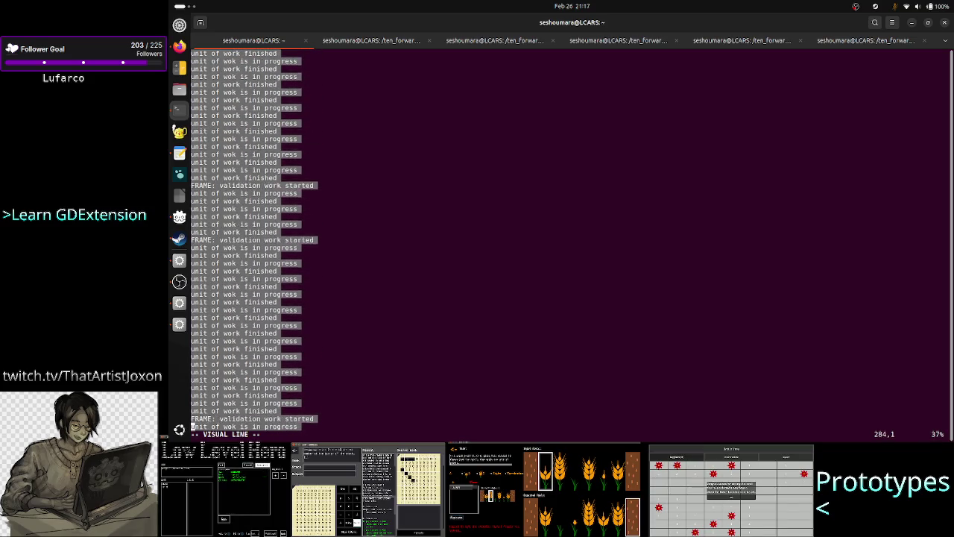
key(j)
key(j)
key(j)
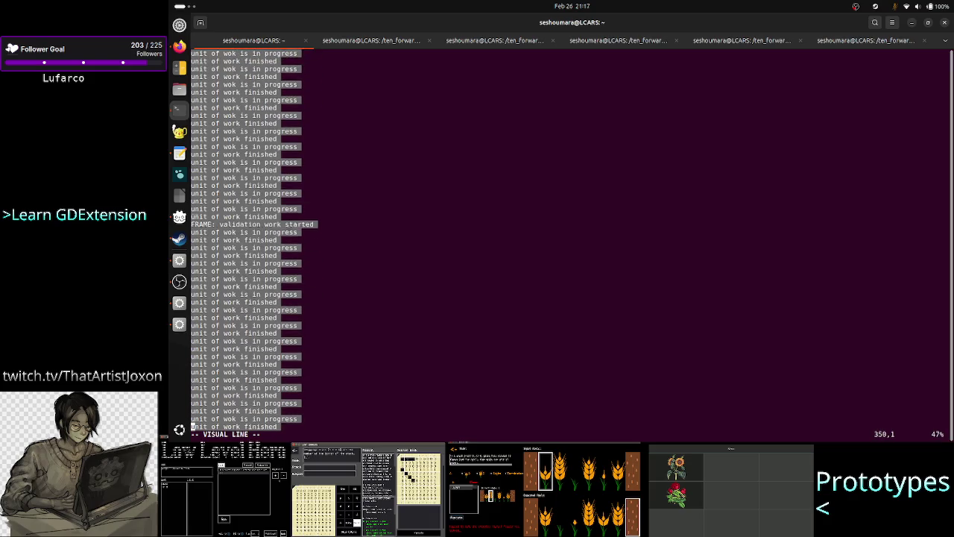
key(j)
key(j)
key(j)
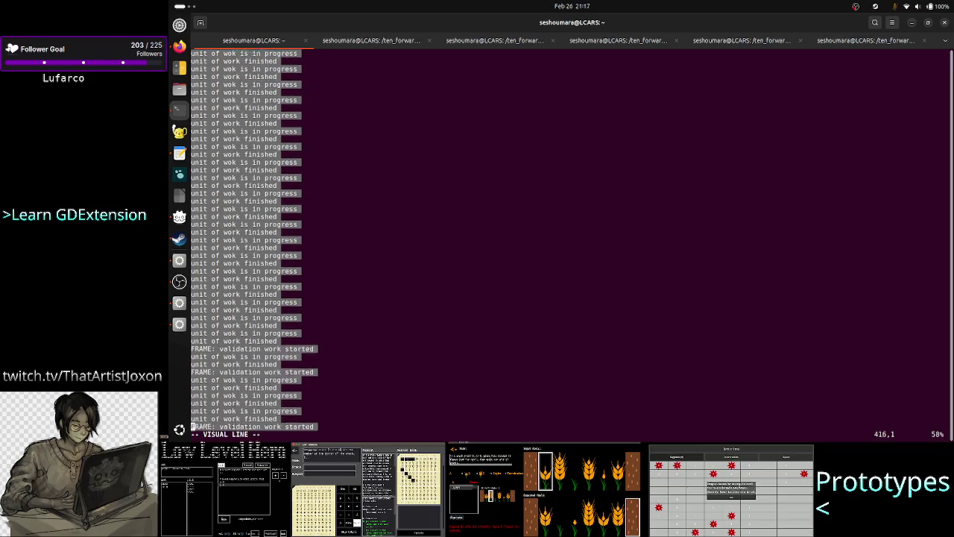
key(j)
key(j)
key(j)
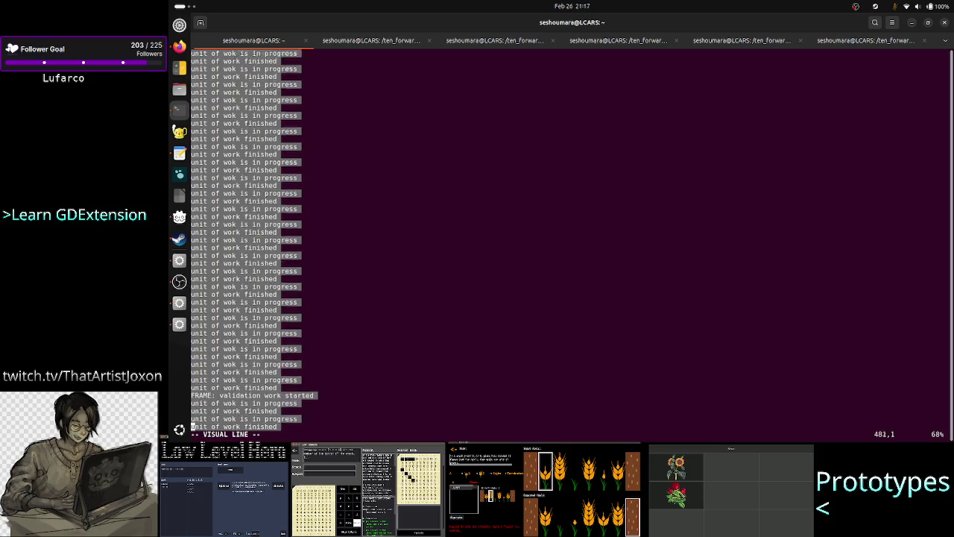
key(Escape)
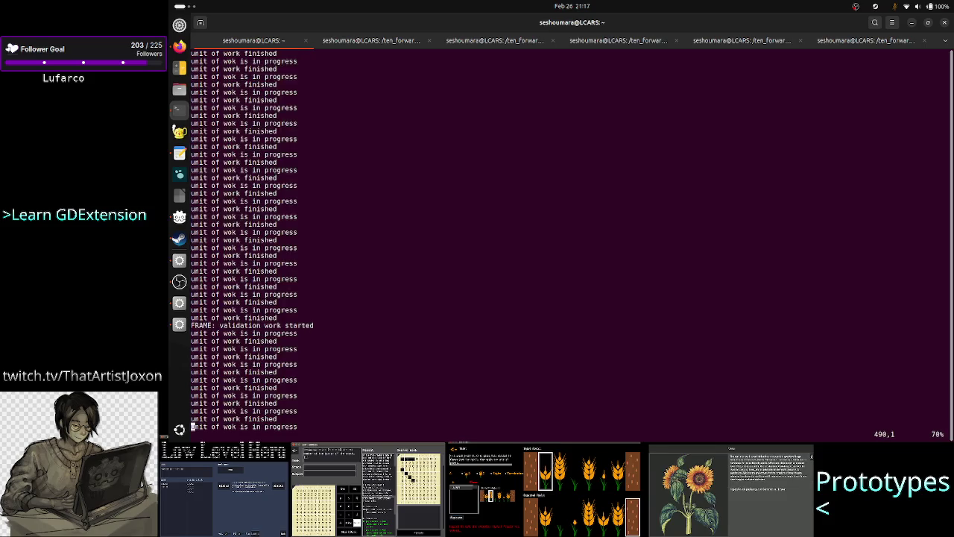
text(:q)
key(Return)
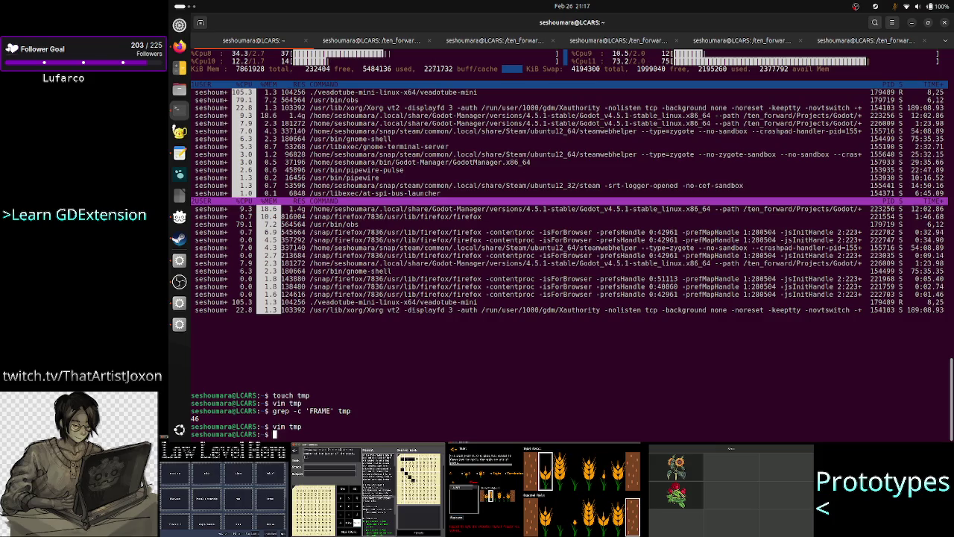
Delete tmp, recreate it in vim with the newly copied run log, and save.
text(rm tmp)
key(Return)
text(l)
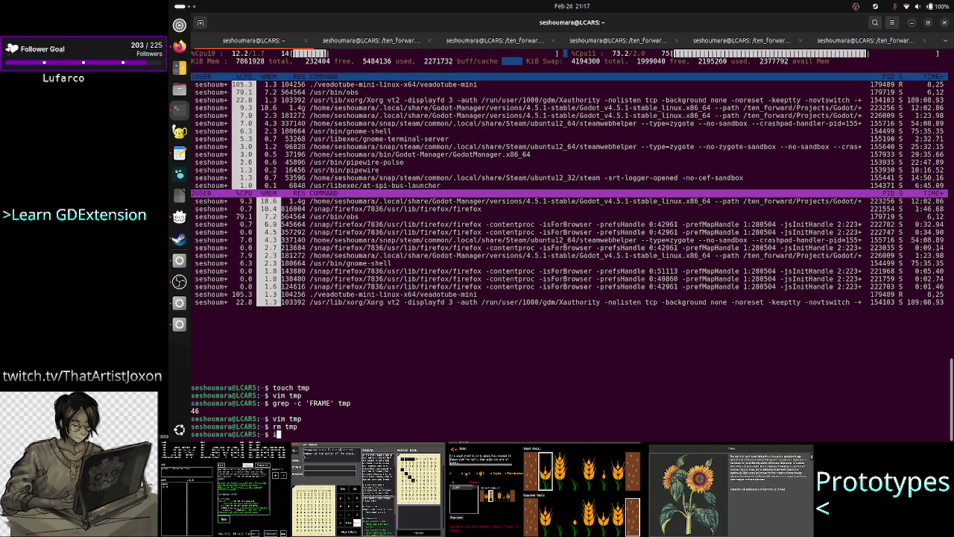
text(vim tmp)
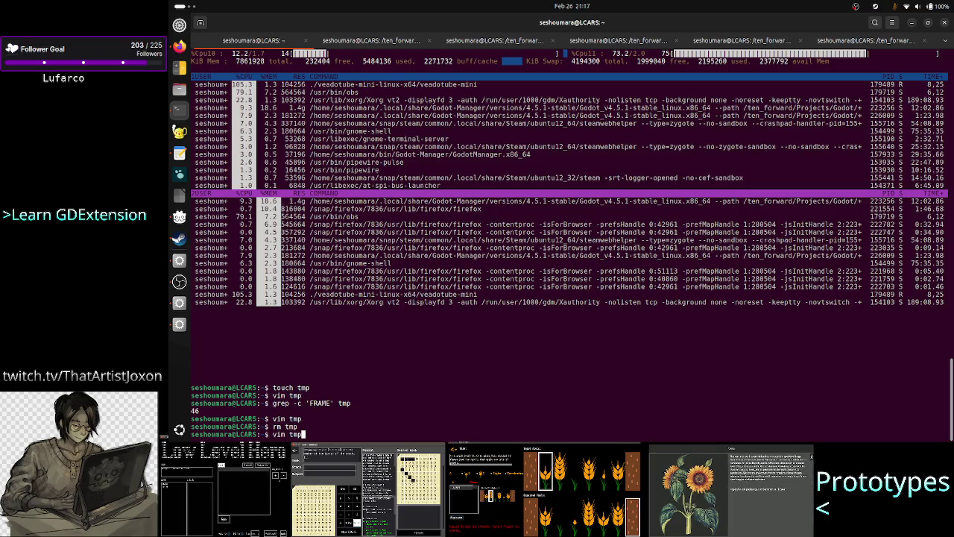
key(Return)
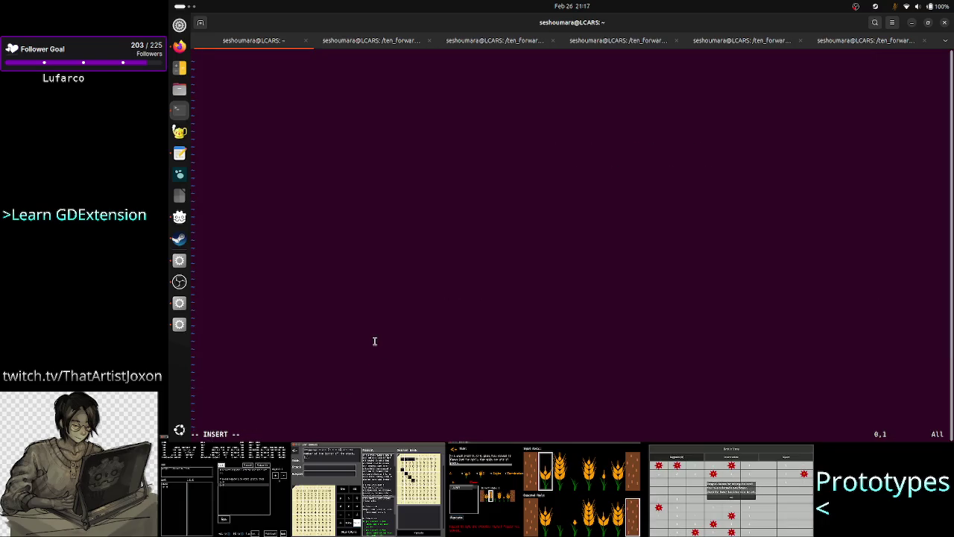
right_click(375, 342)
click(396, 365)
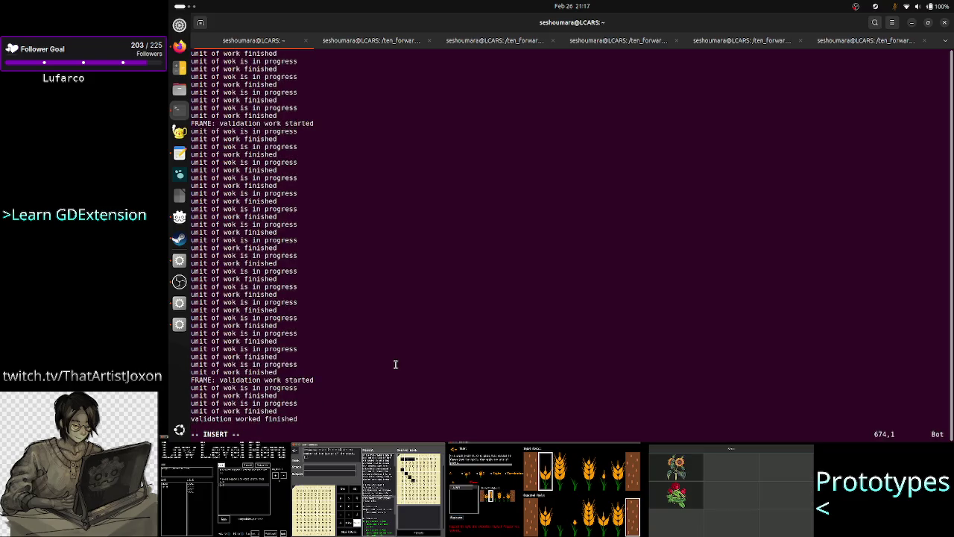
key(Escape)
text(:wq)
key(Return)
Rerun grep -c 'FRAME' tmp on the new log, which counts 41.
text(rm tmp)
key(Up)
key(Up)
key(Up)
key(Return)
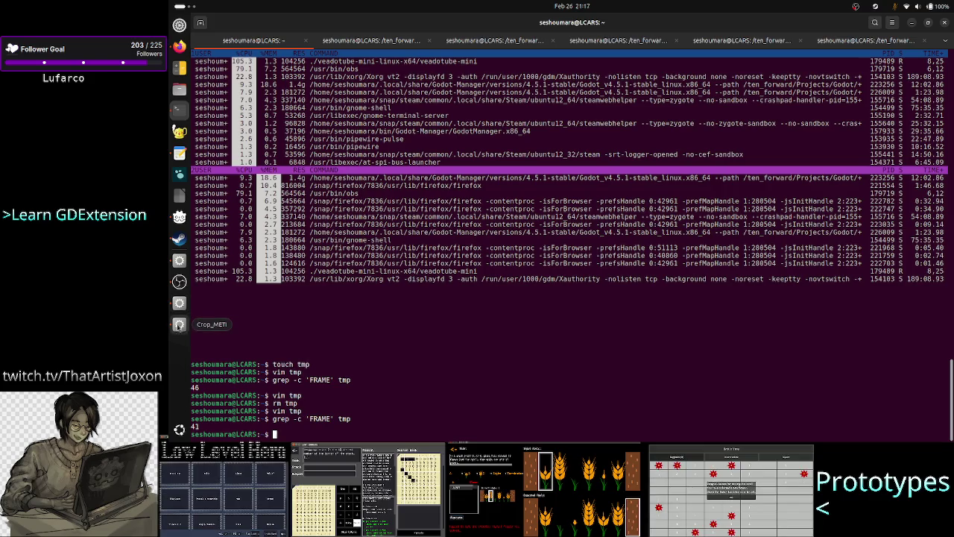
click(179, 324)
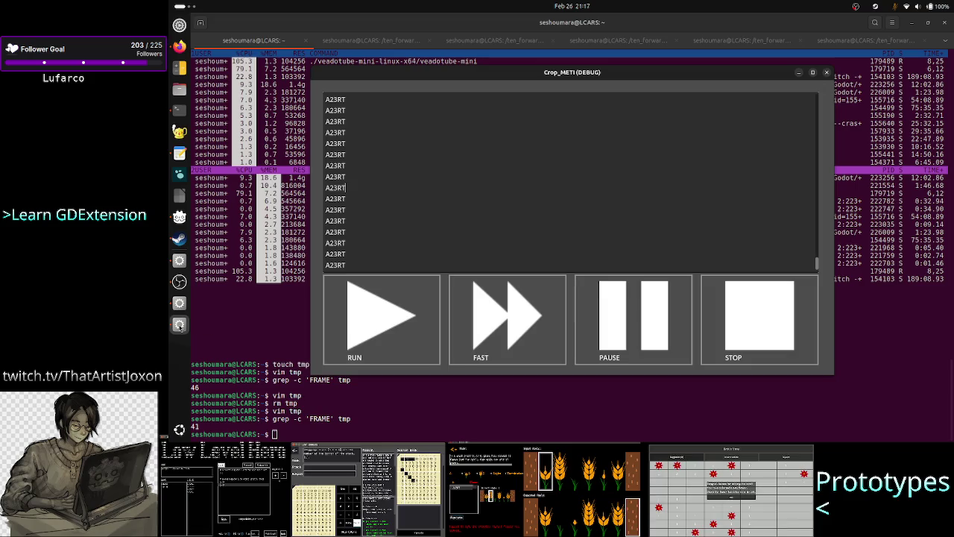
Back in Godot, clear the output selection and place the cursor on VALIDATE_ALLOTTED_TIME's value.
click(179, 304)
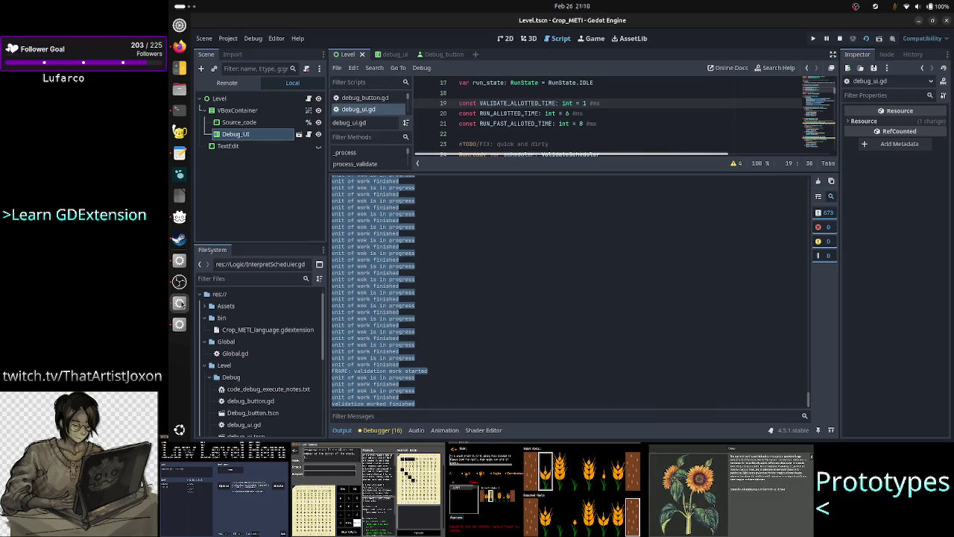
click(538, 346)
key(Right)
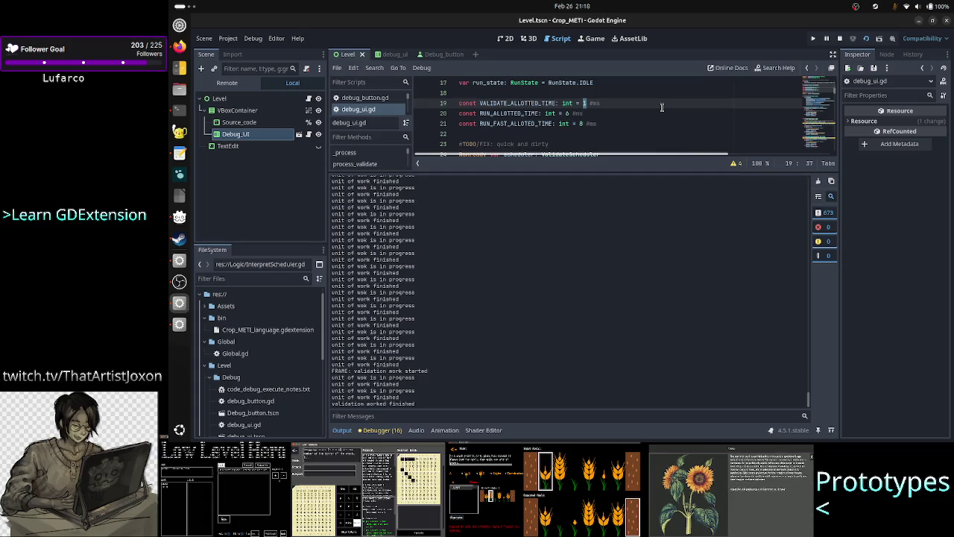
Change VALIDATE_ALLOTTED_TIME from 1 to 9 and save debug_ui.gd.
text(1)
key(BackSpace)
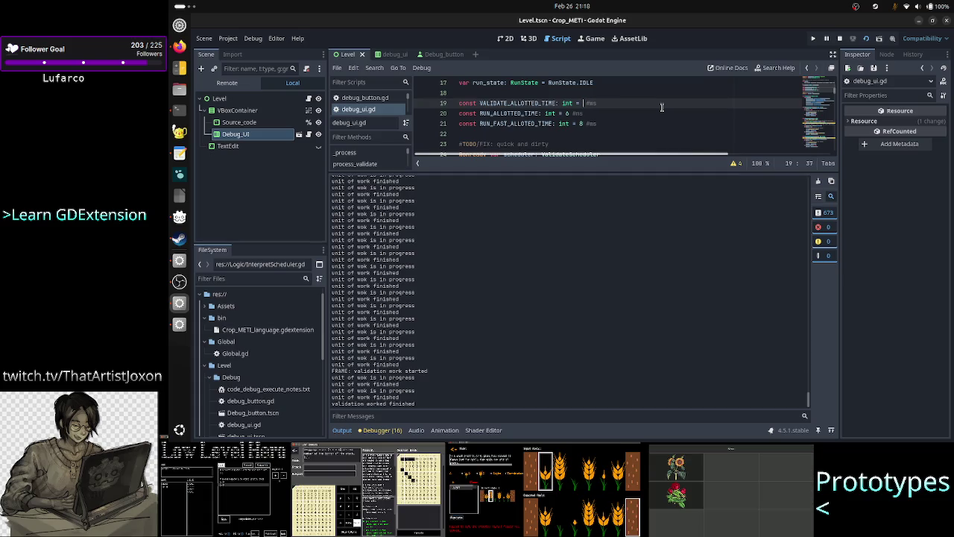
text(9)
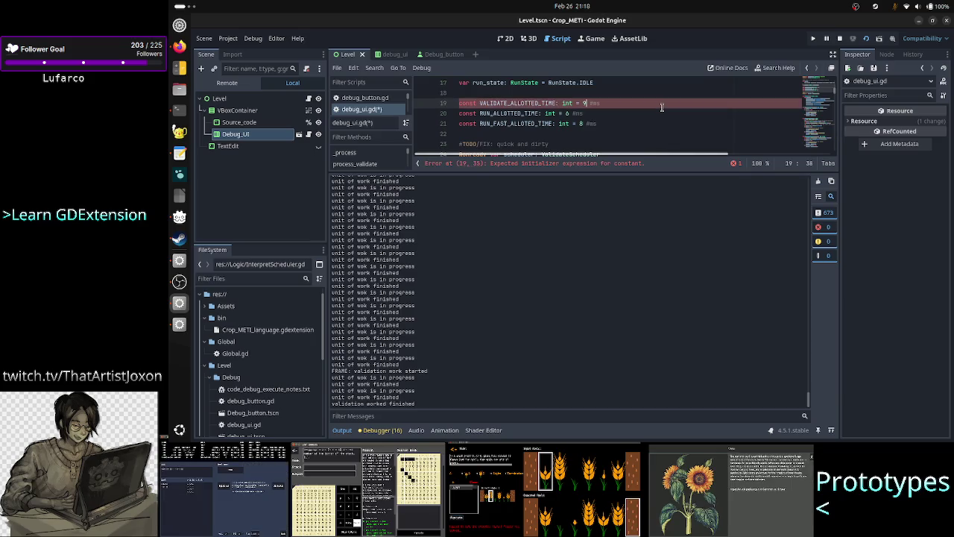
key(ctrl+s)
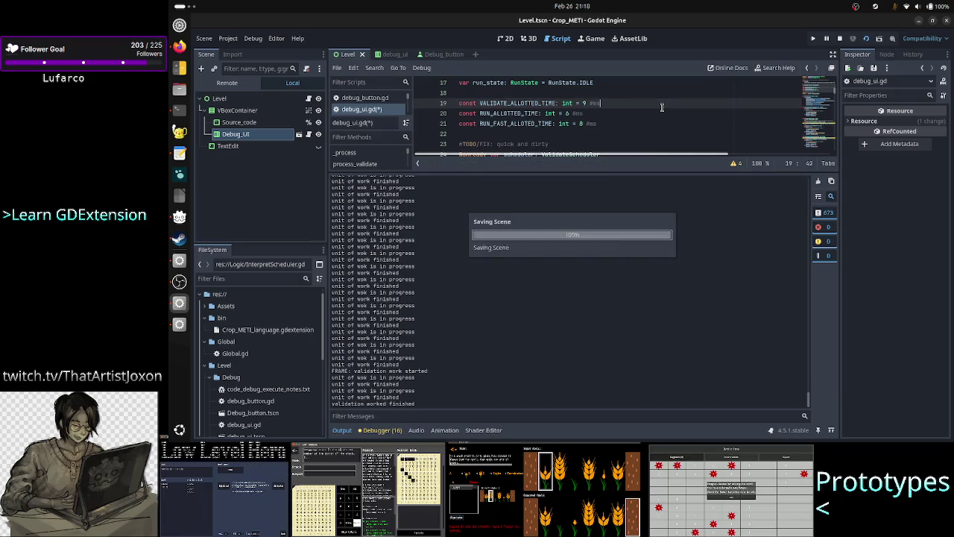
Clear the output, stop and rerun the game at 9 ms, and select the fresh log.
click(818, 182)
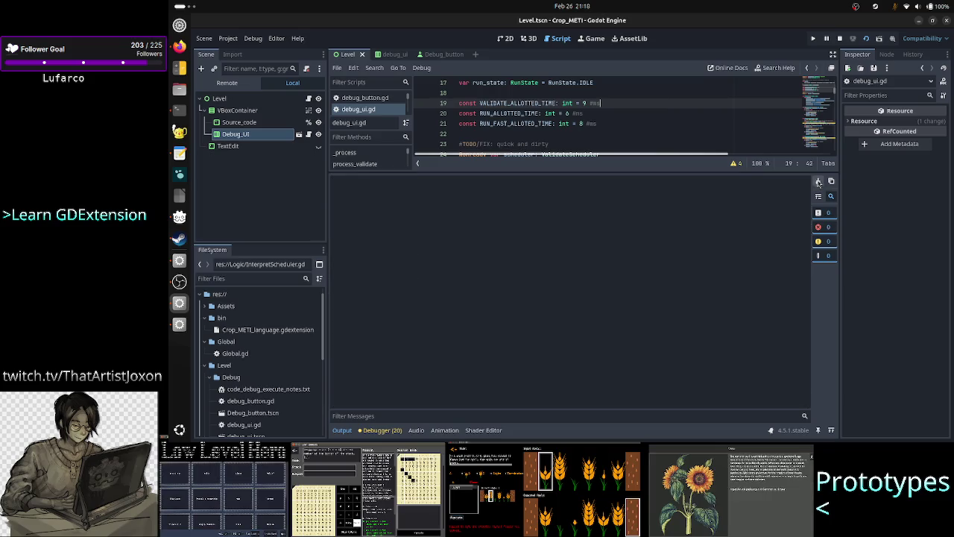
key(alt+Tab)
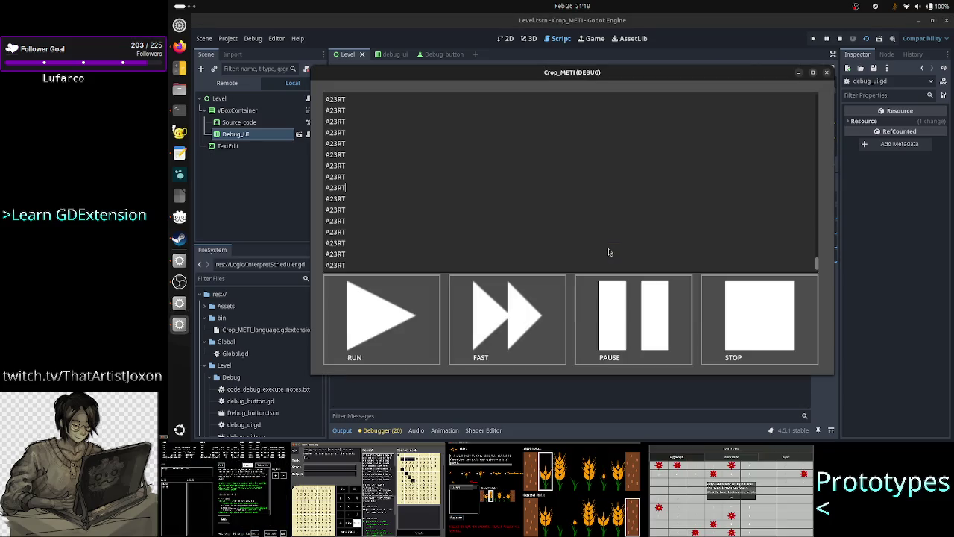
click(753, 326)
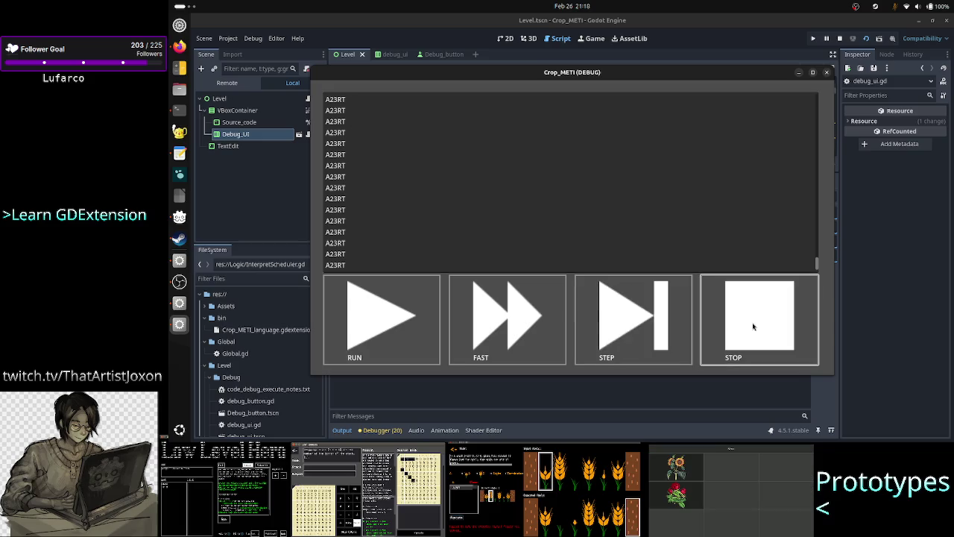
click(392, 321)
click(463, 389)
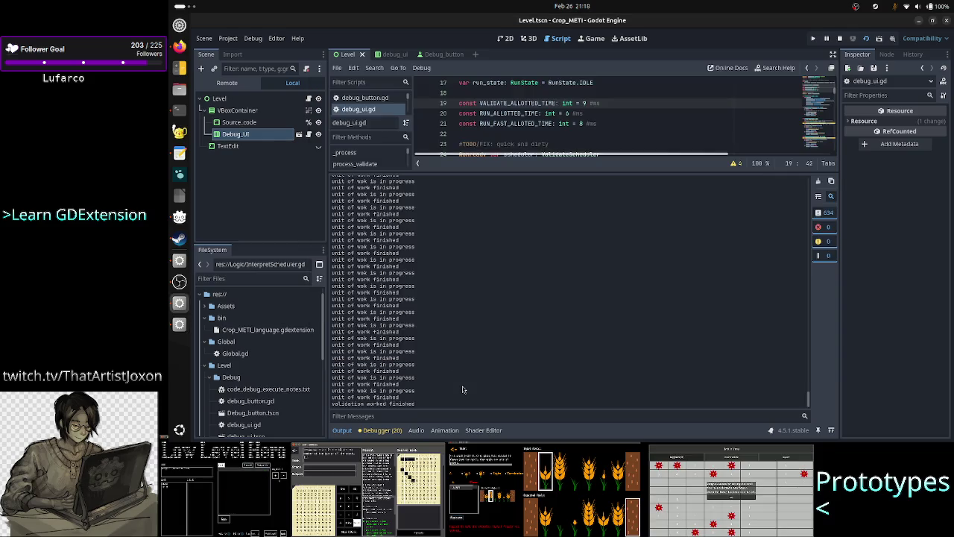
key(ctrl+a)
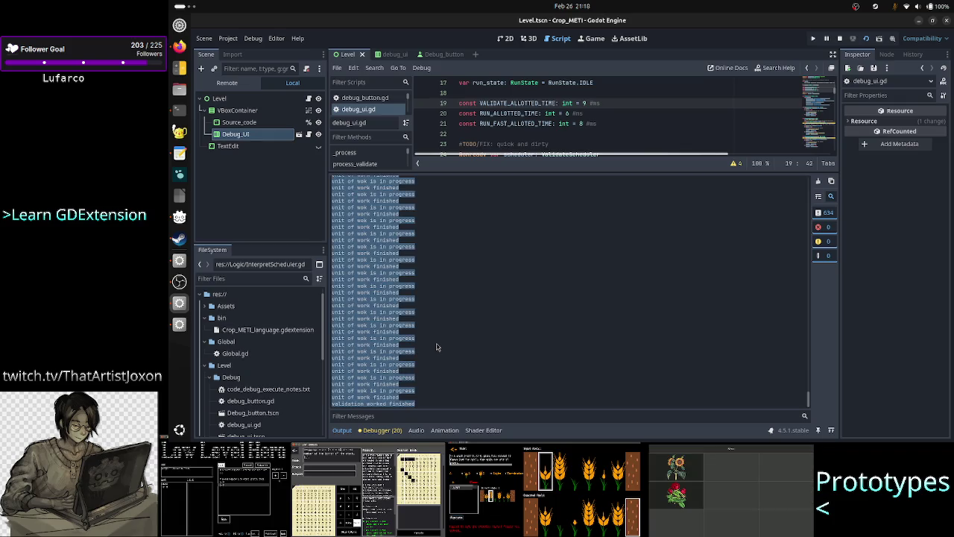
click(179, 110)
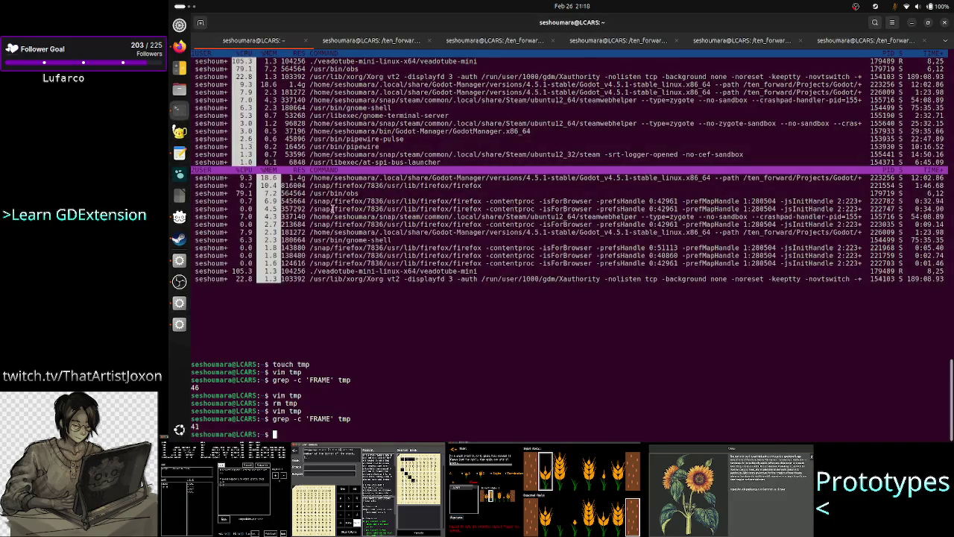
Delete tmp and recreate it in vim with the 9 ms run's pasted log.
text(rm tmp)
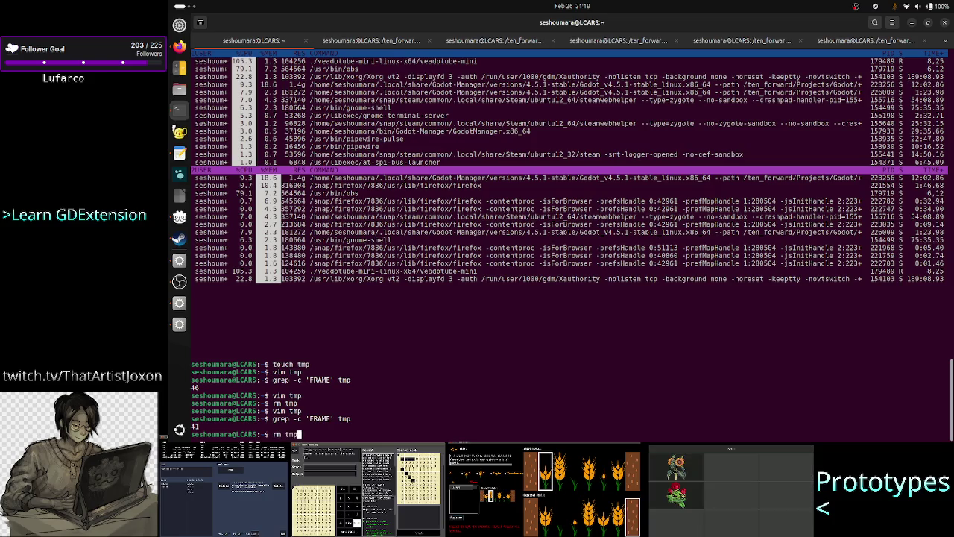
key(Return)
key(Up)
key(Up)
key(Up)
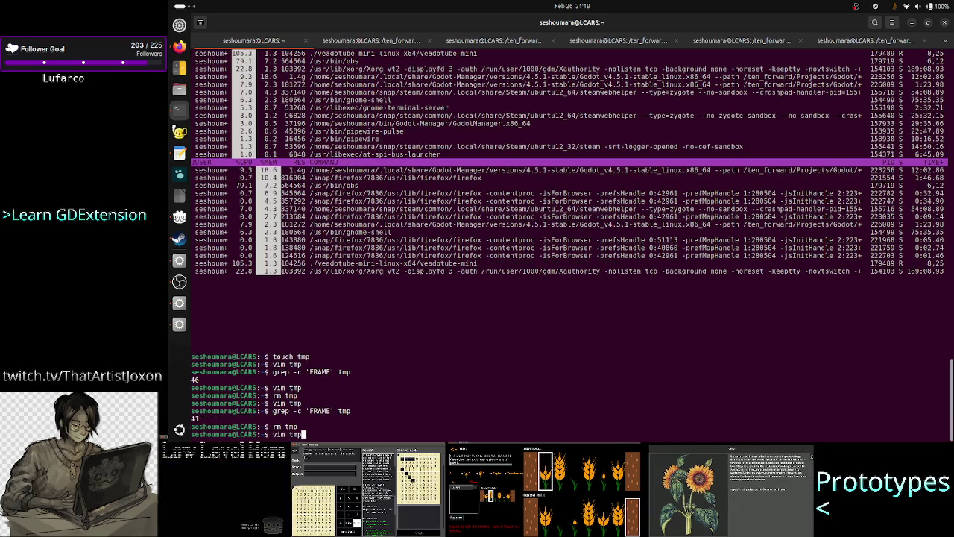
key(Return)
key(i)
right_click(406, 277)
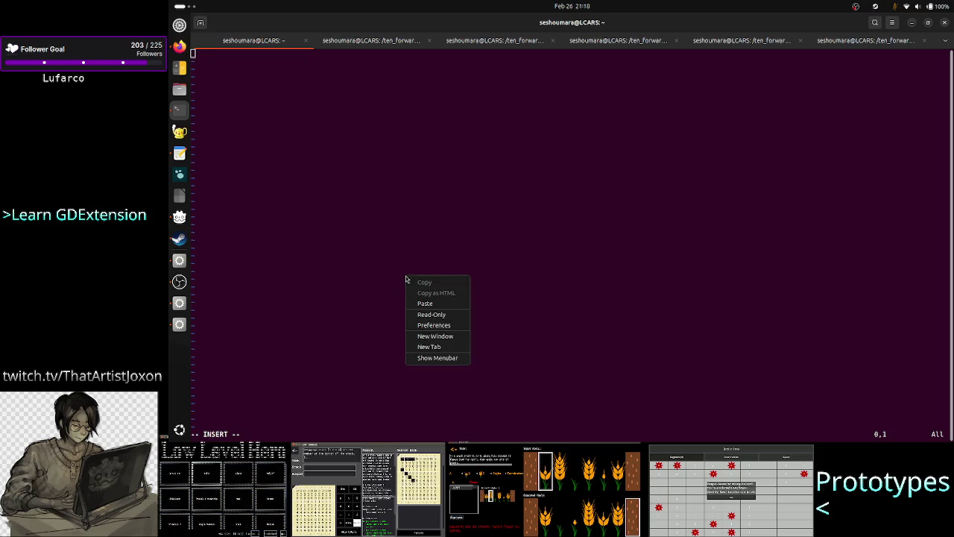
click(424, 303)
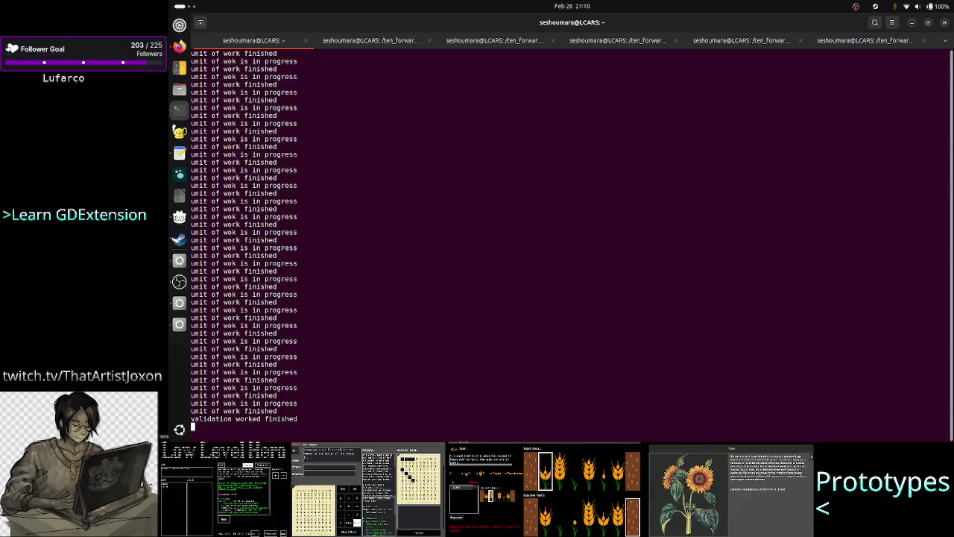
key(Escape)
text(:wq)
key(Return)
Recount the FRAME lines with grep -c 'FRAME' tmp, now just 2.
key(Up)
key(Up)
key(Up)
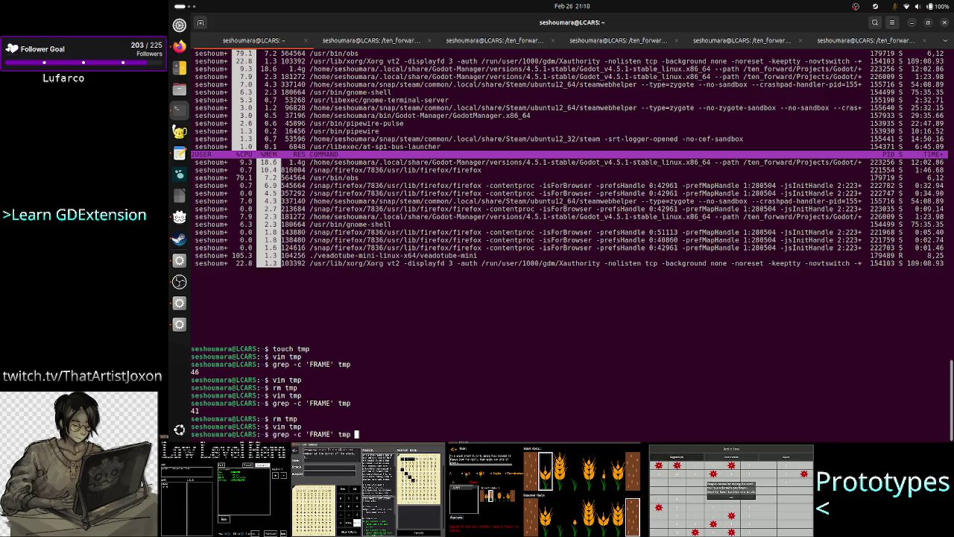
key(Return)
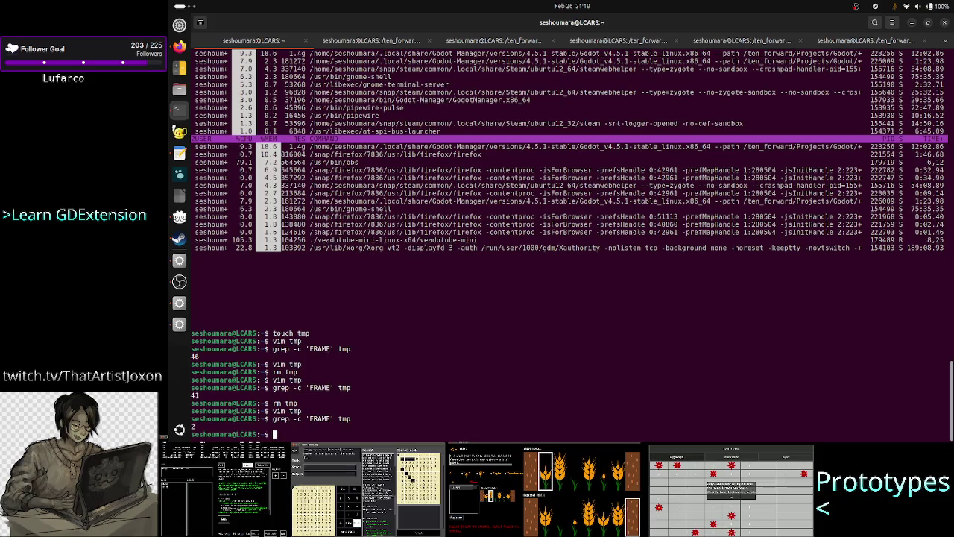
key(alt+Tab)
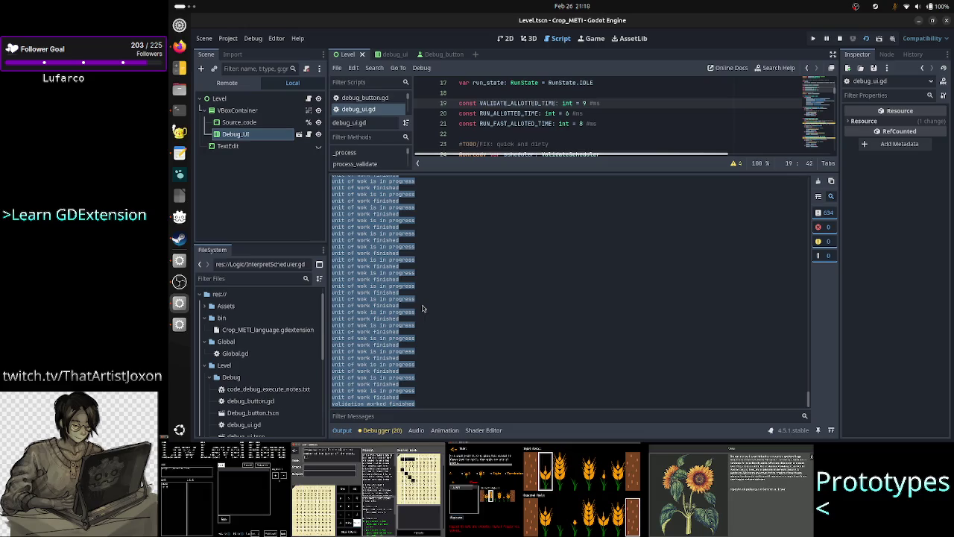
Clear the output selection and bring up the terminal tab showing InterpreterData.h.
click(472, 308)
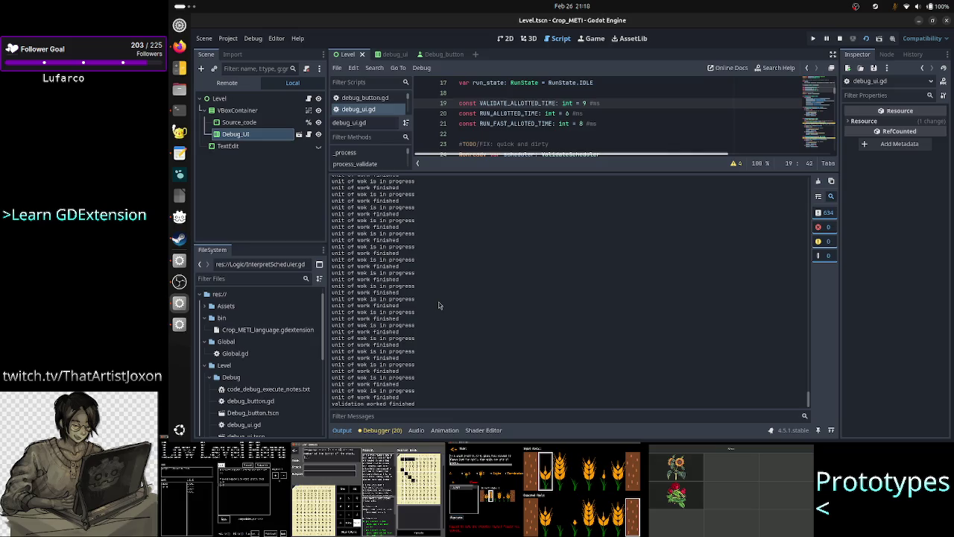
key(alt+Tab)
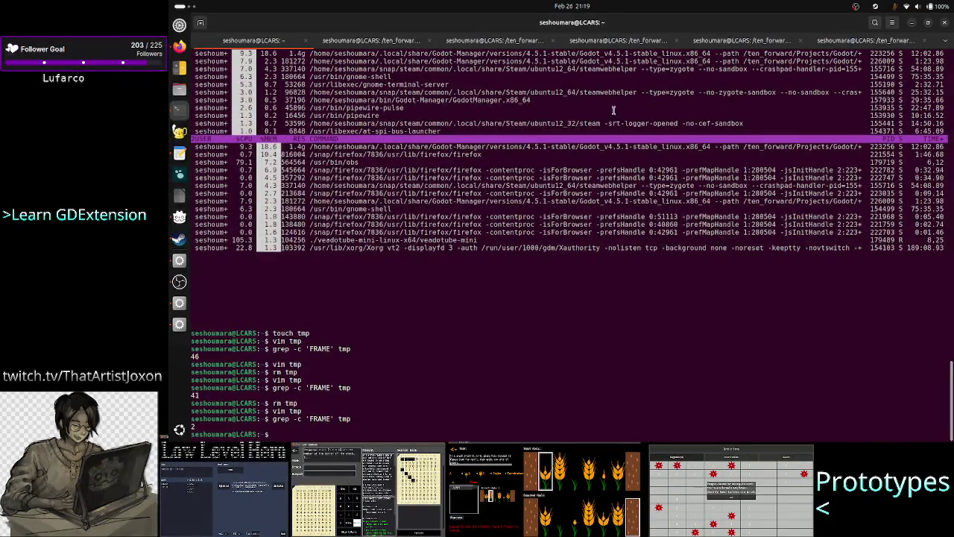
click(617, 40)
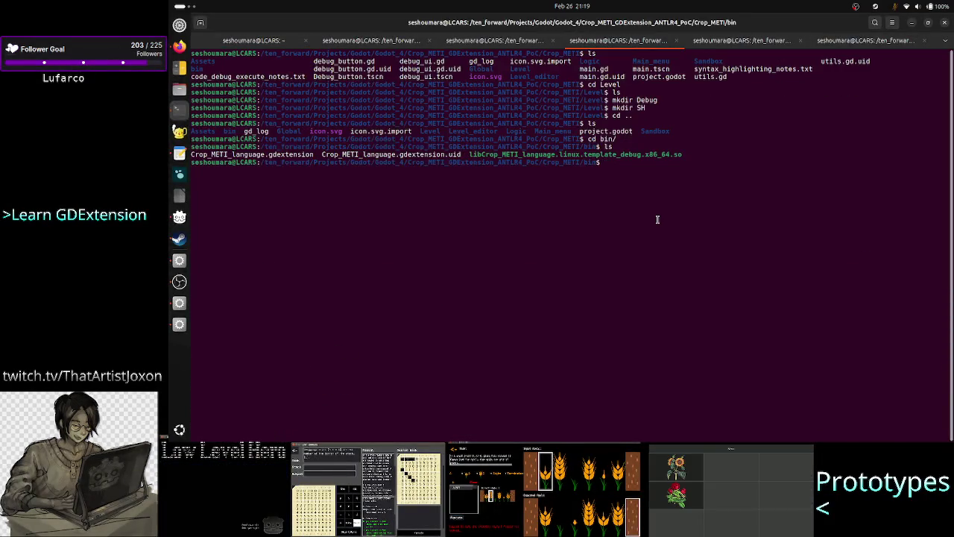
click(732, 39)
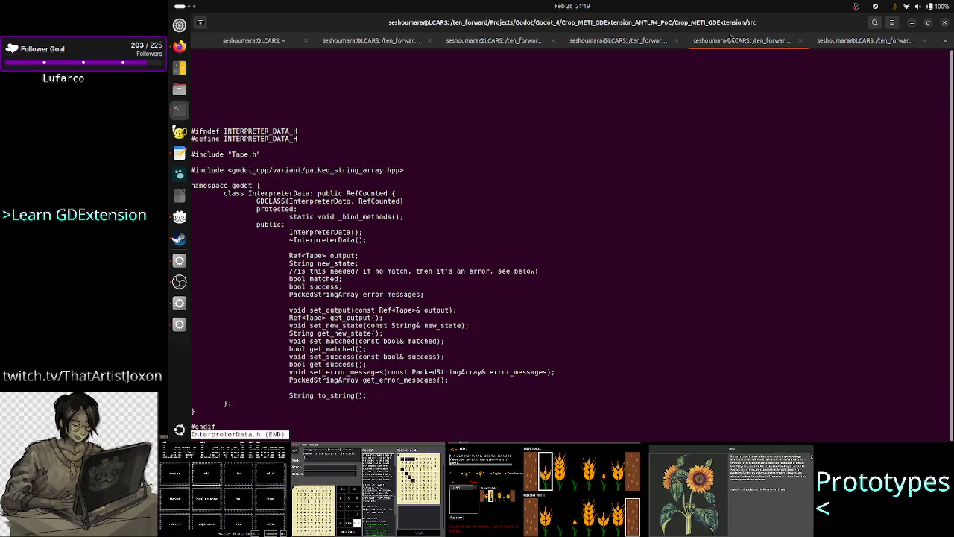